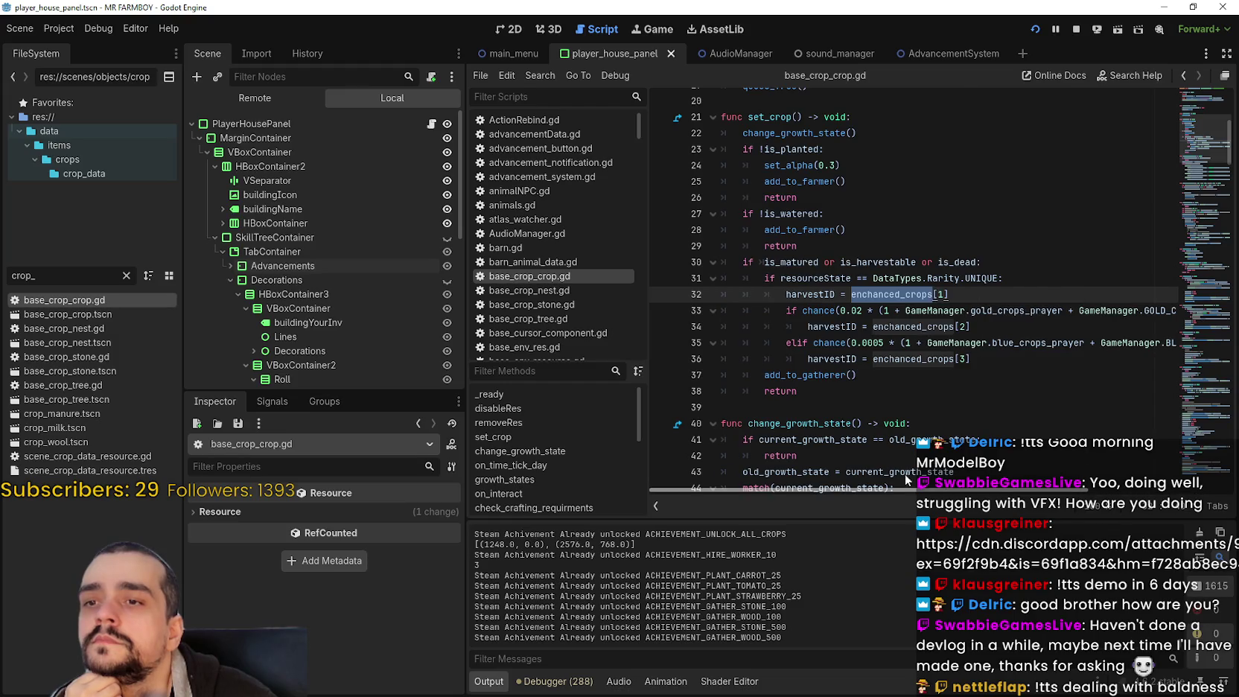
Highlight the enchanced_crops and harvestID references on lines 32 and 36 of the script
double_click(920, 358)
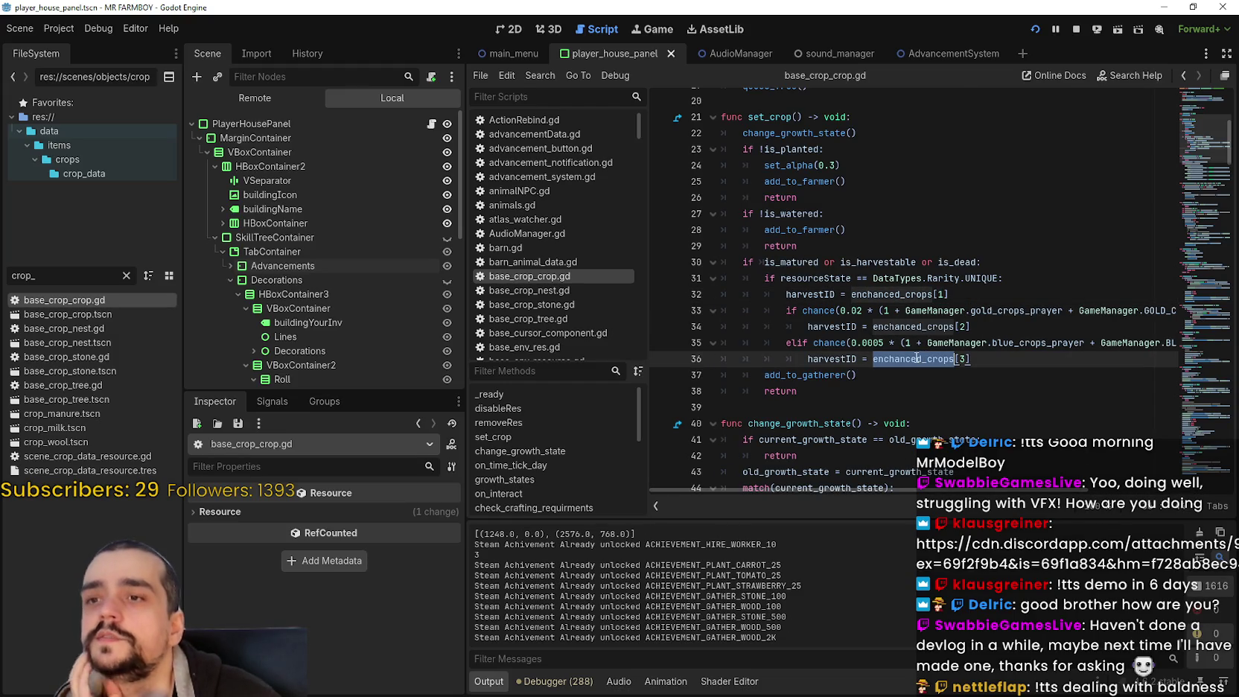
mouse_move(917, 359)
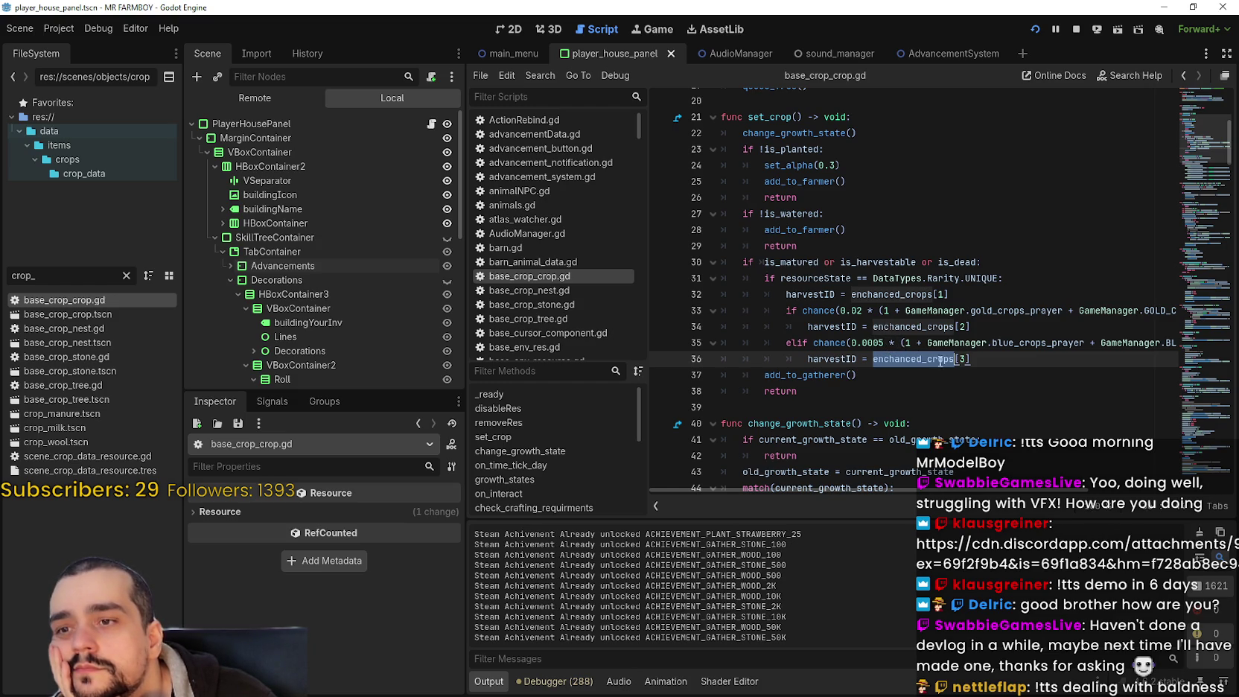
drag(851, 294, 950, 294)
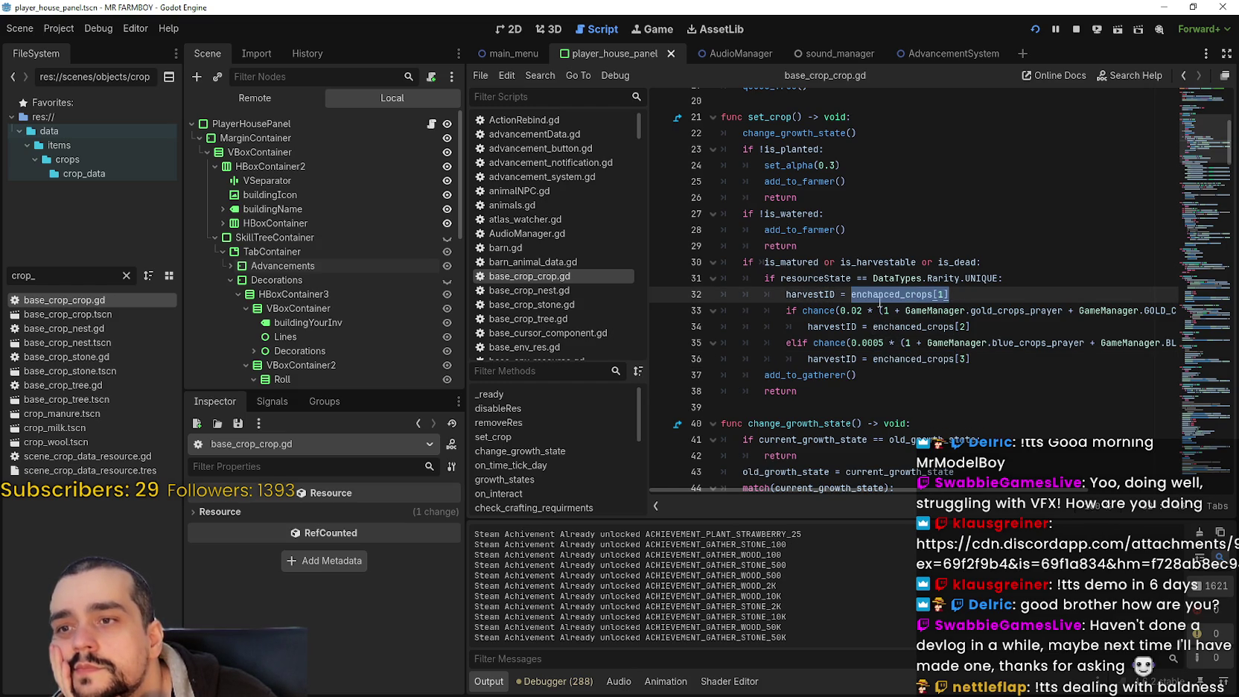
double_click(820, 295)
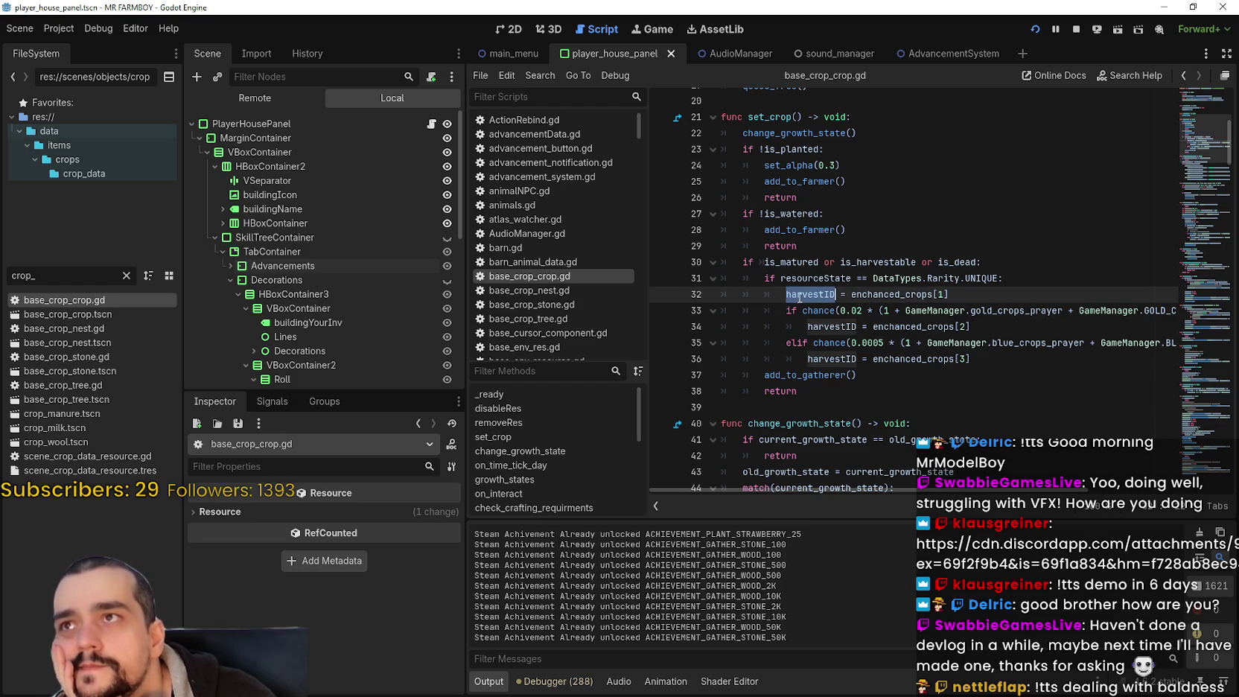
mouse_move(933, 295)
mouse_down()
mouse_move(961, 280)
mouse_move(962, 294)
mouse_up()
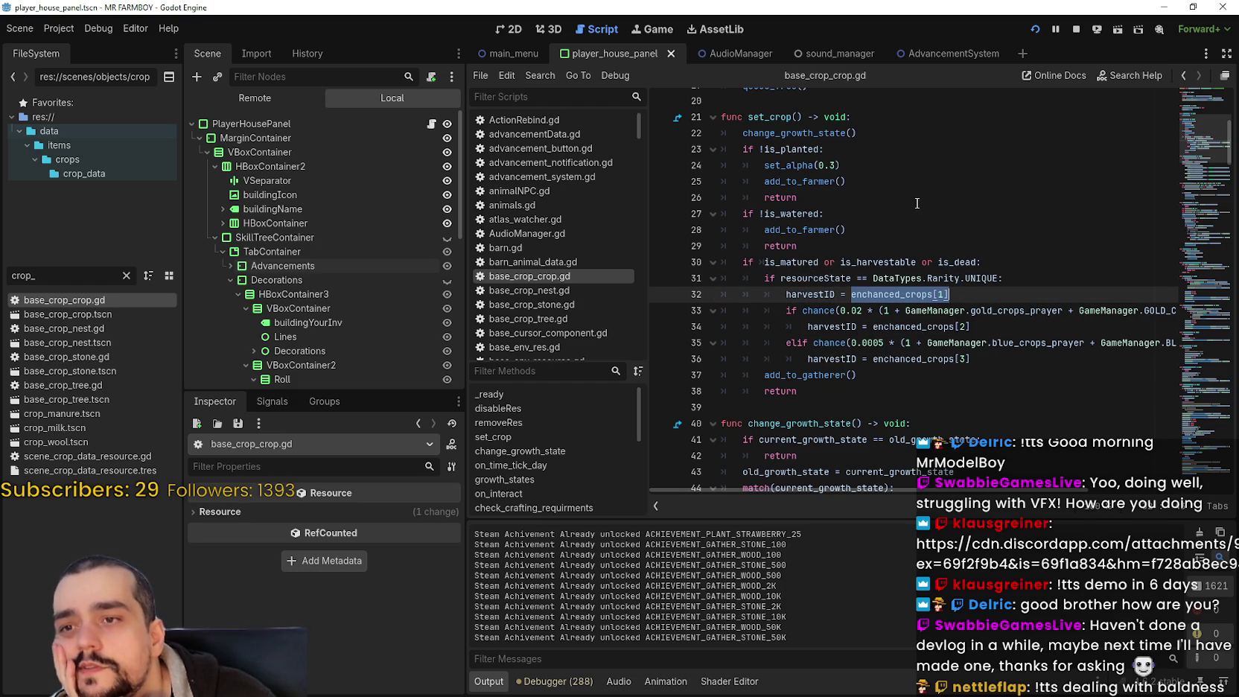
Filter the FileSystem by 'wheat', inspect wheat_data.tres and open the wheat_crop.tscn scene
double_click(67, 276)
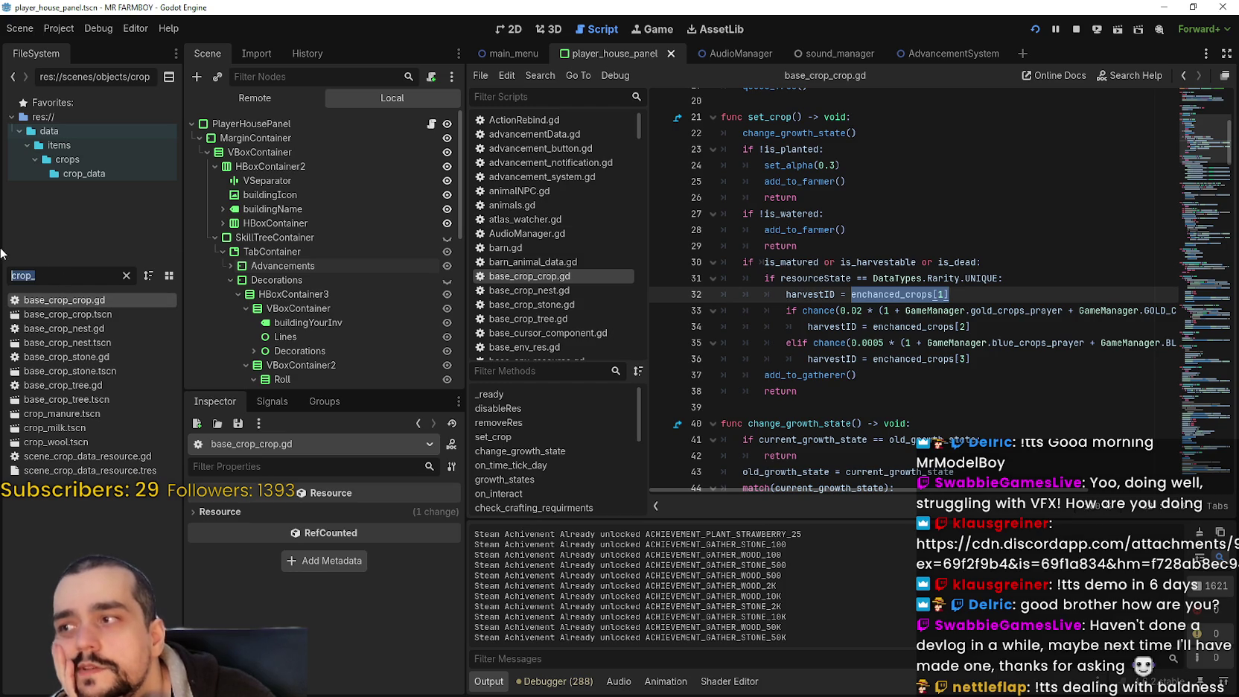
text(wheat)
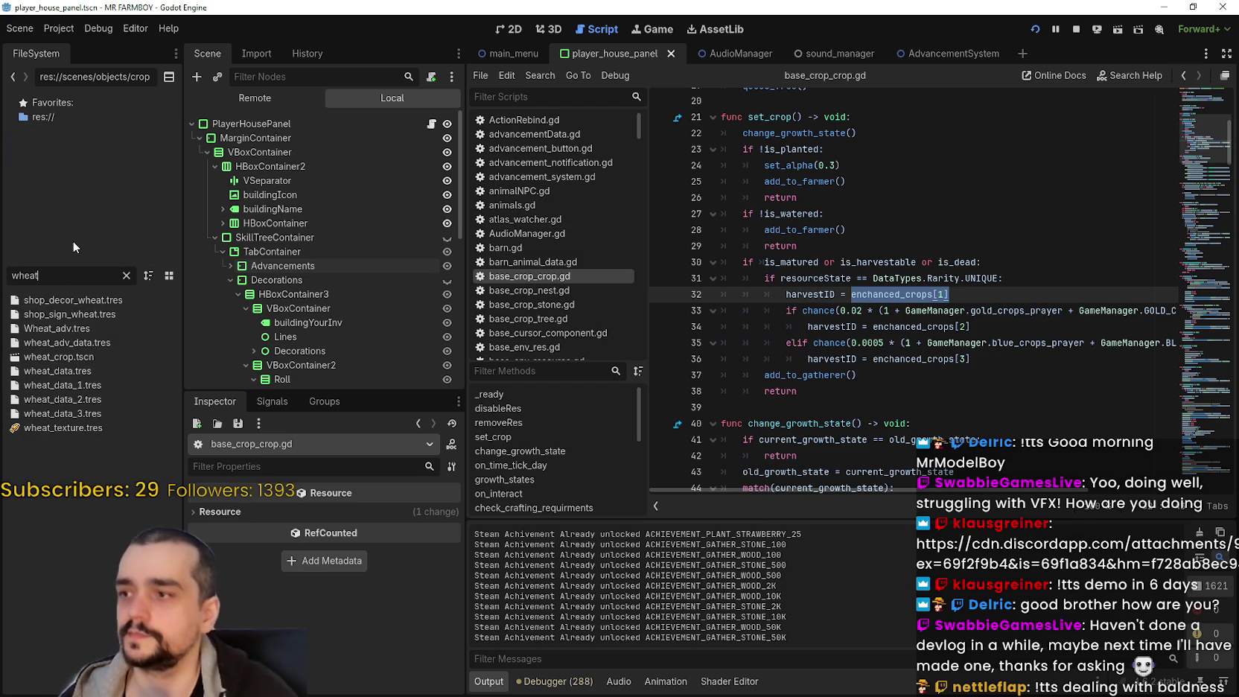
click(87, 371)
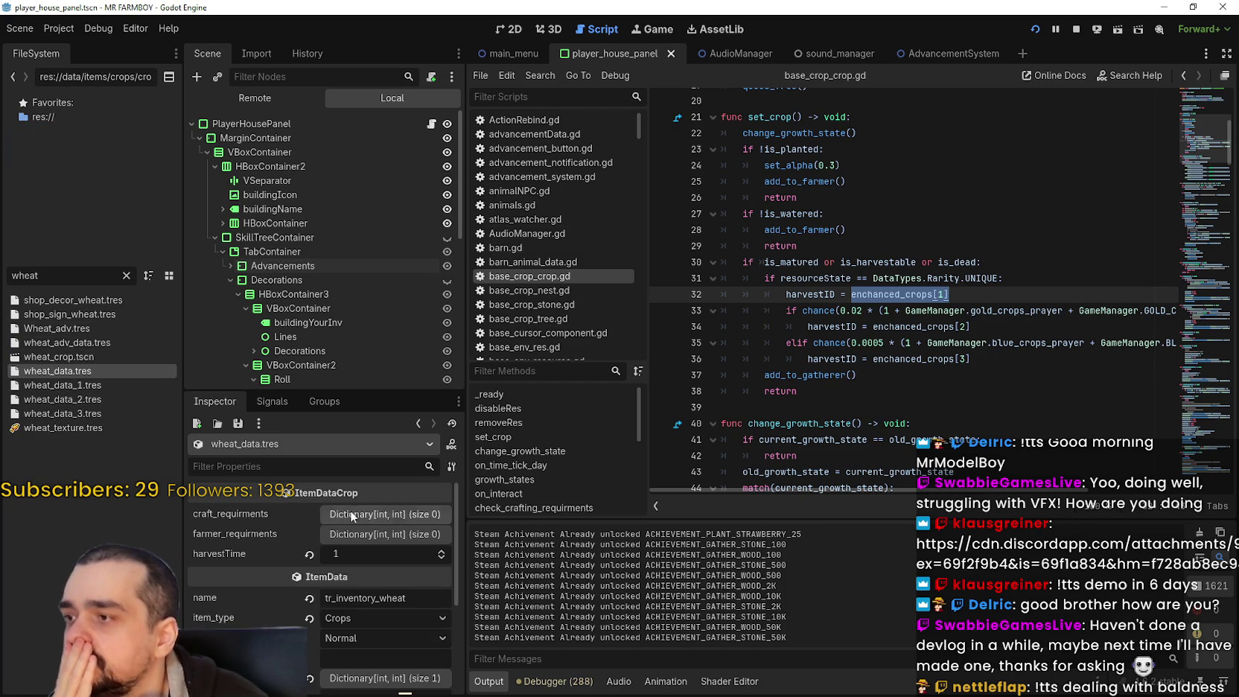
double_click(92, 352)
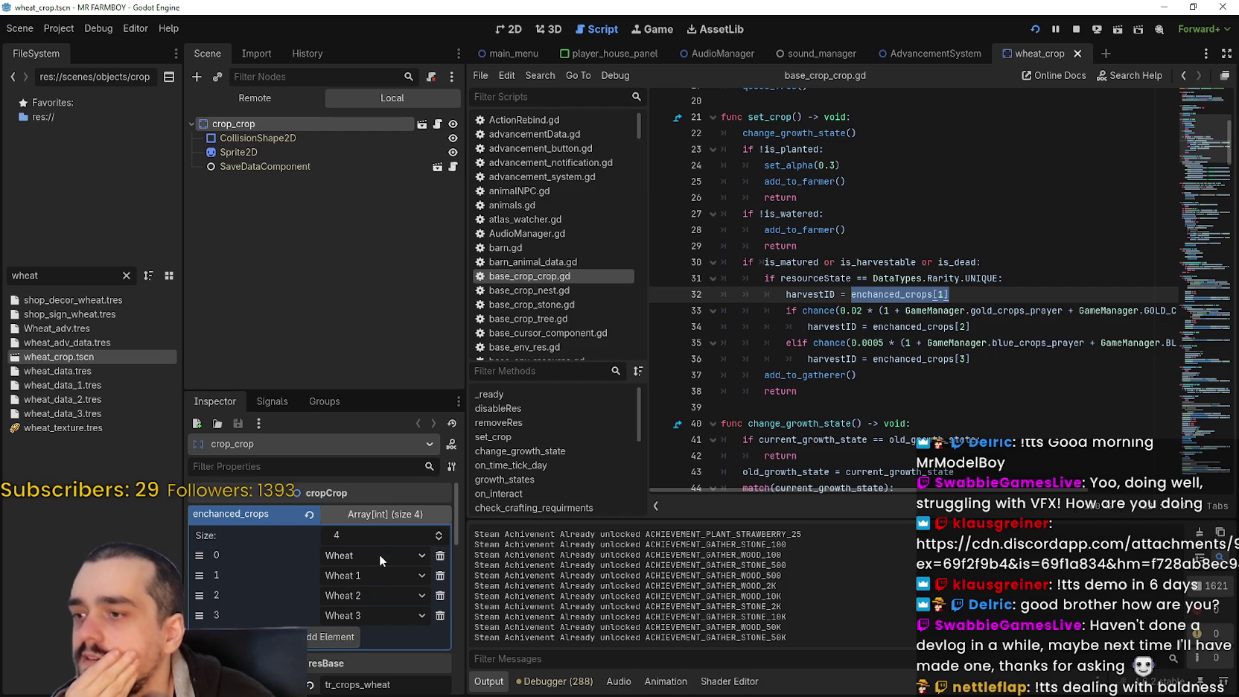
Reselect enchanced_crops[1] on line 32 and scroll down to the on_harvesting function
drag(949, 294, 851, 294)
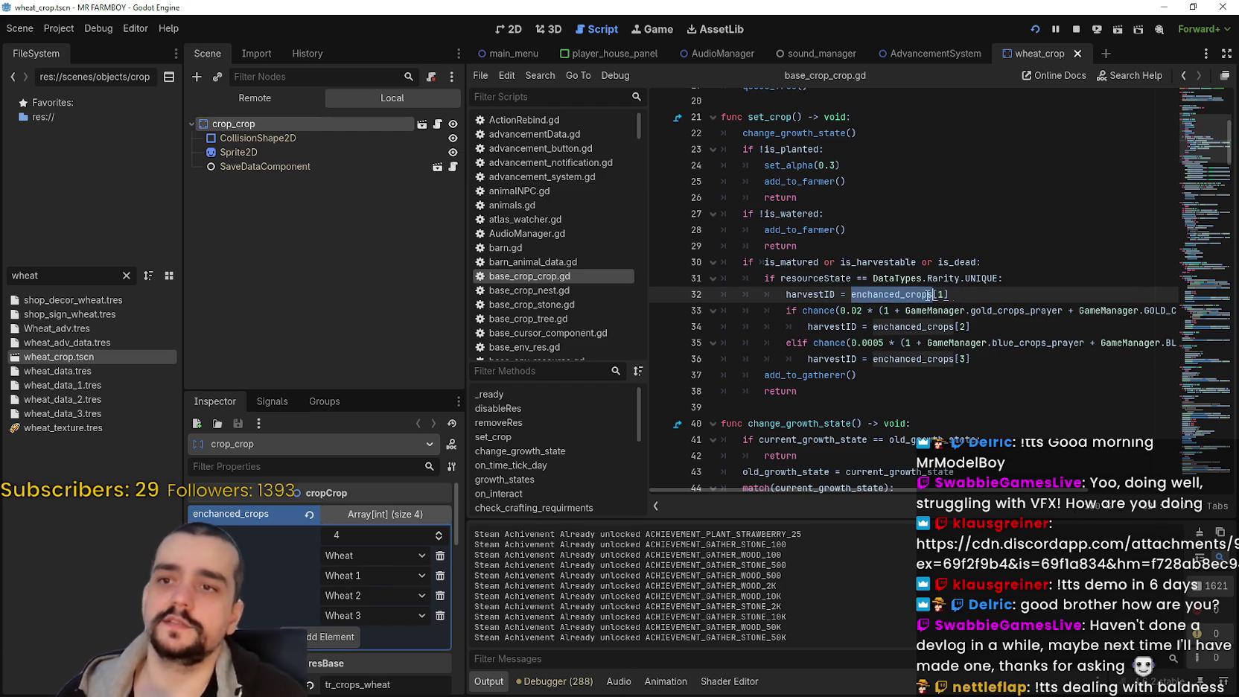
scroll(1193, 145, down, 1)
drag(1194, 146, 1195, 358)
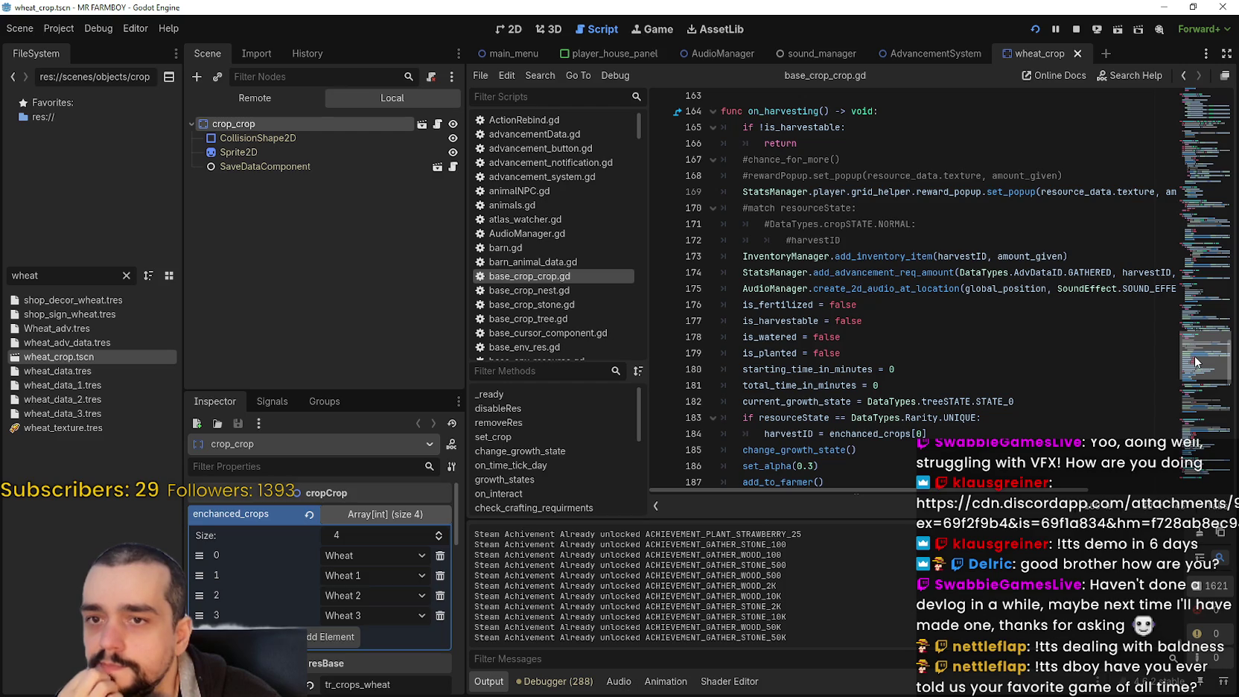
drag(1123, 272, 1180, 273)
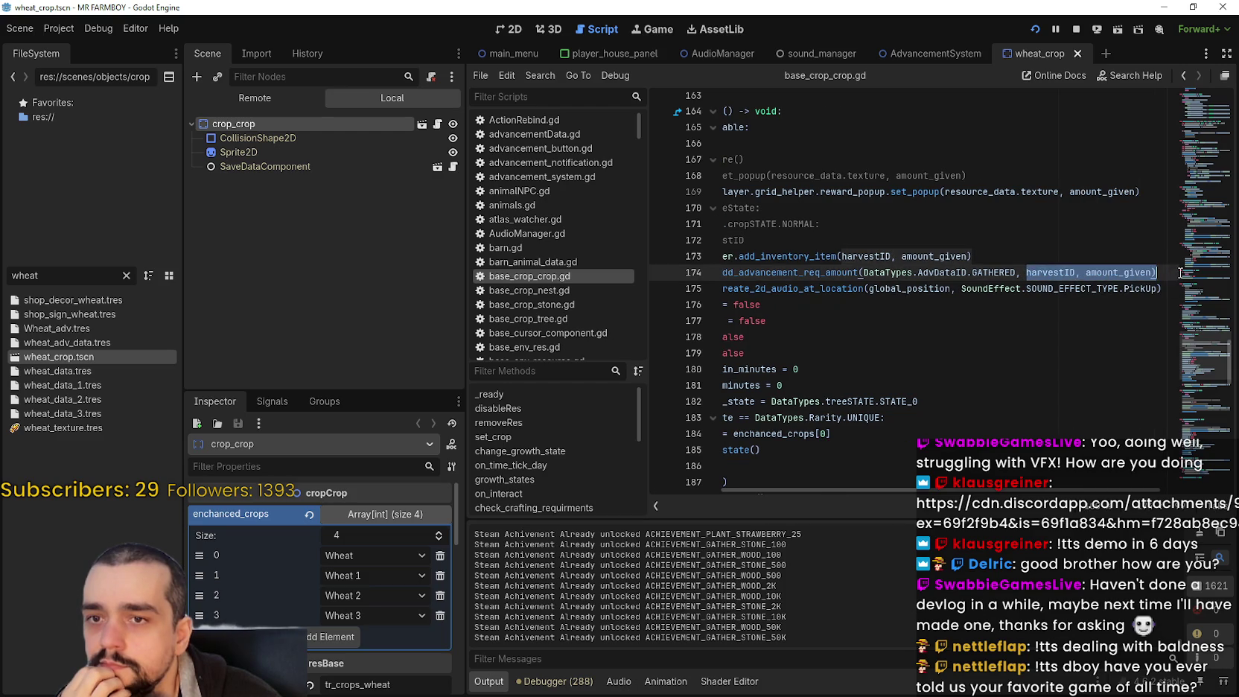
double_click(1065, 272)
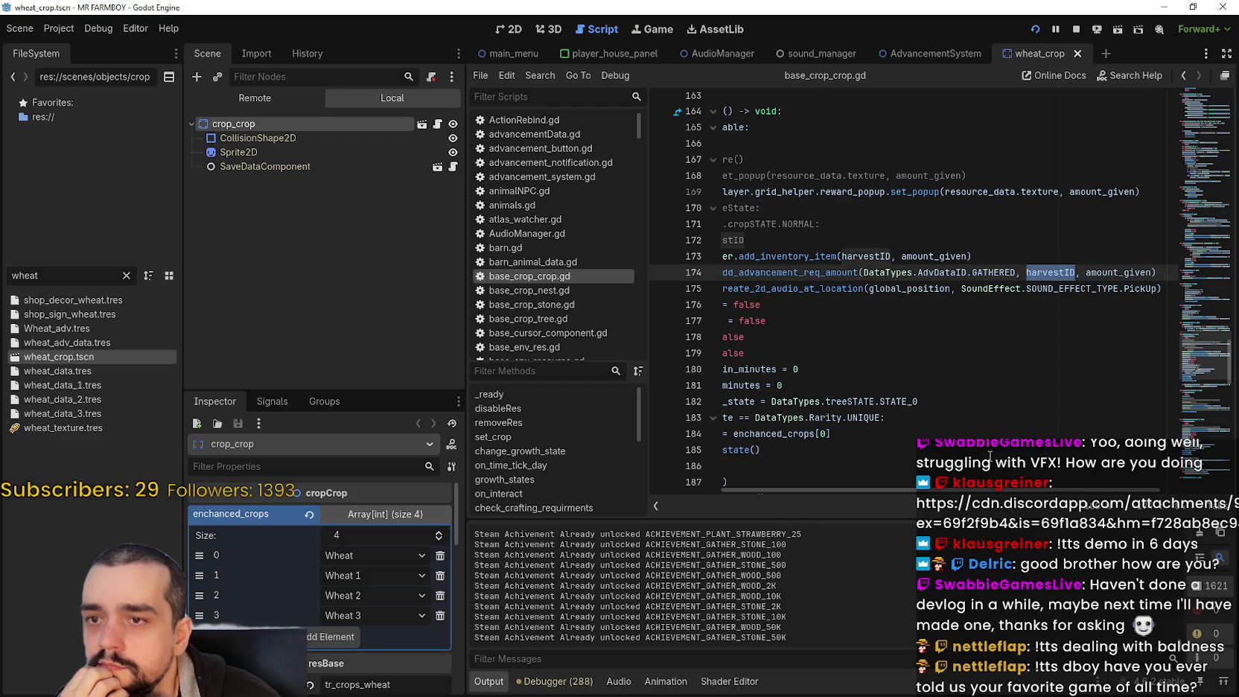
drag(970, 493, 885, 490)
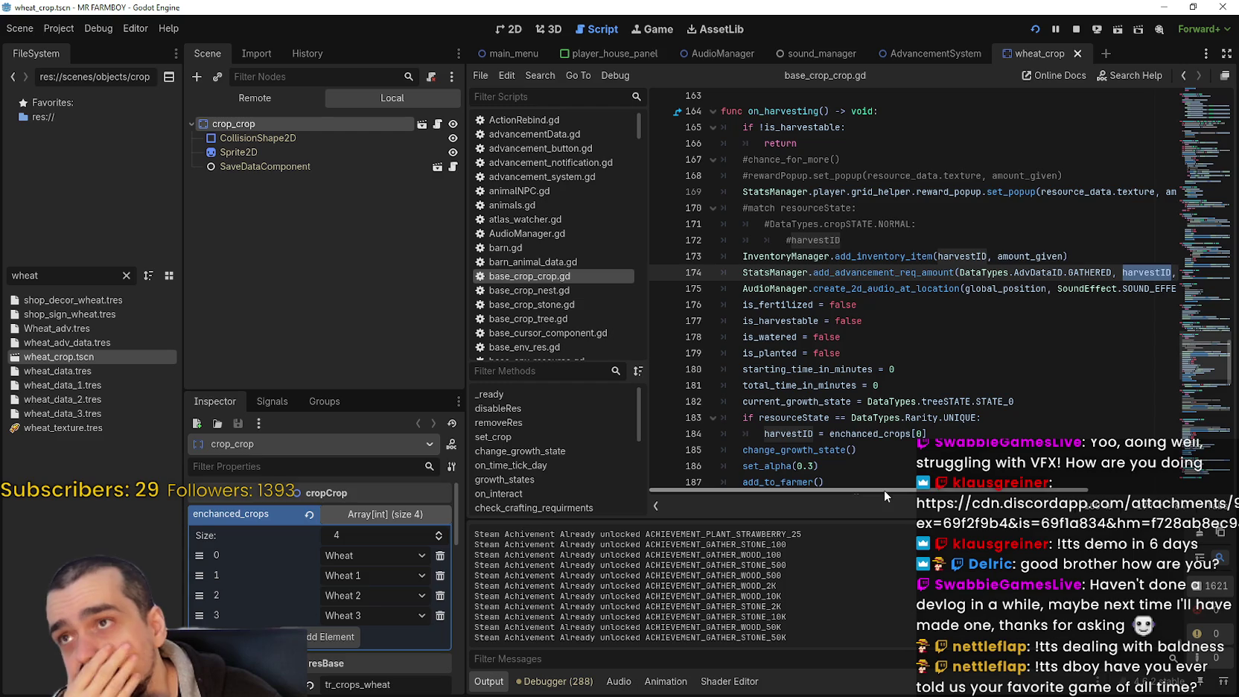
mouse_move(884, 490)
mouse_down()
mouse_move(971, 494)
mouse_move(883, 477)
mouse_up()
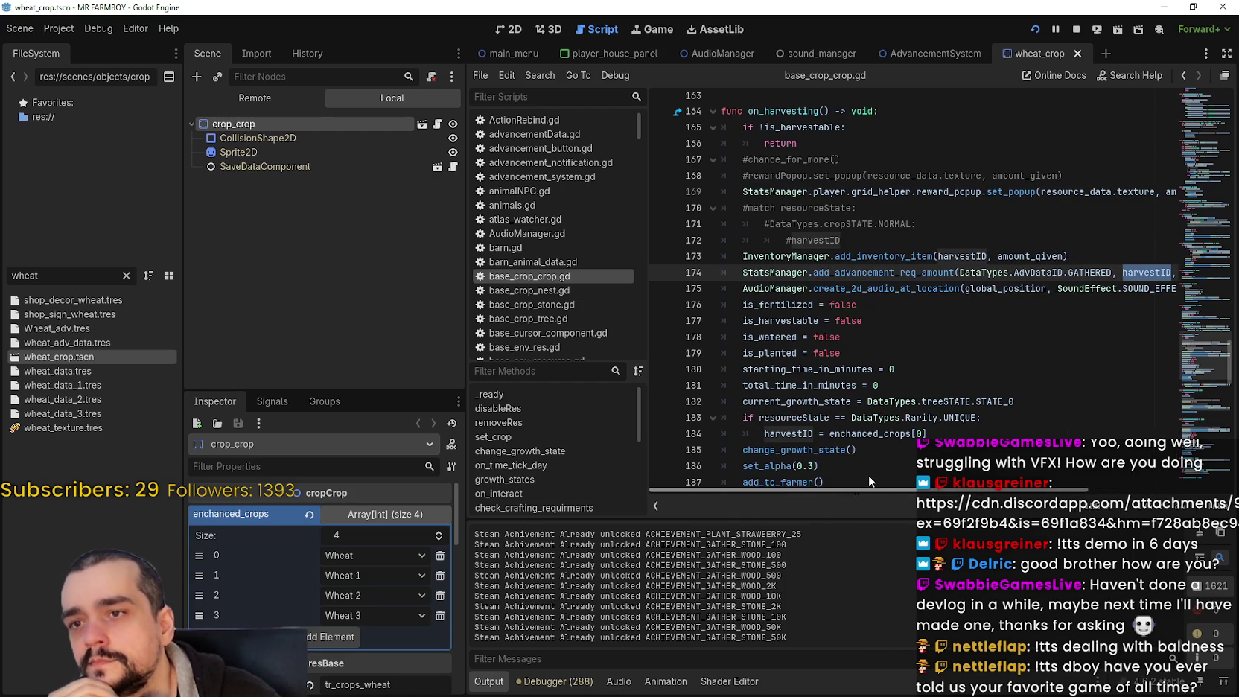
double_click(957, 256)
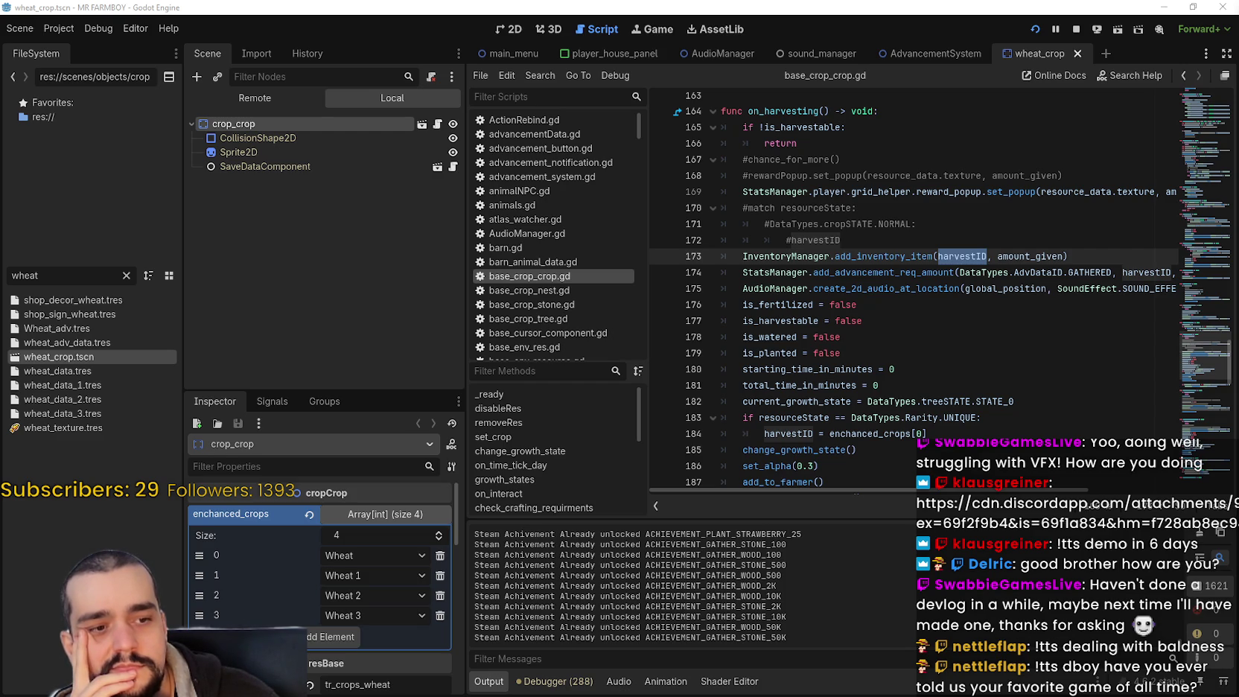
key(alt+Tab)
click(455, 45)
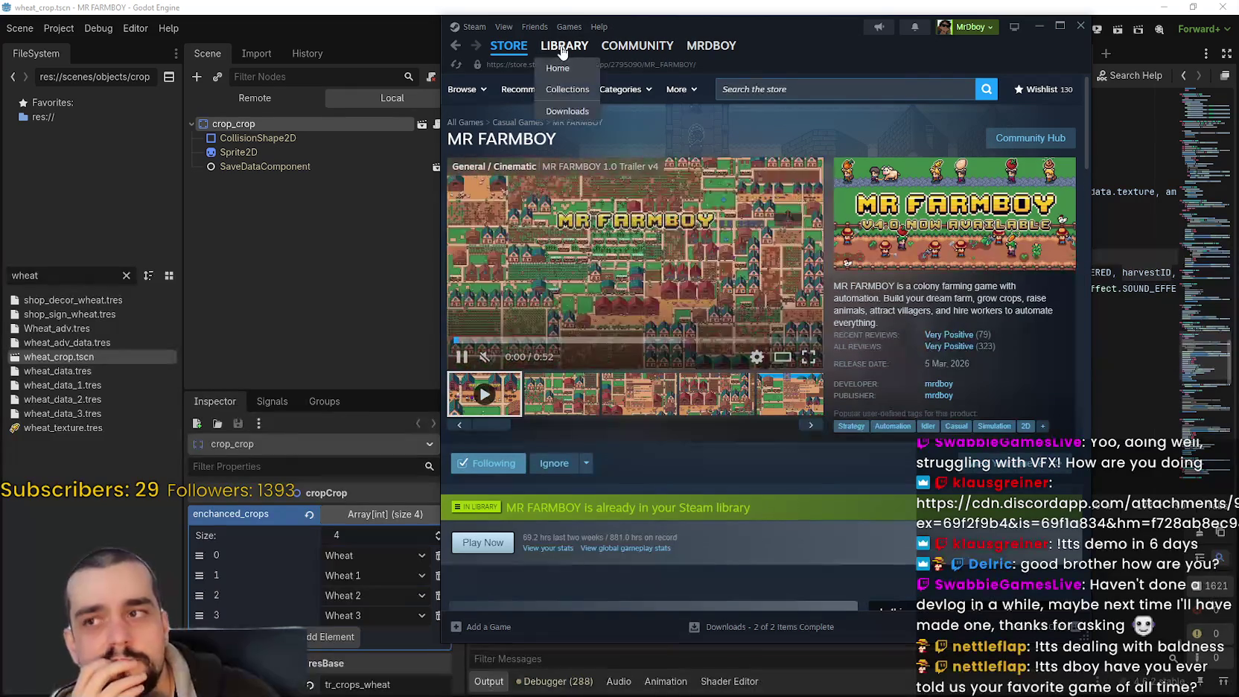
click(563, 45)
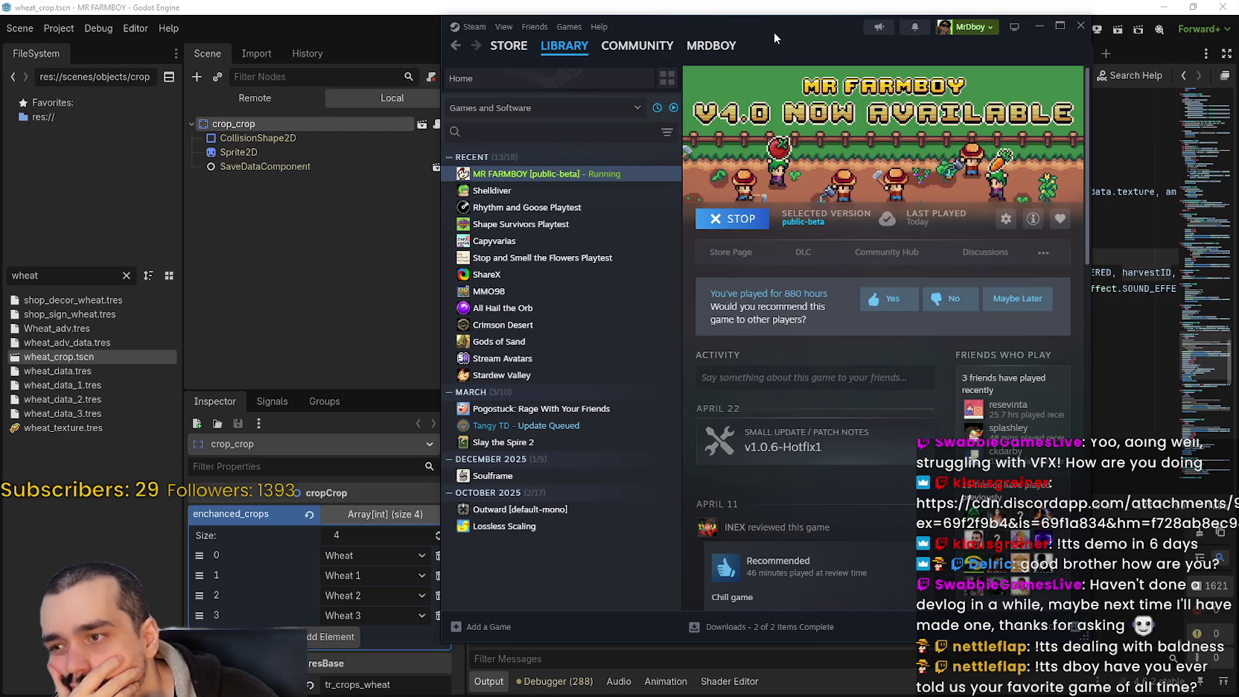
click(593, 513)
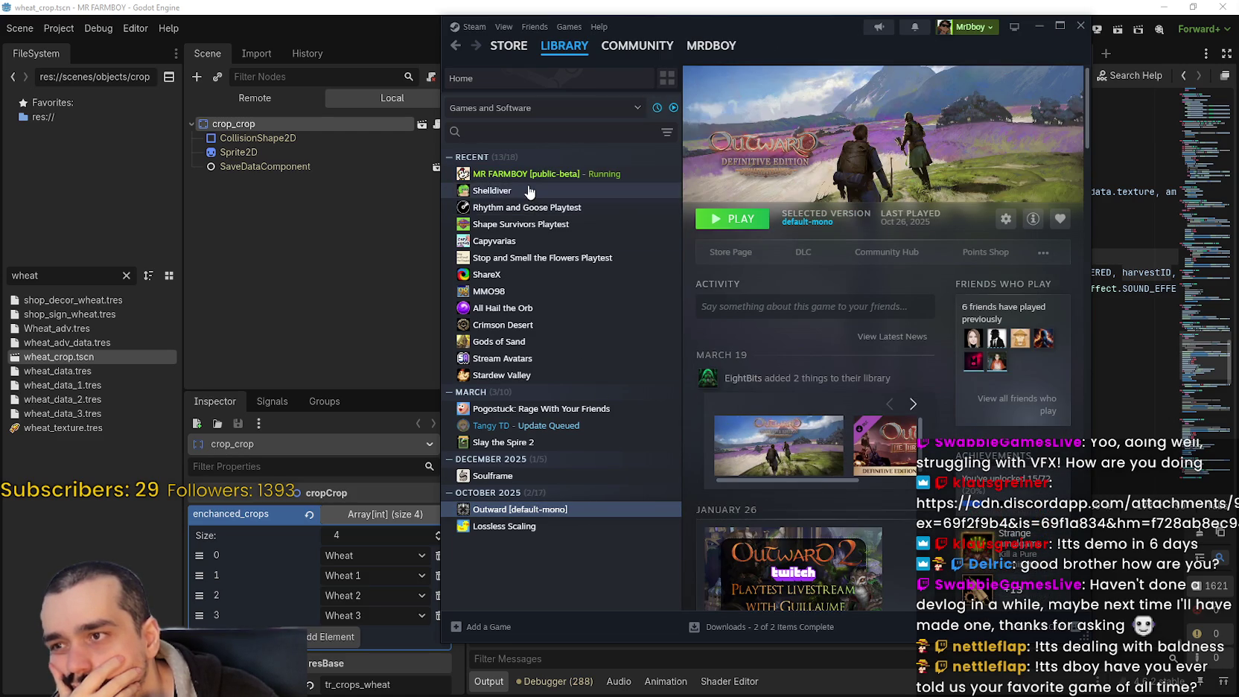
click(566, 326)
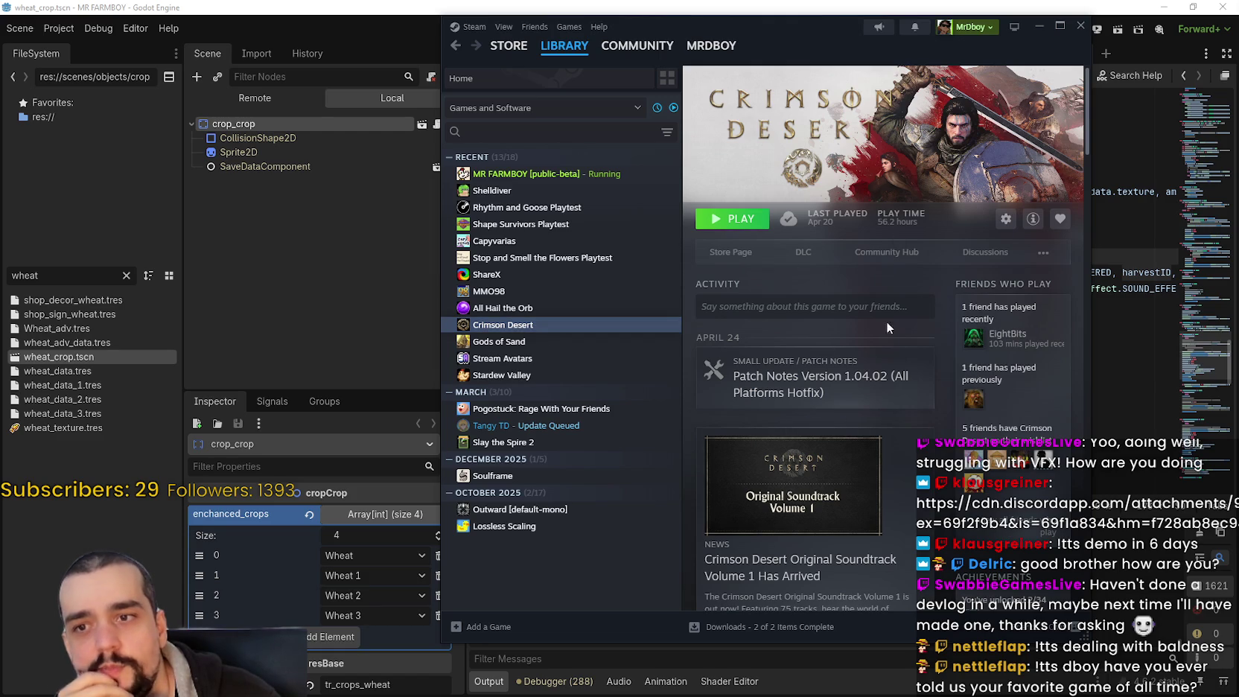
scroll(886, 328, down, 5)
scroll(829, 344, up, 5)
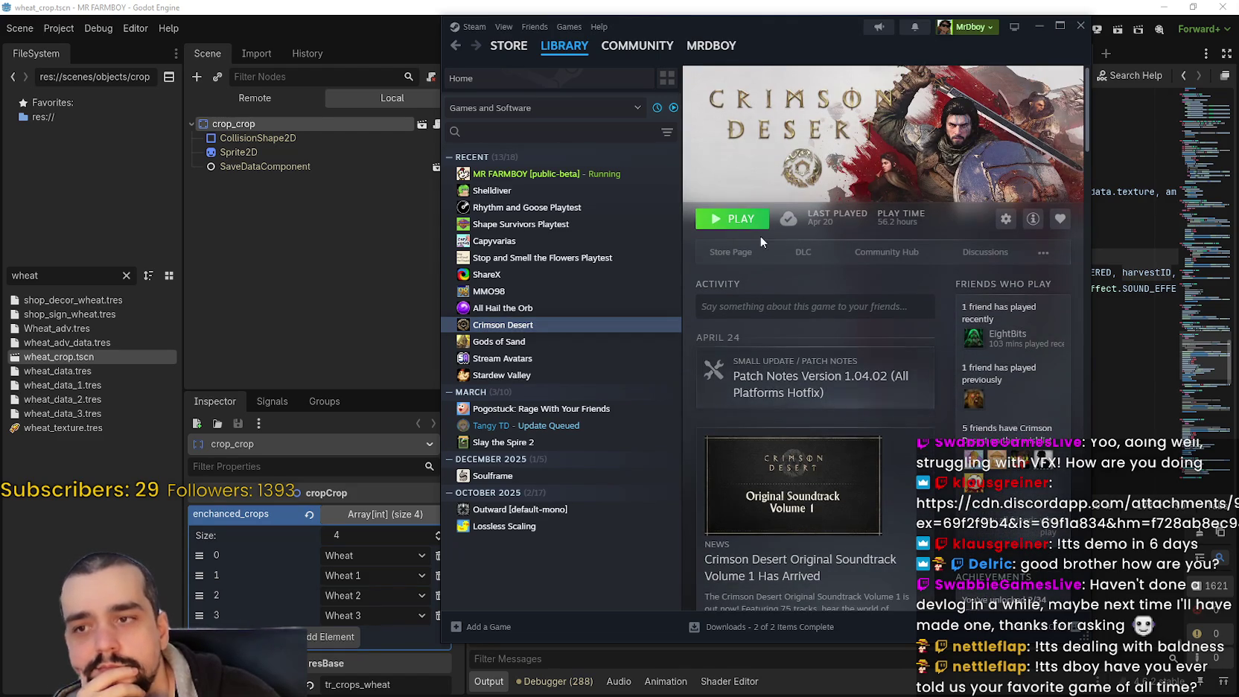
click(532, 132)
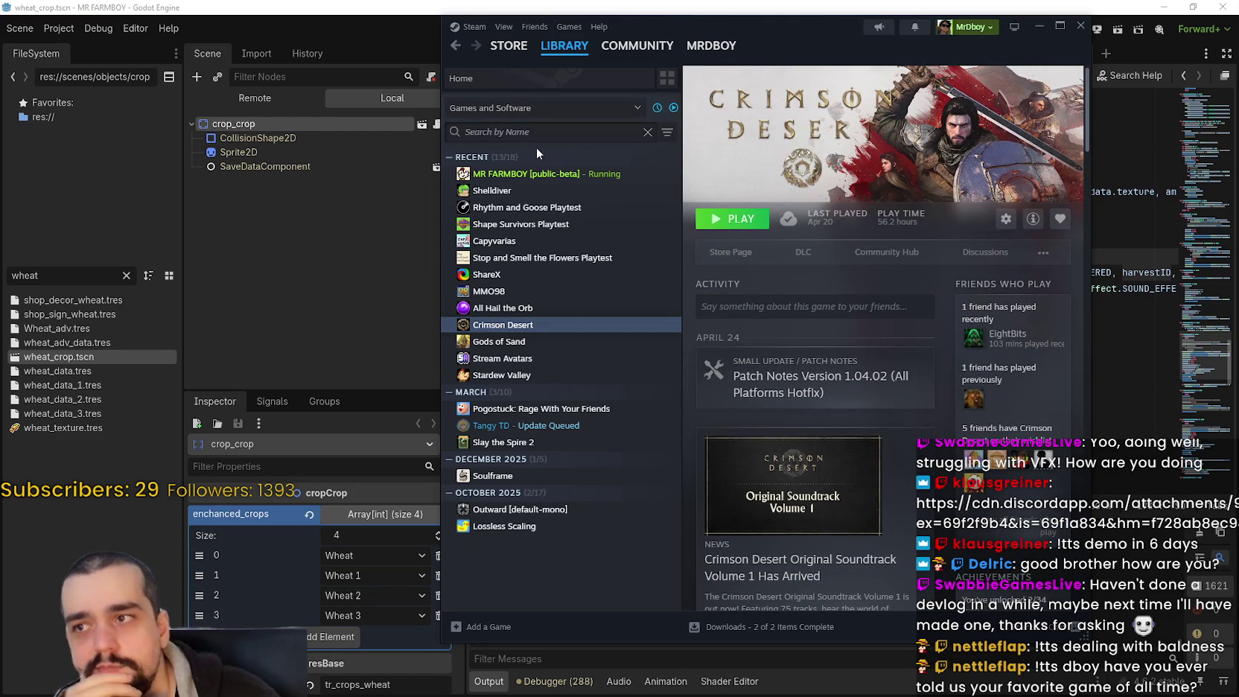
text(elde)
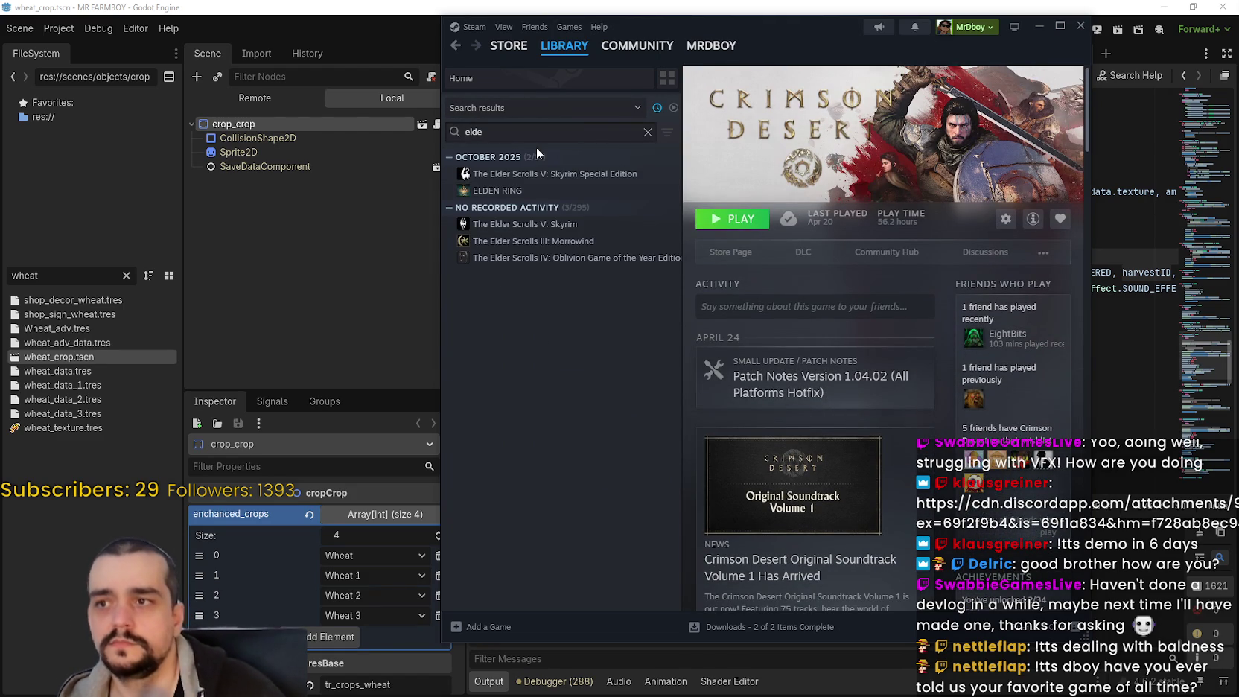
click(566, 191)
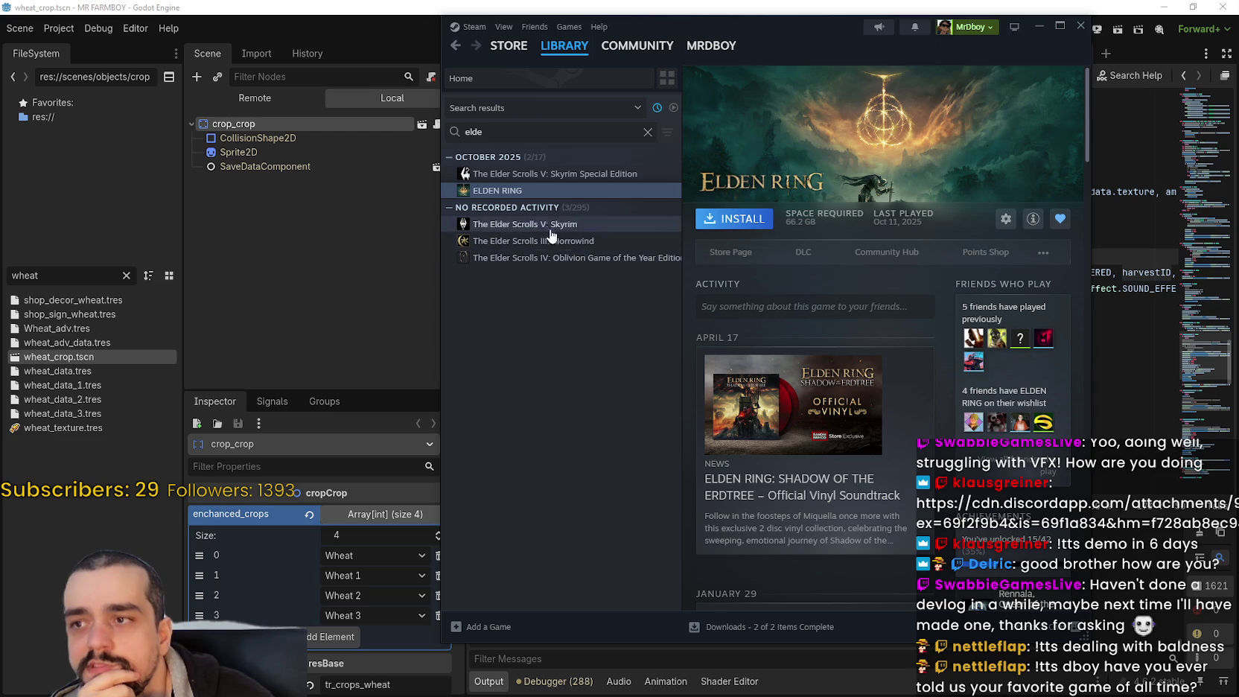
click(588, 227)
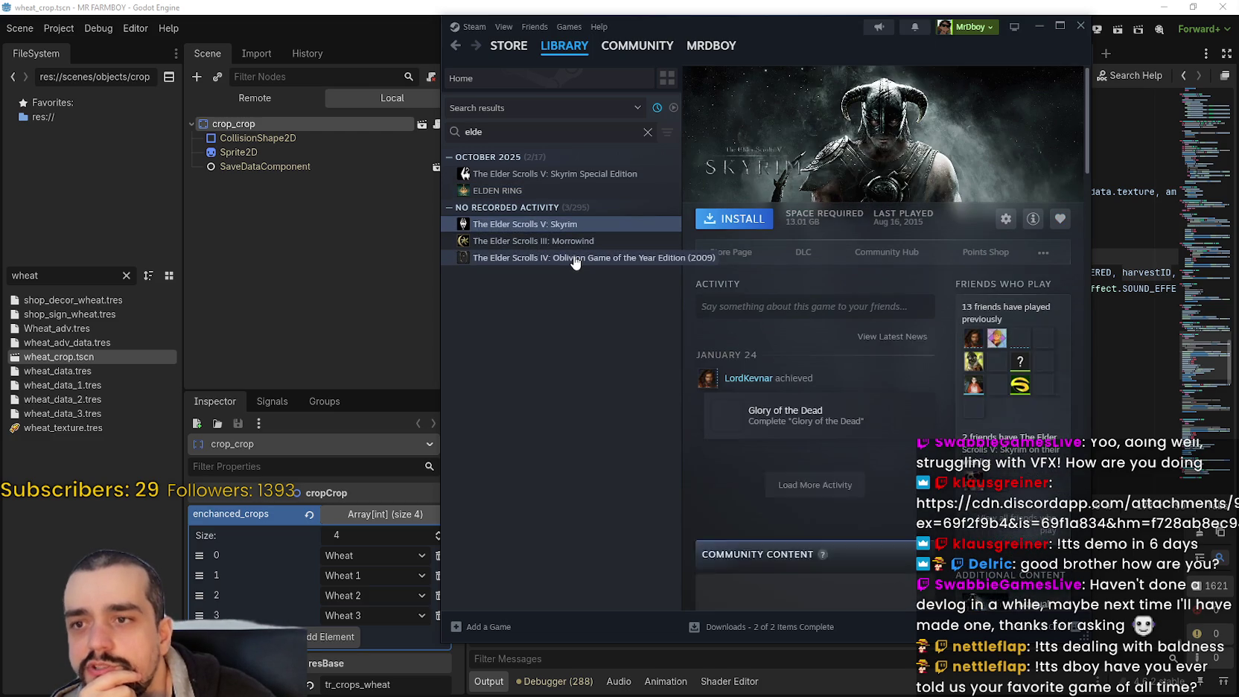
click(574, 257)
click(568, 224)
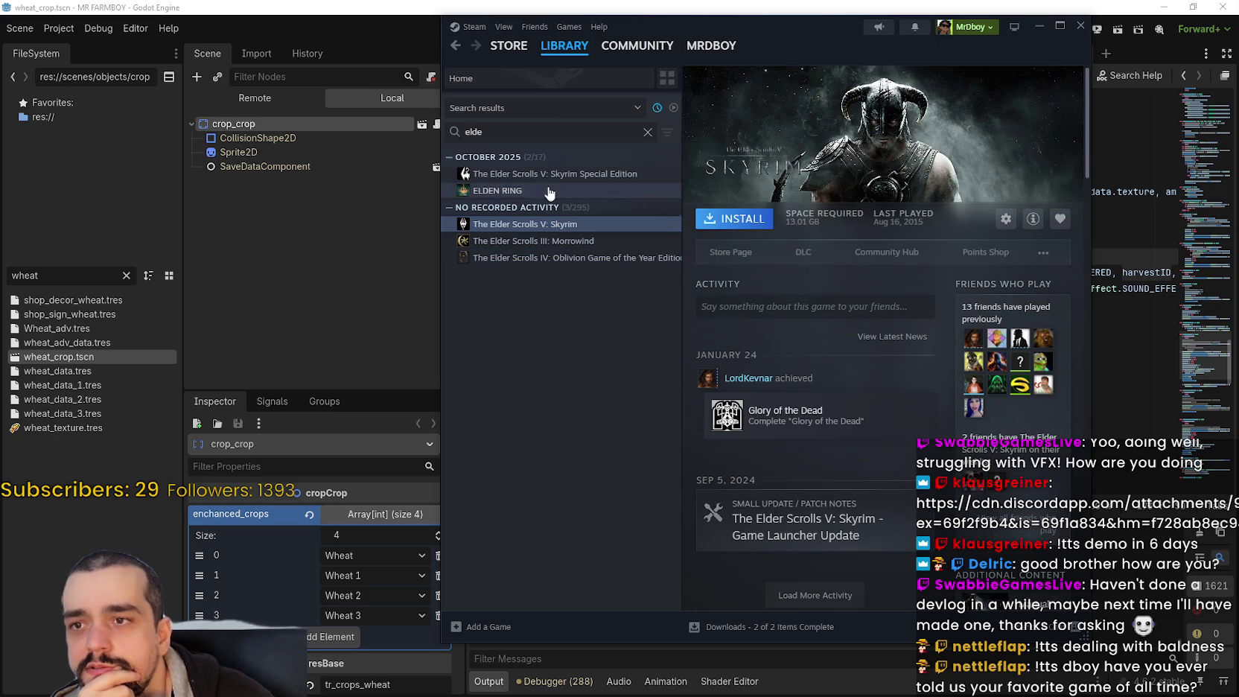
click(553, 175)
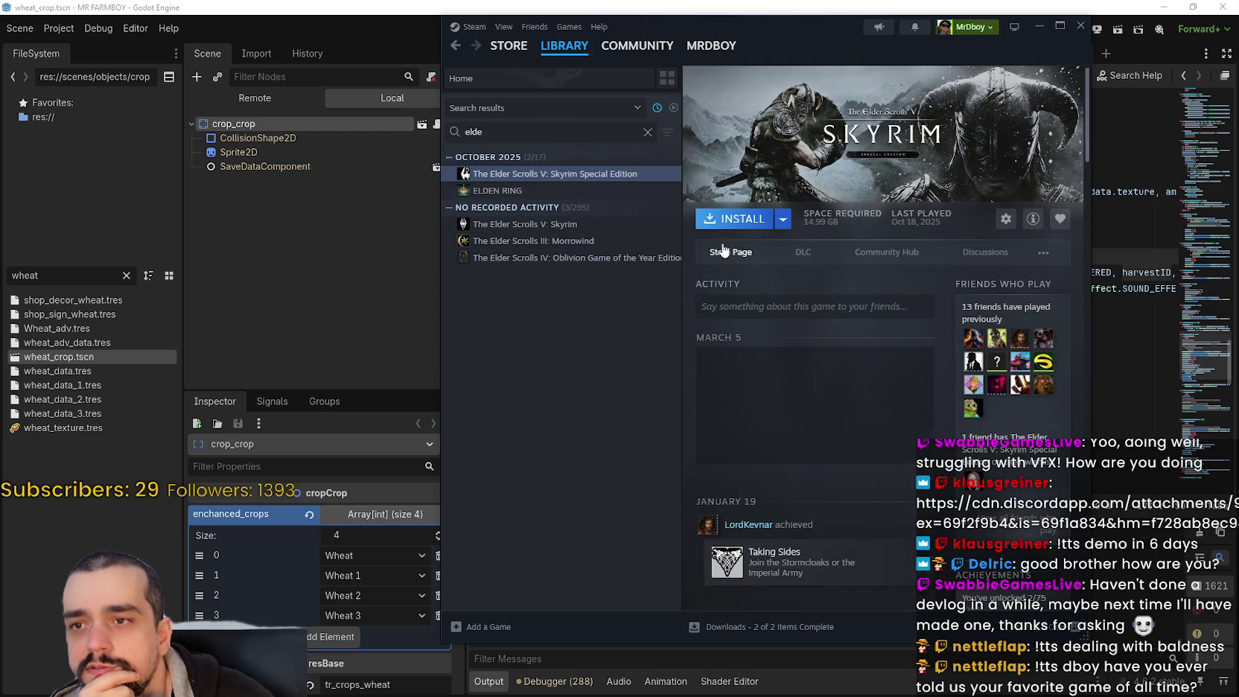
click(647, 132)
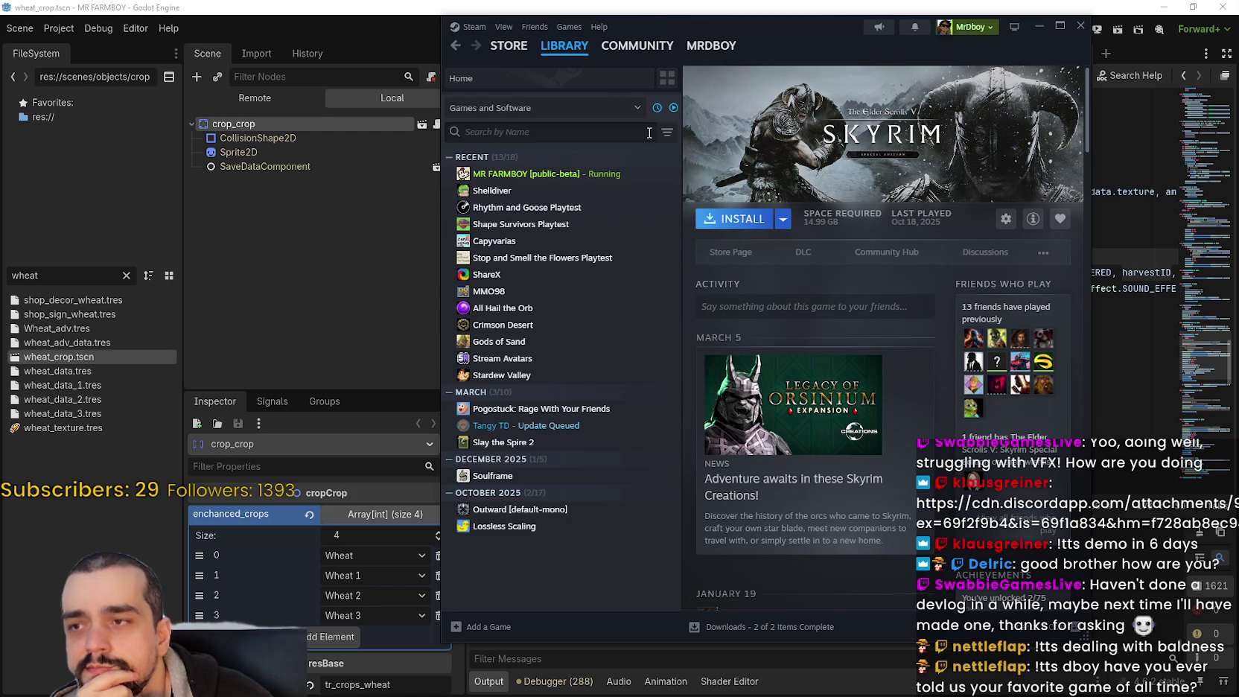
click(673, 29)
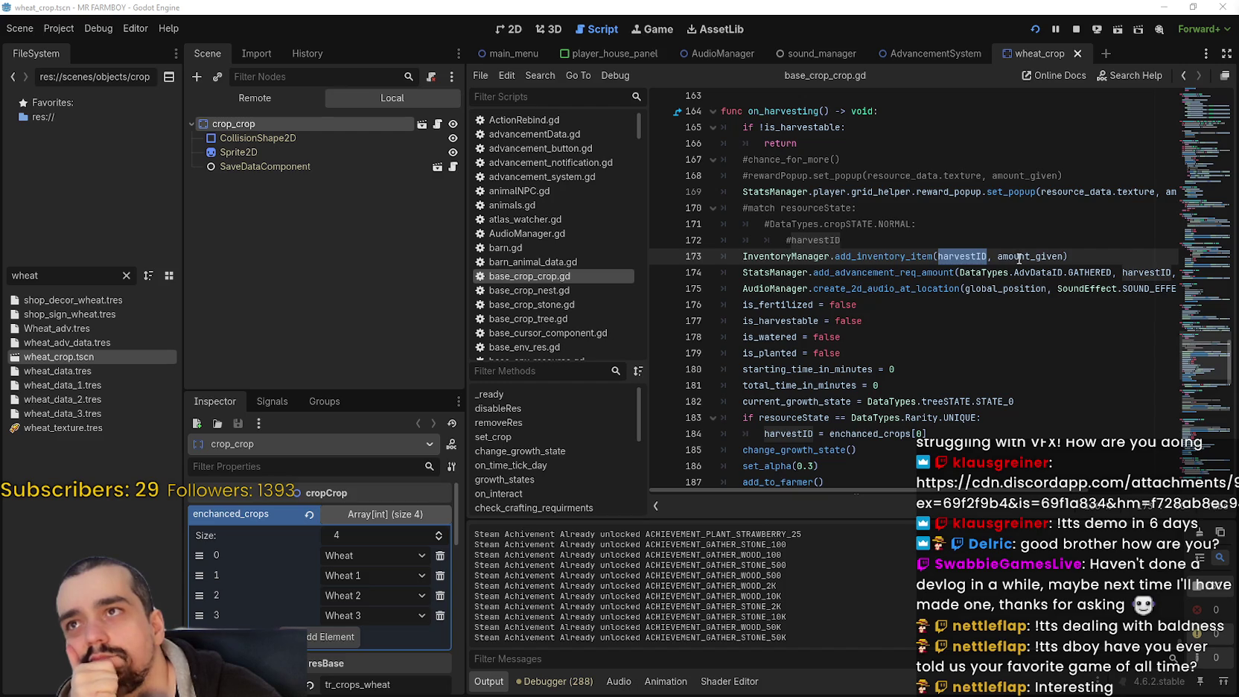
Step through on_harvesting from the commented cropSTATE.NORMAL and harvestID lines down to the is_planted reset
click(862, 321)
click(913, 224)
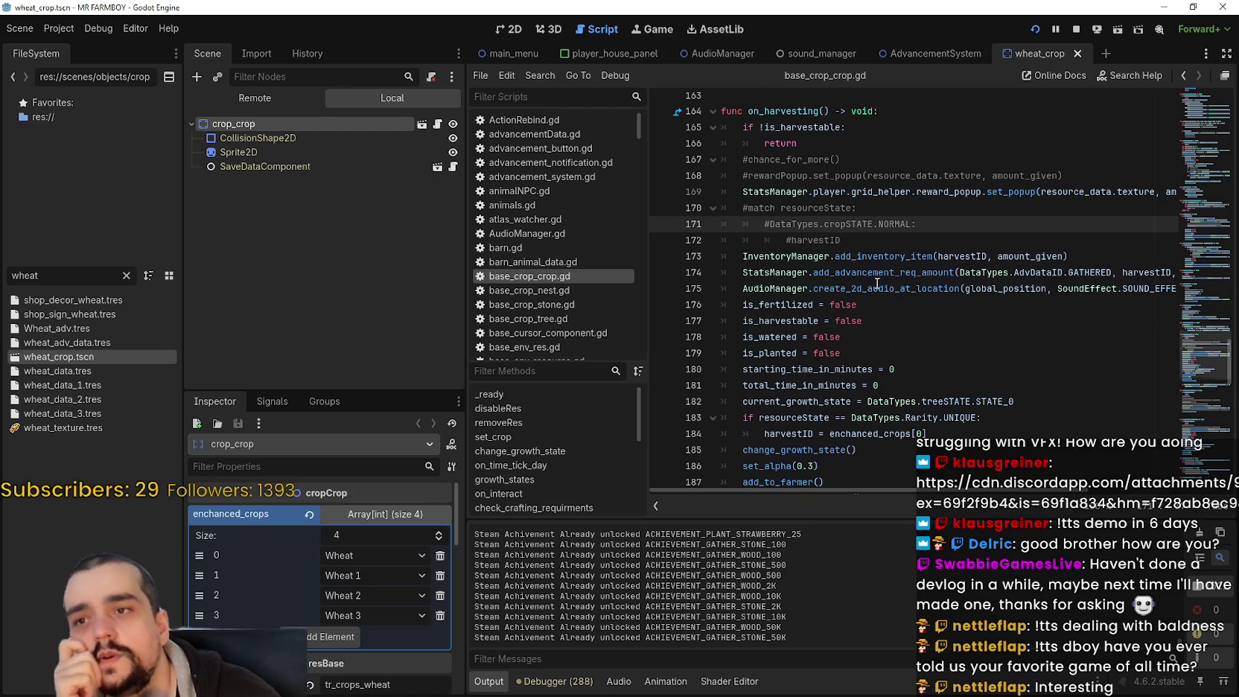
scroll(877, 284, up, 2)
click(860, 338)
scroll(896, 356, down, 1)
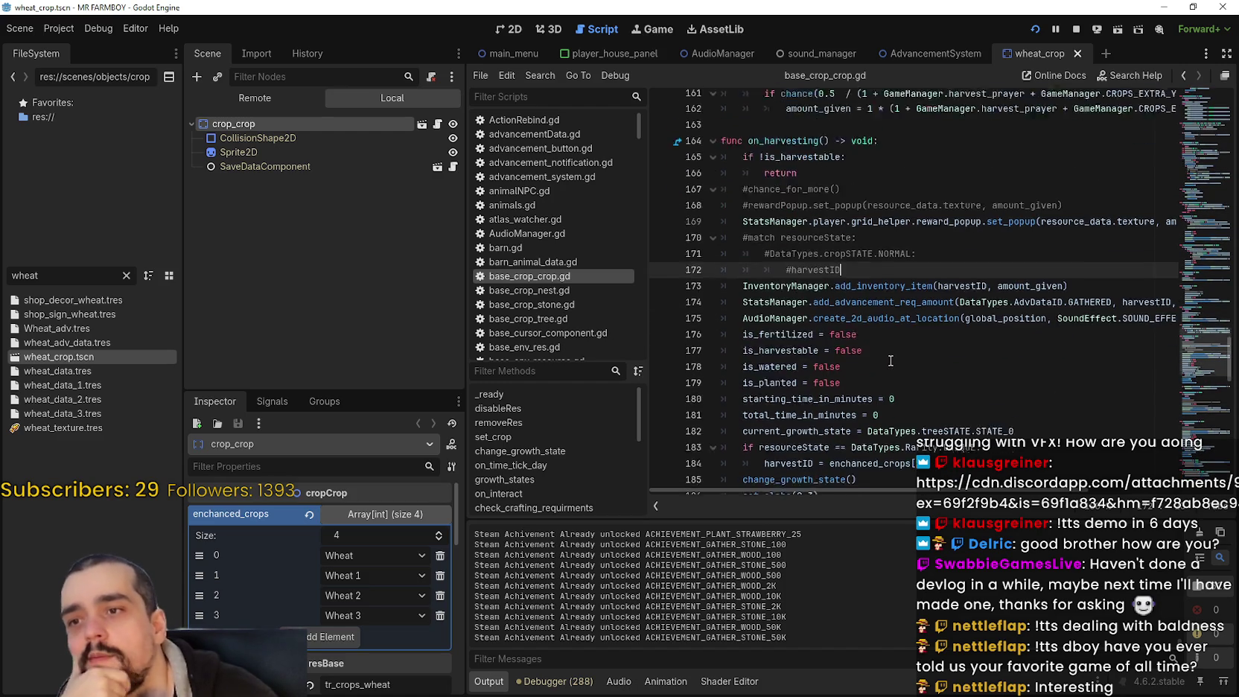
scroll(890, 361, down, 1)
click(891, 353)
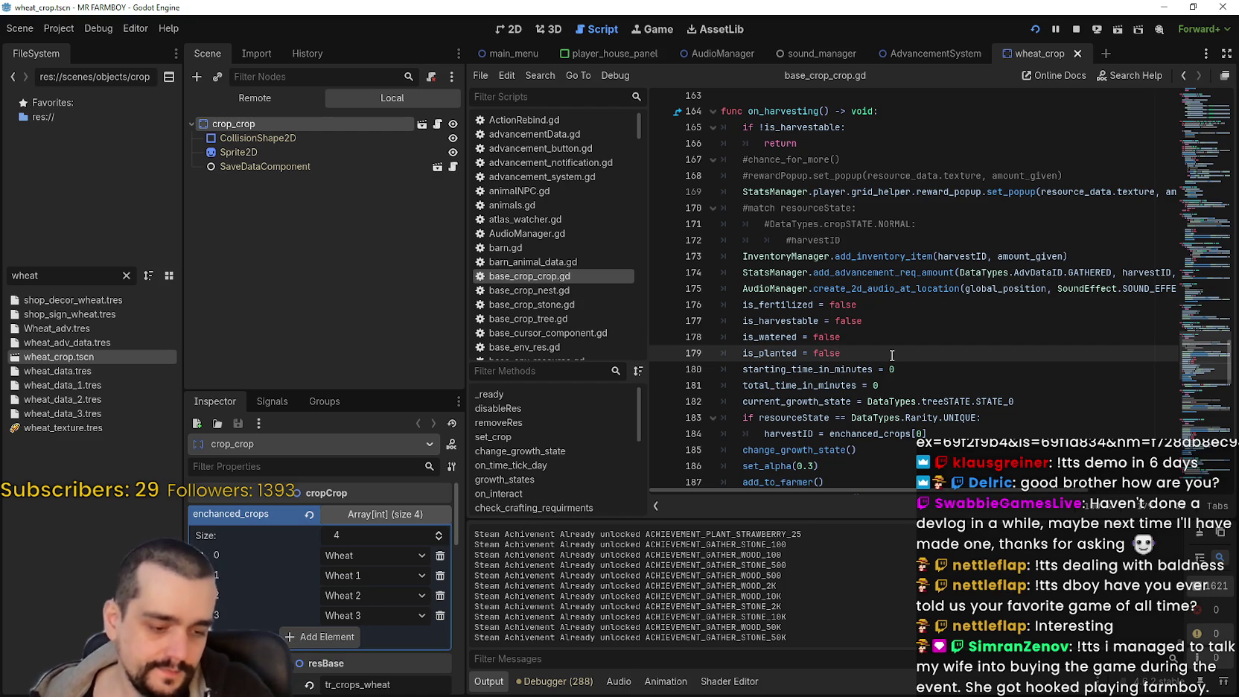
Review the add_inventory_item, sound and GATHERED advancement lines, and widen the script editor
click(985, 257)
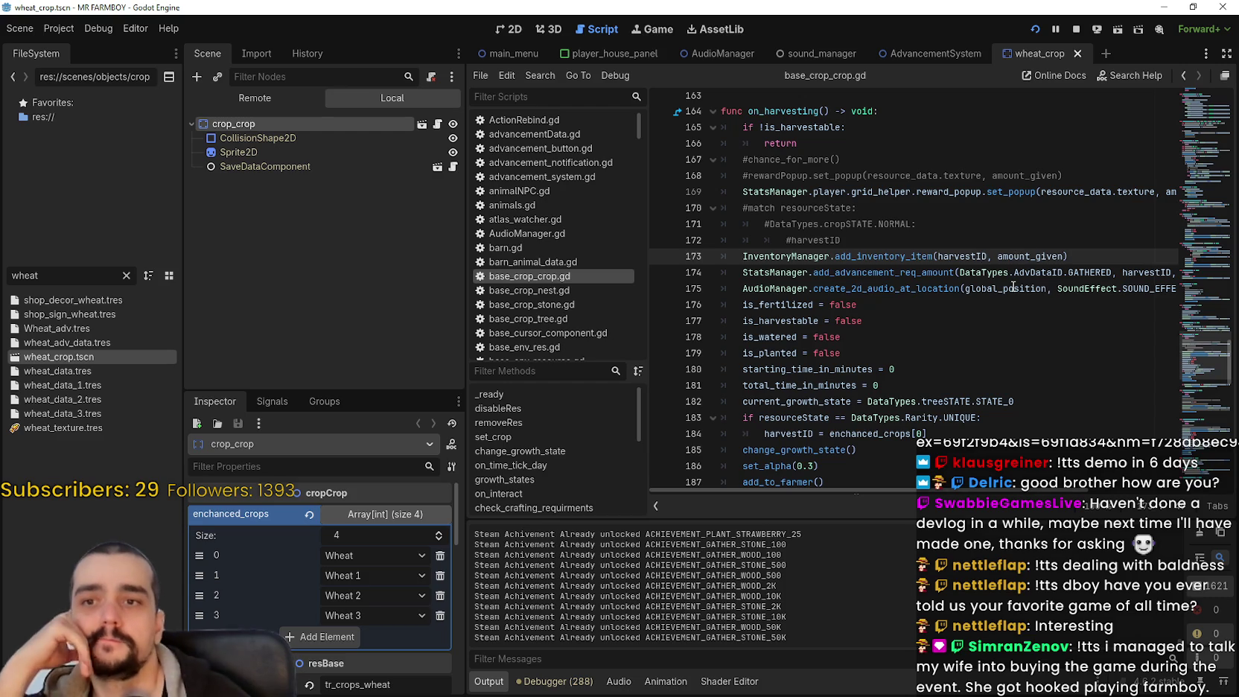
click(1030, 288)
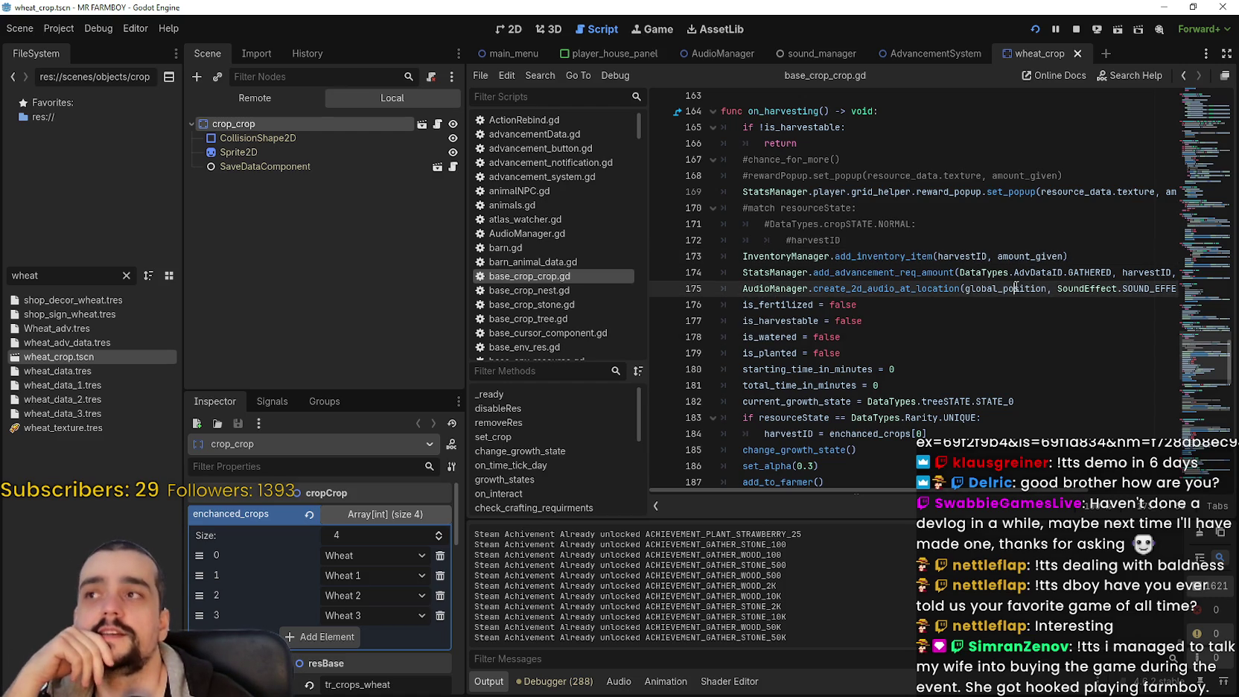
click(1034, 273)
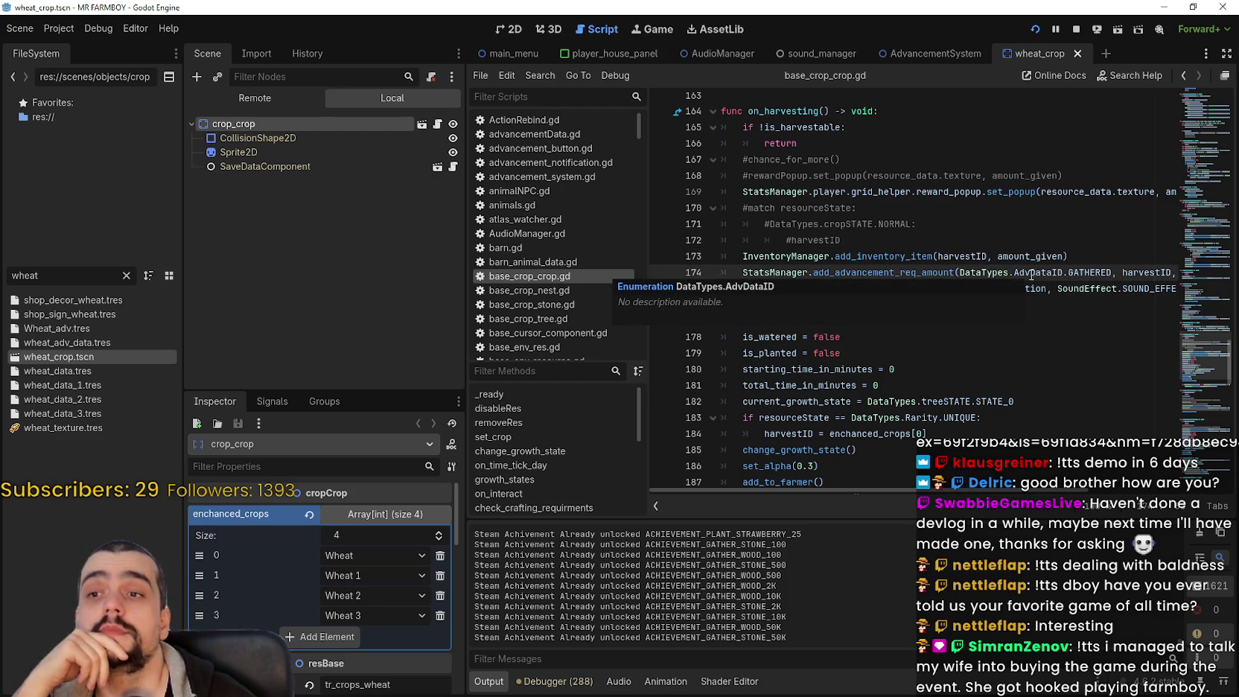
drag(465, 359, 425, 372)
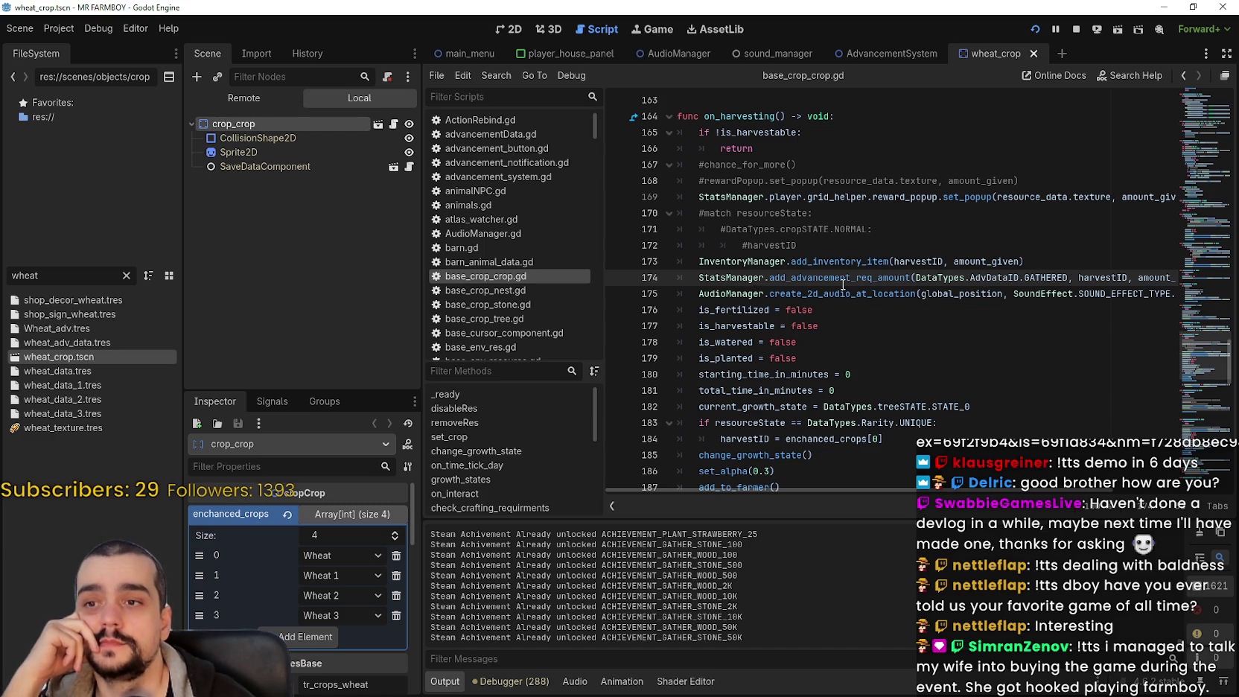
Inspect the add_advancement_req_amount call on line 174 and place the caret at its end
double_click(875, 277)
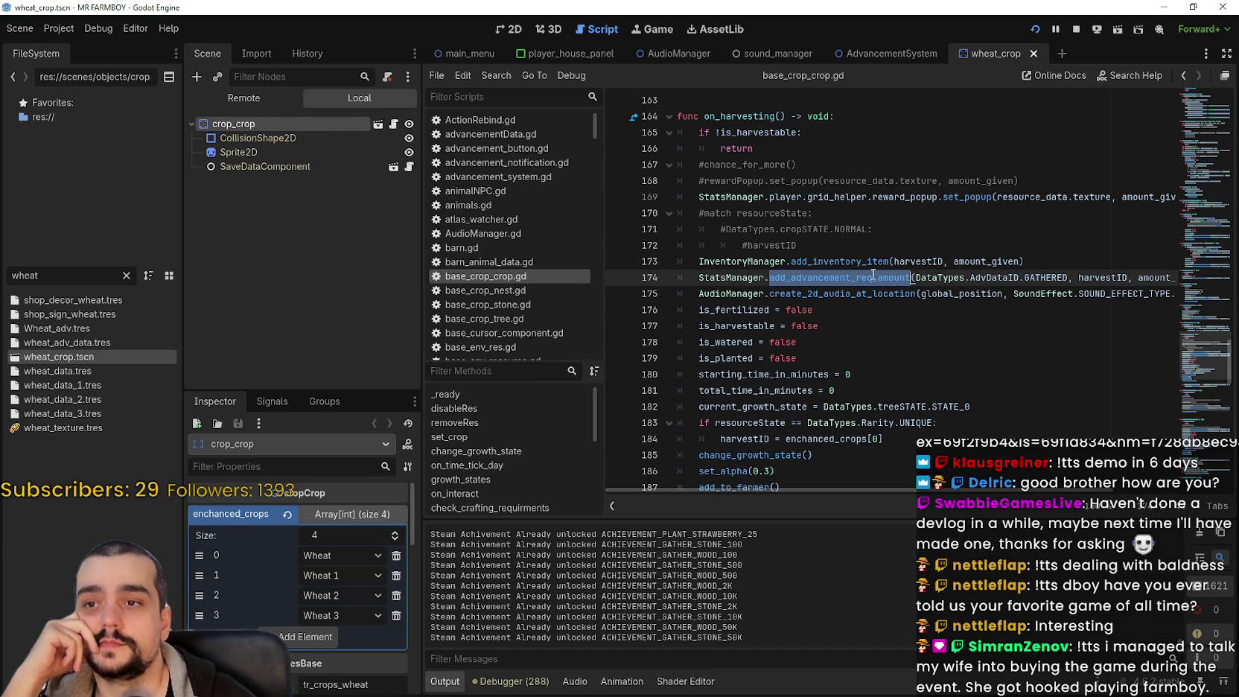
click(1021, 274)
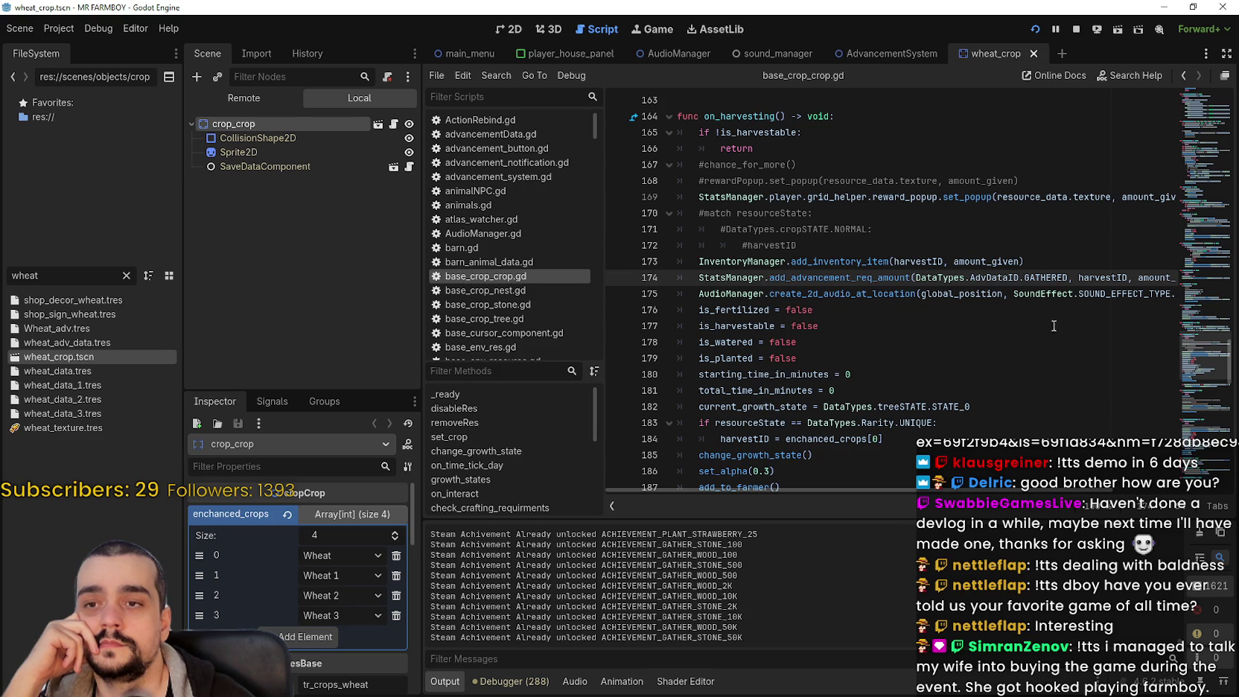
drag(1106, 277, 1225, 282)
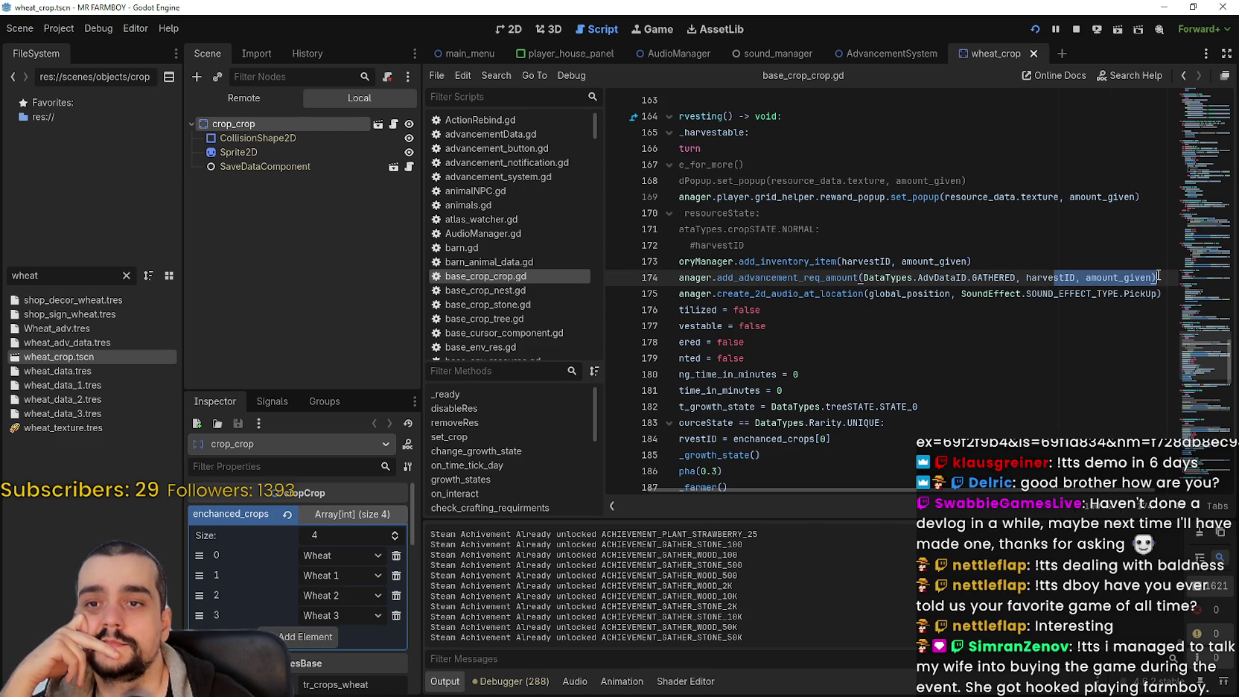
mouse_move(1159, 276)
mouse_down()
mouse_move(670, 277)
mouse_move(715, 277)
mouse_move(698, 277)
mouse_up()
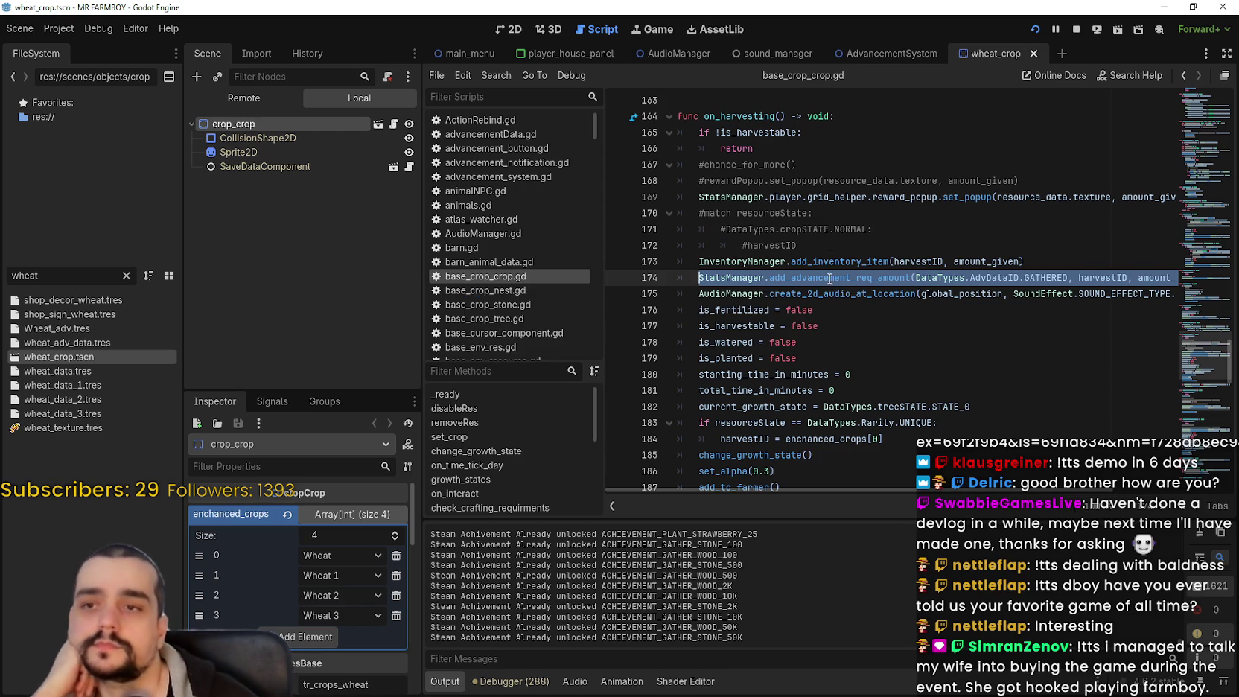
double_click(1173, 277)
key(End)
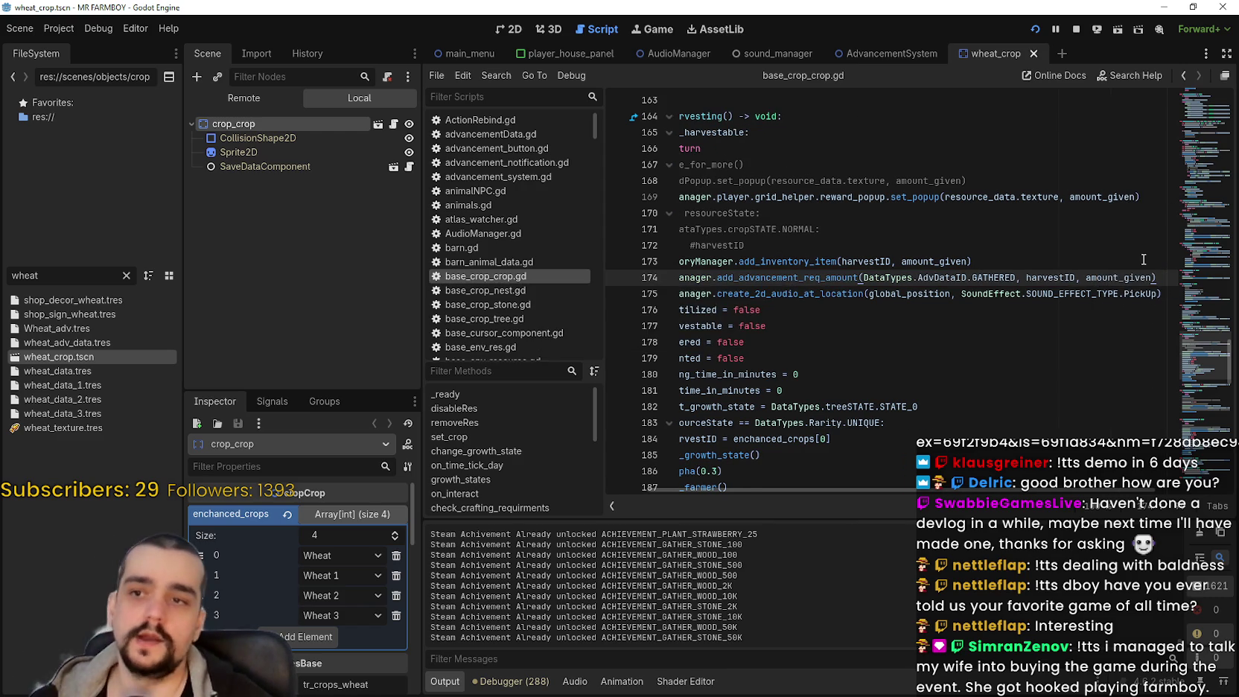
Add the condition 'if harvestID == enchanced_crops[1]:' on a new line below line 174
key(Return)
text(if h)
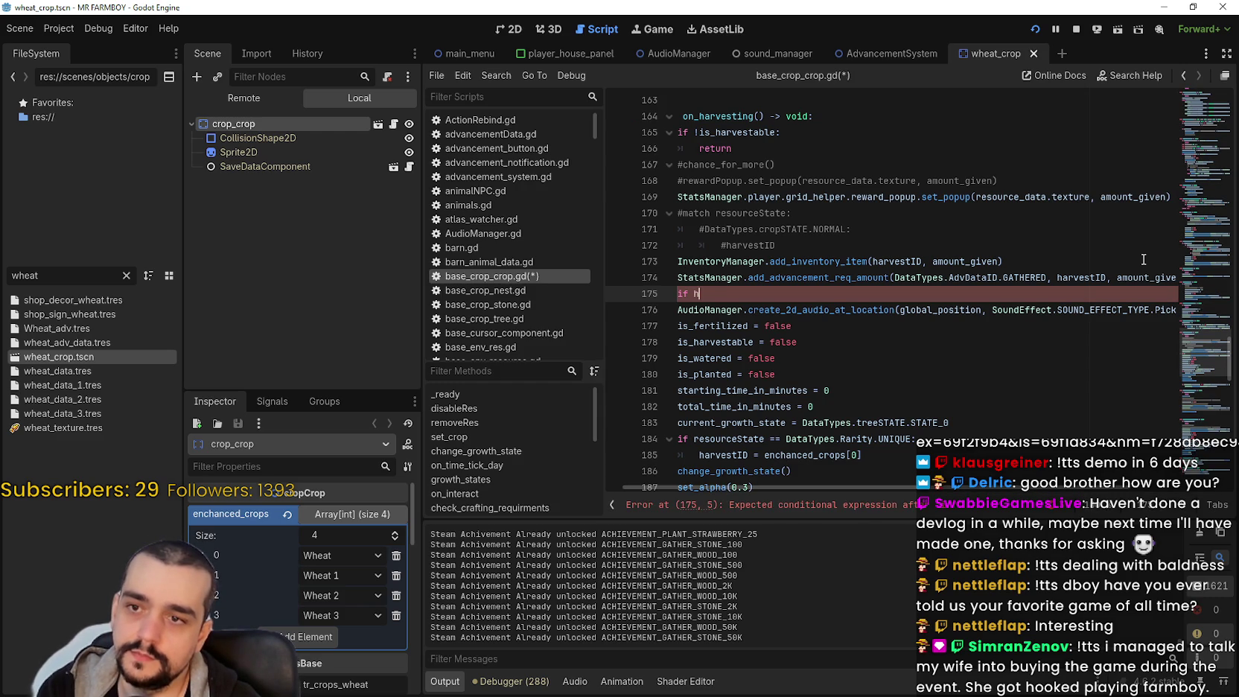
text(arves)
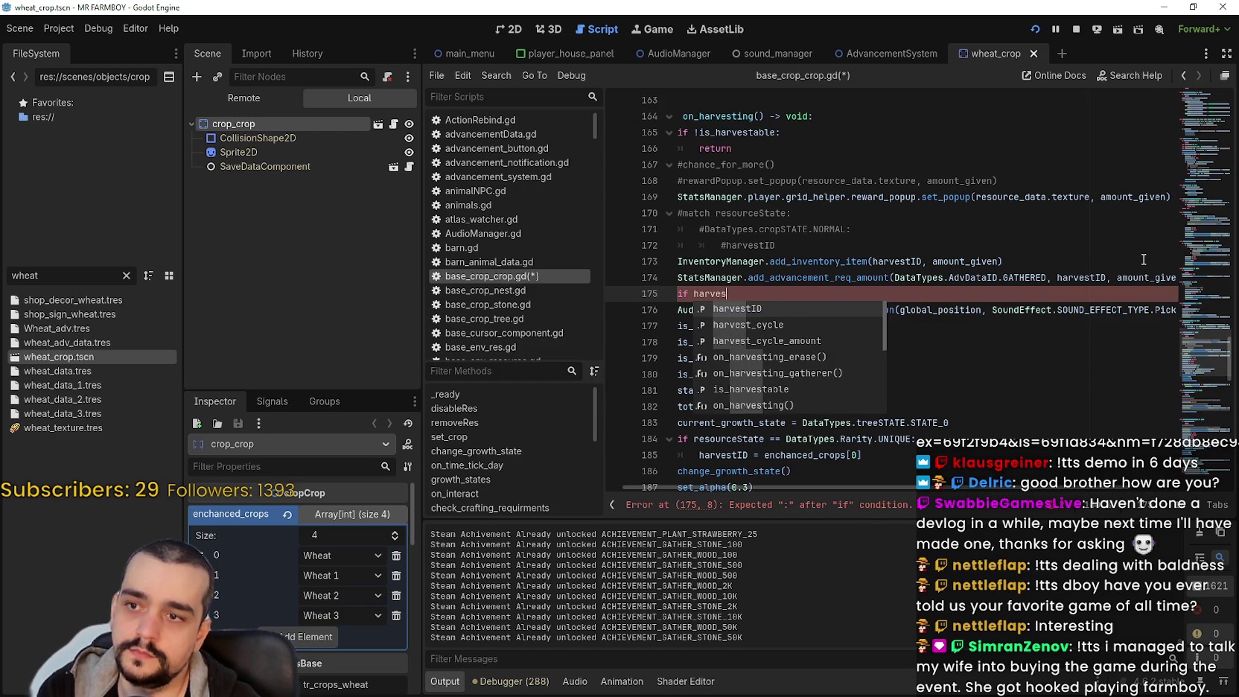
key(Return)
text(==)
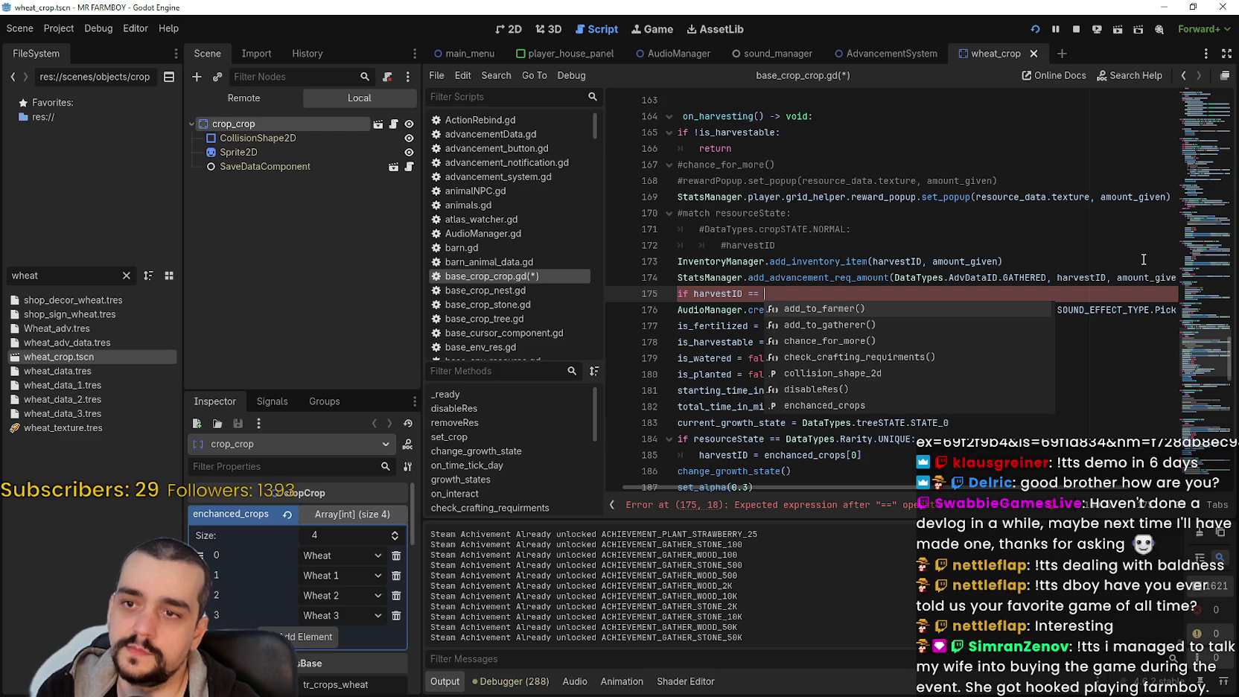
text( en)
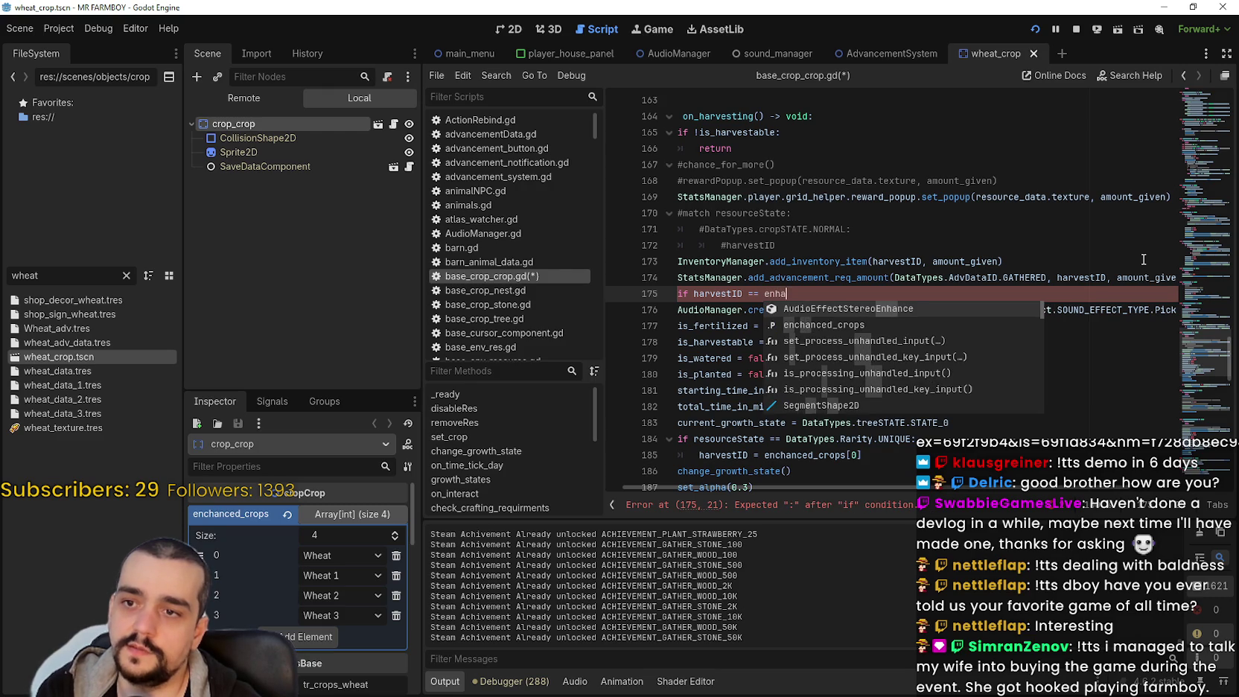
key(Return)
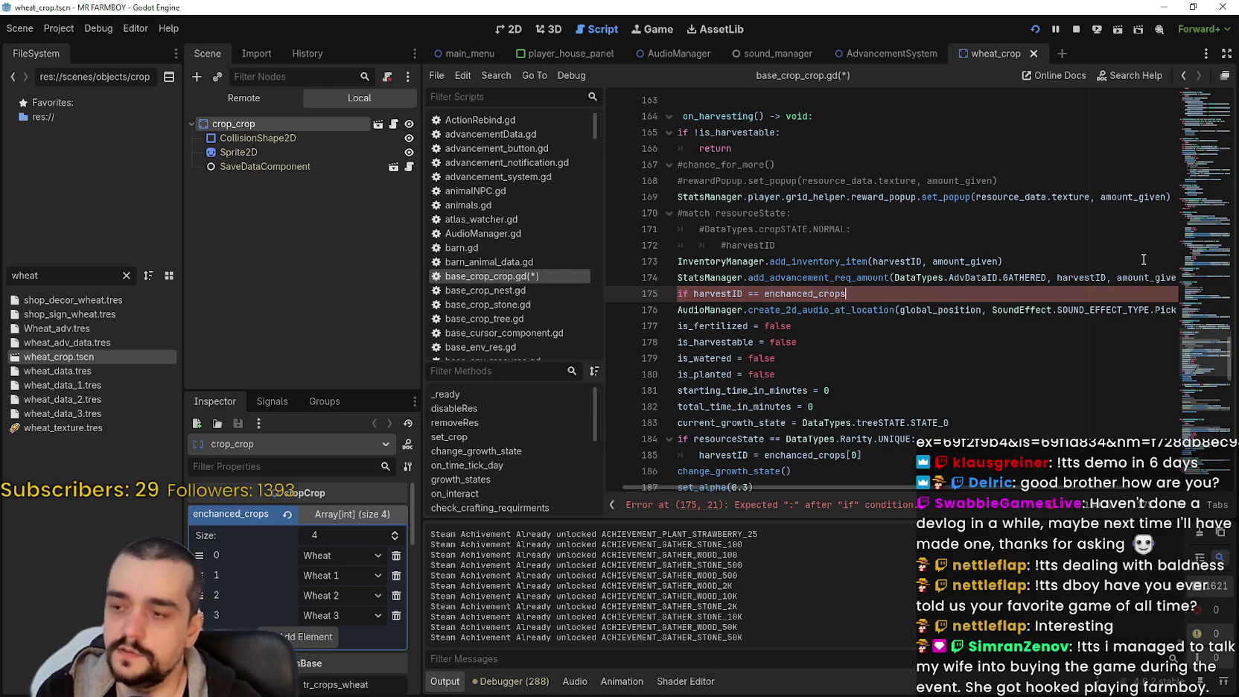
text([1)
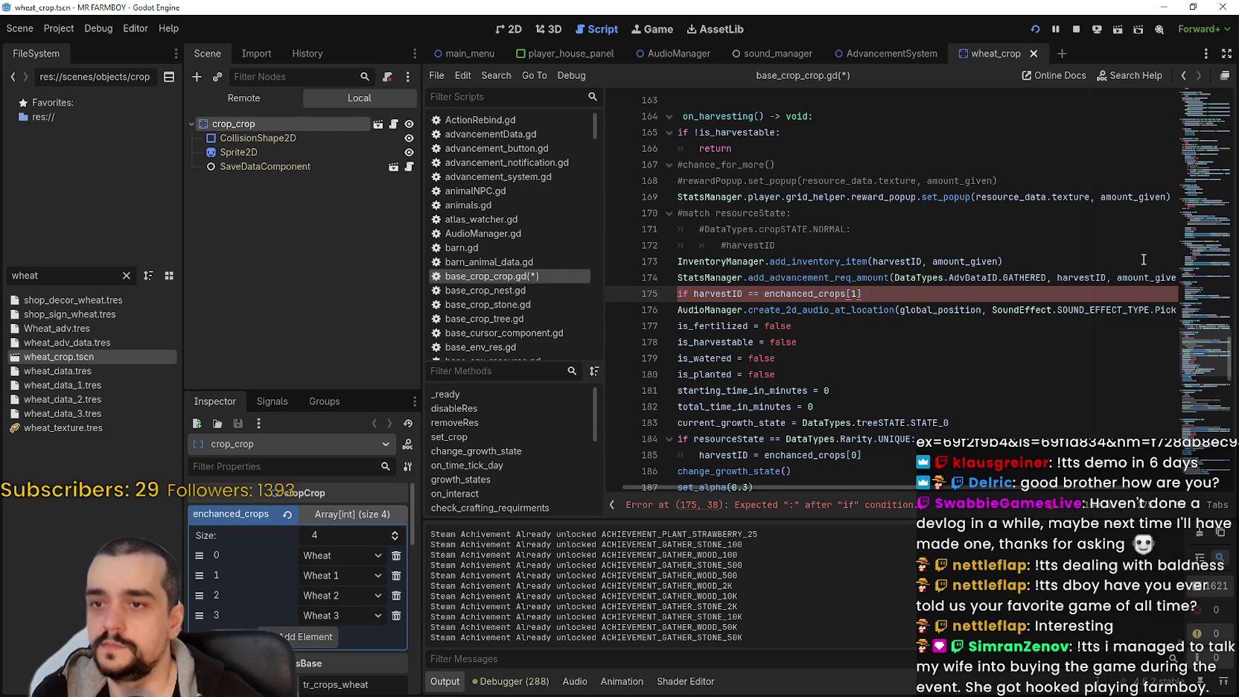
text(]:)
key(Return)
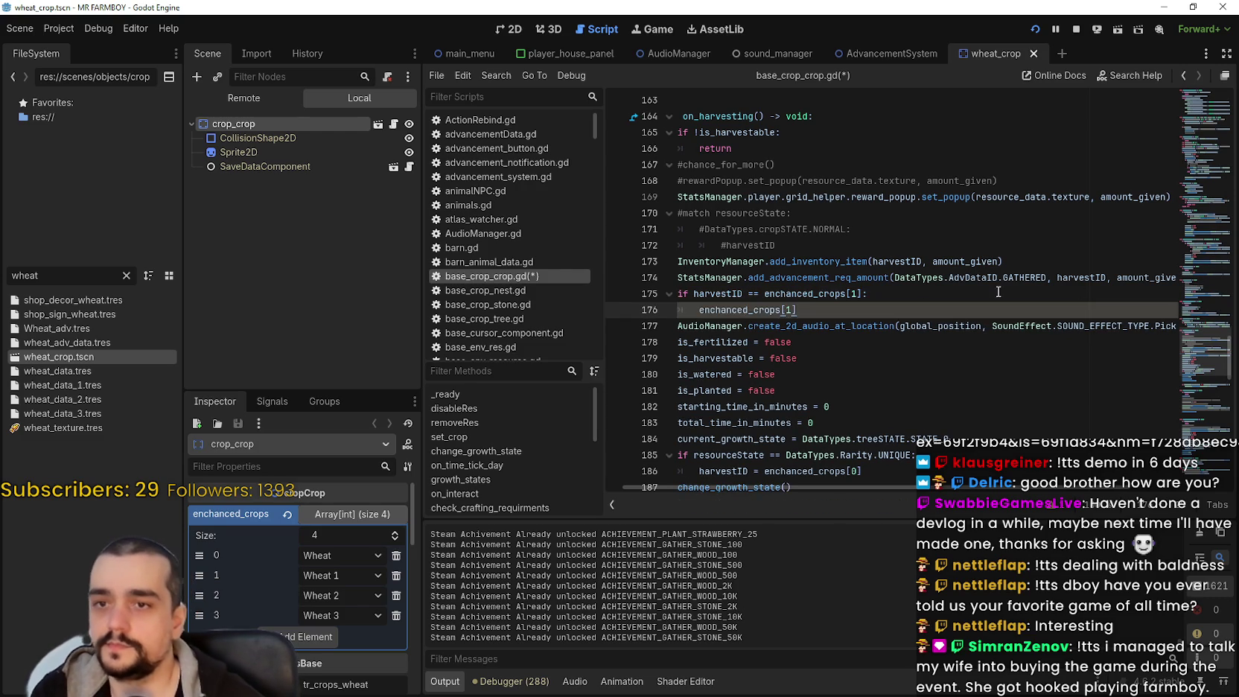
Copy the GATHERED advancement call into the if body, replacing harvestID with enchanced_crops[1]
drag(719, 278, 1173, 278)
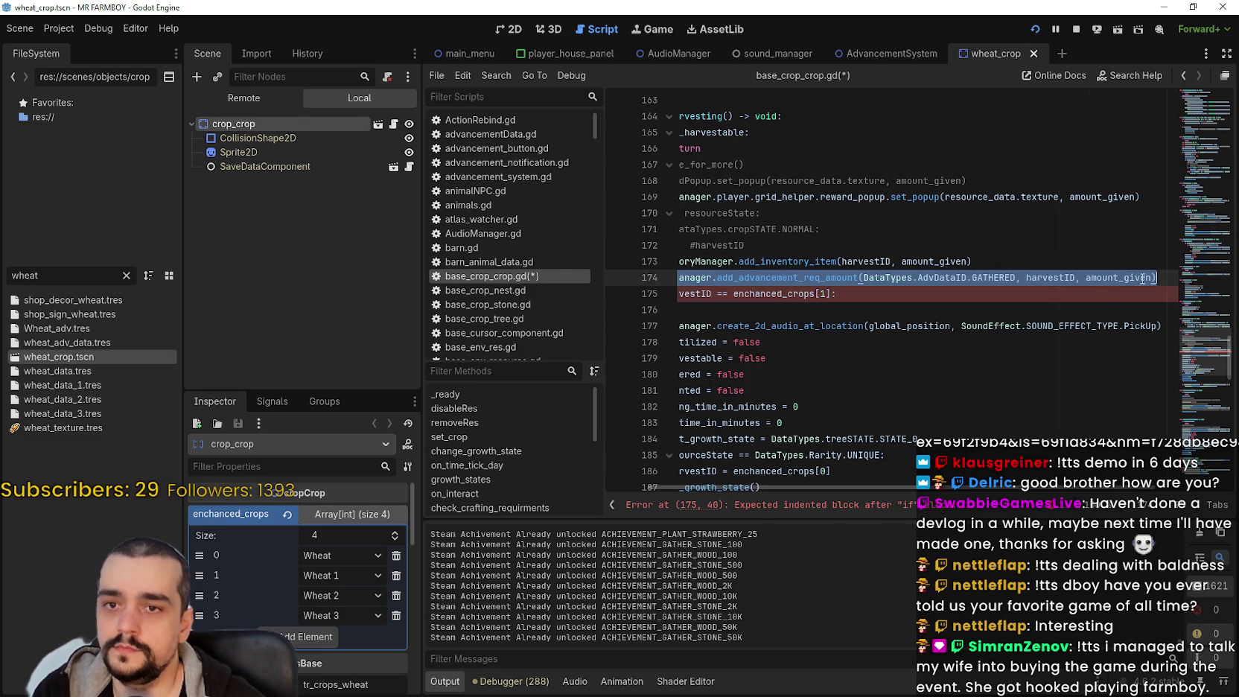
key(ctrl+c)
click(785, 312)
key(ctrl+v)
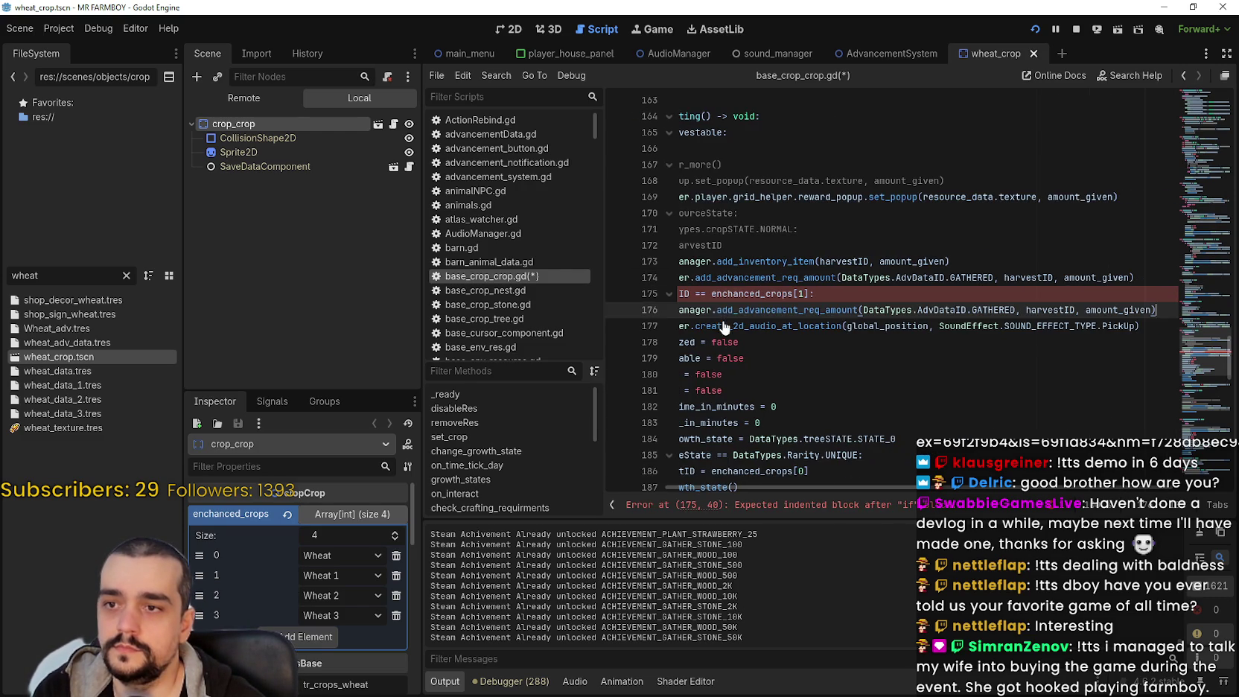
drag(711, 293, 809, 294)
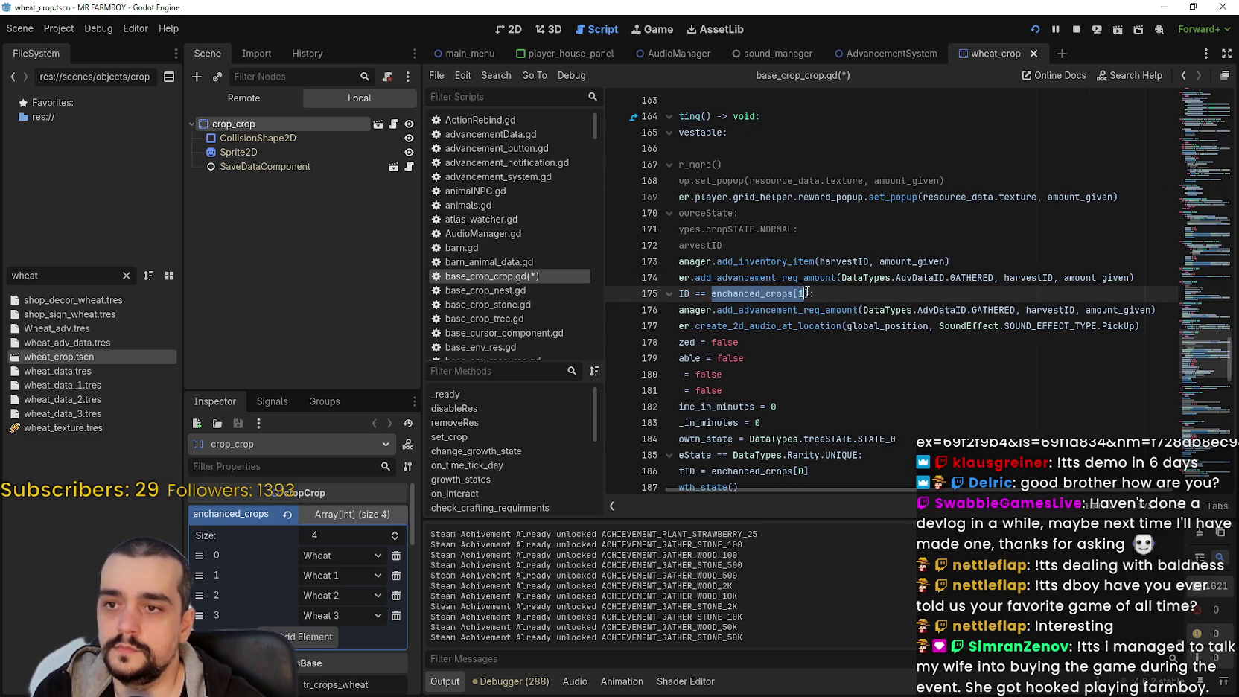
double_click(994, 310)
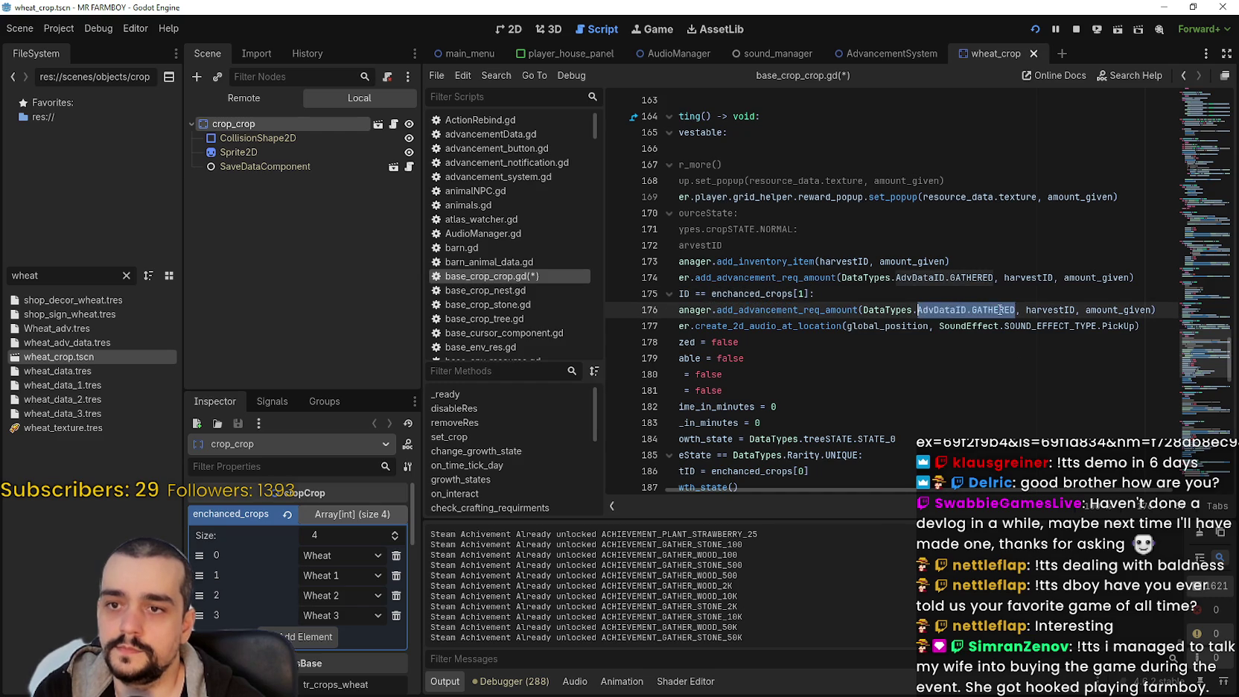
double_click(1050, 310)
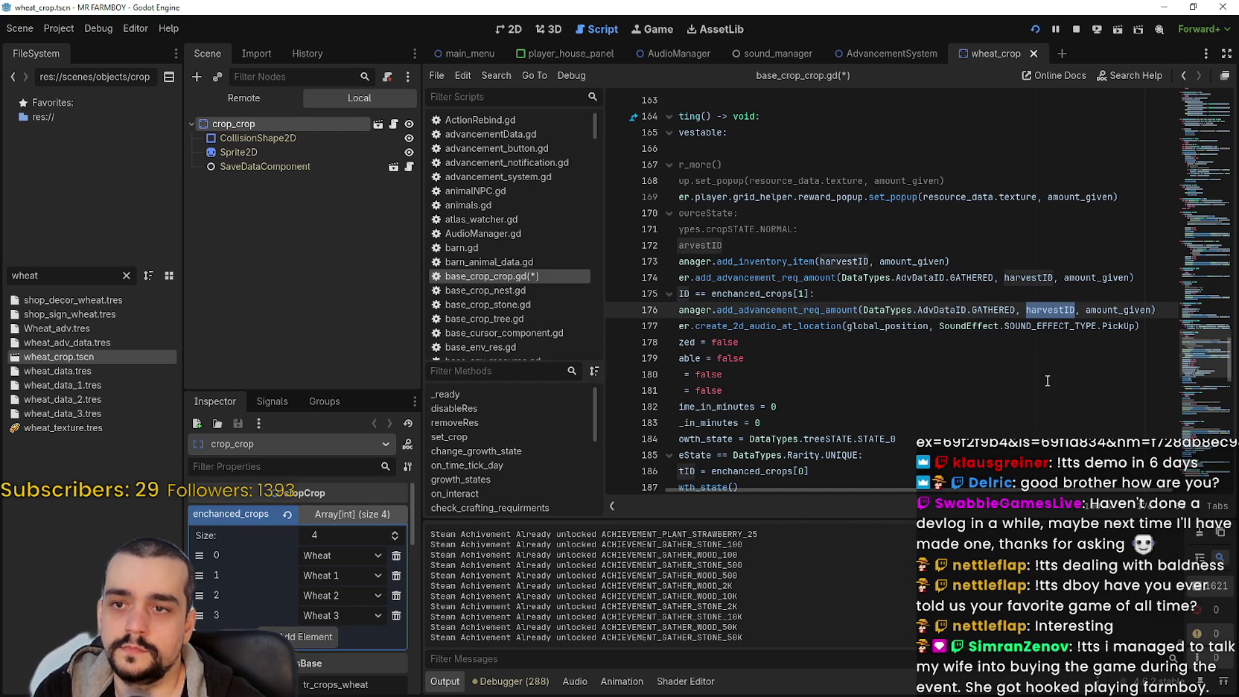
key(ctrl+v)
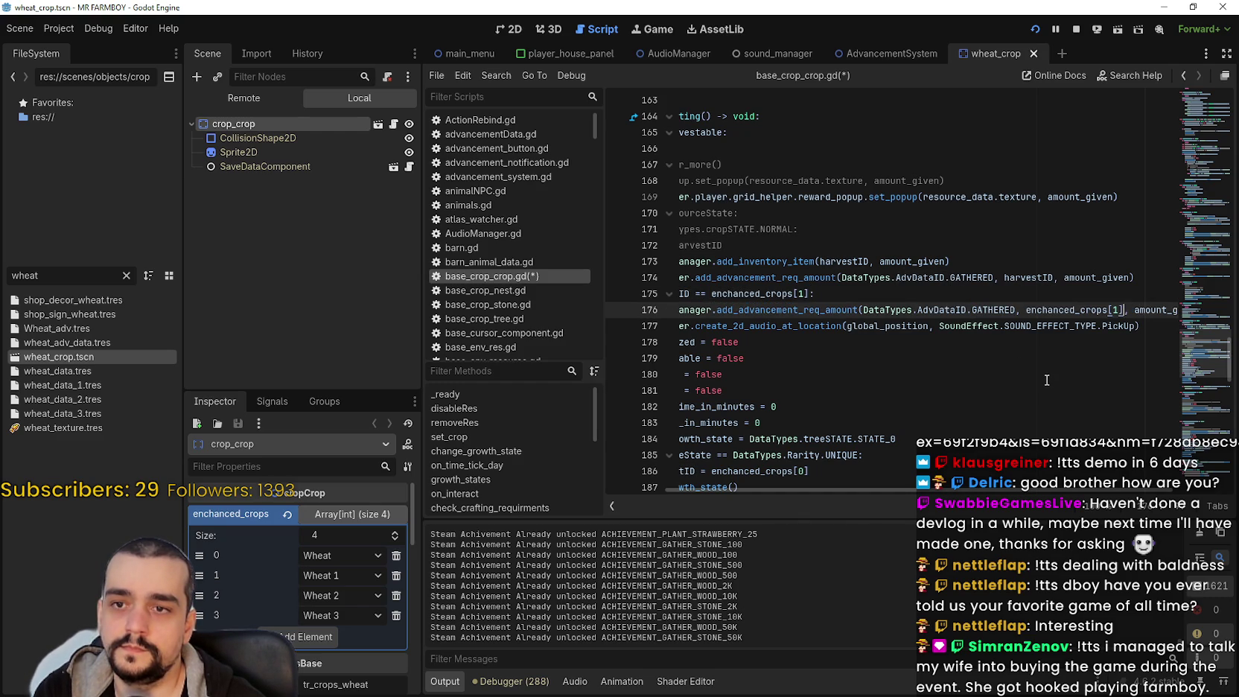
double_click(1116, 310)
text(0)
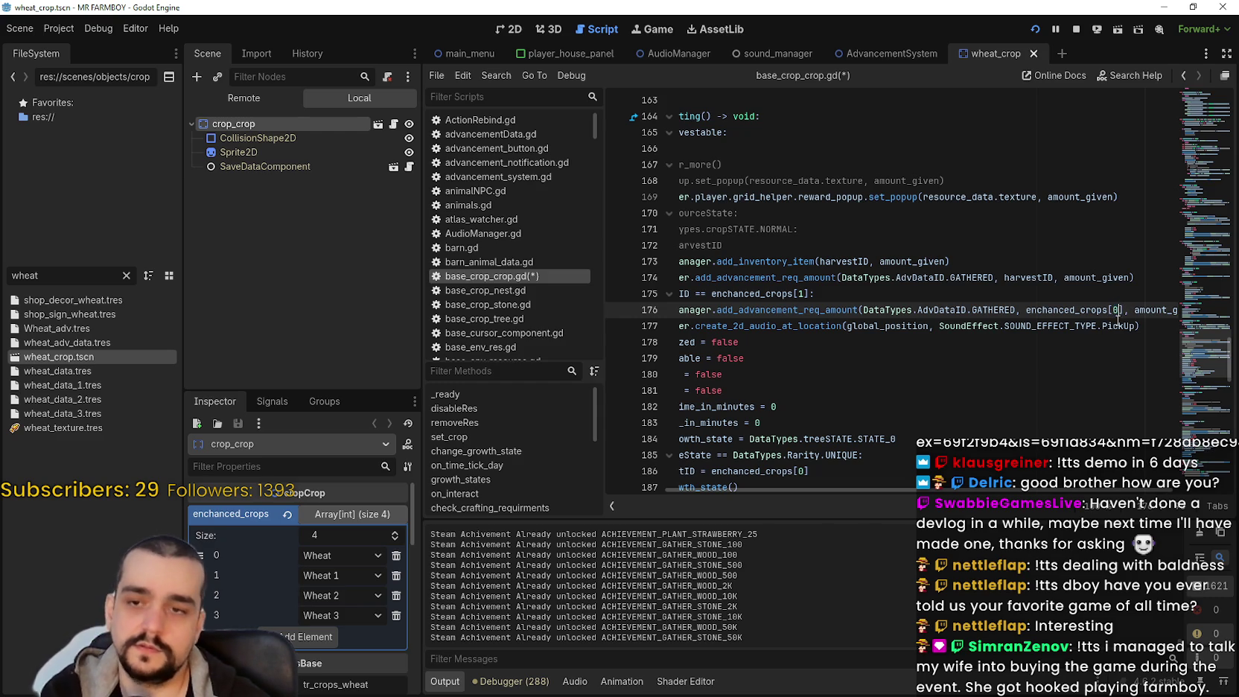
triple_click(1118, 313)
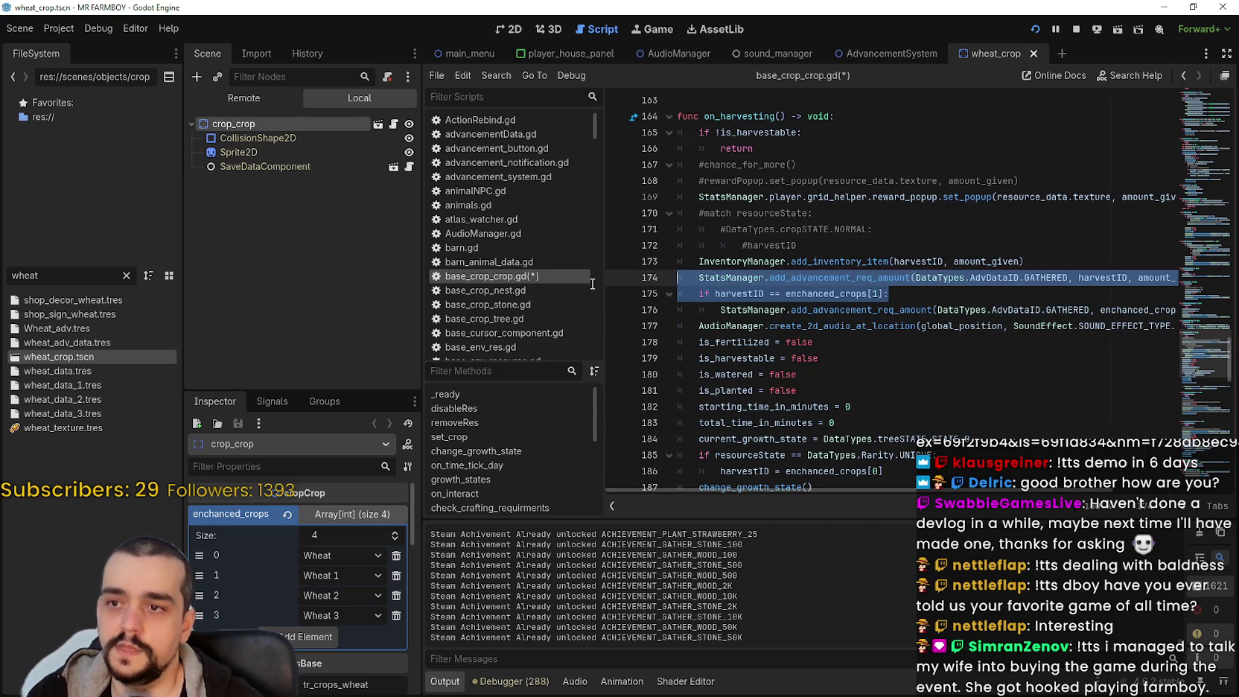
Widen the script editor further and review the new if condition and advancement lines
click(894, 293)
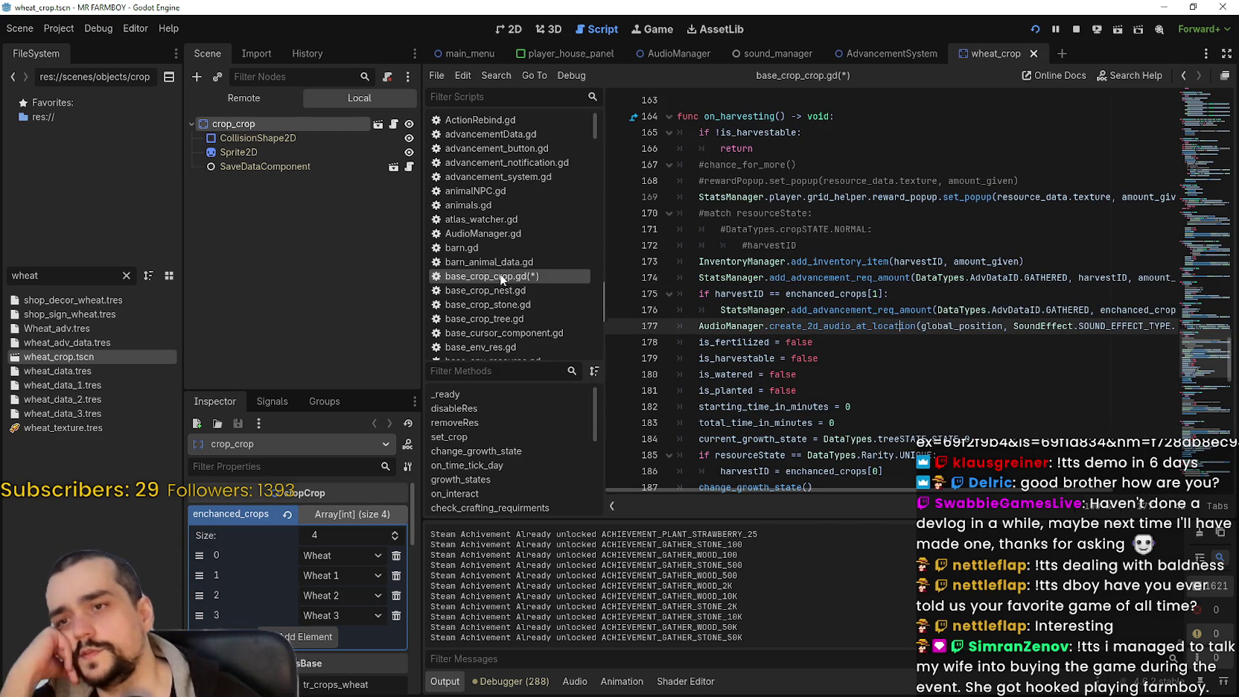
mouse_move(423, 262)
mouse_down()
mouse_move(359, 262)
mouse_move(411, 261)
mouse_up()
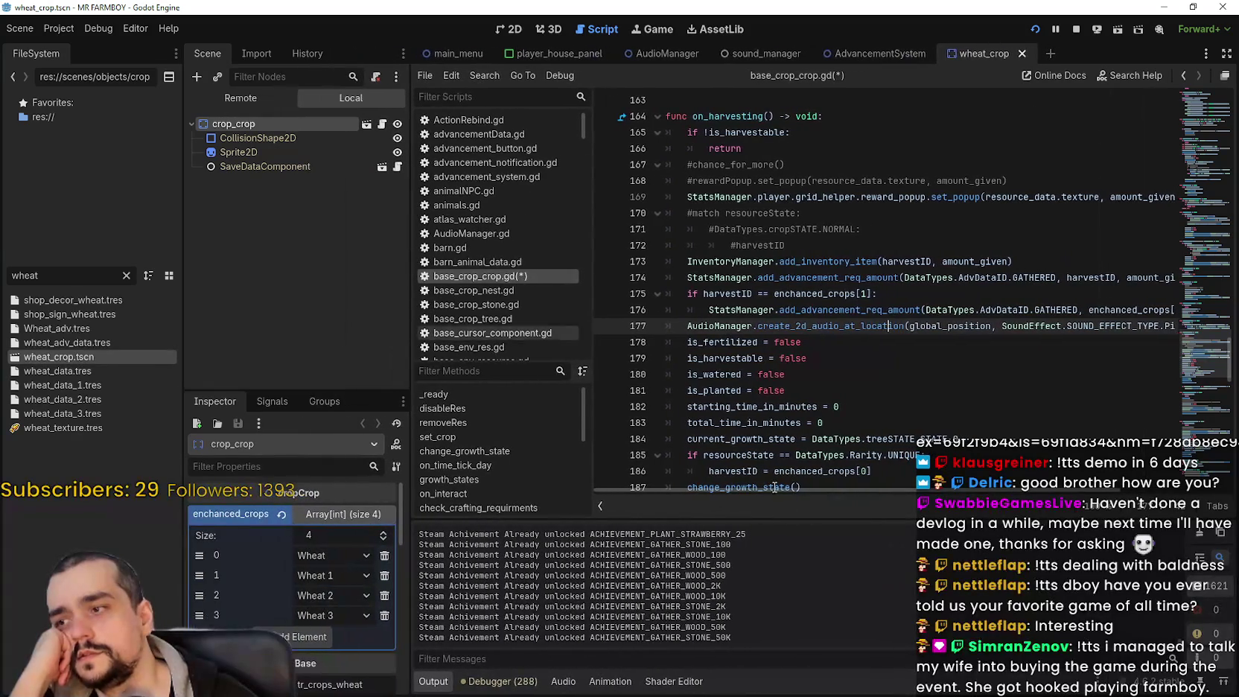
click(1181, 309)
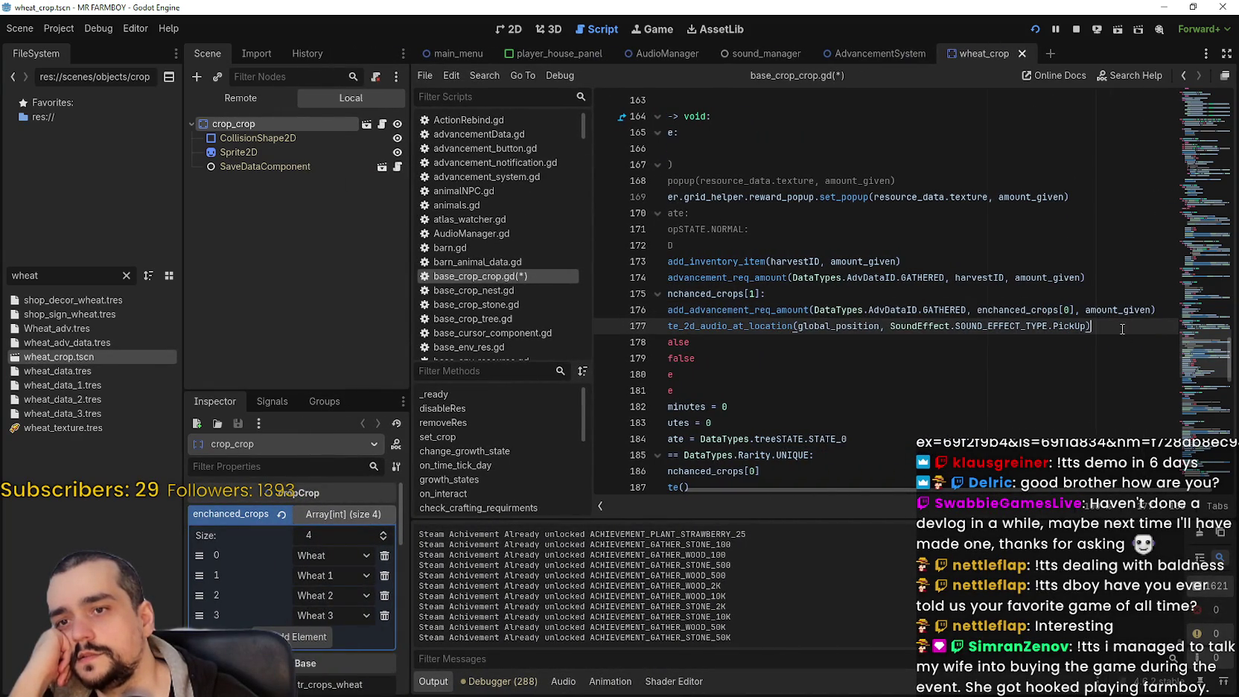
drag(1122, 321, 491, 318)
click(737, 310)
drag(873, 294, 789, 293)
click(1043, 277)
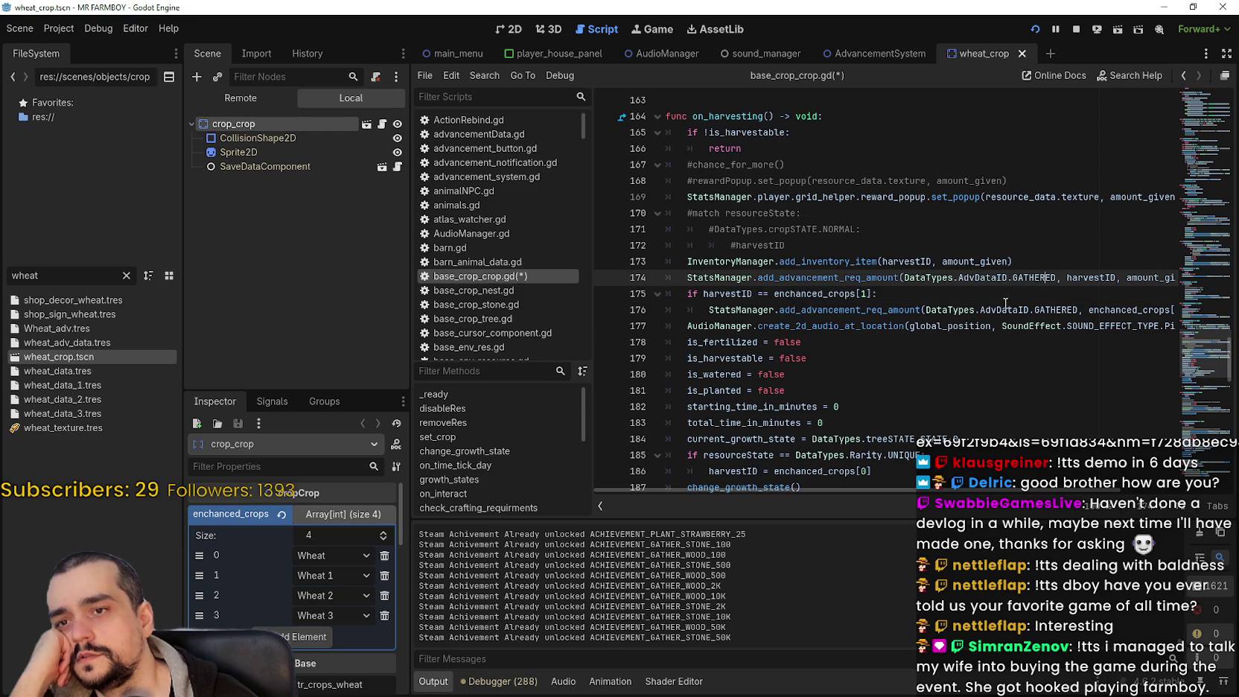
drag(688, 293, 933, 292)
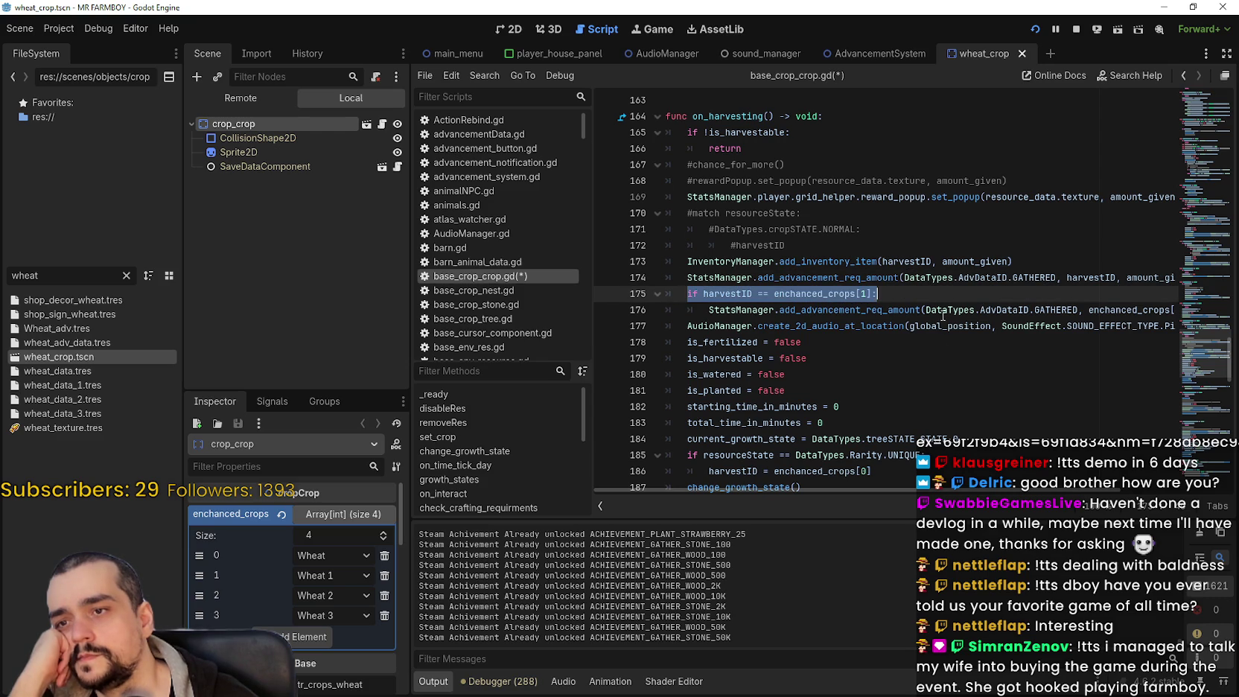
mouse_move(995, 488)
mouse_down()
mouse_move(1094, 496)
mouse_move(1002, 494)
mouse_up()
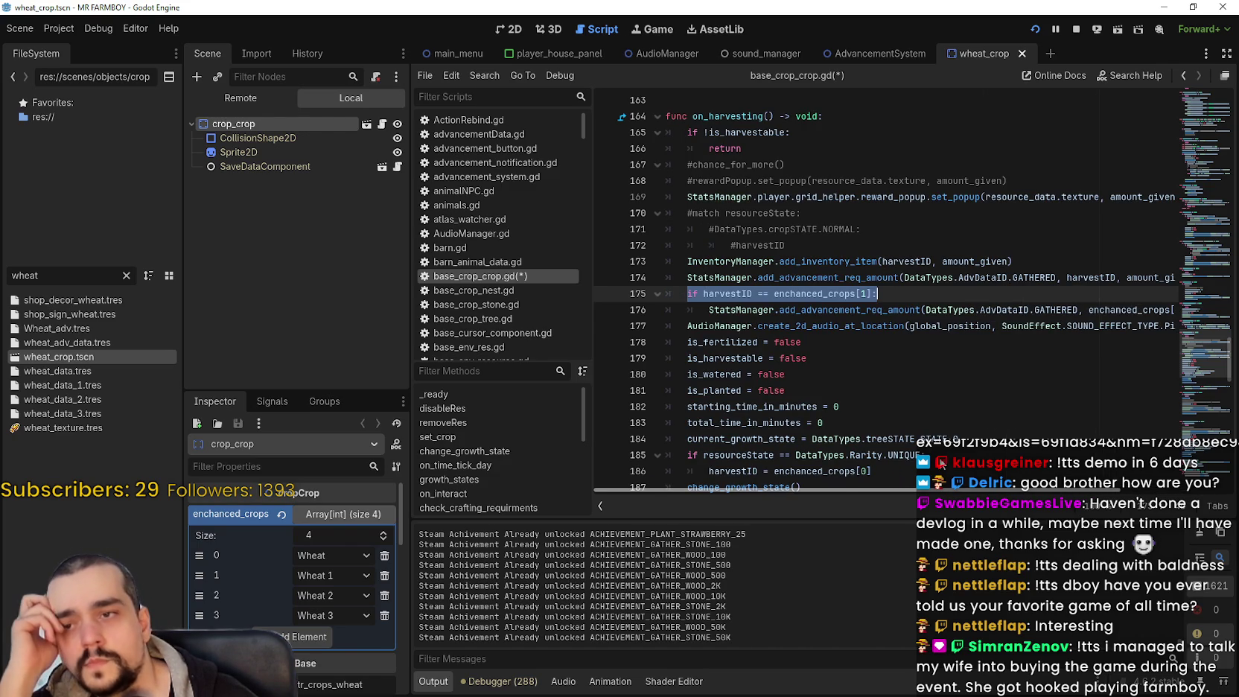
mouse_move(689, 277)
mouse_down()
mouse_move(1117, 283)
mouse_move(1232, 271)
mouse_up()
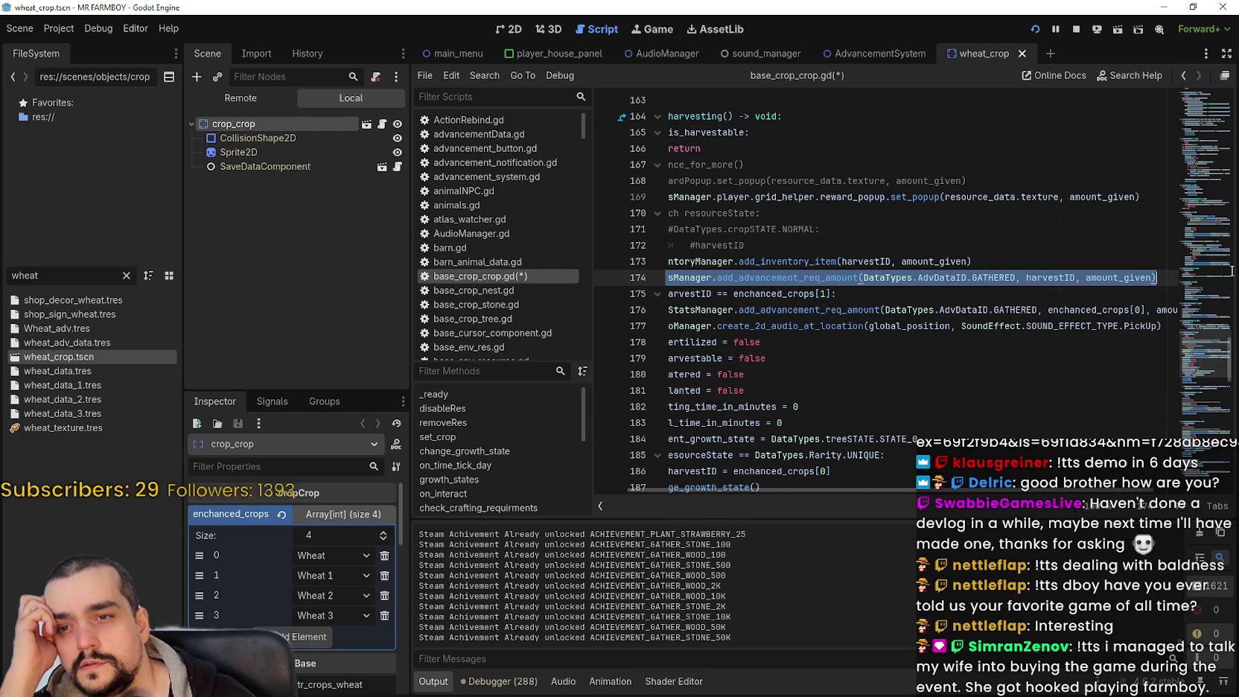
On line 175, replace '==' with '!=' and change the index 1 to 0
double_click(828, 293)
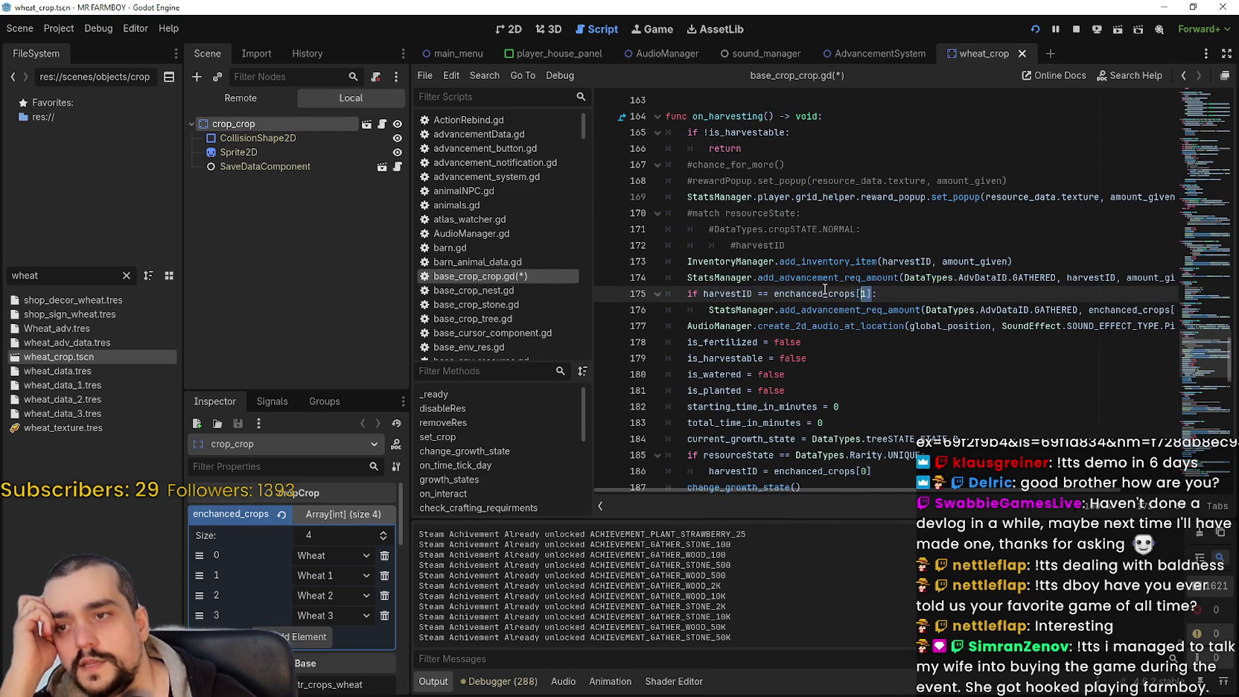
drag(873, 293, 703, 293)
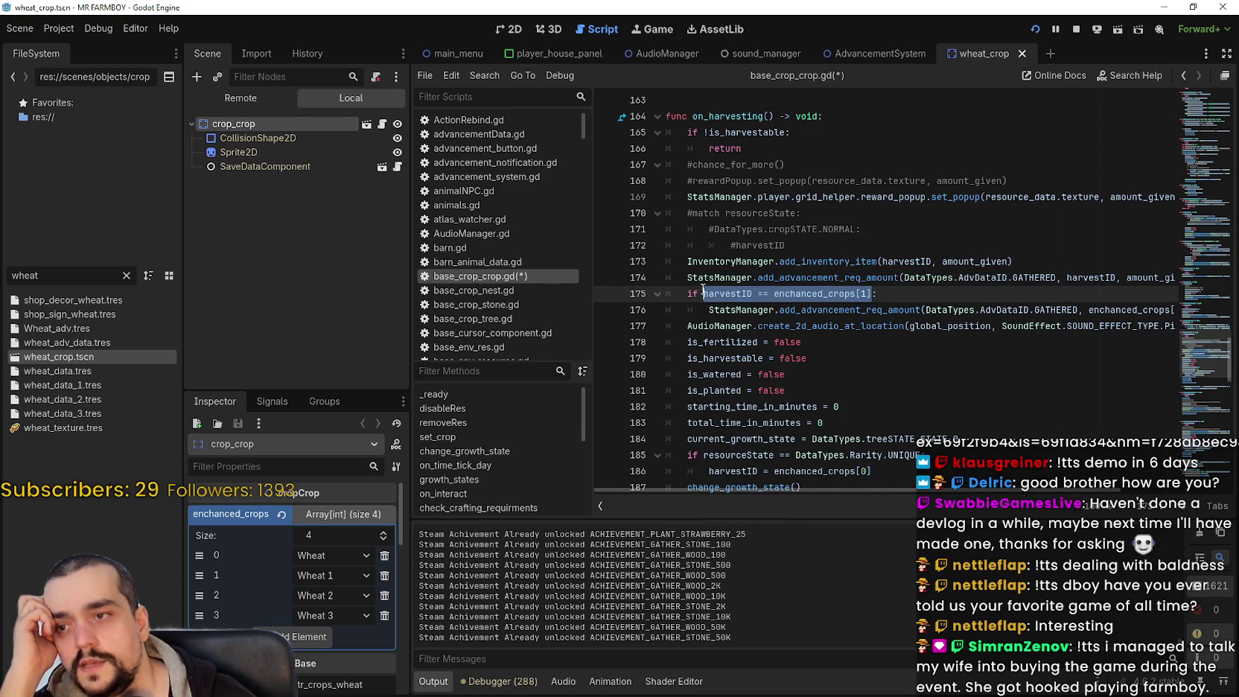
click(768, 294)
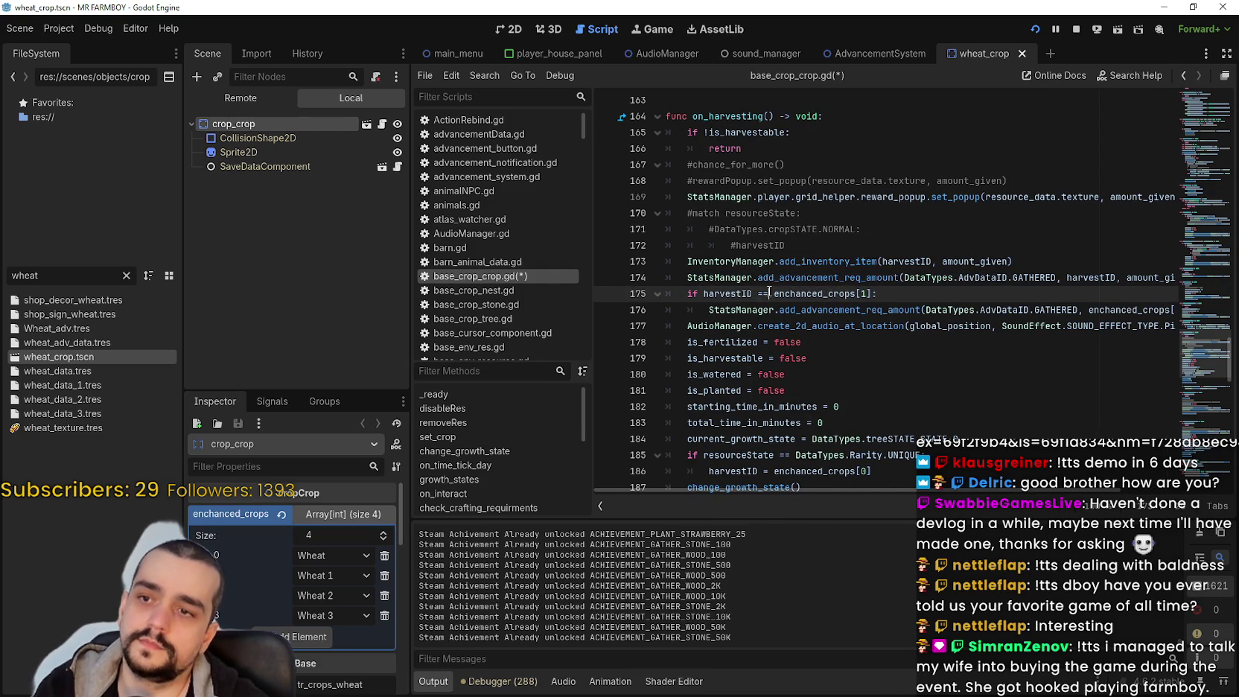
drag(768, 294, 758, 293)
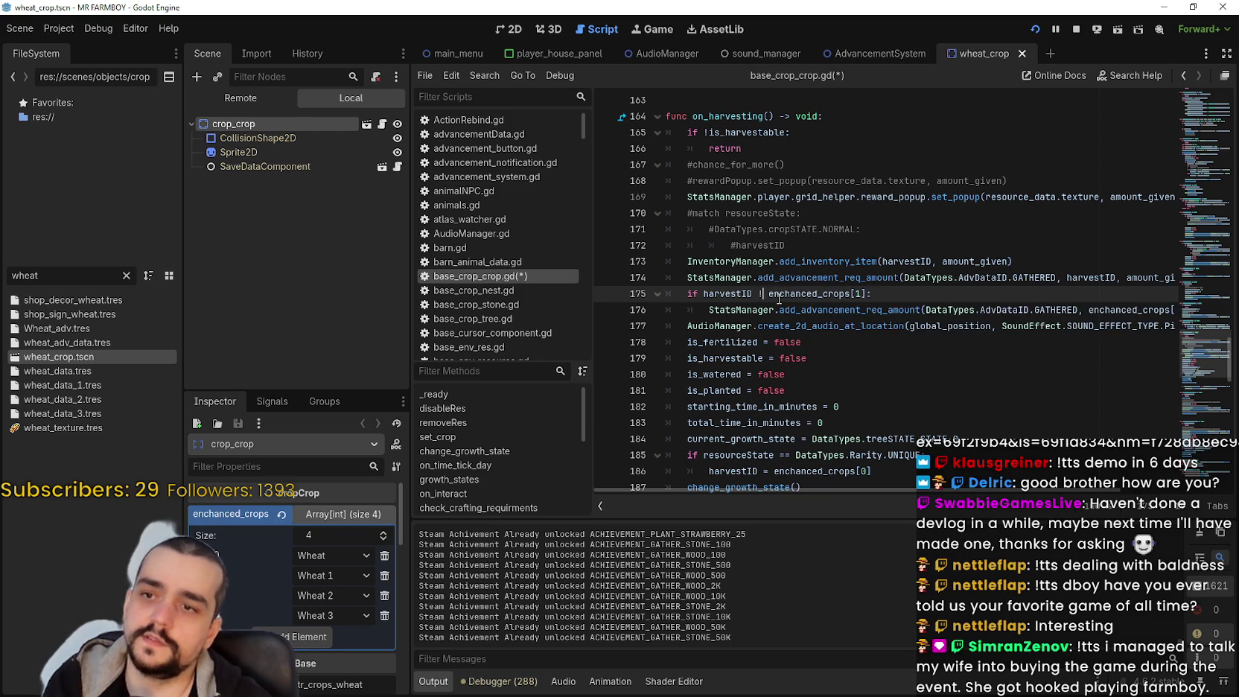
text(!=)
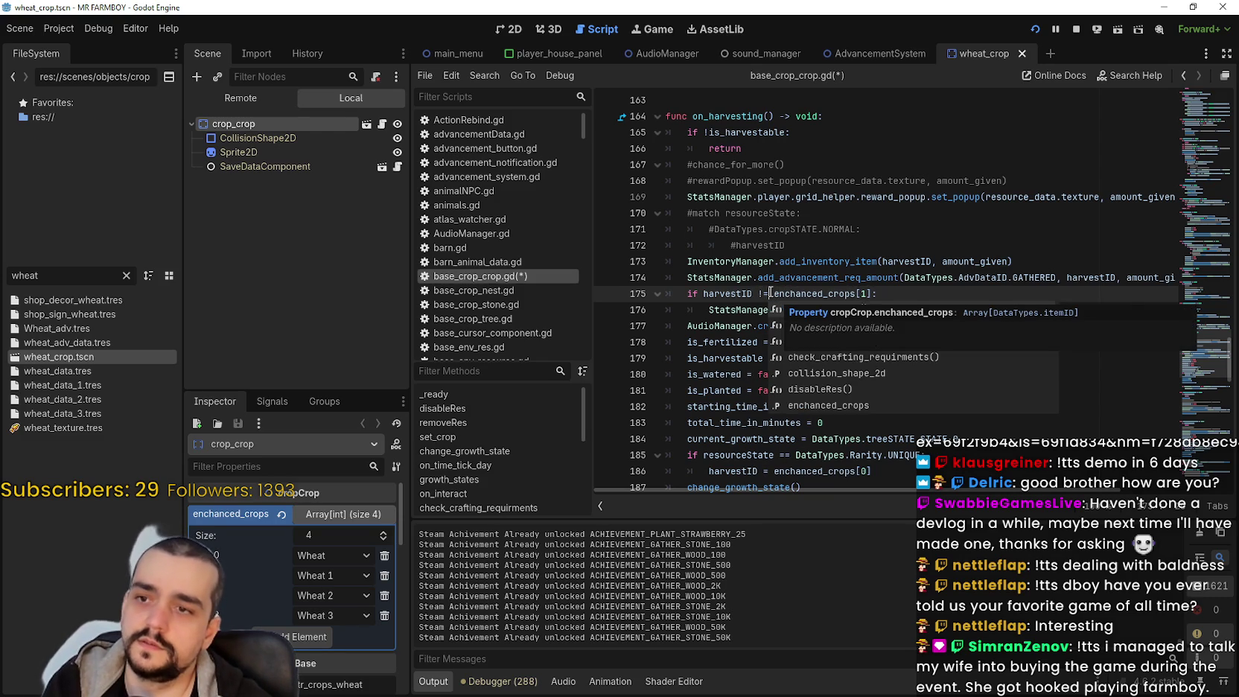
click(768, 293)
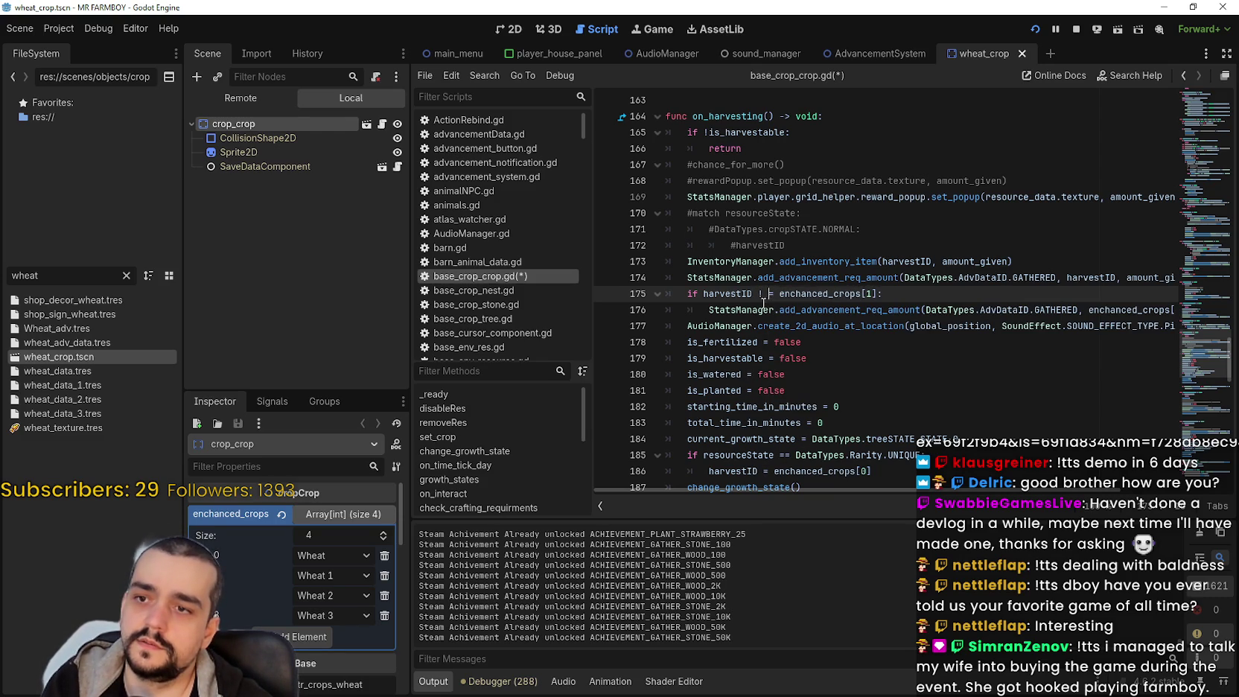
key(BackSpace)
key(Escape)
double_click(863, 293)
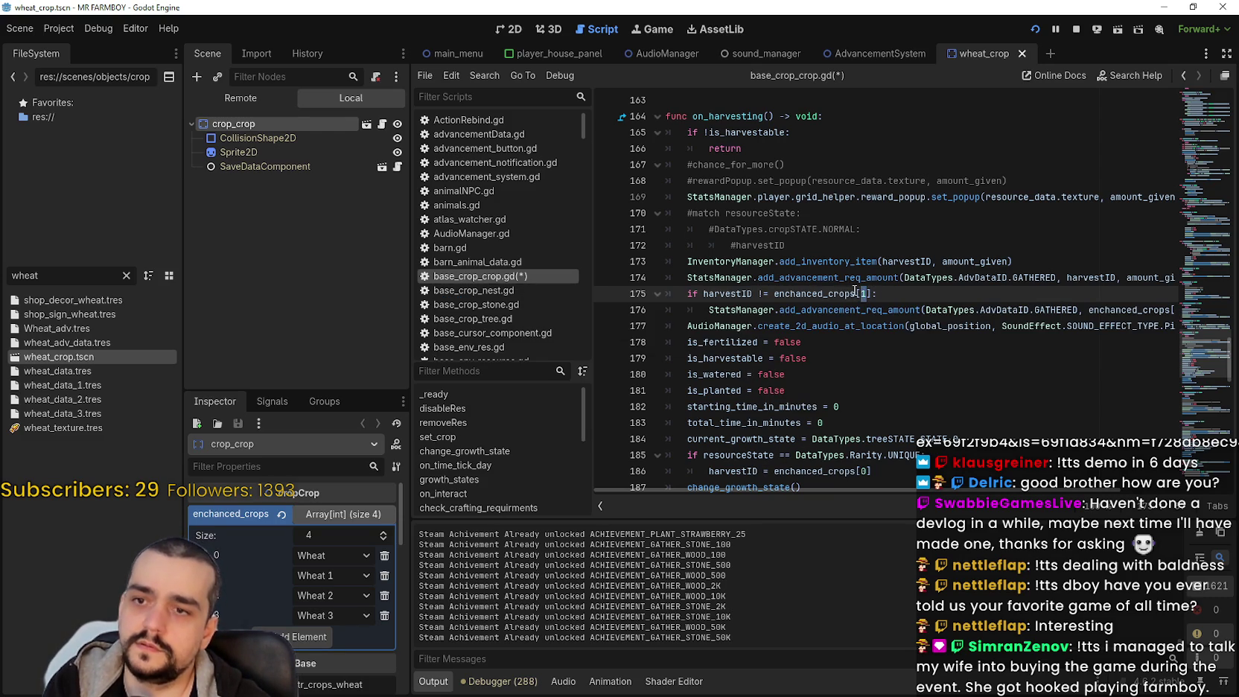
text(0)
key(Up)
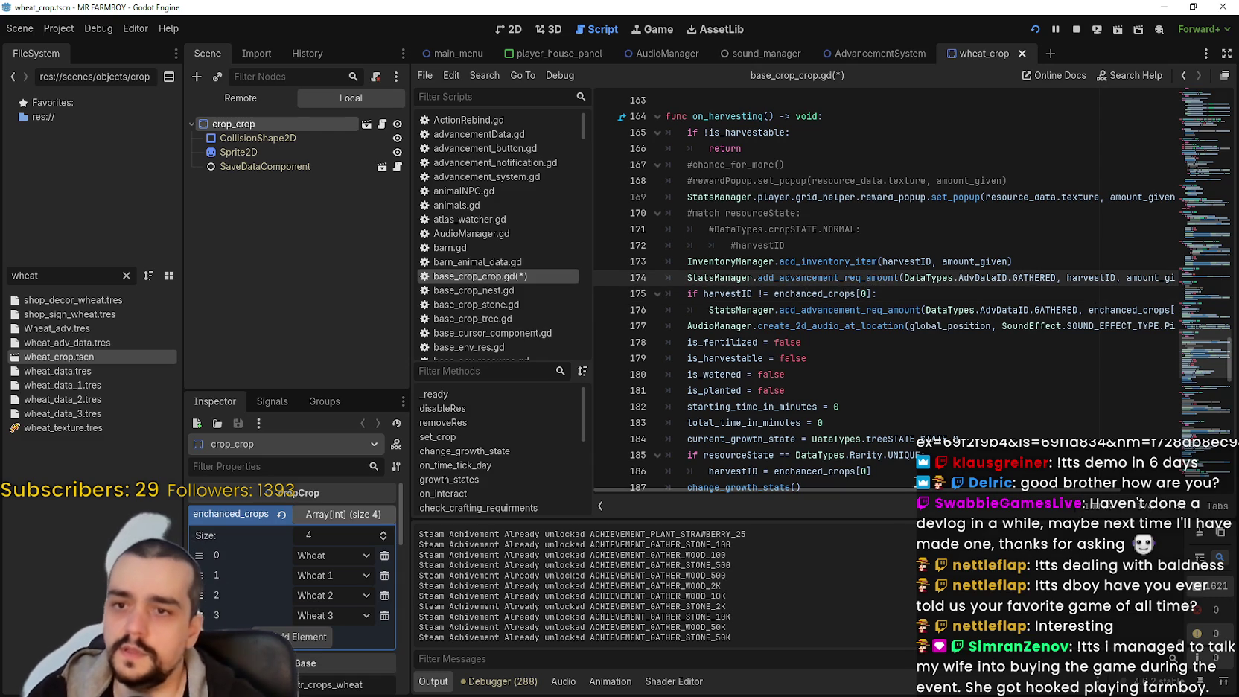
mouse_move(962, 491)
mouse_down()
mouse_move(1046, 490)
mouse_move(873, 472)
mouse_move(968, 491)
mouse_move(951, 487)
mouse_up()
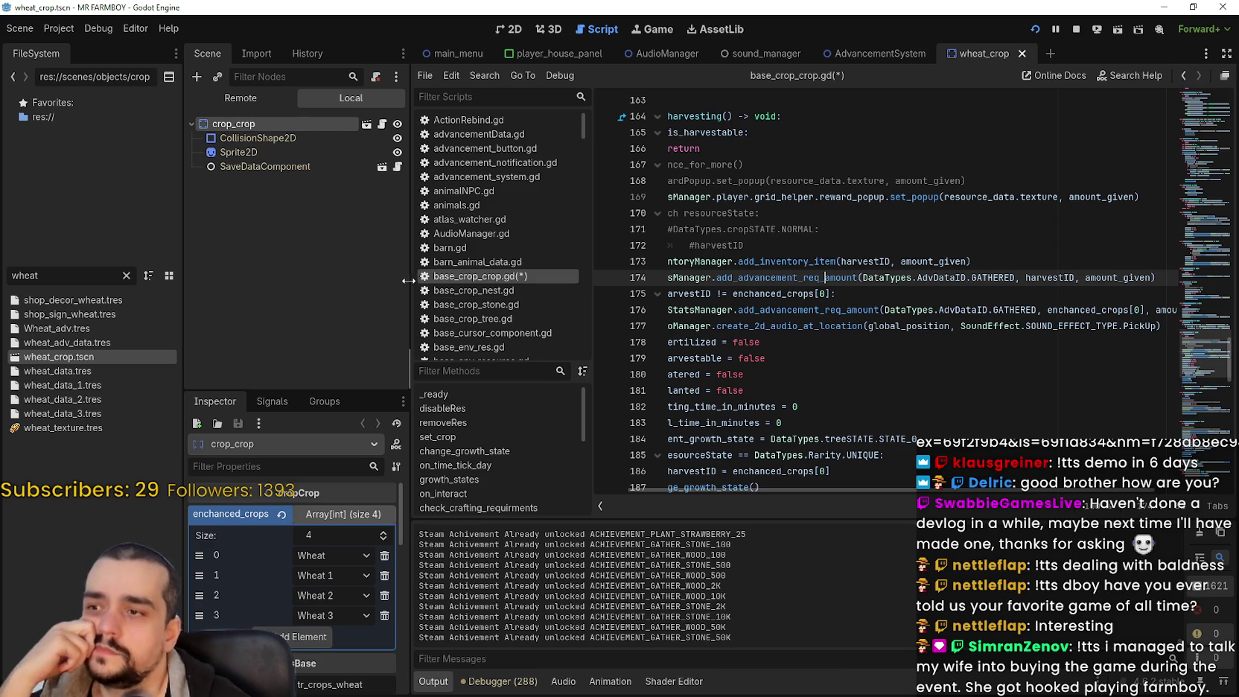
Widen the code area and scroll around lines 175–176 to review the guarded advancement call
drag(407, 281, 376, 283)
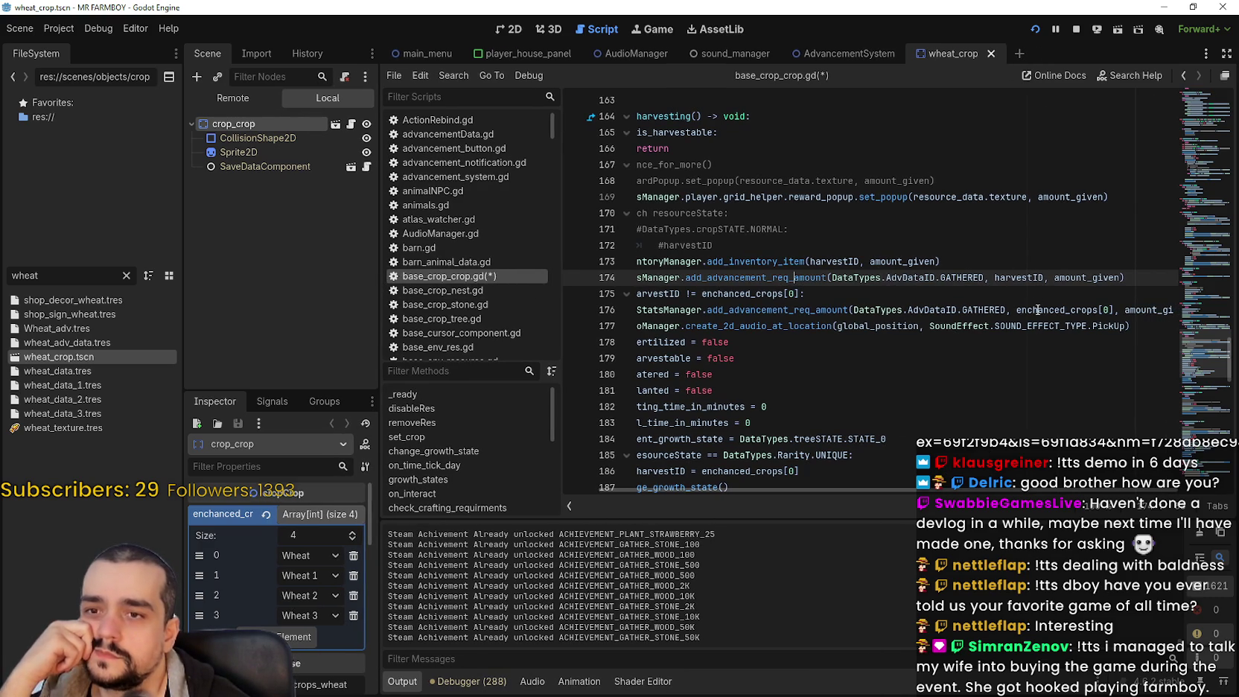
drag(1115, 310, 1017, 310)
scroll(1064, 496, right, 3)
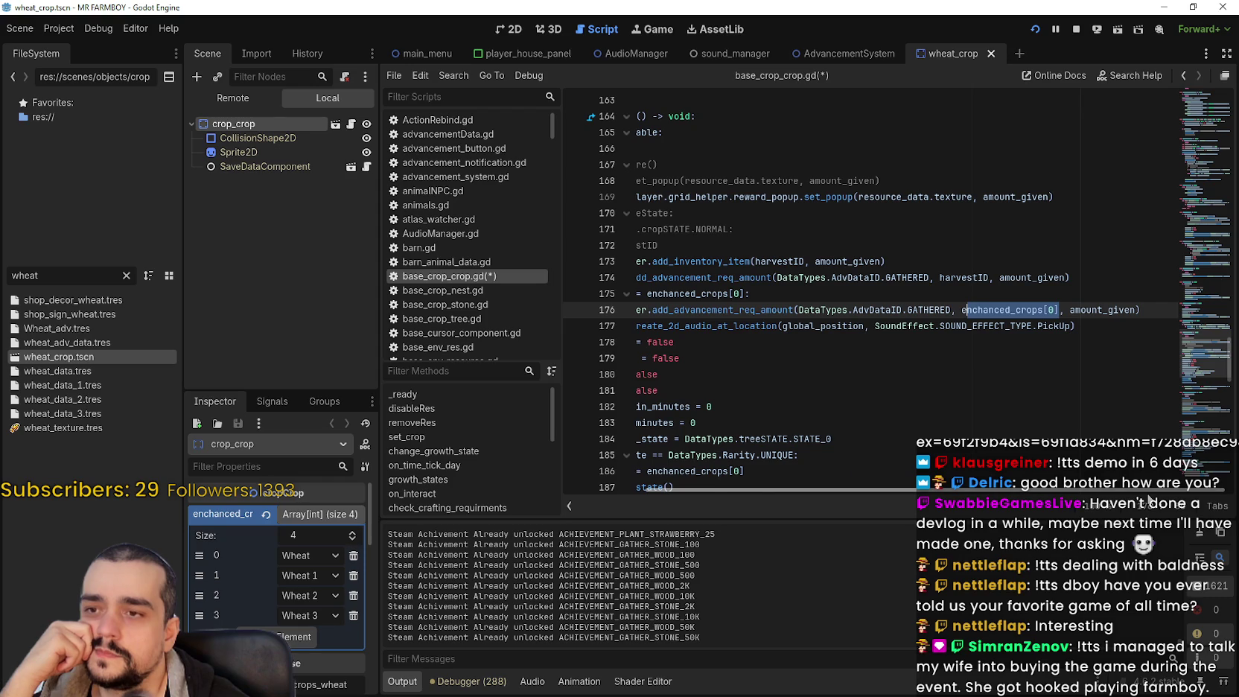
drag(1148, 496, 966, 488)
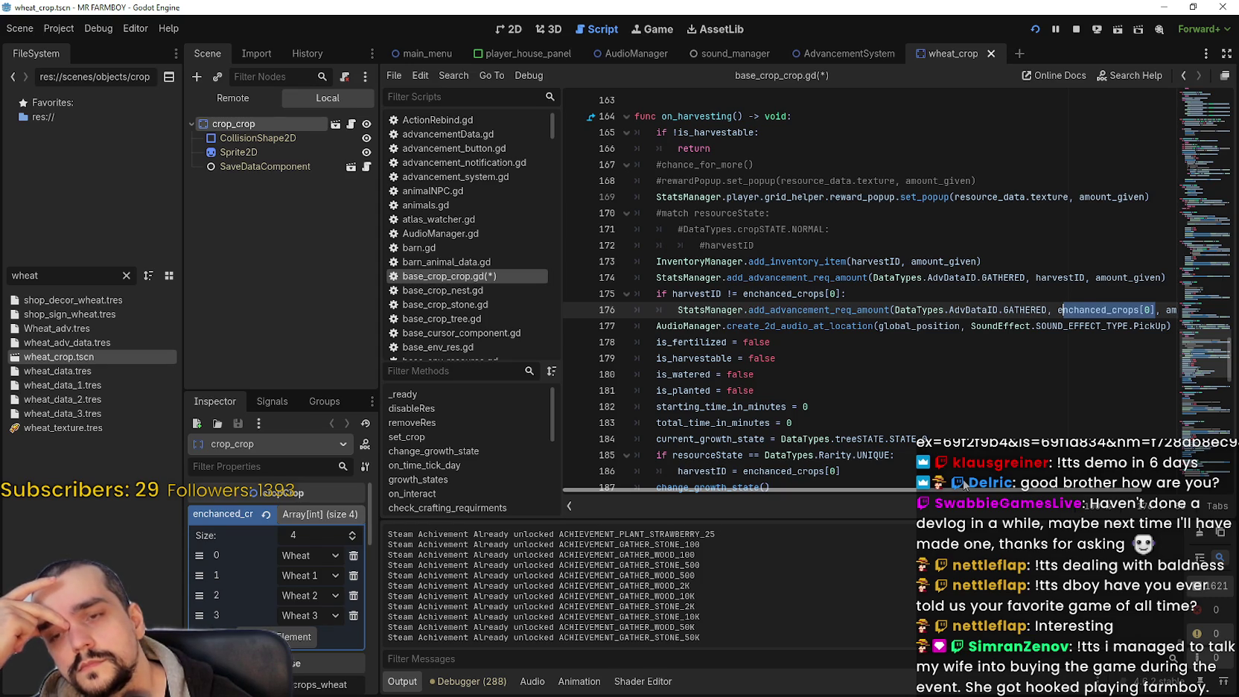
scroll(836, 452, right, 3)
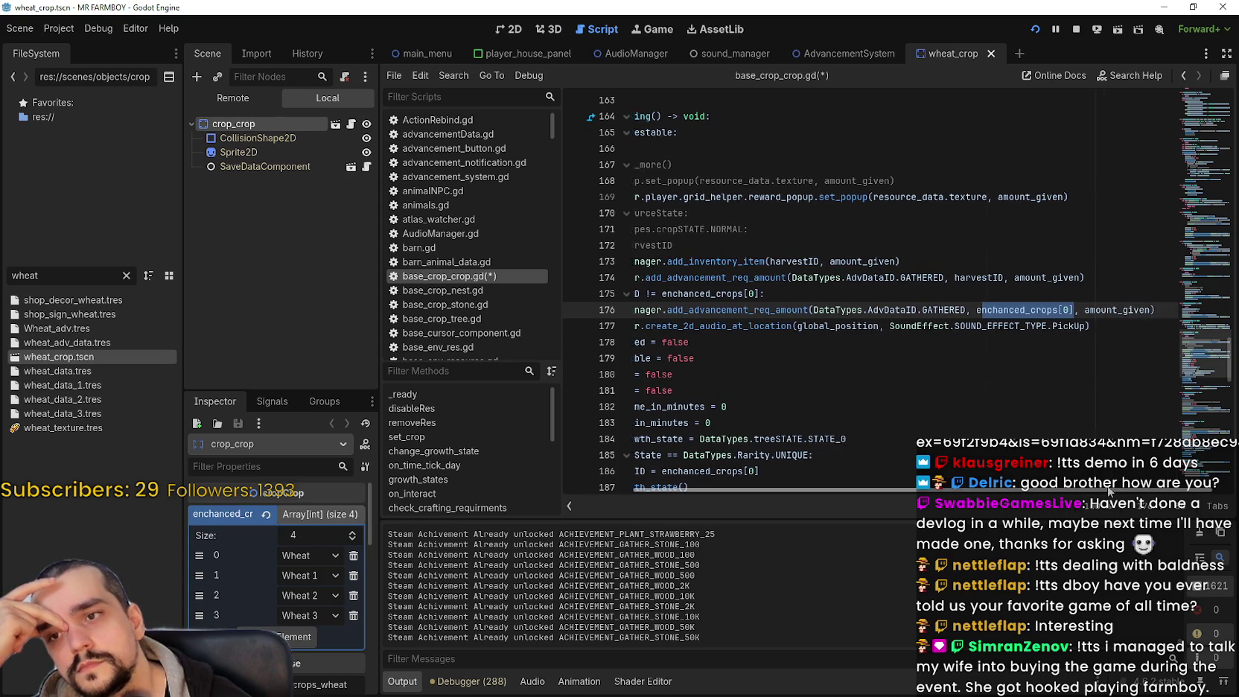
scroll(836, 453, left, 3)
scroll(836, 453, right, 3)
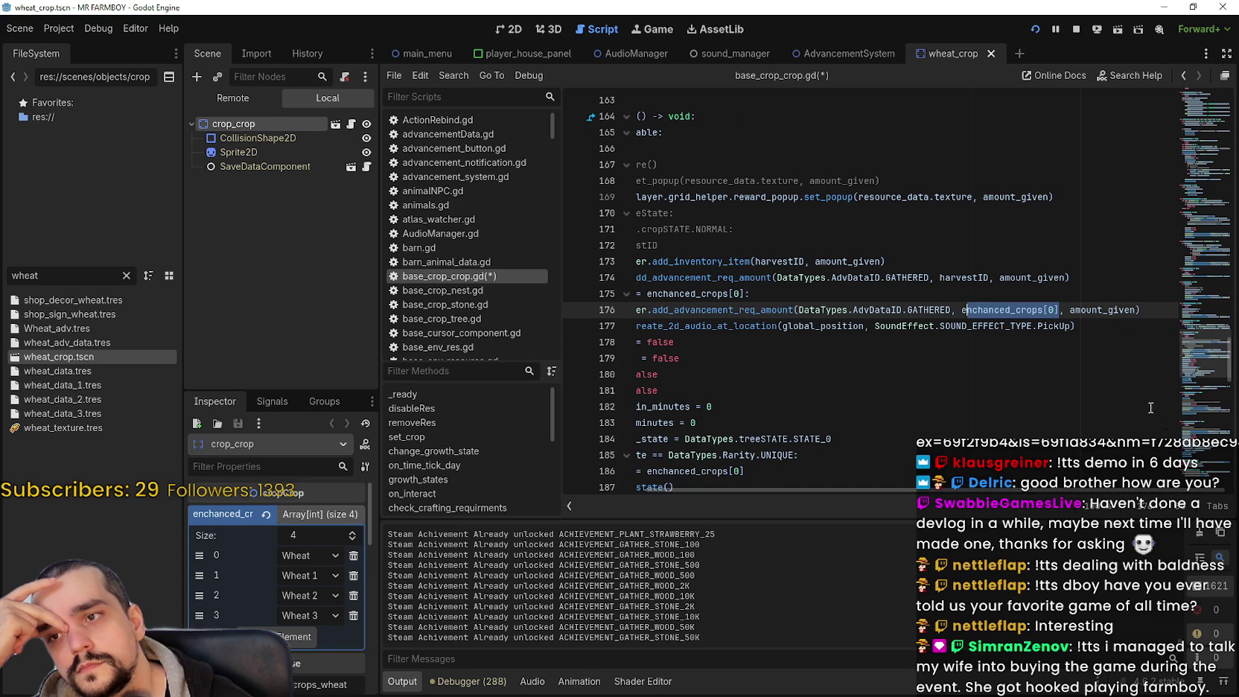
mouse_move(1143, 310)
mouse_down()
mouse_move(573, 283)
mouse_move(566, 294)
mouse_up()
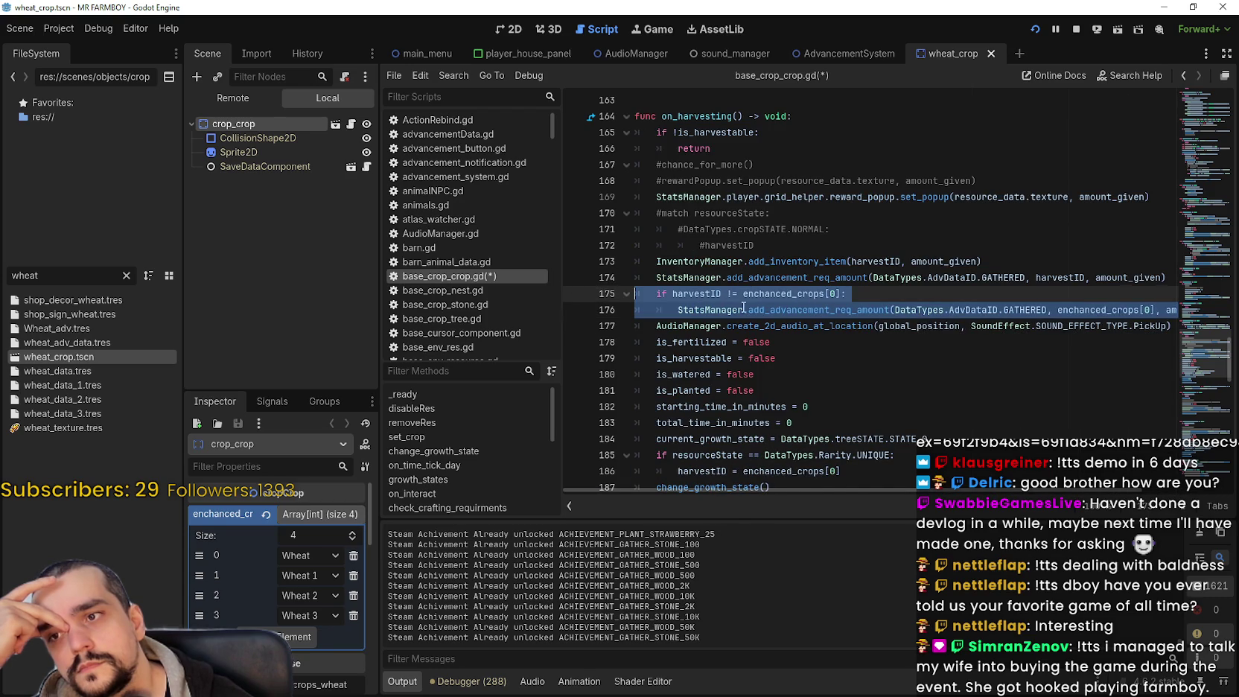
click(770, 293)
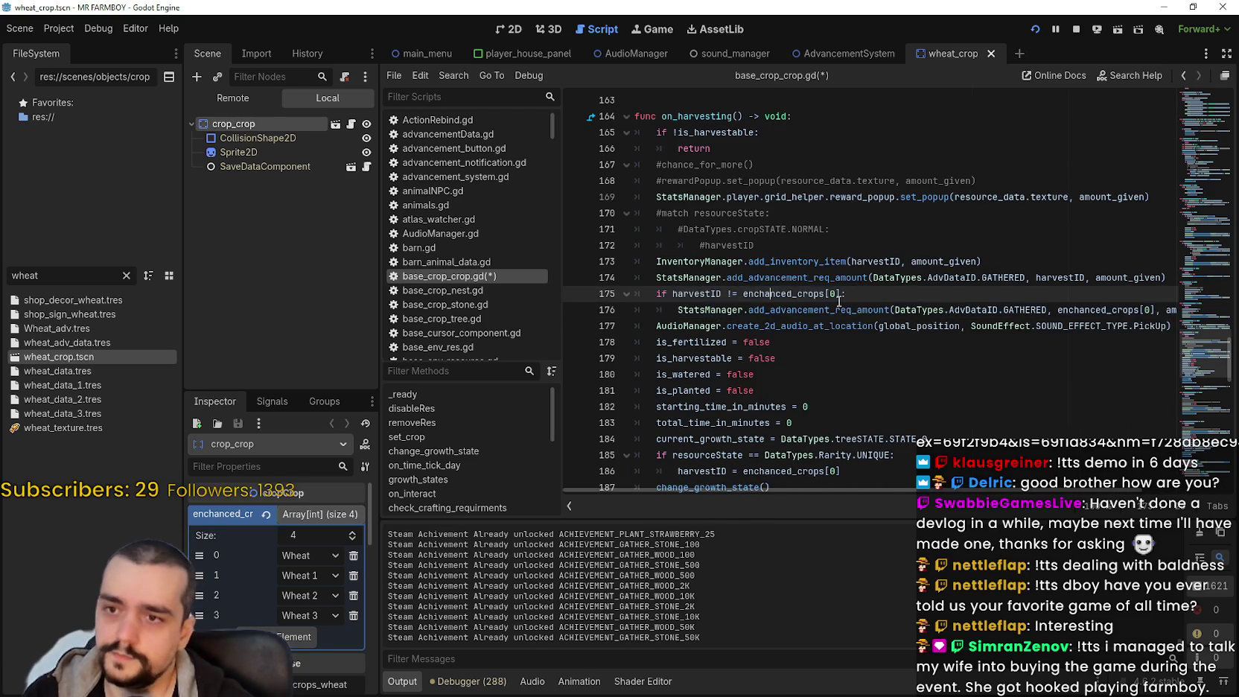
scroll(891, 365, up, 3)
scroll(892, 365, down, 2)
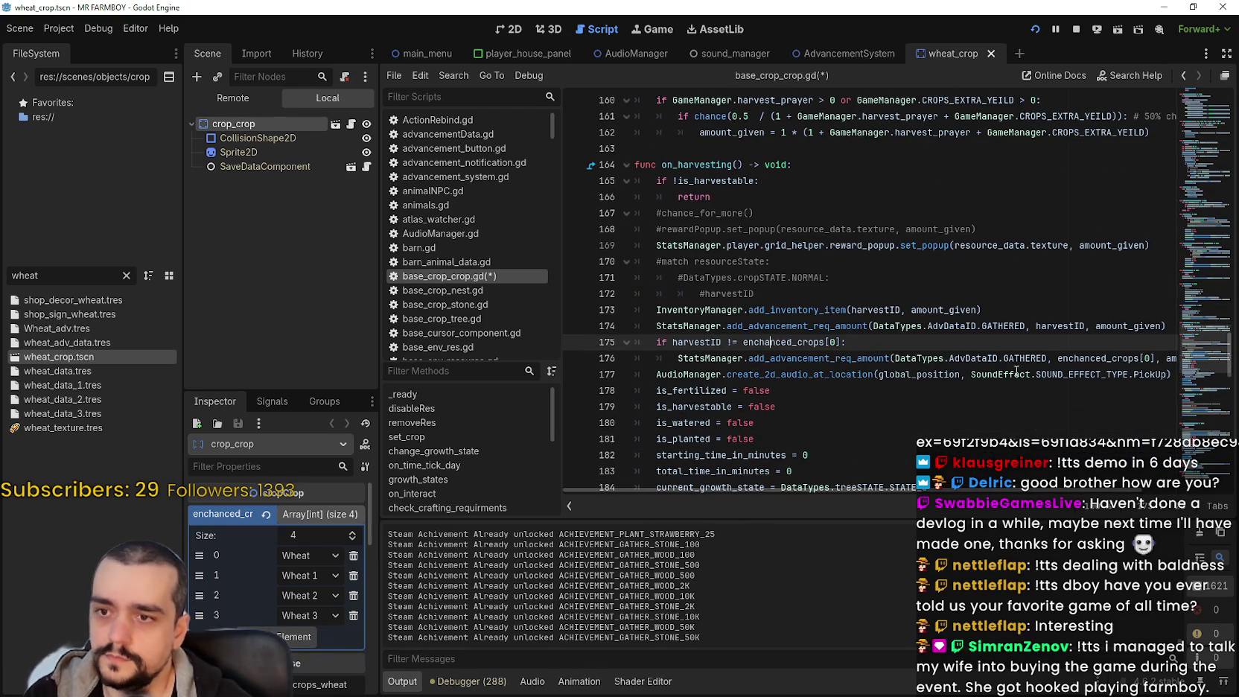
mouse_move(1068, 360)
mouse_down()
mouse_move(1200, 346)
mouse_move(1197, 359)
mouse_move(596, 342)
mouse_up()
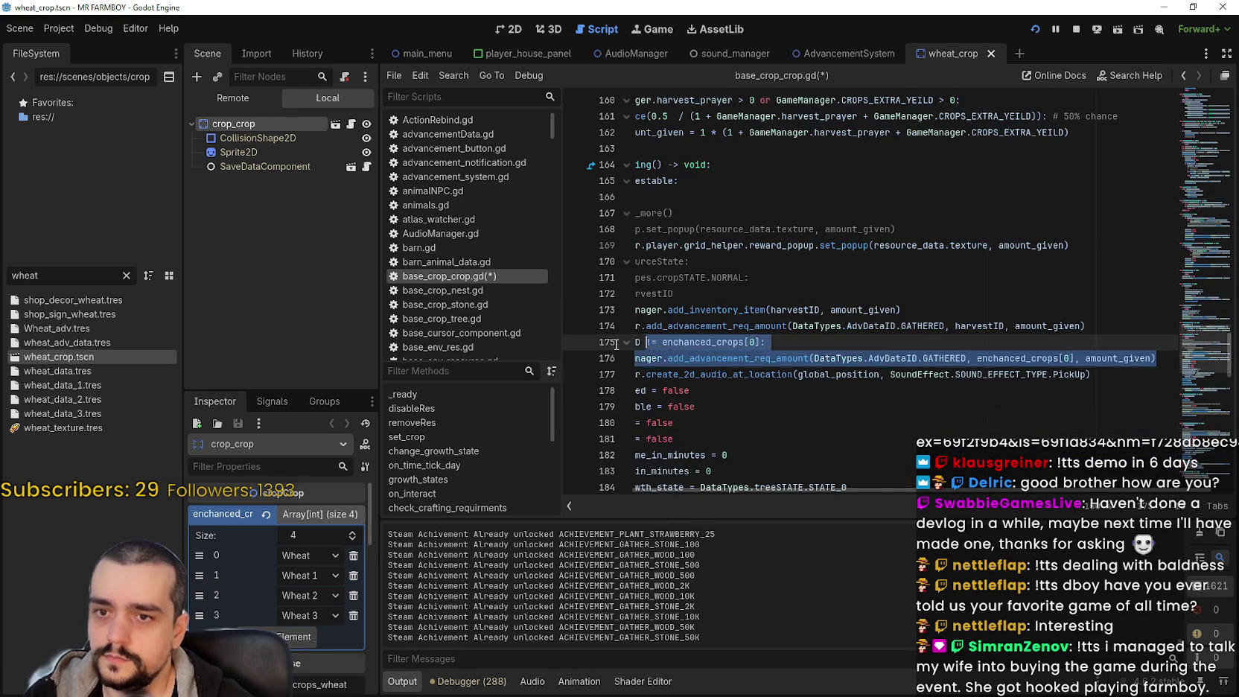
scroll(910, 337, up, 2)
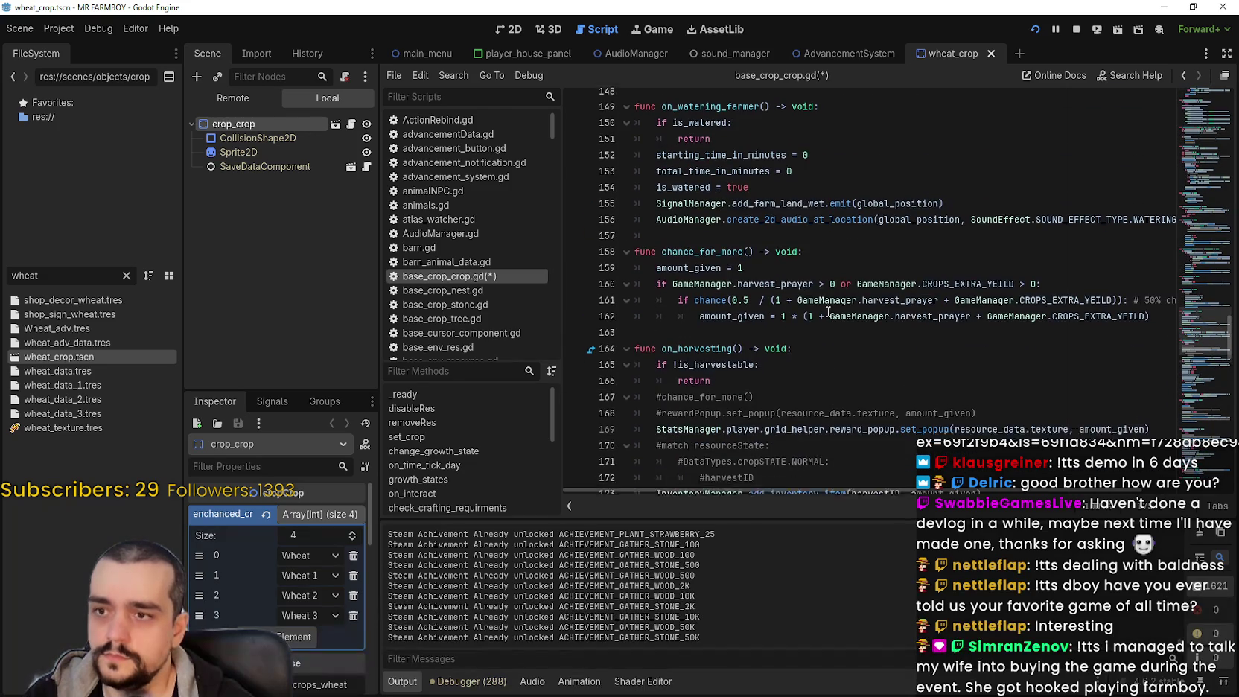
scroll(828, 306, down, 6)
scroll(822, 298, down, 7)
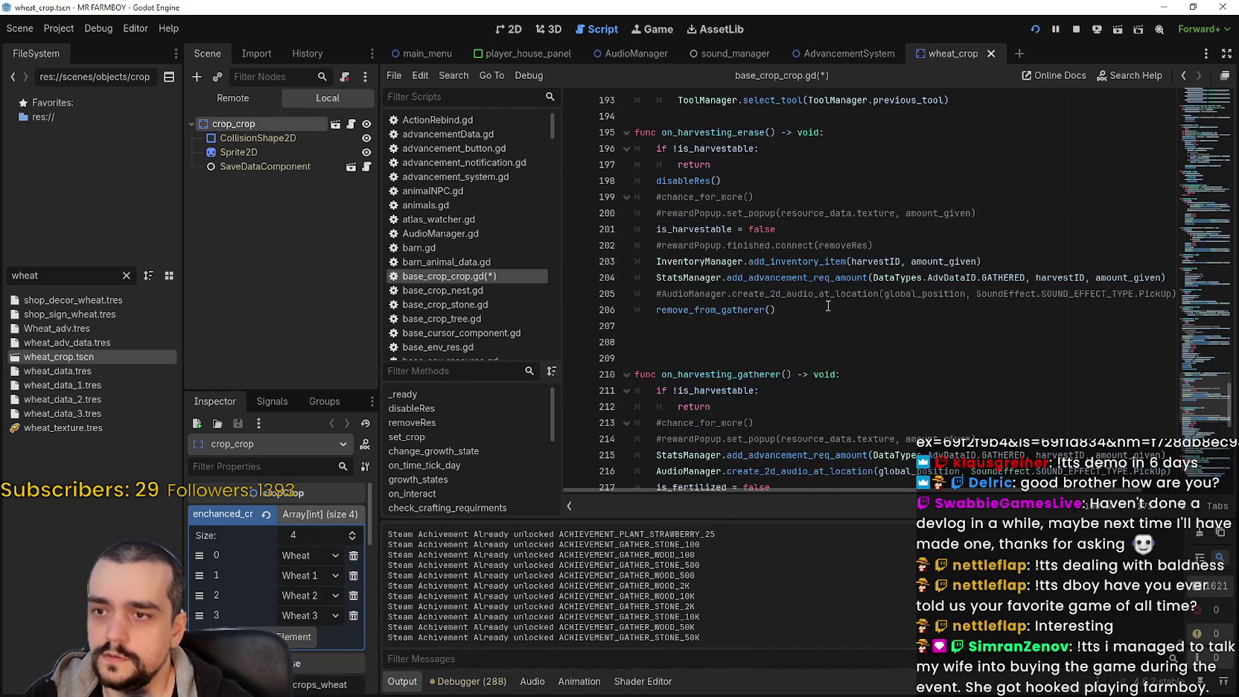
scroll(816, 288, up, 6)
scroll(816, 287, up, 2)
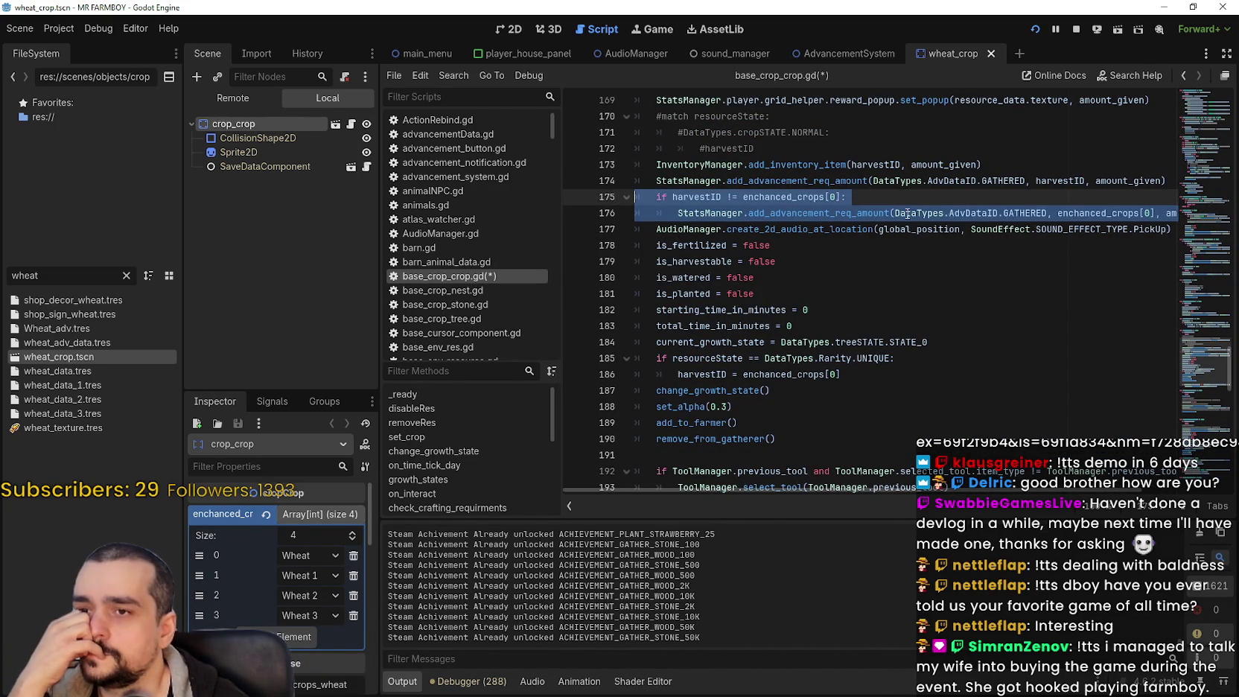
Select the add_advancement_req_amount call on line 176 and bring up its context menu
click(918, 214)
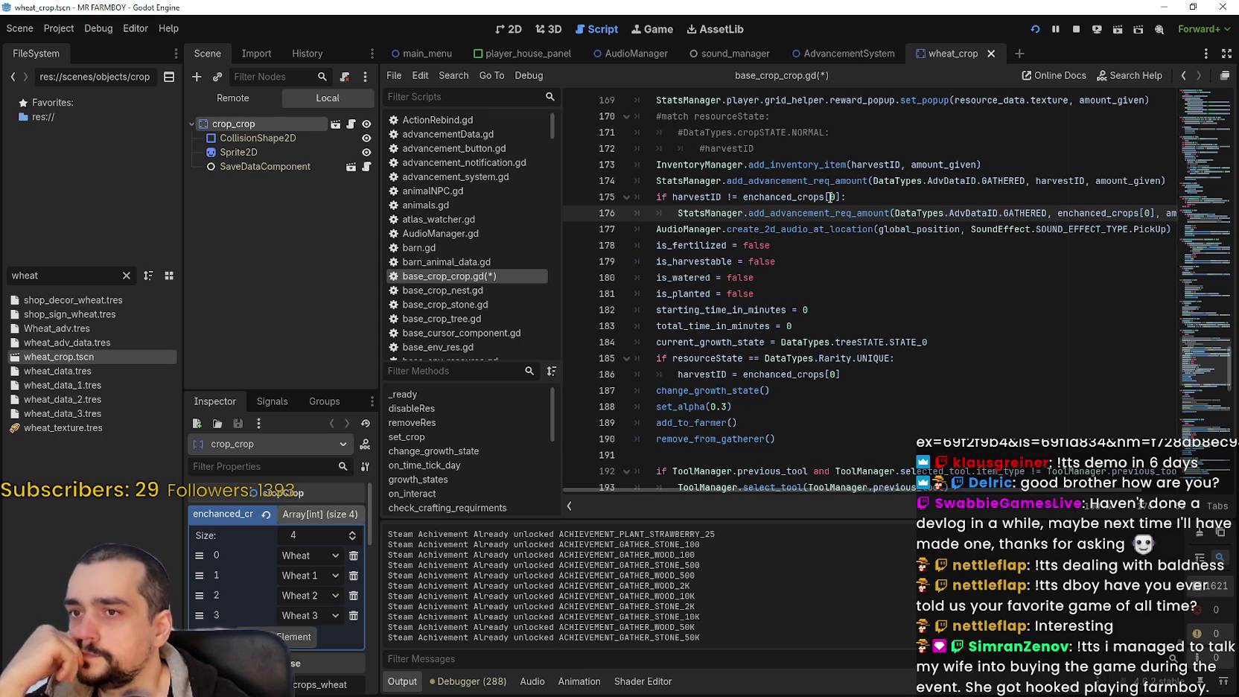
double_click(819, 213)
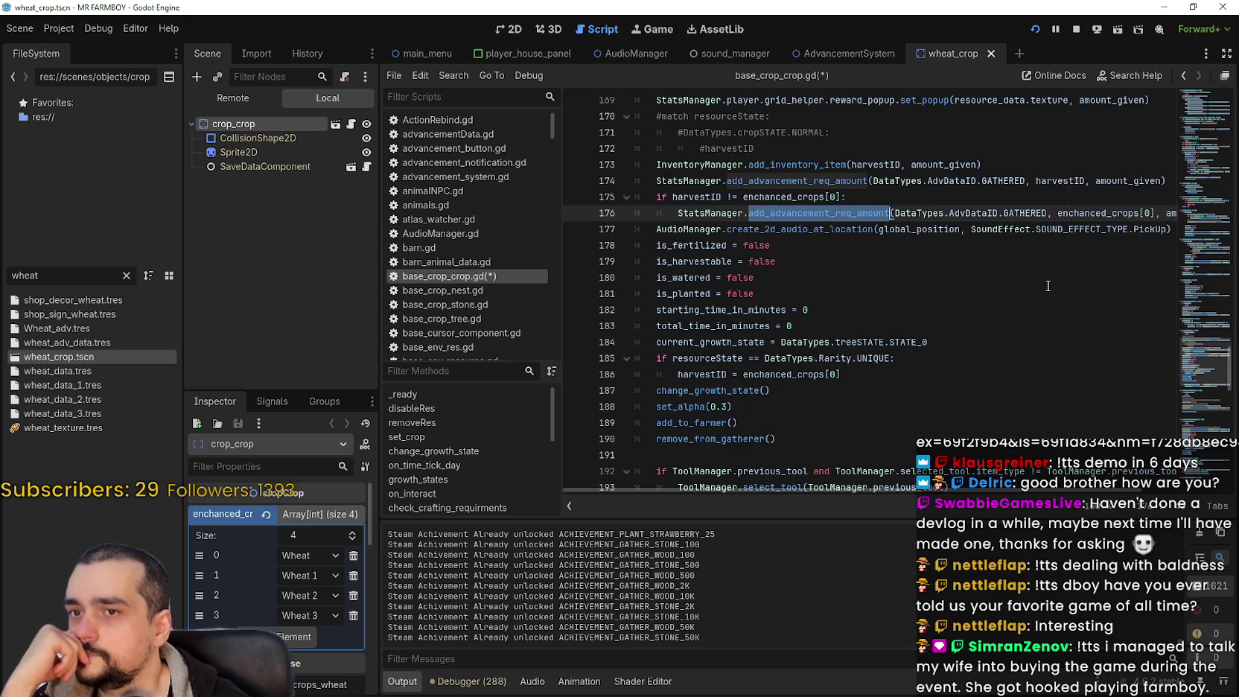
click(819, 213)
right_click(819, 218)
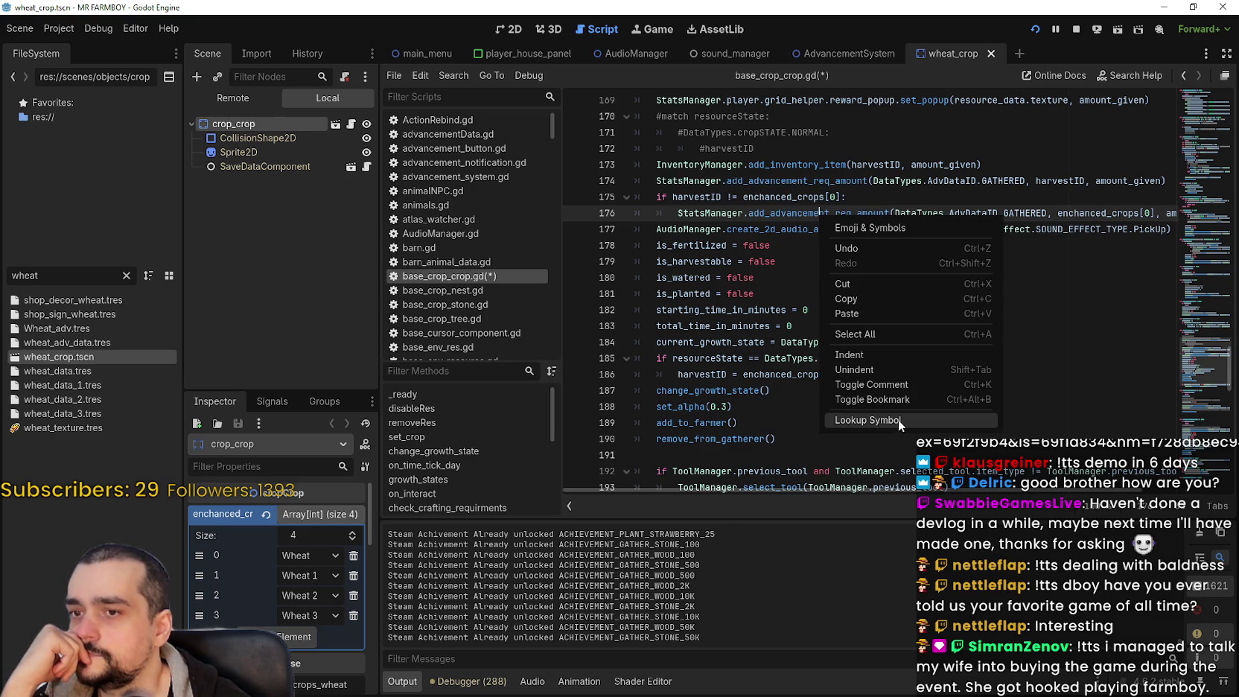
click(886, 419)
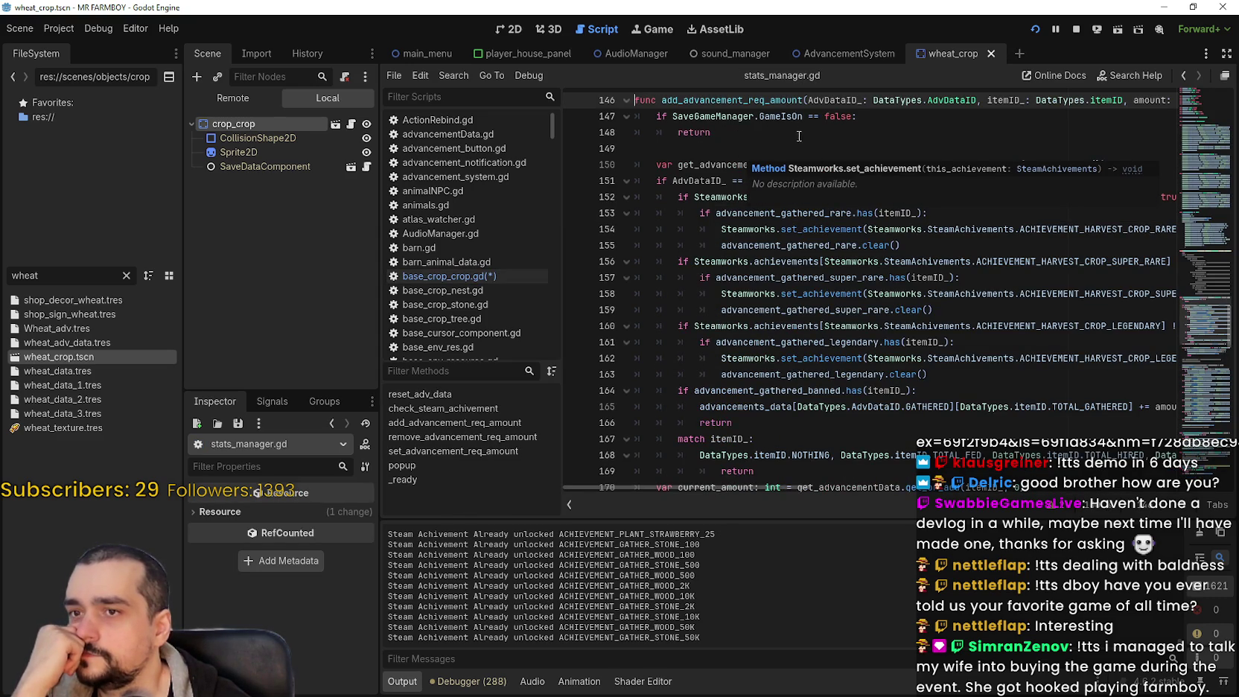
mouse_move(906, 181)
mouse_down()
mouse_move(655, 165)
mouse_move(654, 182)
mouse_up()
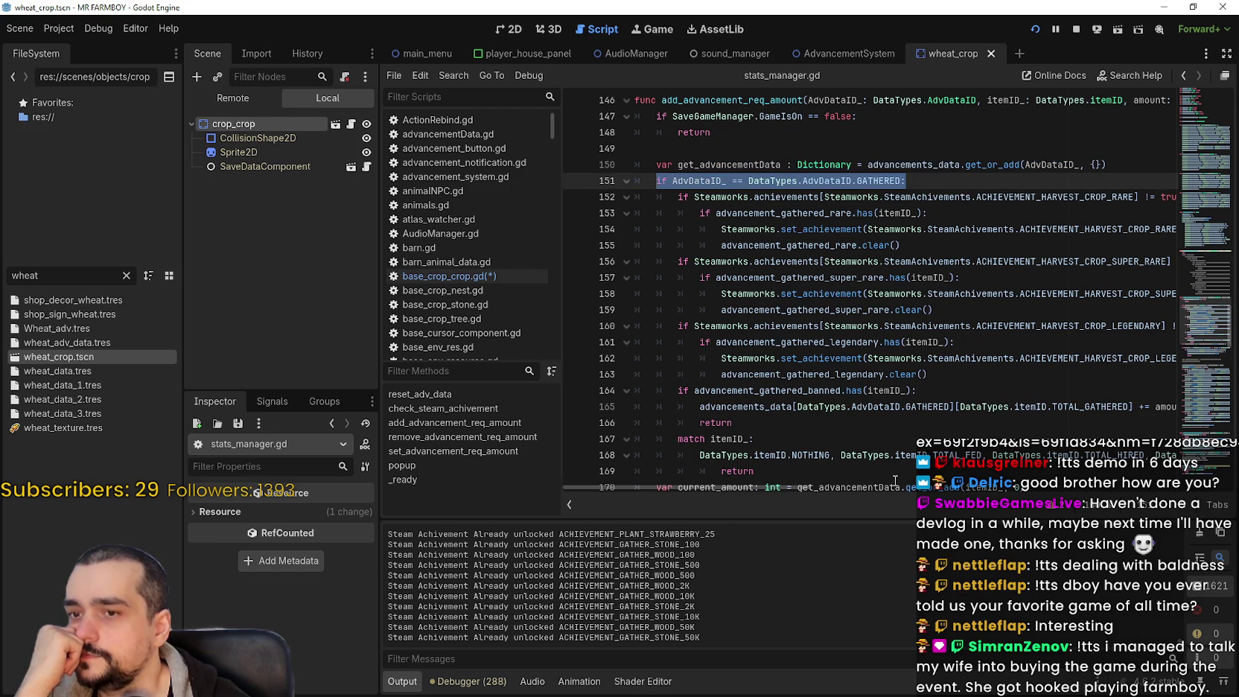
mouse_move(785, 487)
mouse_down()
mouse_move(852, 489)
mouse_move(751, 489)
mouse_up()
scroll(820, 390, down, 2)
scroll(761, 293, down, 5)
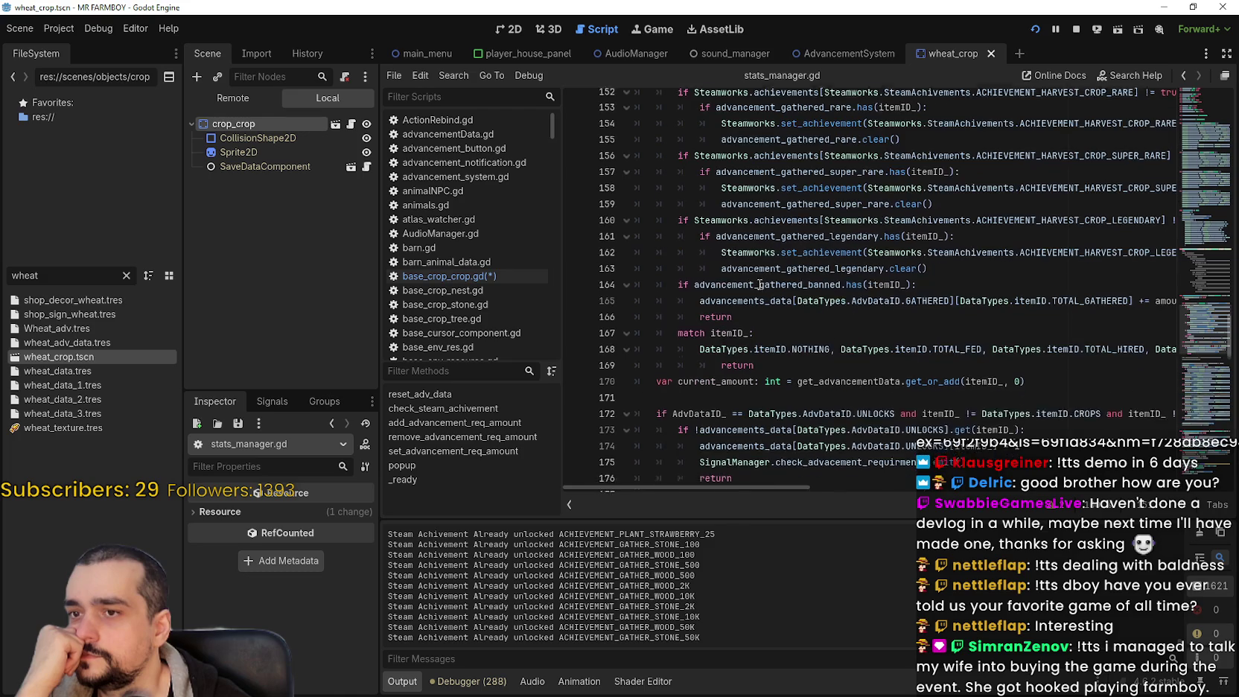
scroll(738, 333, down, 2)
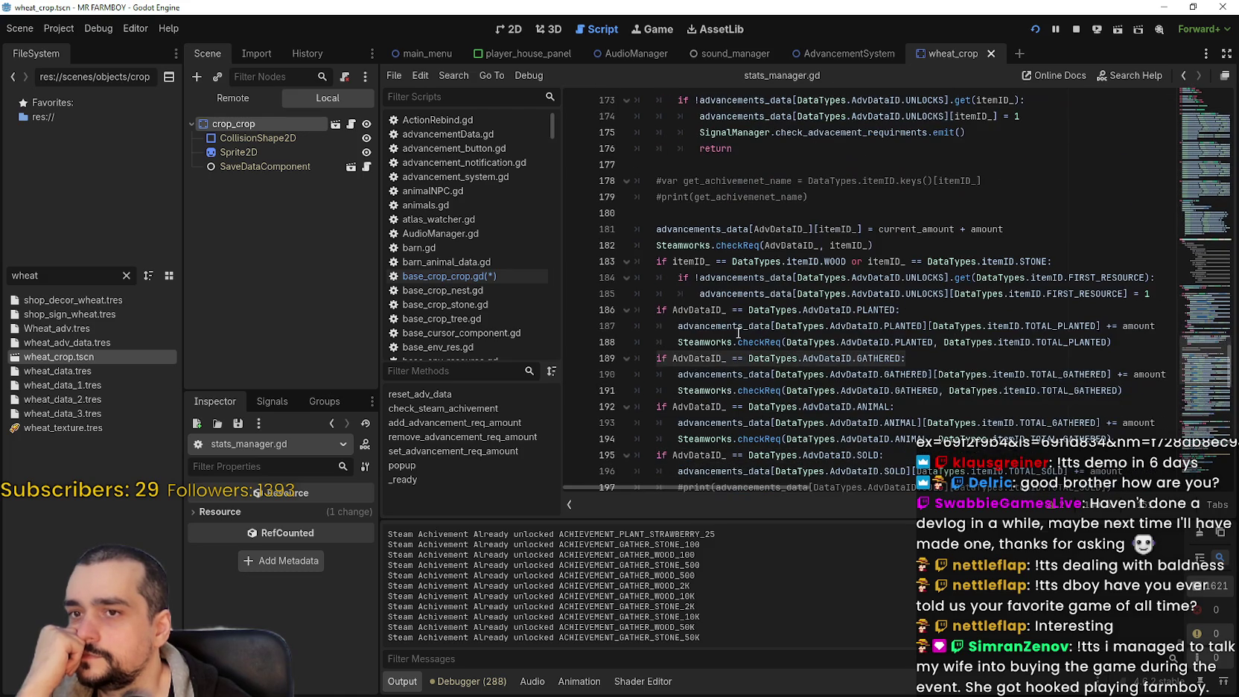
scroll(737, 329, down, 3)
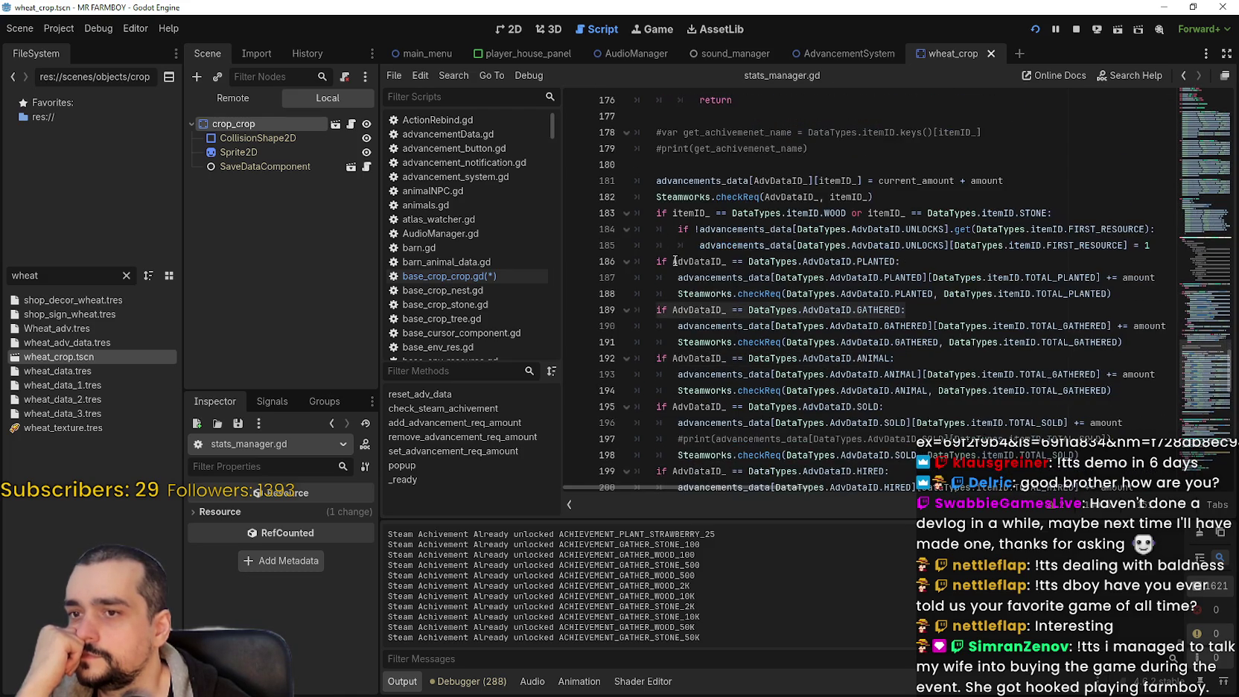
click(1127, 242)
drag(1127, 242, 605, 232)
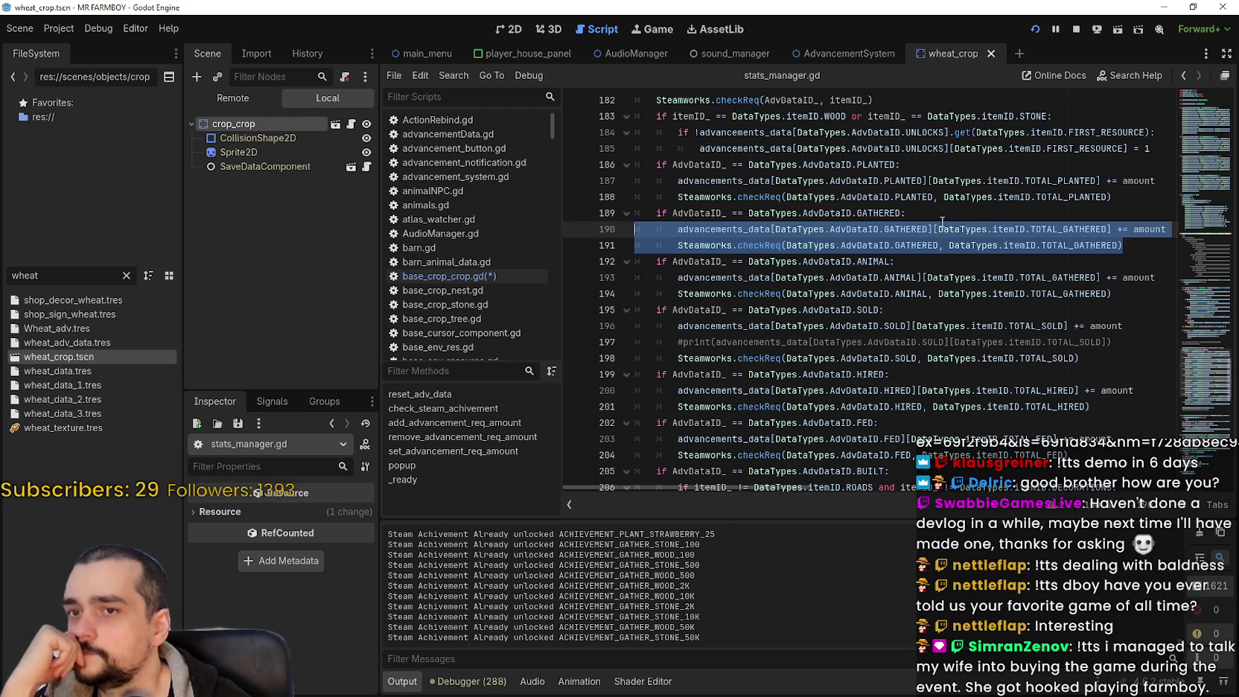
click(1166, 227)
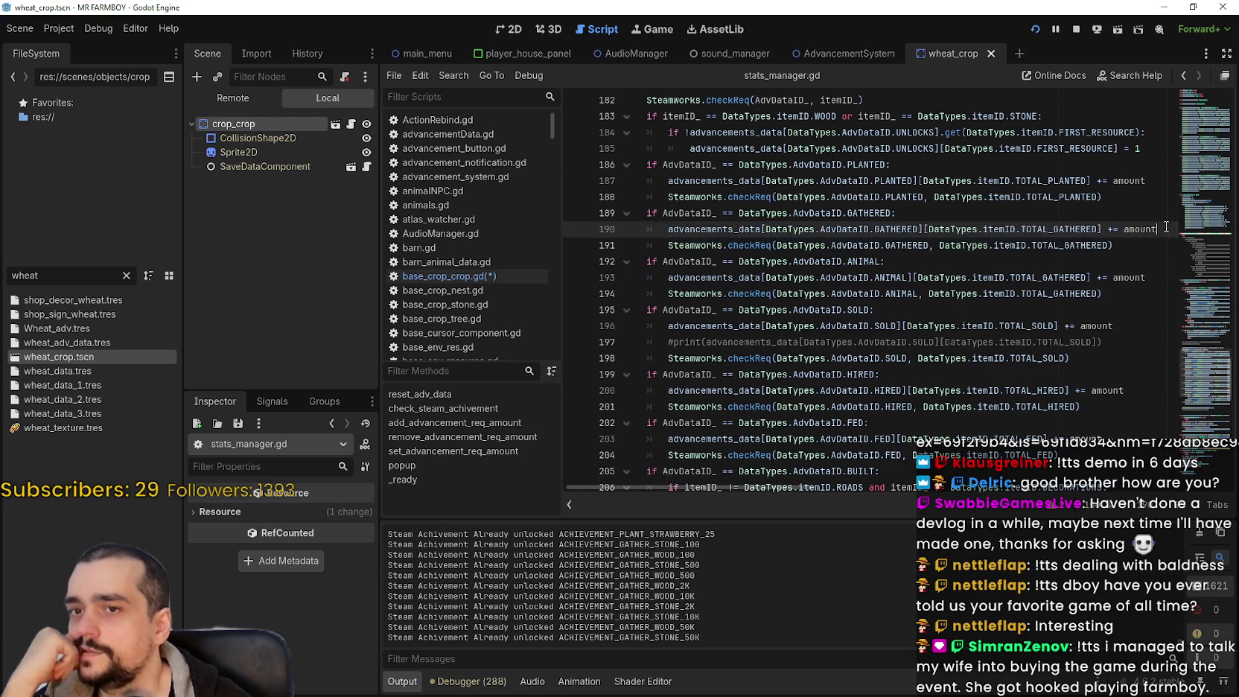
key(shift+Home)
key(shift+Up)
key(shift+Up)
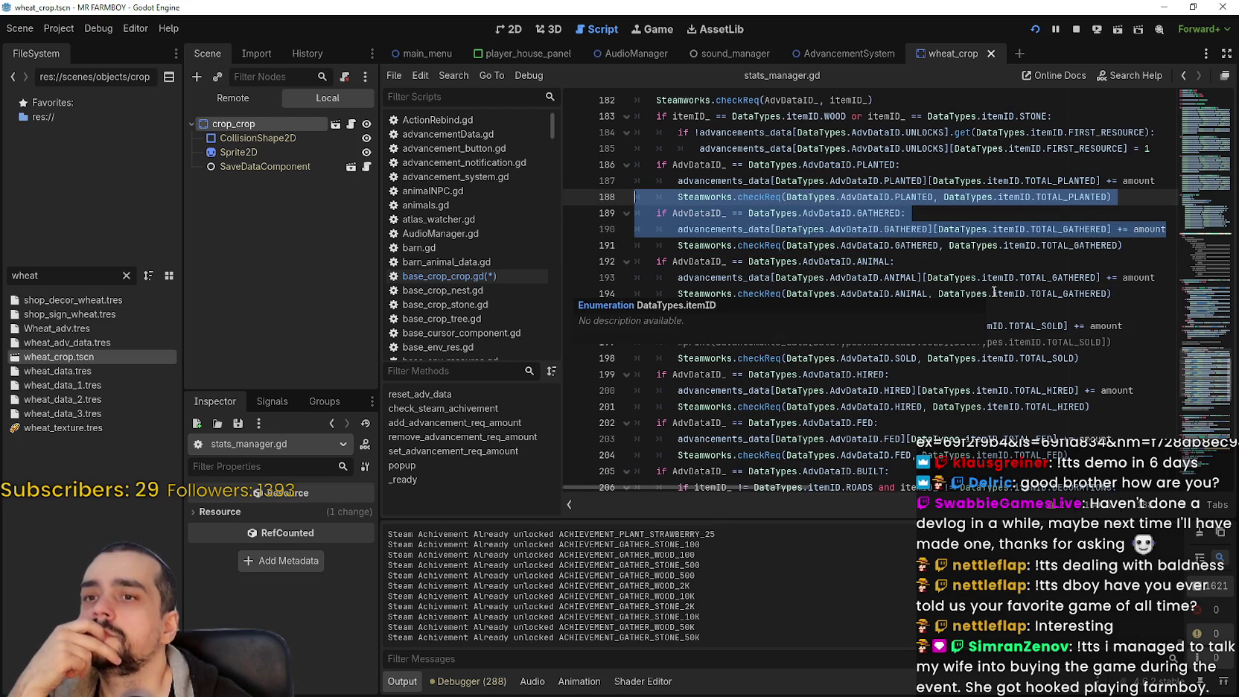
click(1013, 218)
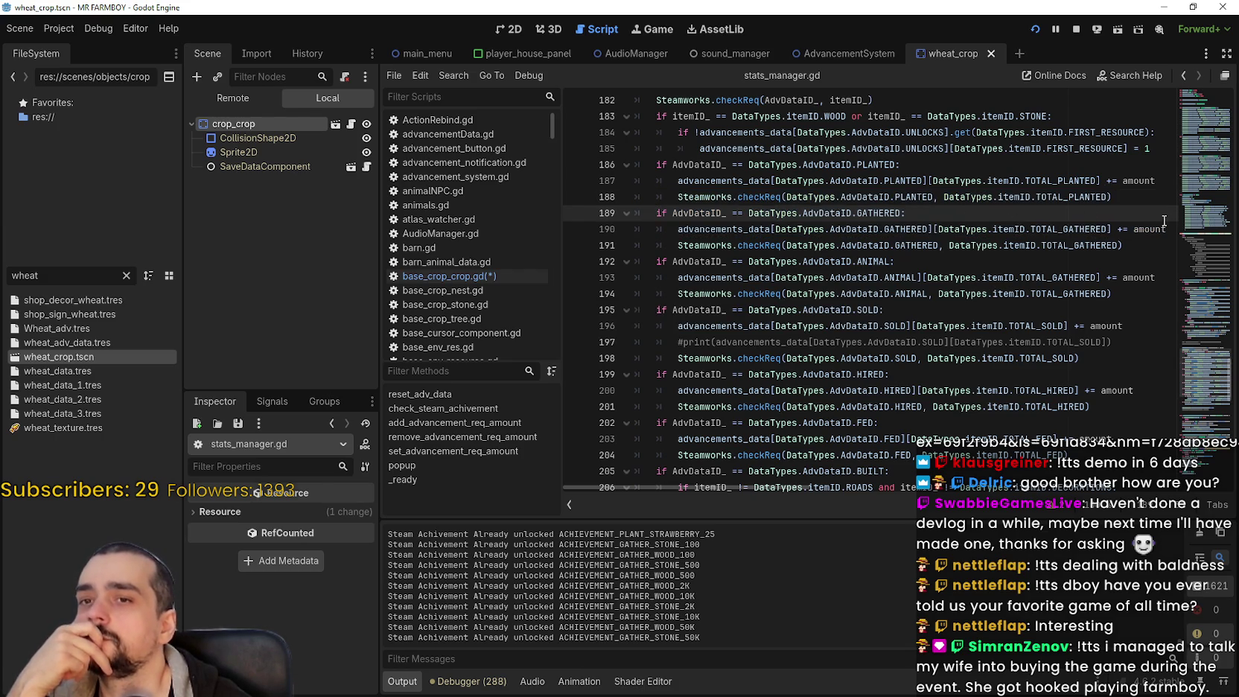
drag(1166, 223, 595, 217)
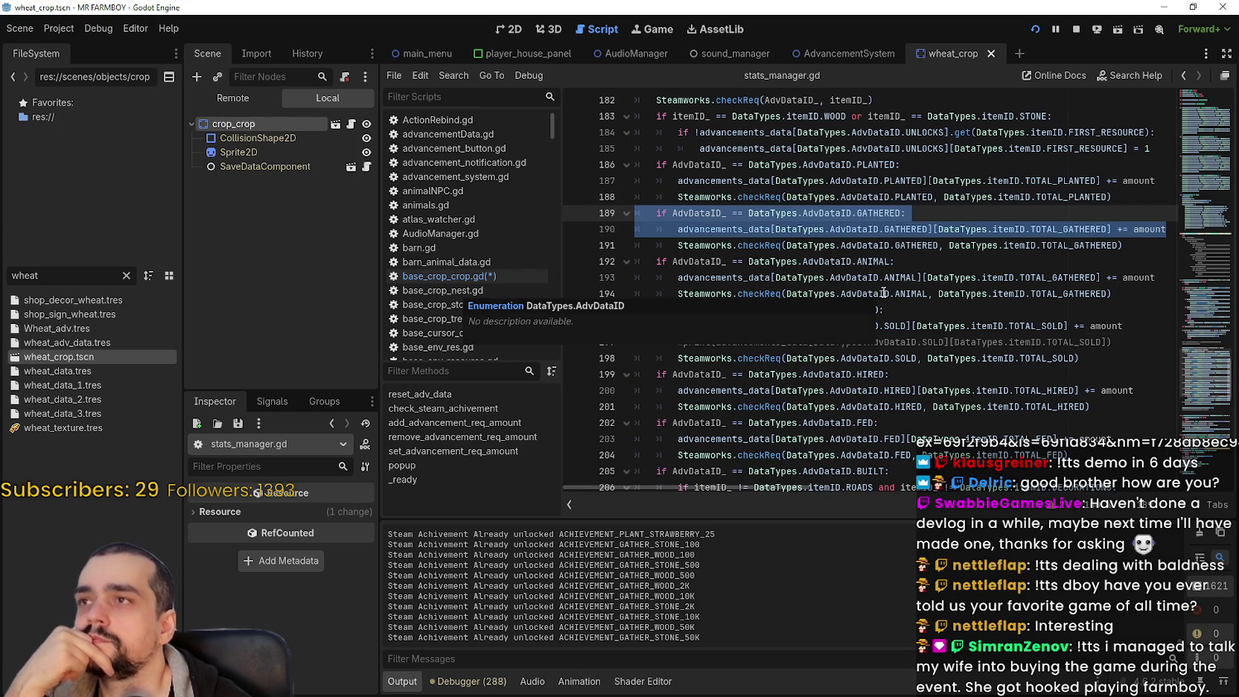
scroll(867, 280, up, 2)
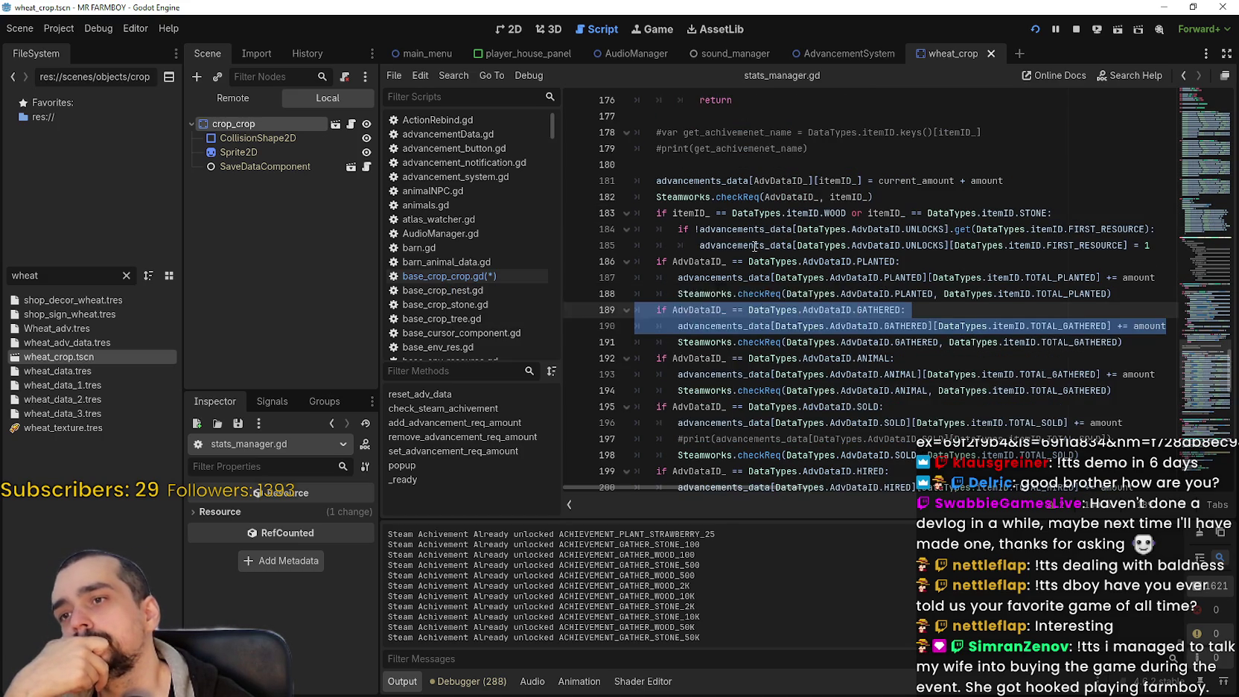
scroll(755, 246, up, 3)
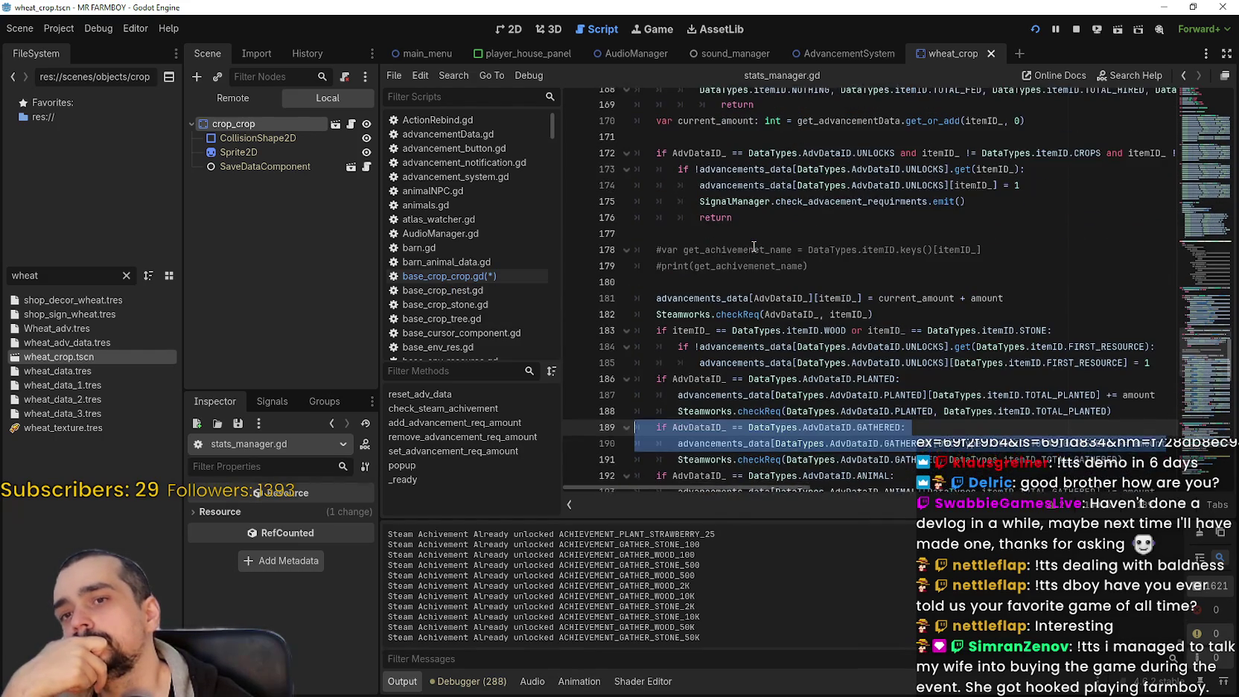
scroll(754, 246, up, 5)
scroll(751, 241, up, 4)
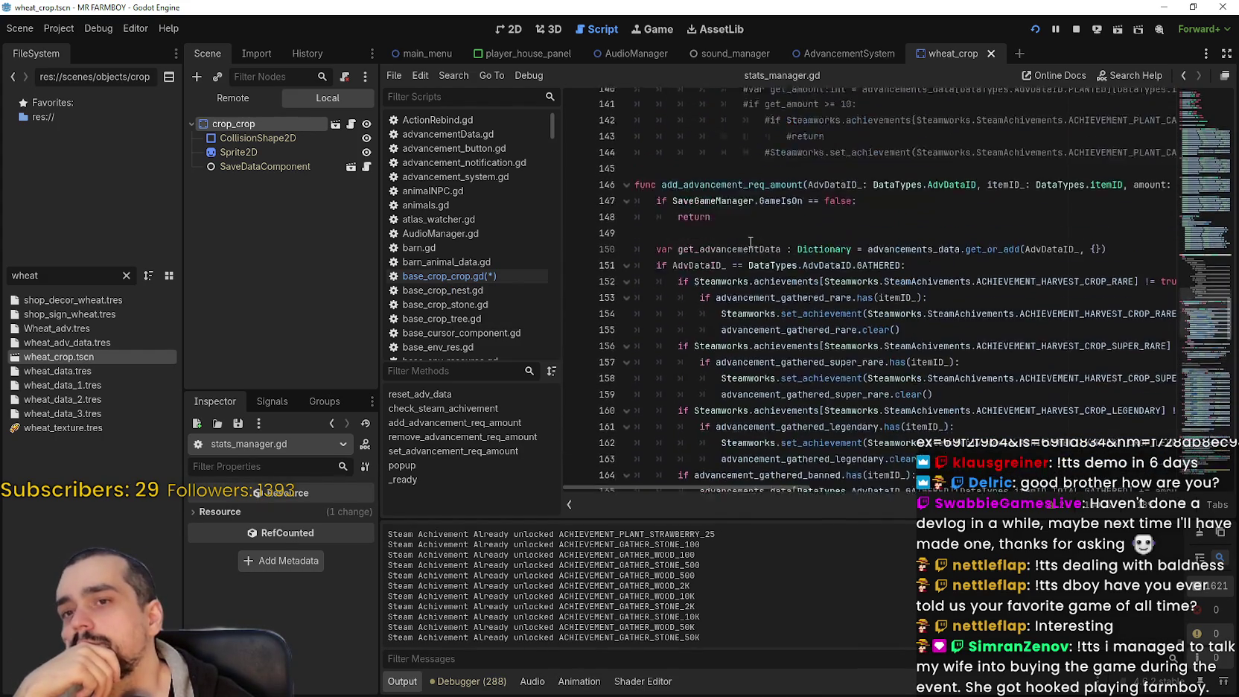
scroll(751, 241, down, 1)
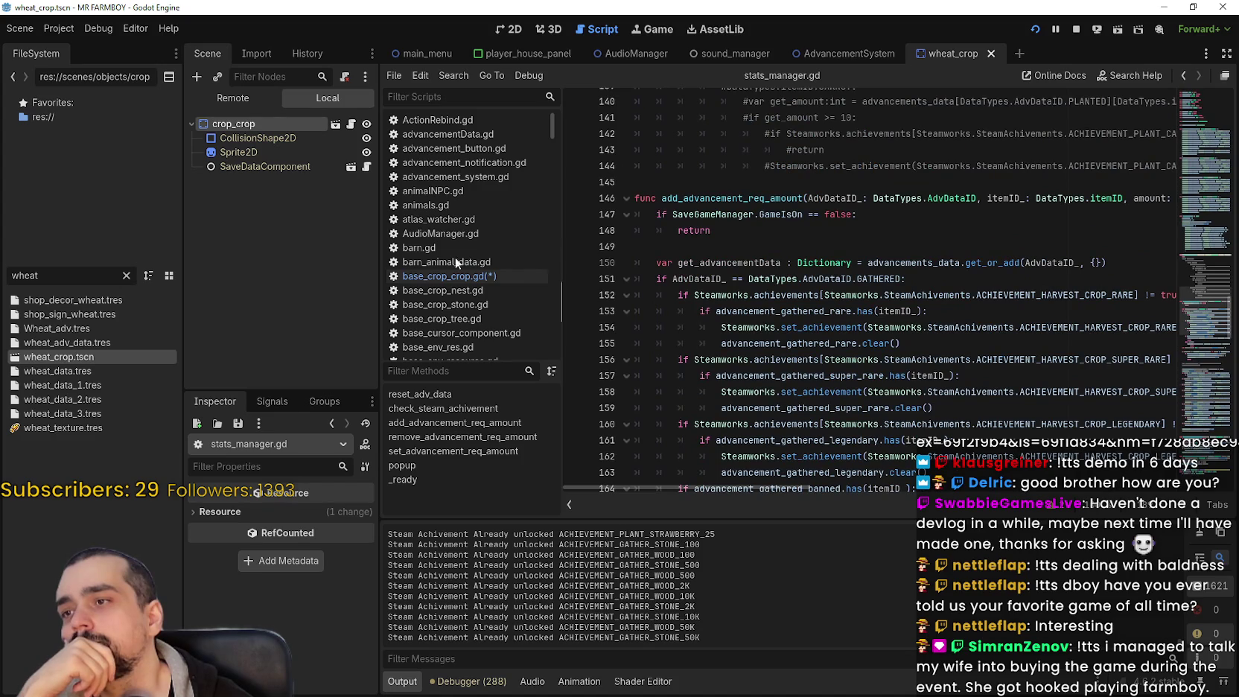
scroll(455, 256, down, 1)
Open base_crop_stone.gd and scroll through its code
click(406, 275)
click(842, 243)
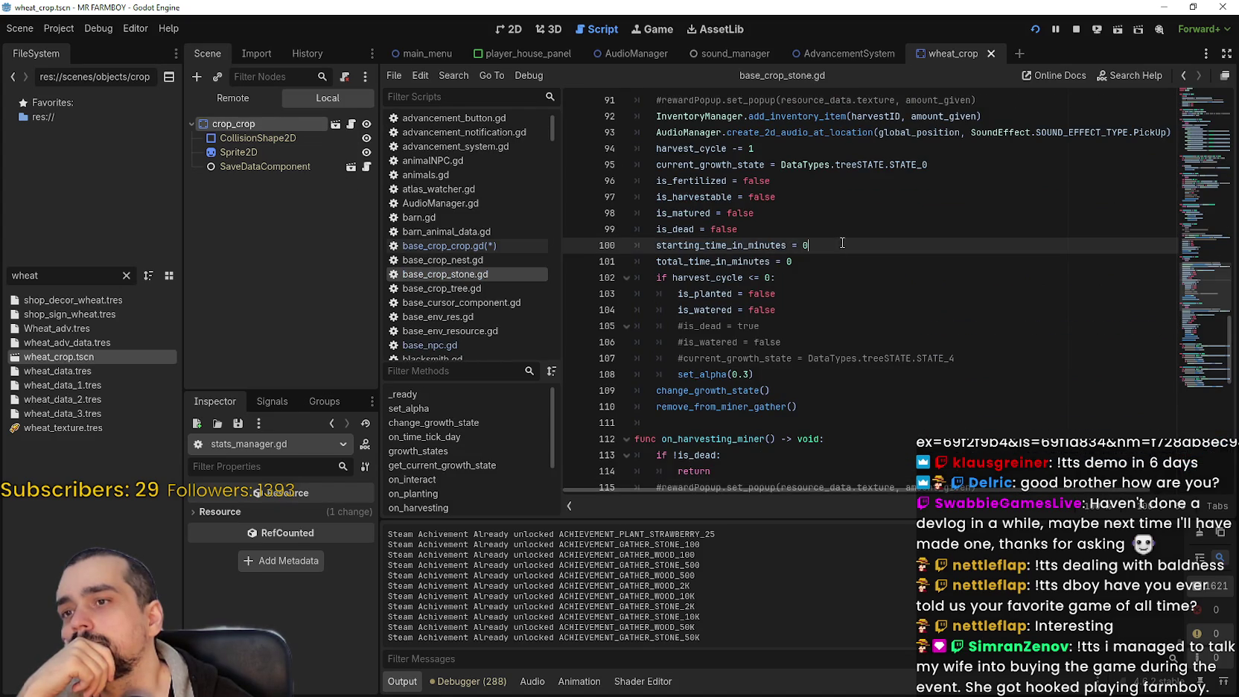
scroll(842, 243, up, 2)
scroll(827, 346, up, 2)
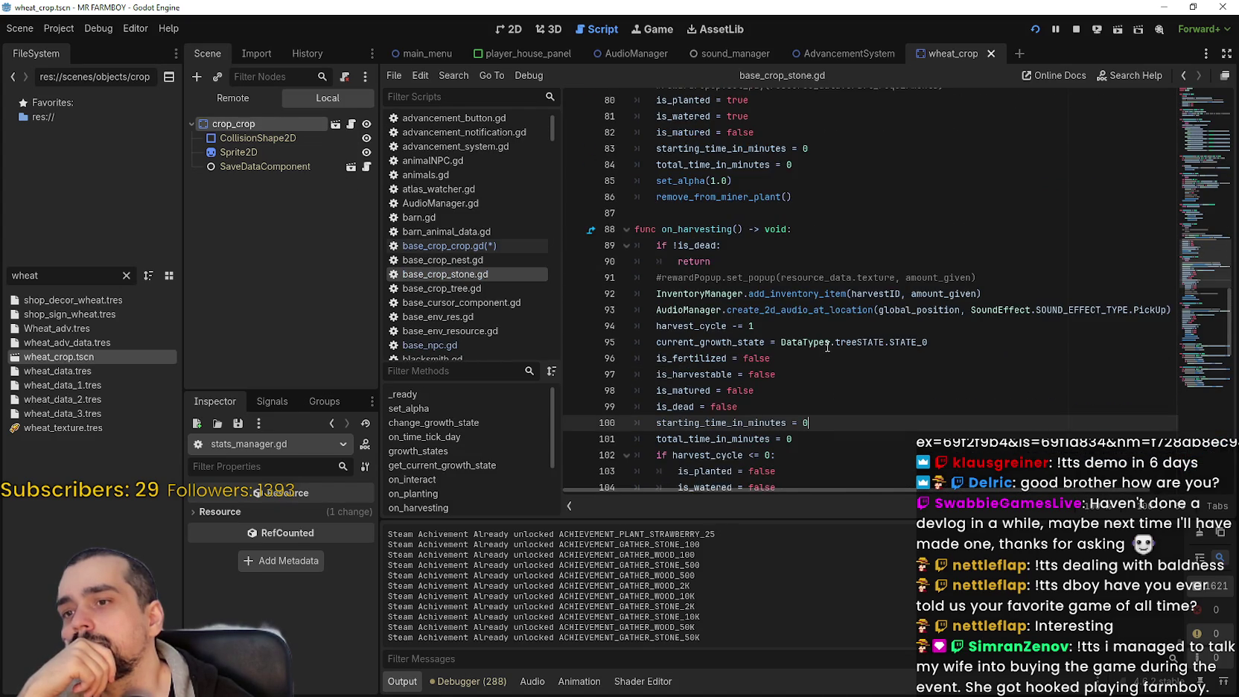
scroll(827, 347, down, 1)
scroll(895, 345, down, 6)
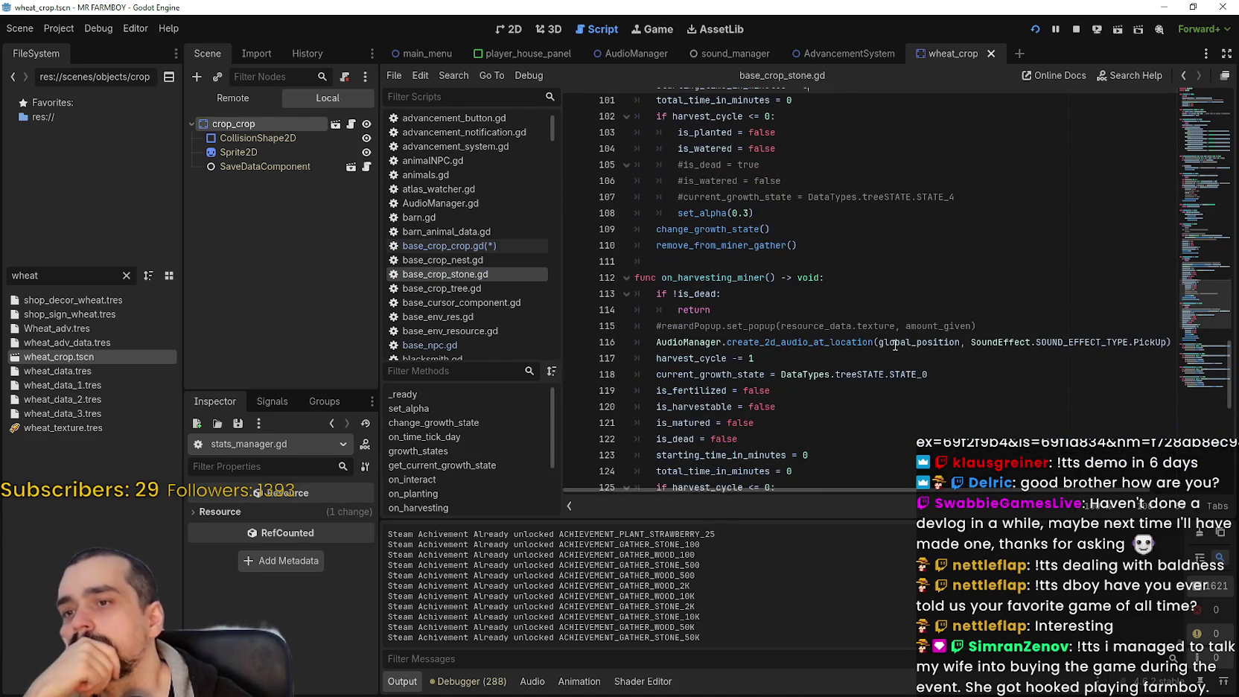
scroll(894, 342, up, 4)
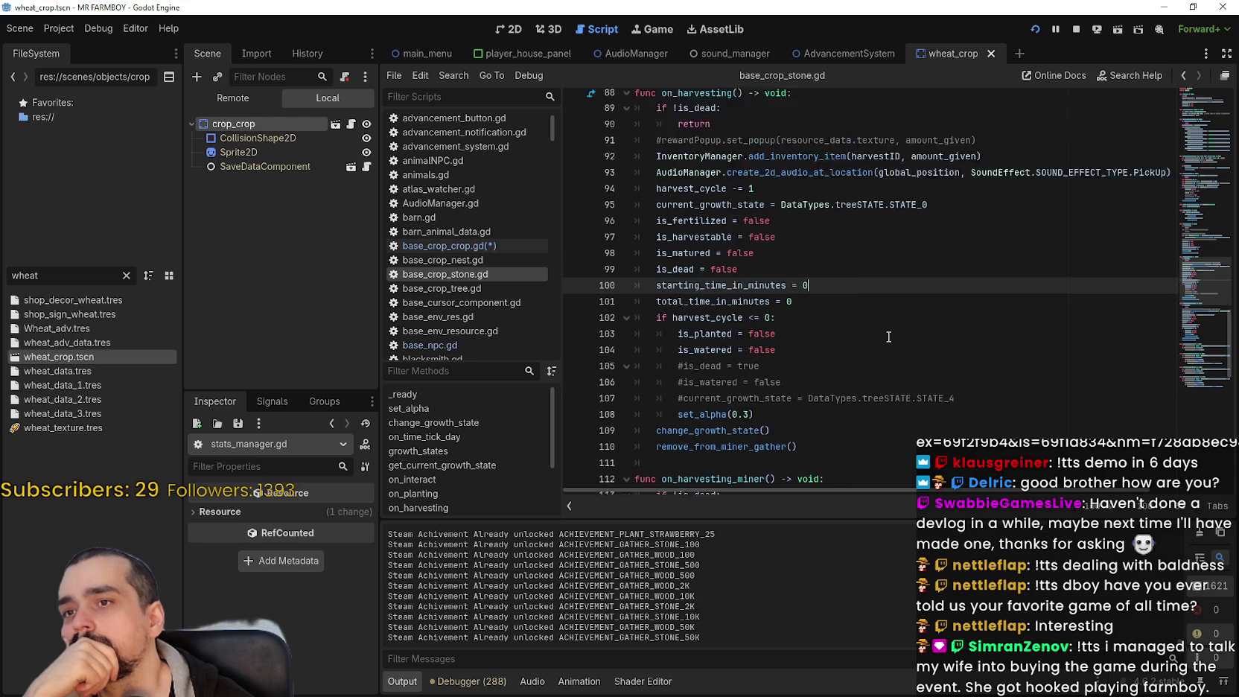
scroll(888, 337, up, 2)
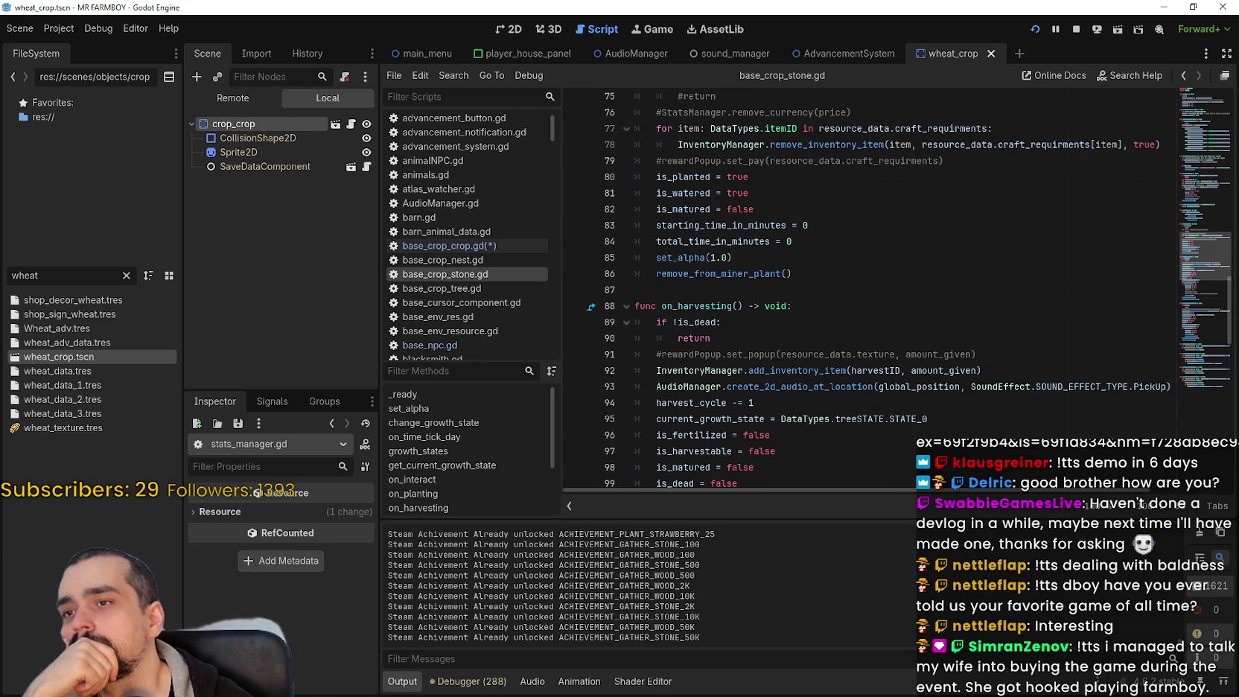
scroll(1197, 215, up, 8)
scroll(1197, 215, up, 10)
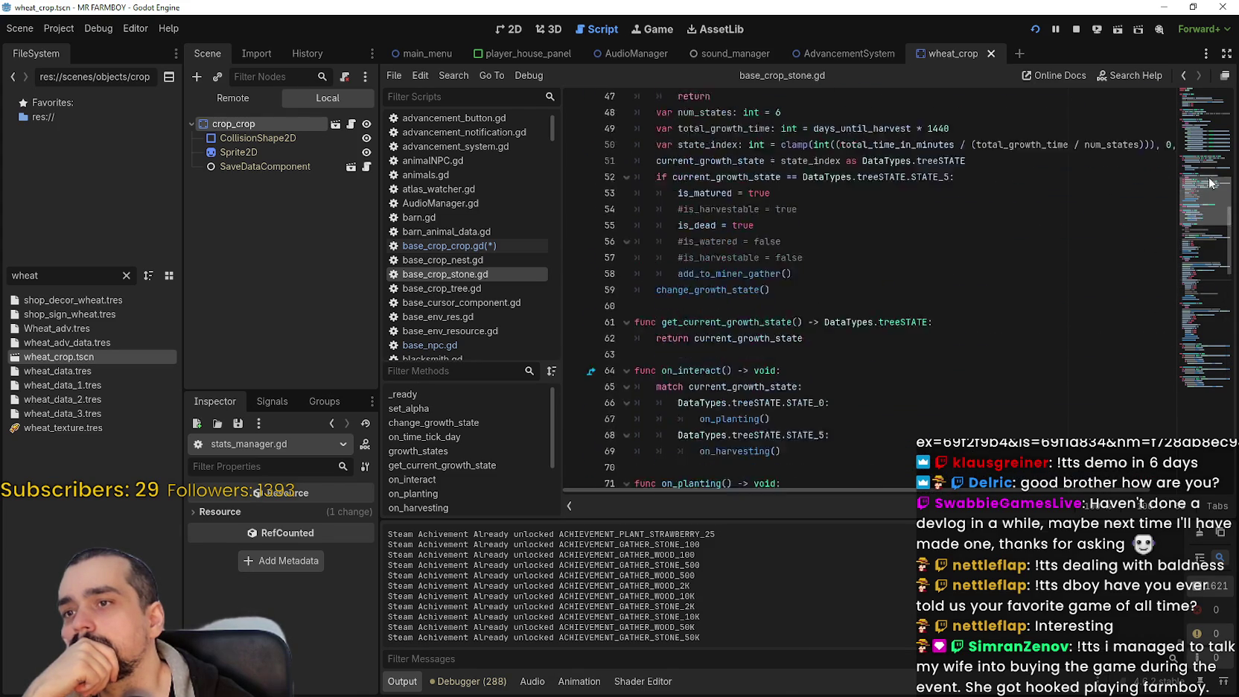
Jump to base_crop_stone.gd's planting code, then return to base_crop_crop.gd
click(1190, 244)
mouse_move(1189, 244)
mouse_down()
mouse_move(1173, 374)
mouse_move(1185, 222)
mouse_move(1170, 81)
mouse_up()
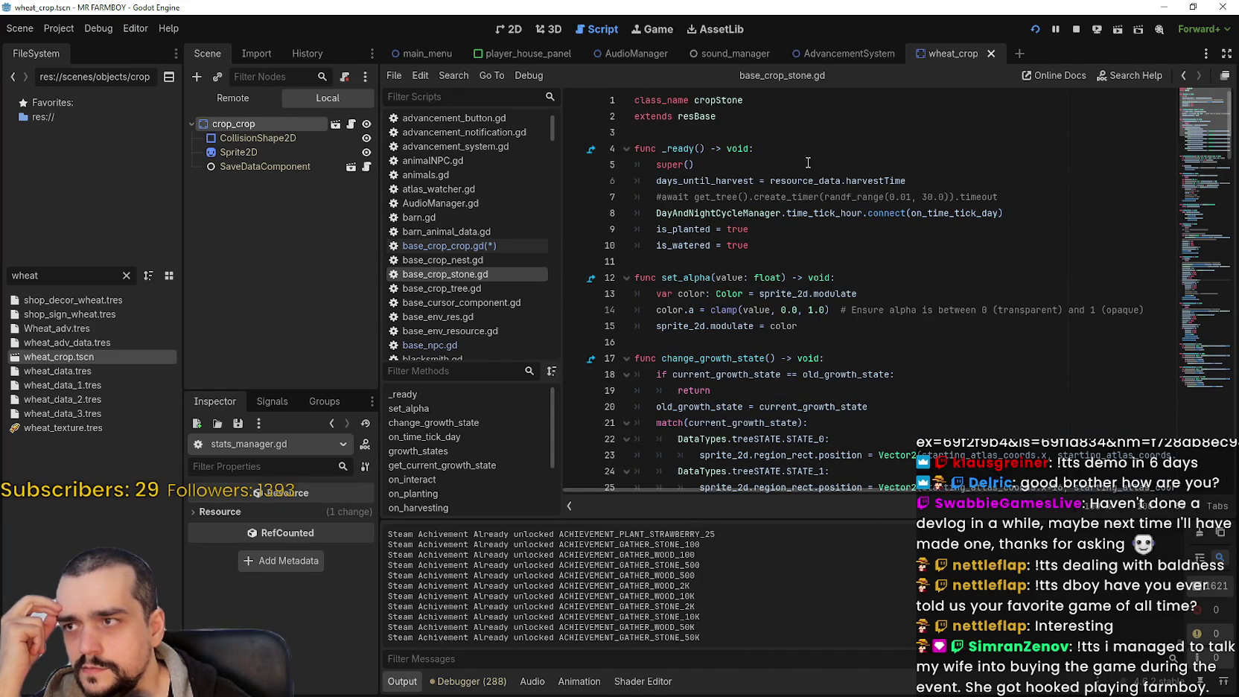
click(352, 123)
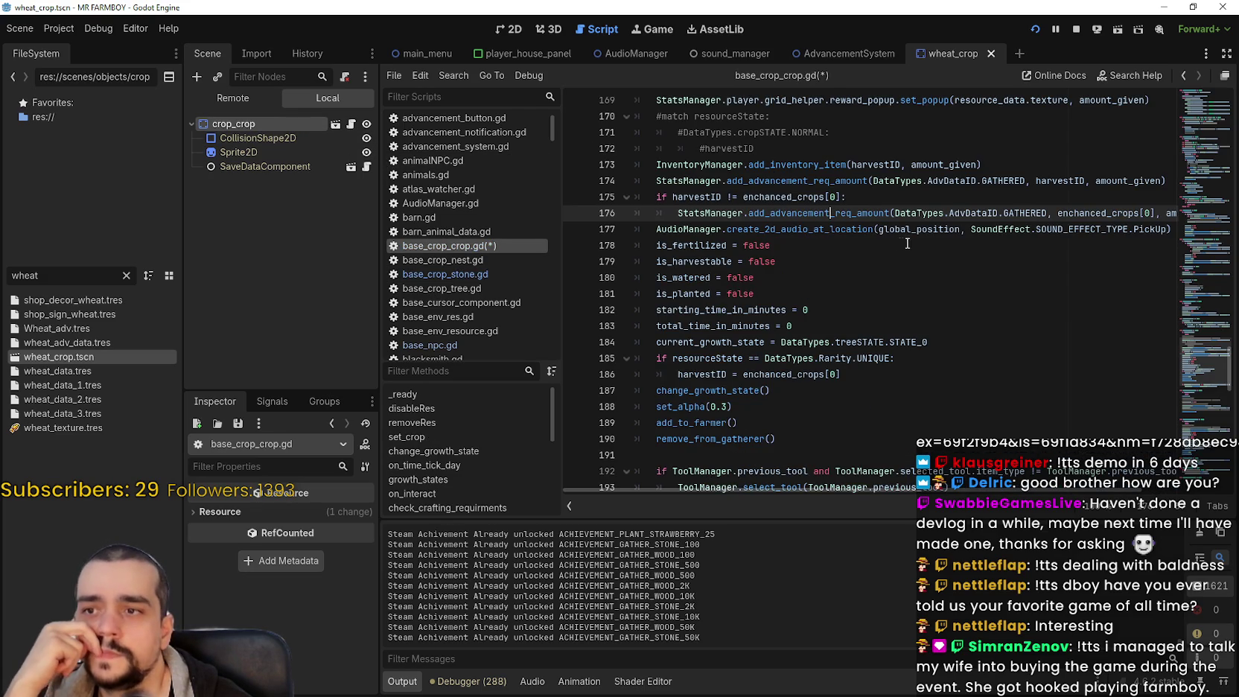
Select the full statement on line 176 and scroll across to read it
scroll(1199, 366, up, 2)
scroll(1199, 366, down, 1)
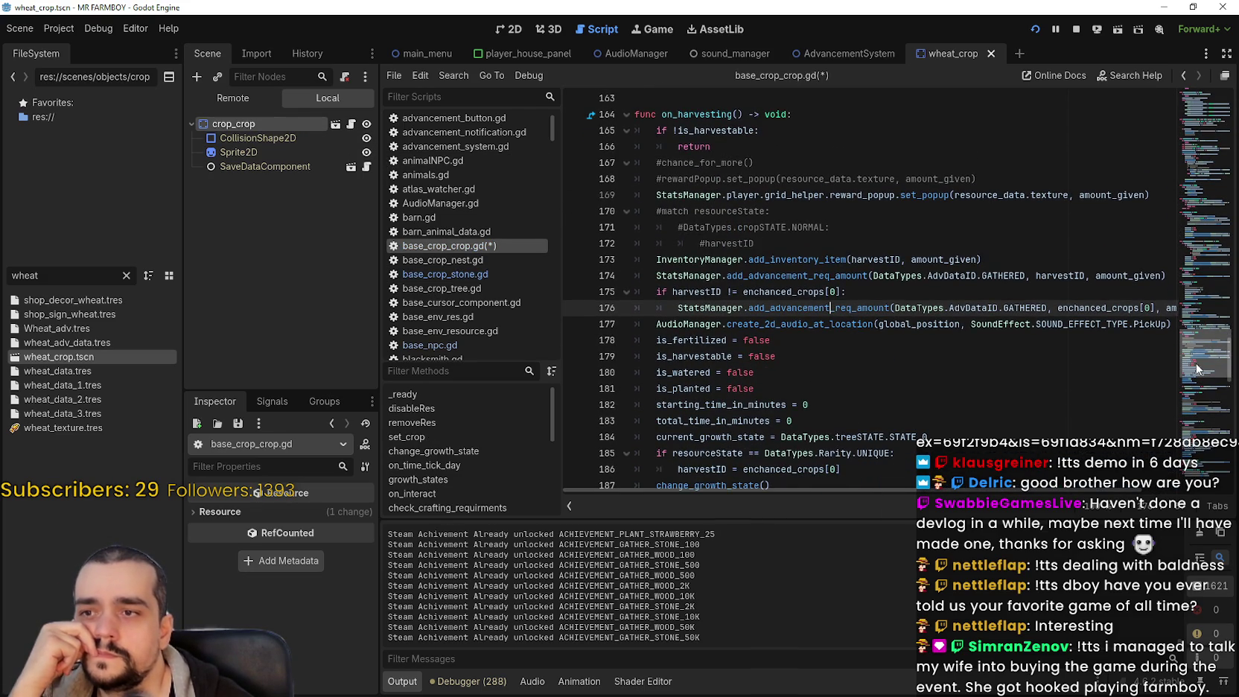
key(Home)
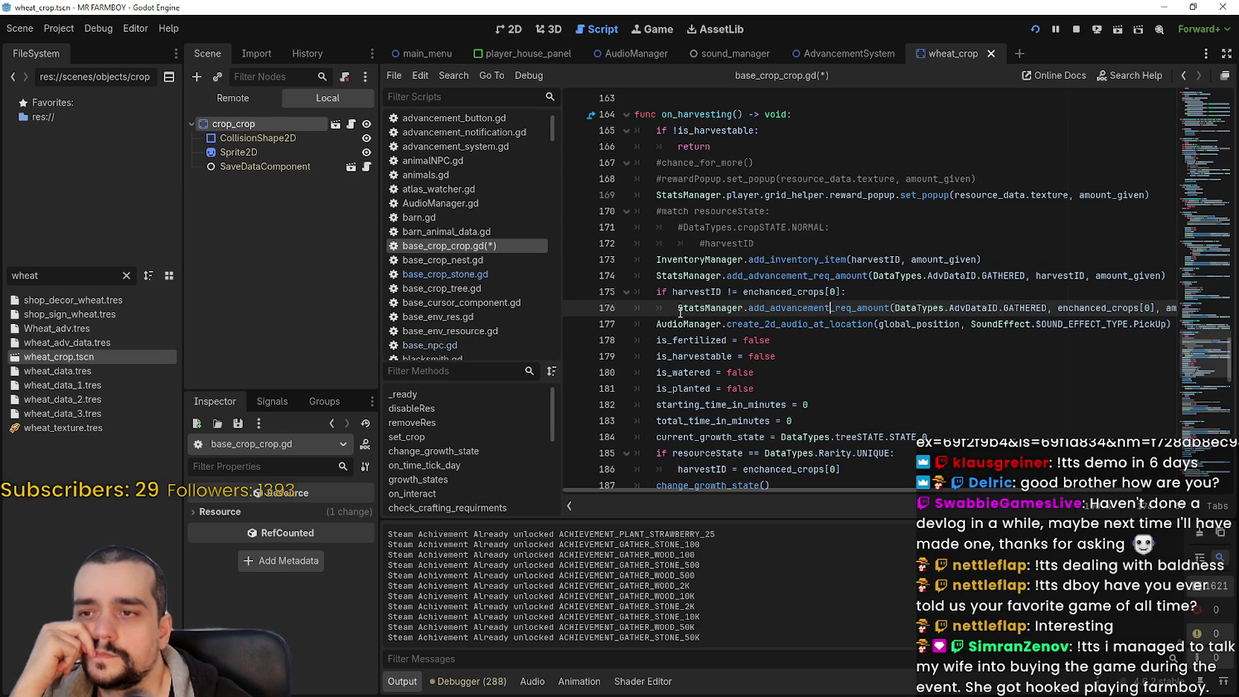
key(ctrl+shift+Right)
key(shift+End)
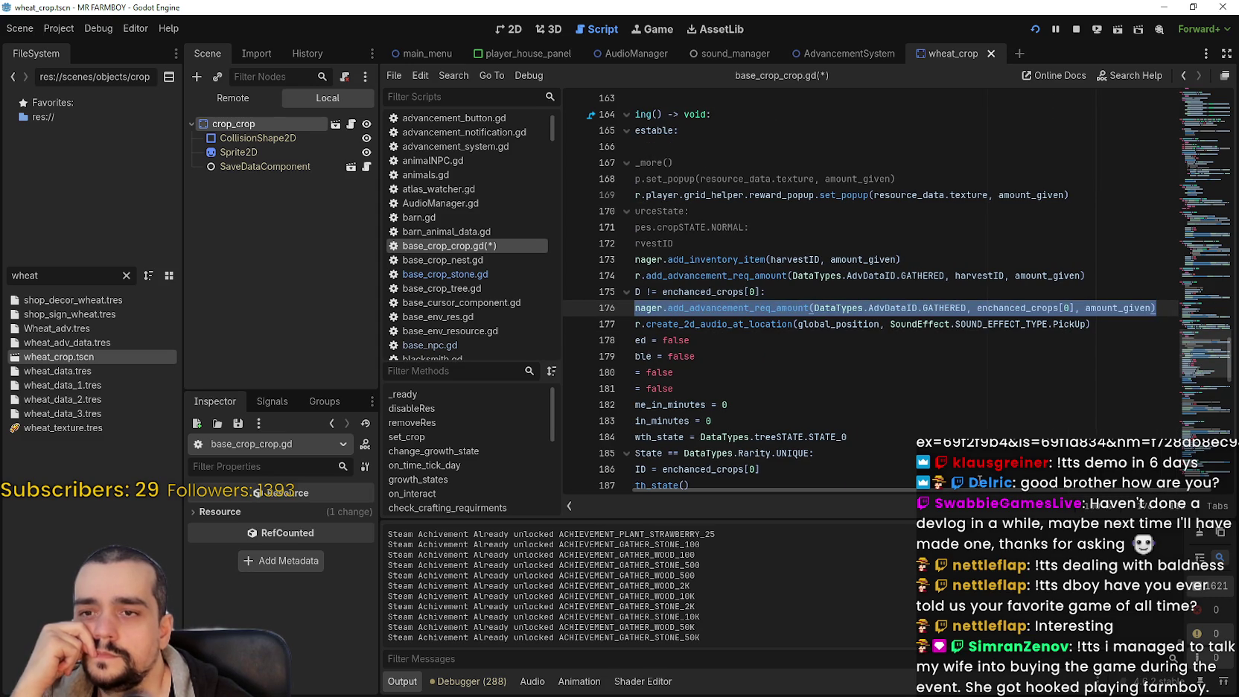
mouse_move(992, 495)
mouse_down()
mouse_move(907, 504)
mouse_move(1026, 505)
mouse_up()
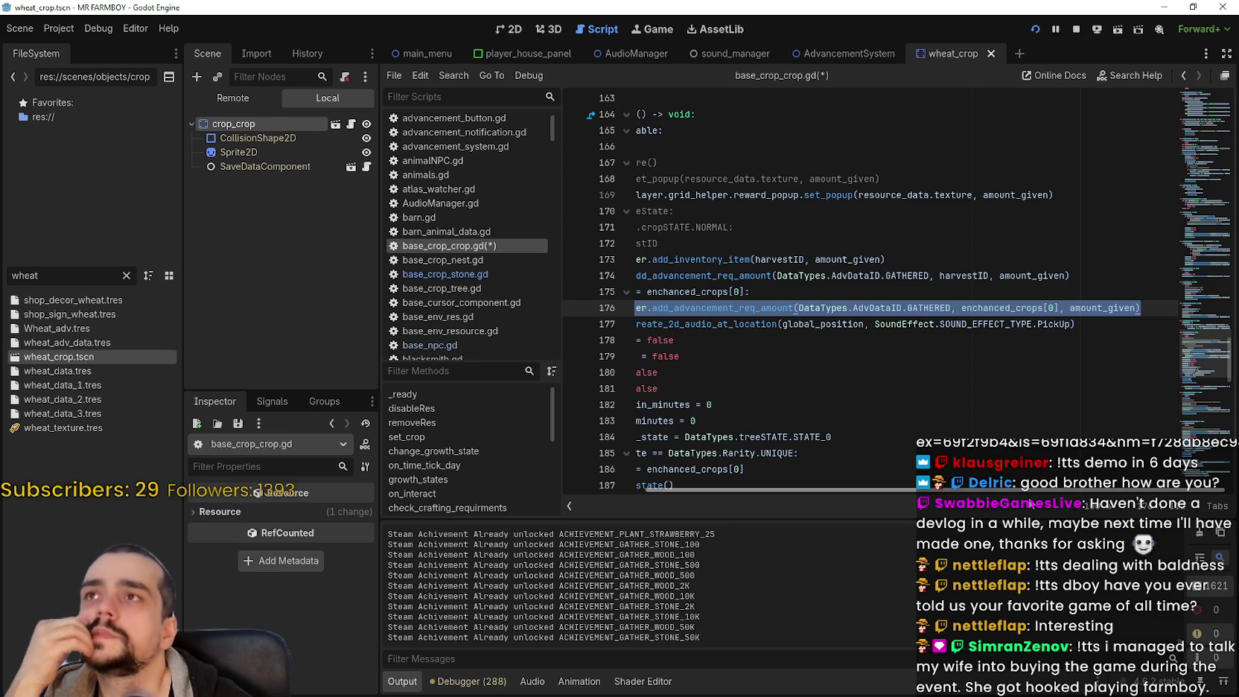
scroll(971, 500, left, 3)
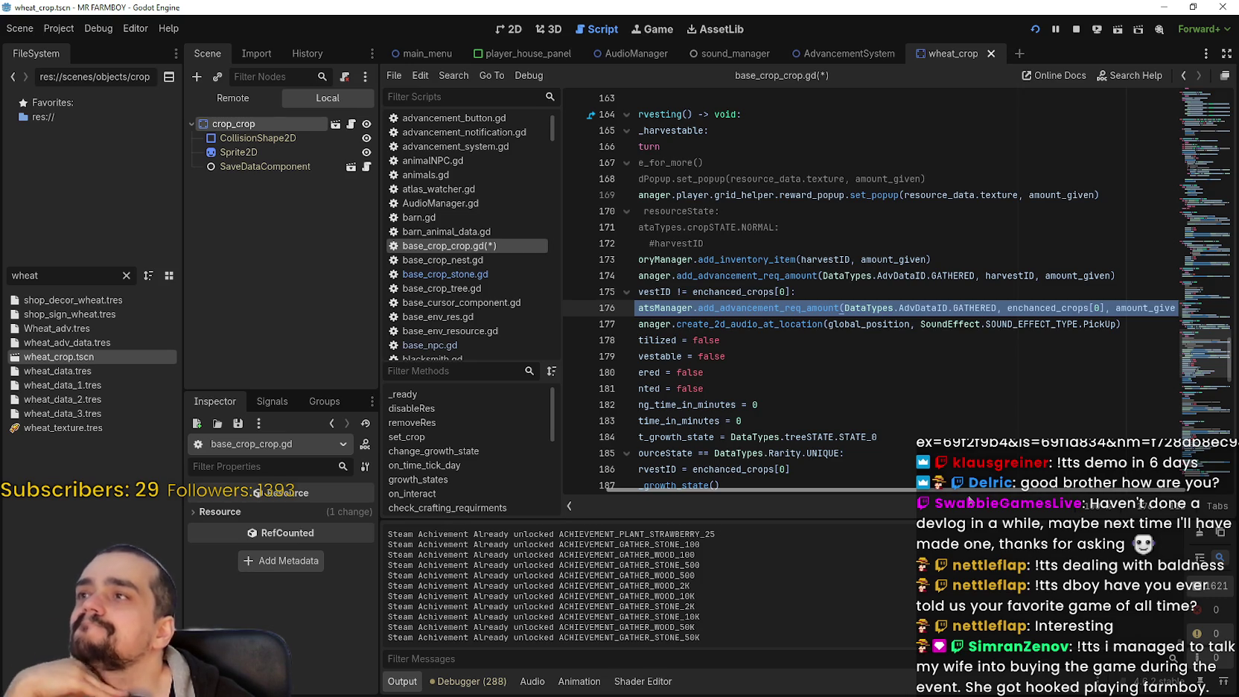
drag(969, 499, 965, 485)
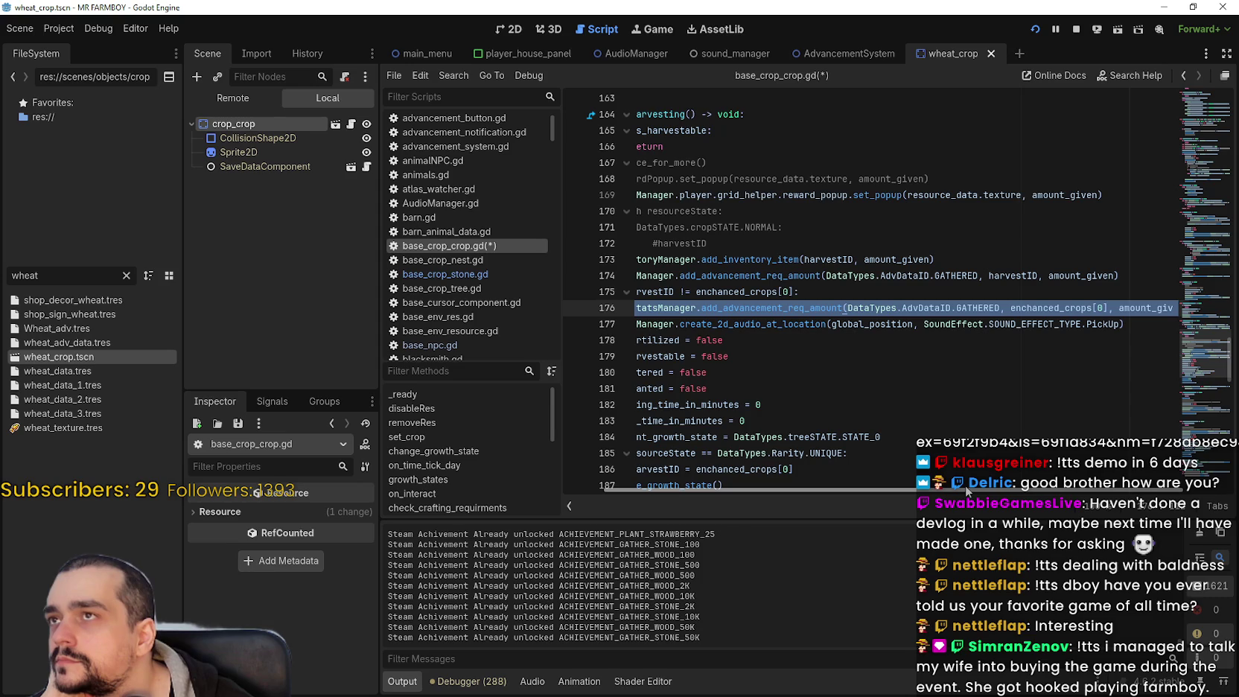
drag(965, 485, 1078, 500)
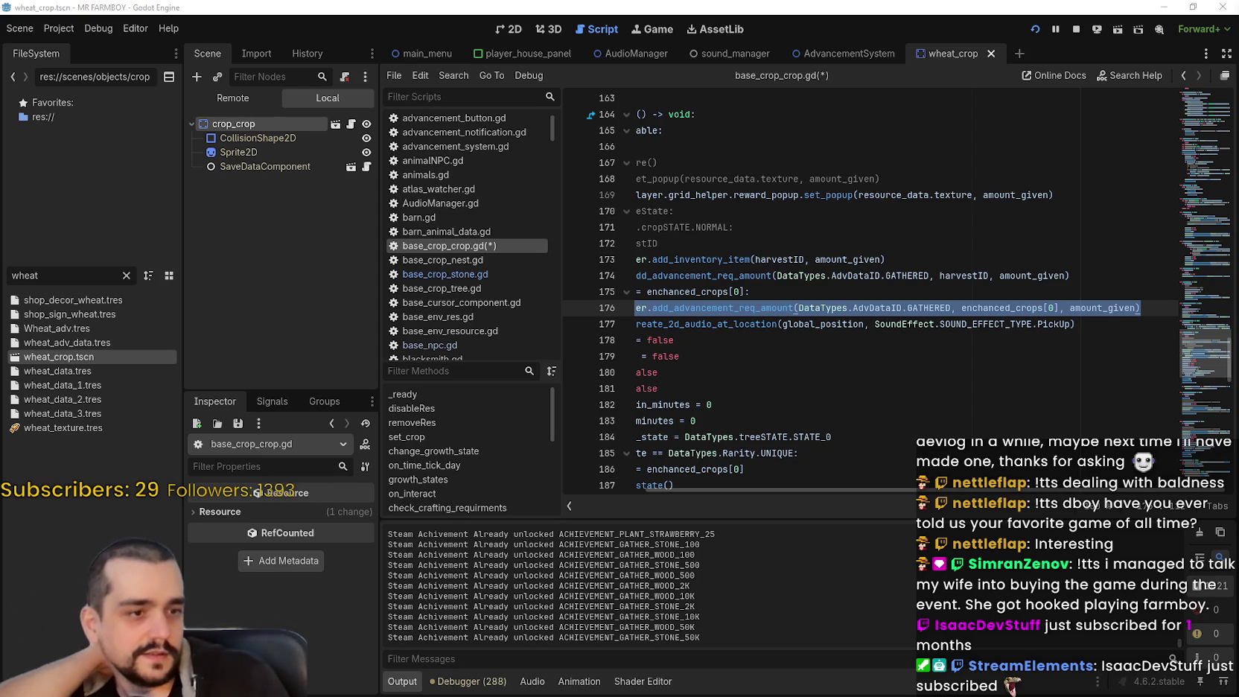
Select lines 175–176: the enchanted-crop check and its advancement call
click(745, 263)
drag(1154, 302, 668, 296)
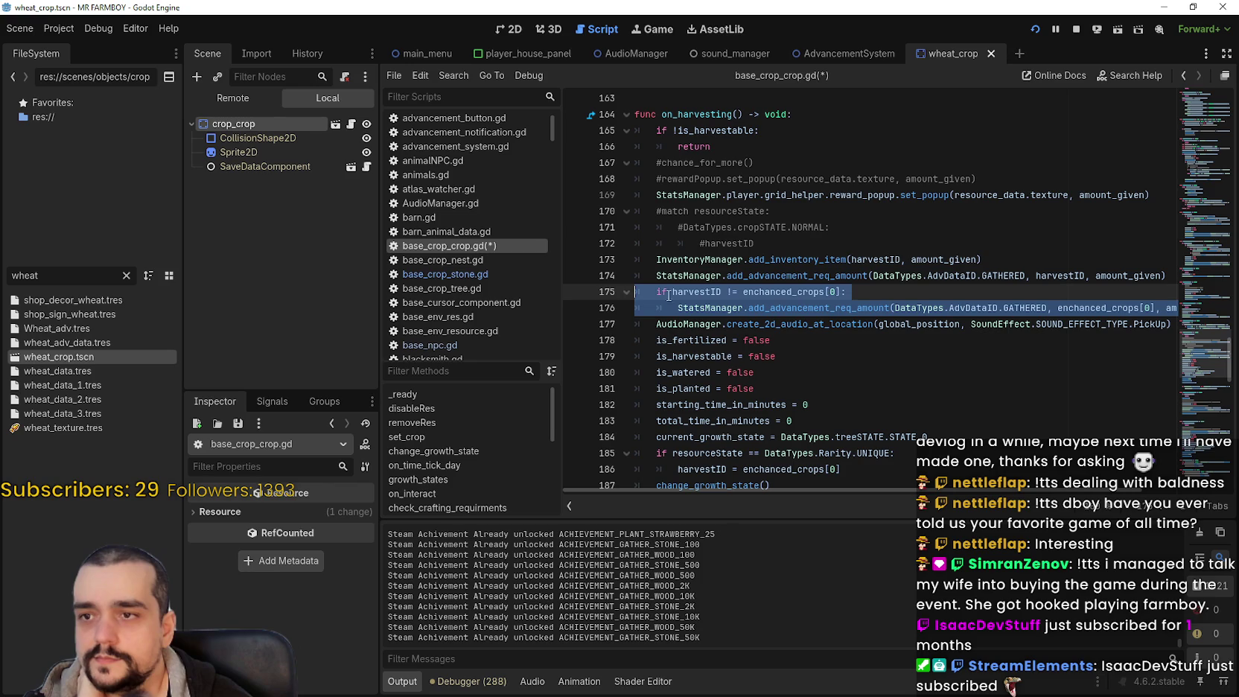
click(972, 303)
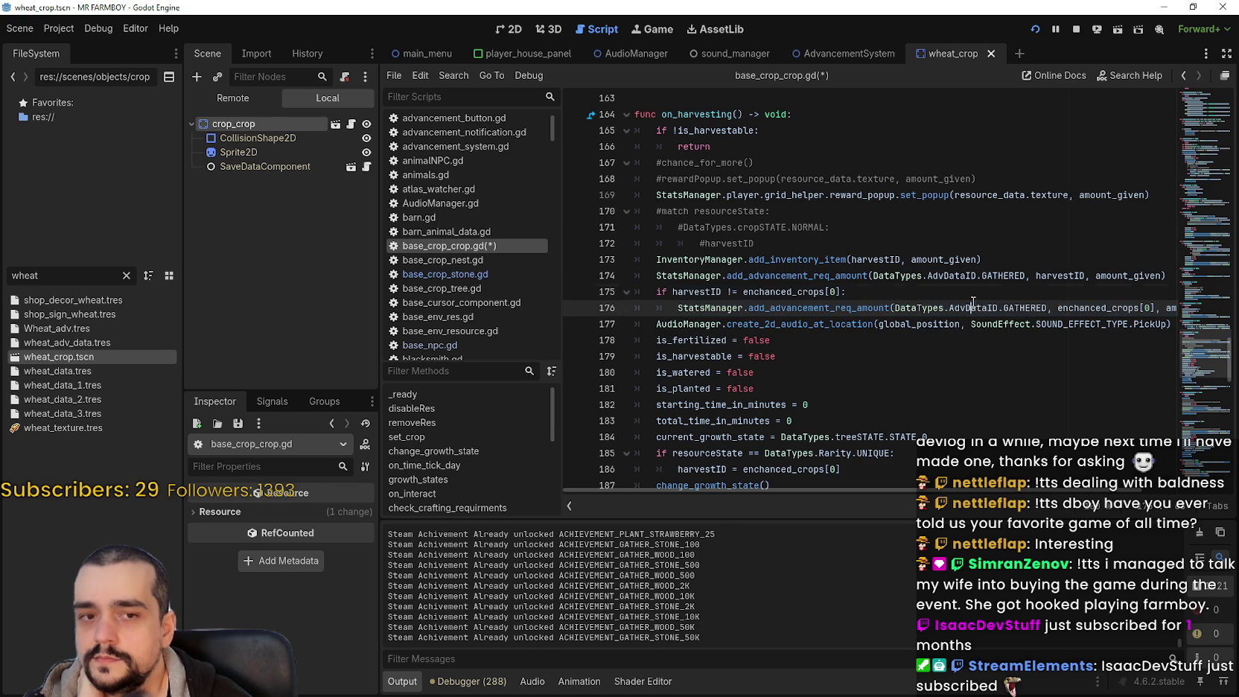
drag(1049, 311, 1167, 303)
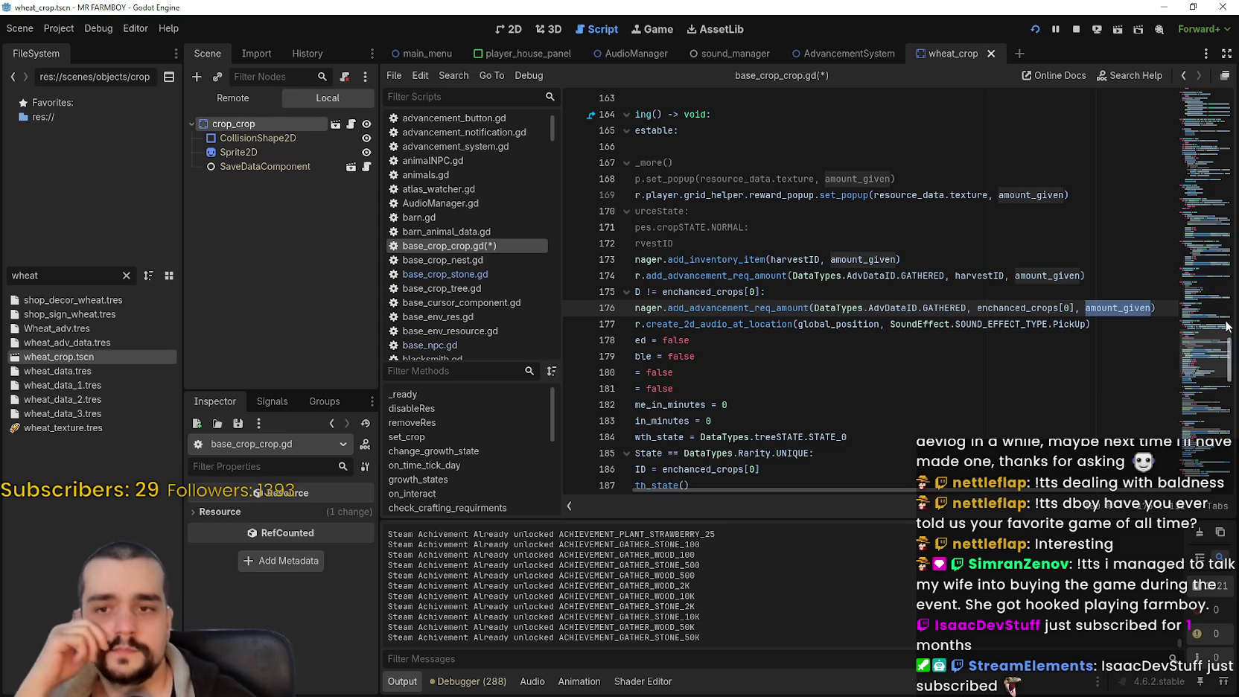
mouse_move(1155, 307)
mouse_down()
mouse_move(648, 305)
mouse_move(639, 261)
mouse_move(635, 291)
mouse_up()
Copy lines 175–176 via the context menu's copy action
right_click(833, 299)
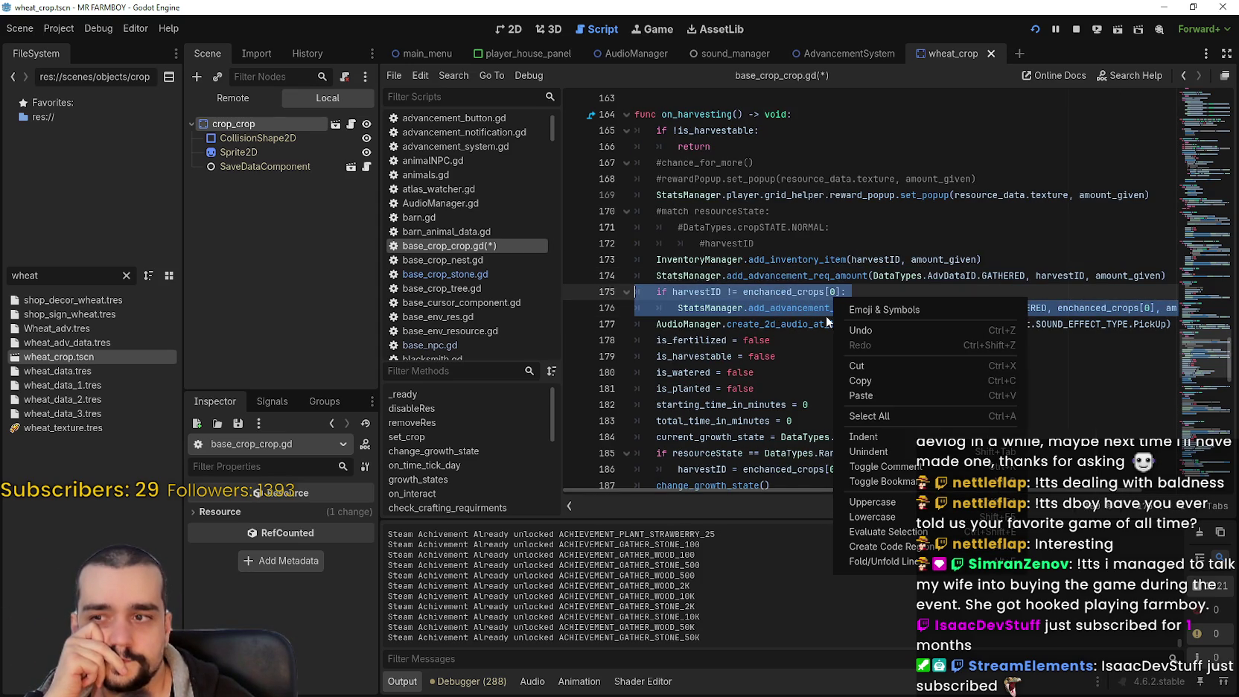
click(861, 380)
scroll(942, 367, down, 10)
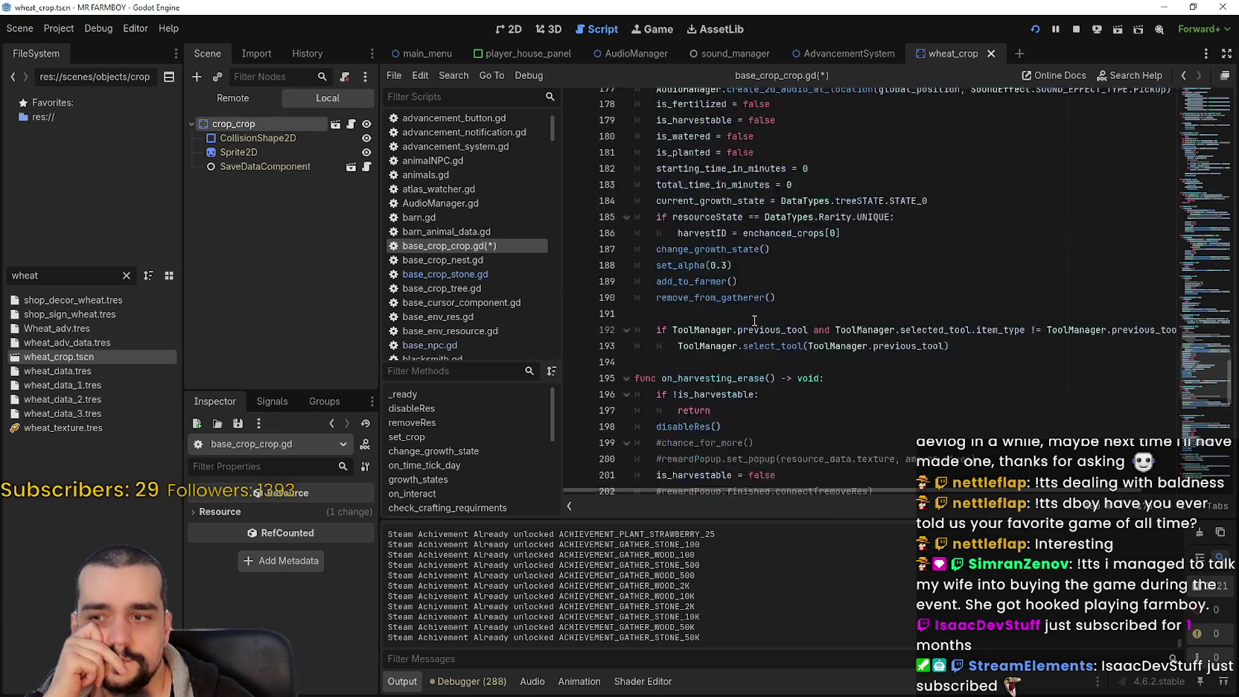
scroll(942, 366, down, 1)
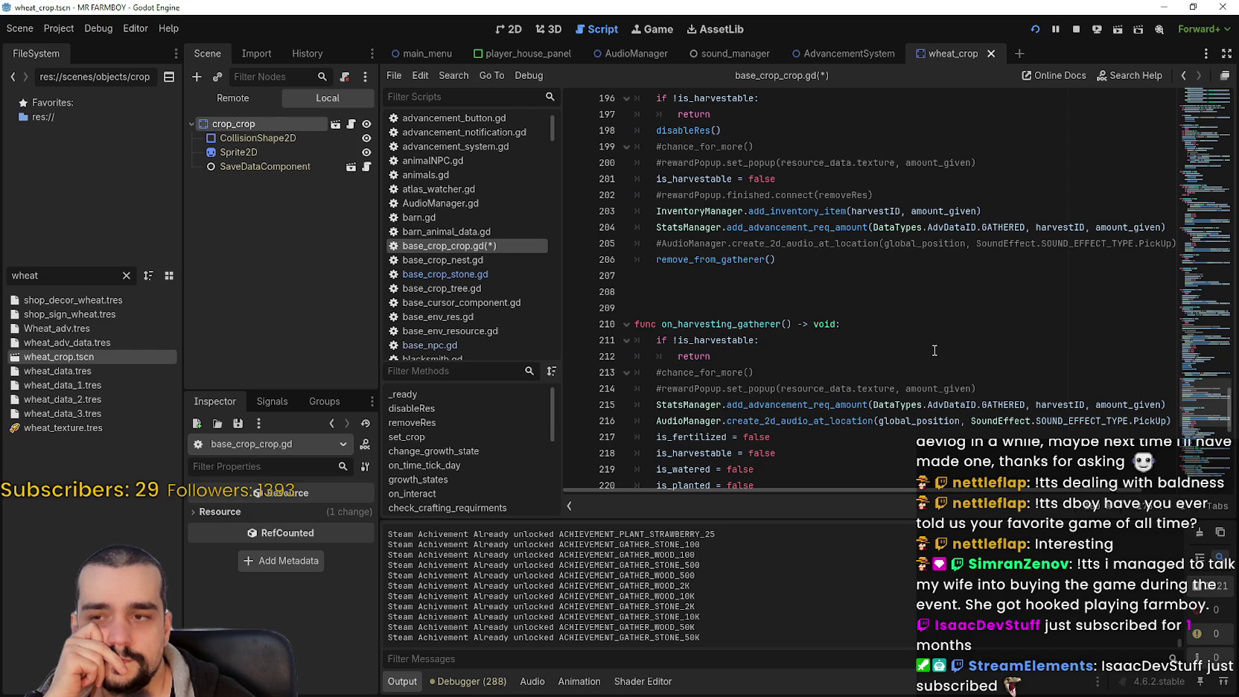
scroll(934, 350, down, 3)
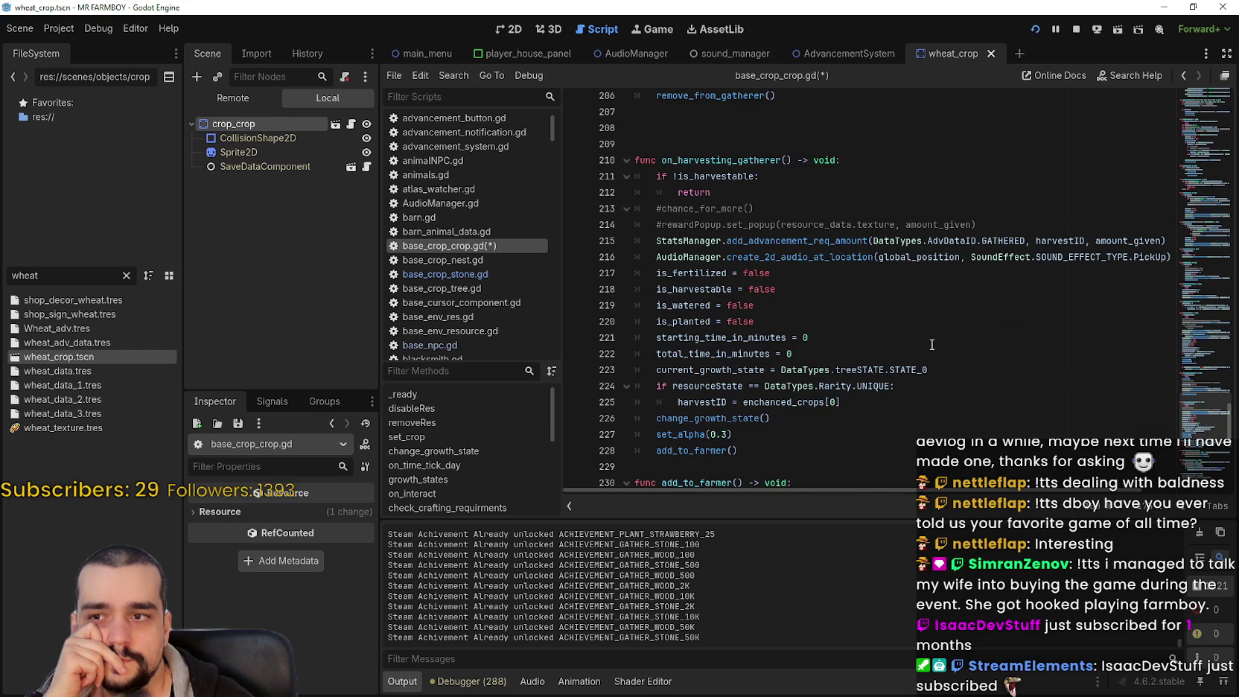
Browse from on_planting back down to on_harvesting and select lines 175–176
click(1182, 244)
scroll(1121, 224, up, 1)
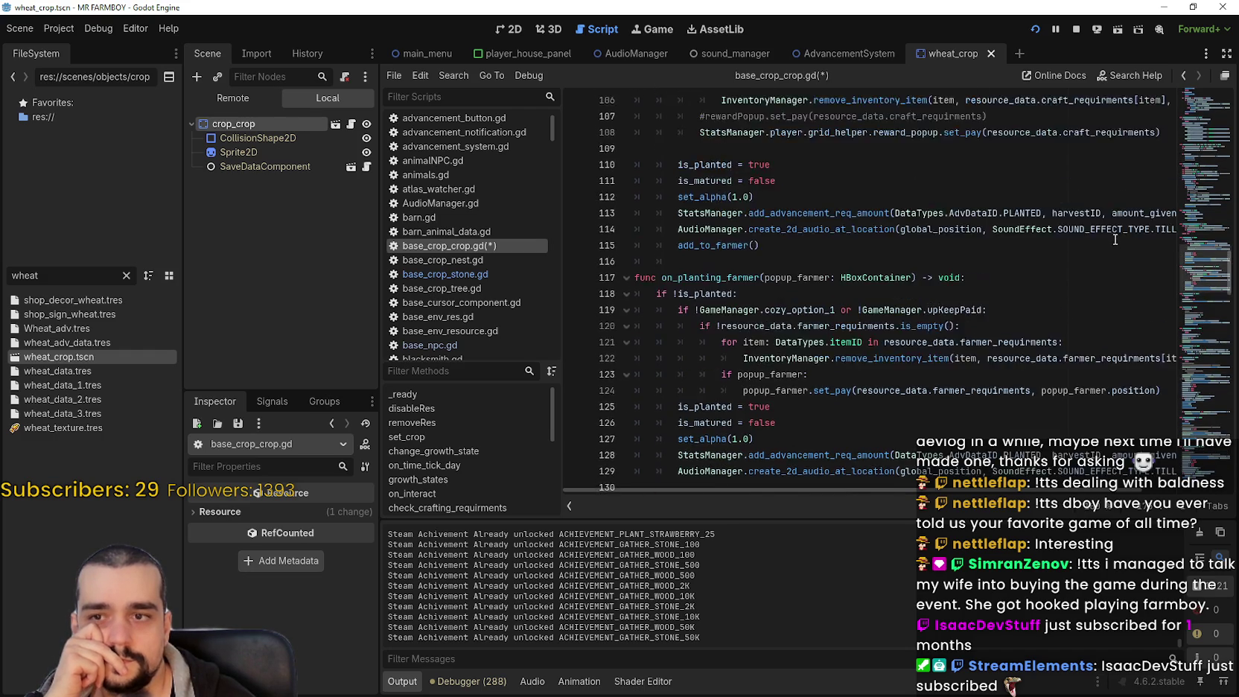
scroll(1078, 264, down, 2)
scroll(1062, 280, up, 5)
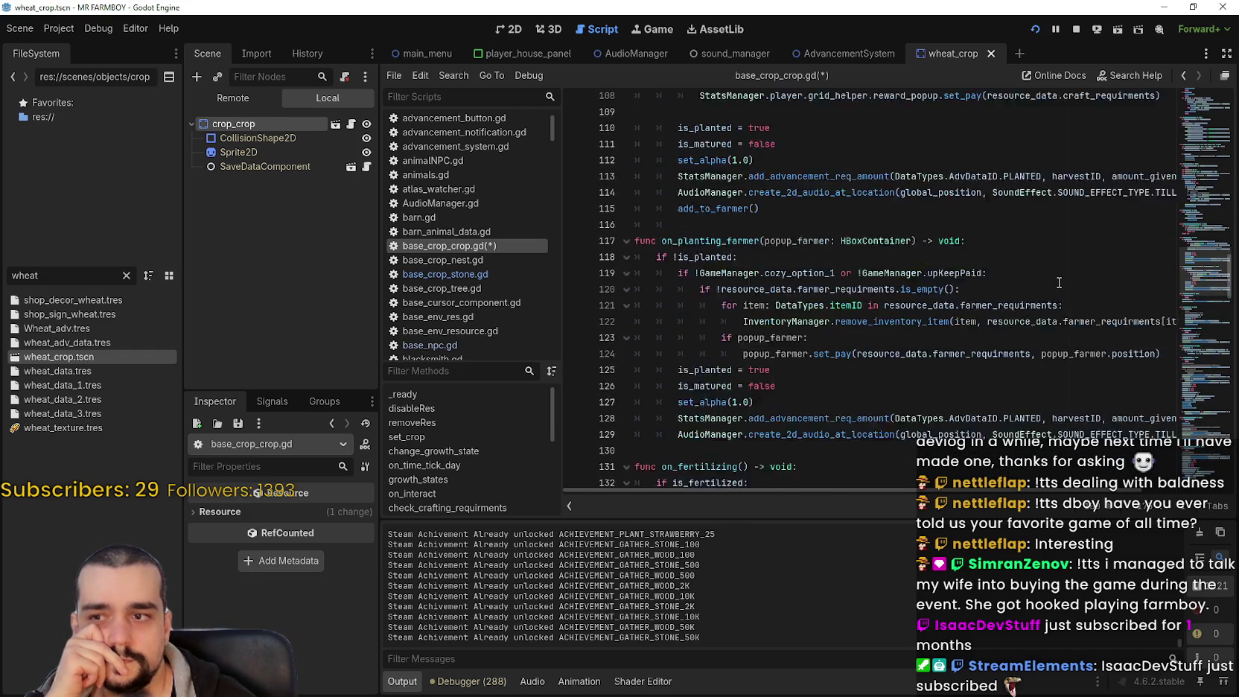
scroll(1060, 281, up, 10)
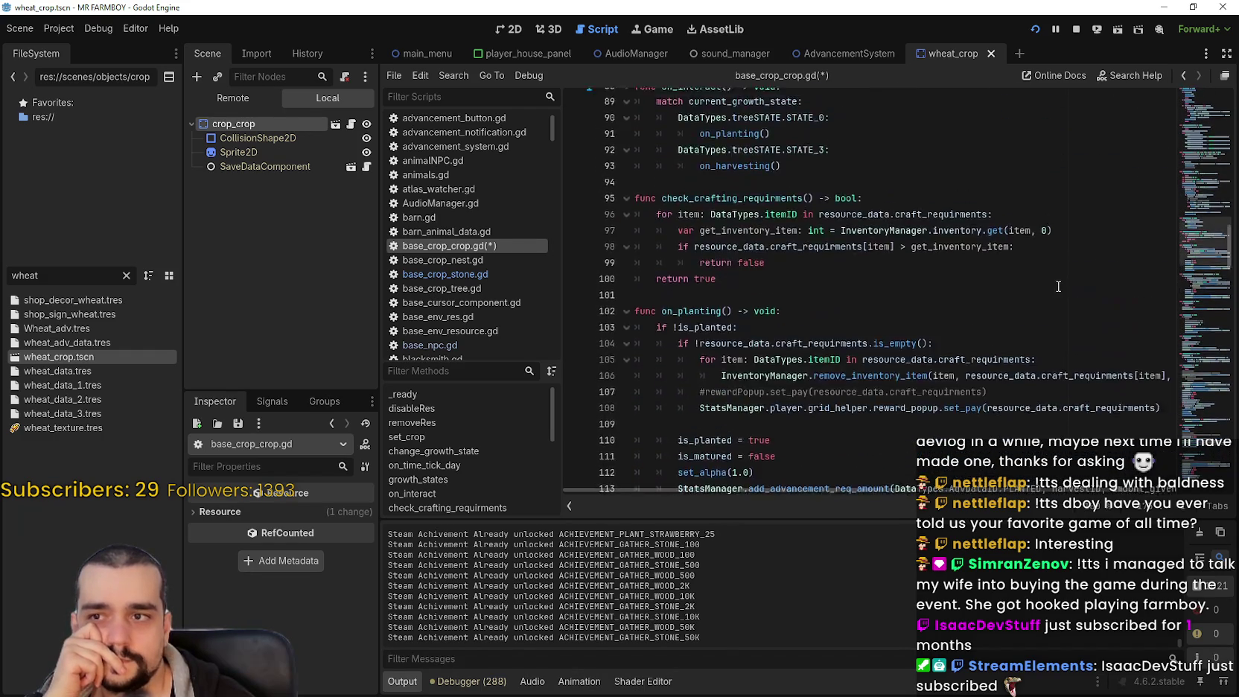
scroll(1058, 287, up, 12)
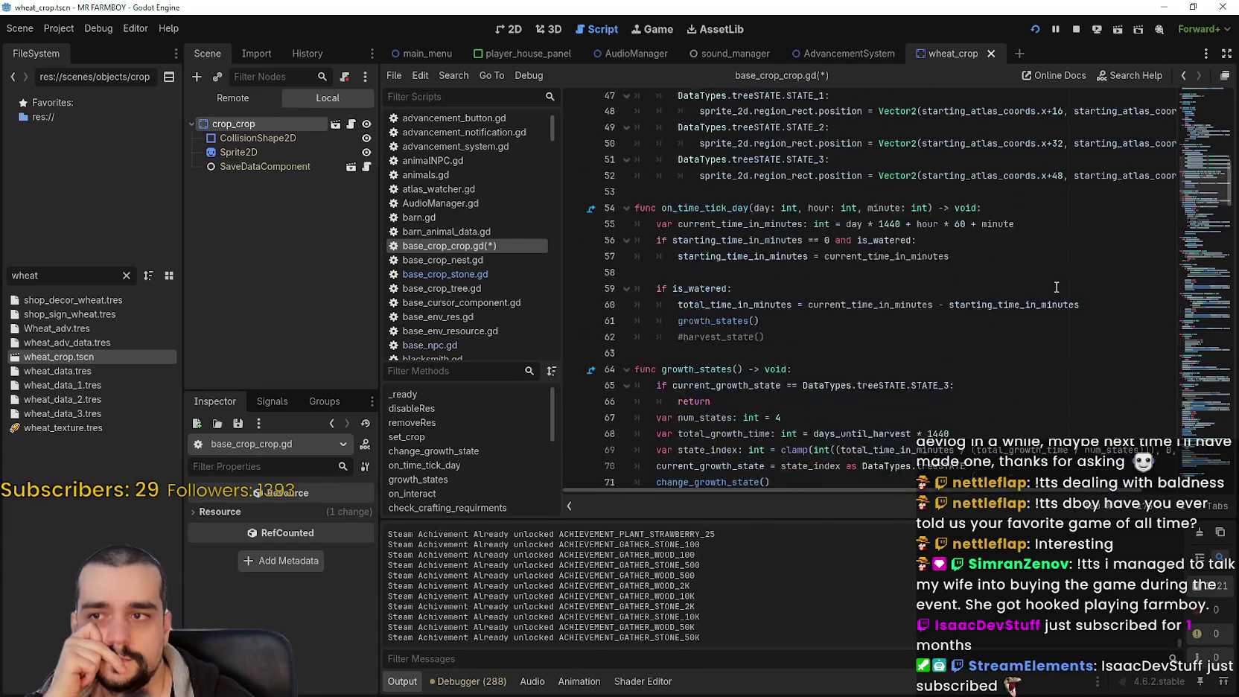
scroll(937, 263, down, 4)
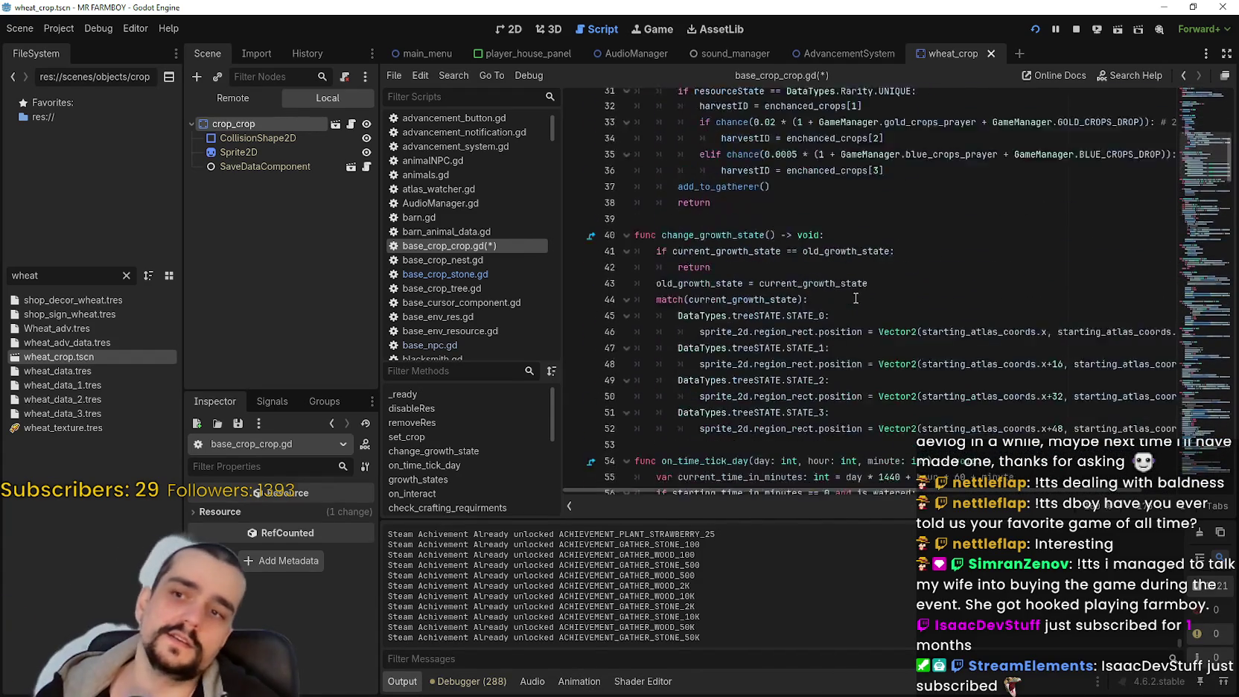
mouse_move(1199, 168)
mouse_down()
mouse_move(1199, 125)
mouse_move(1201, 280)
mouse_move(1207, 257)
mouse_up()
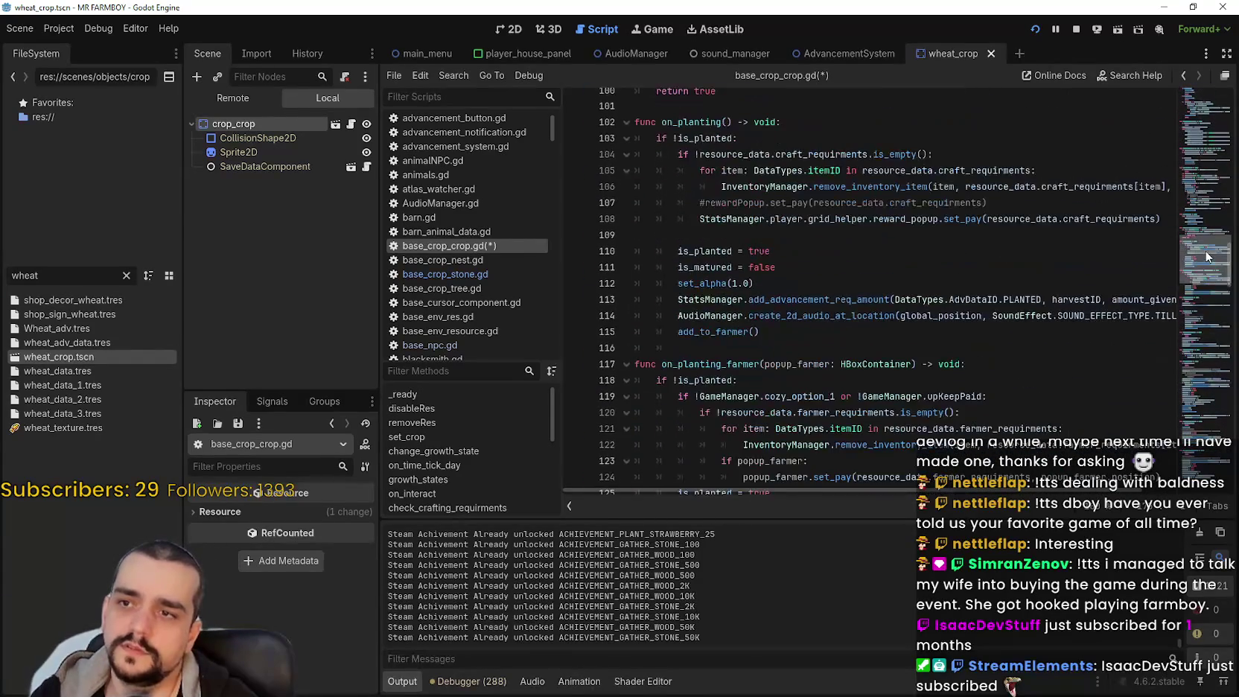
scroll(681, 344, down, 15)
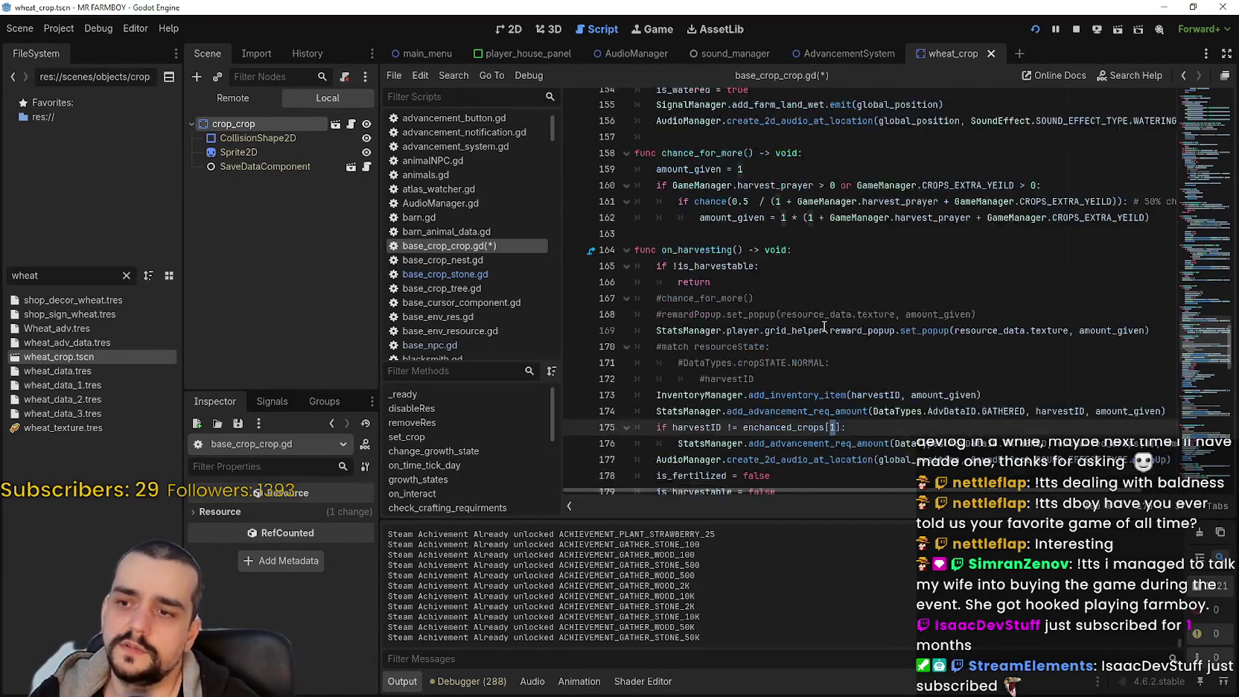
mouse_move(1138, 346)
mouse_down()
mouse_move(1192, 339)
mouse_move(474, 319)
mouse_move(539, 328)
mouse_up()
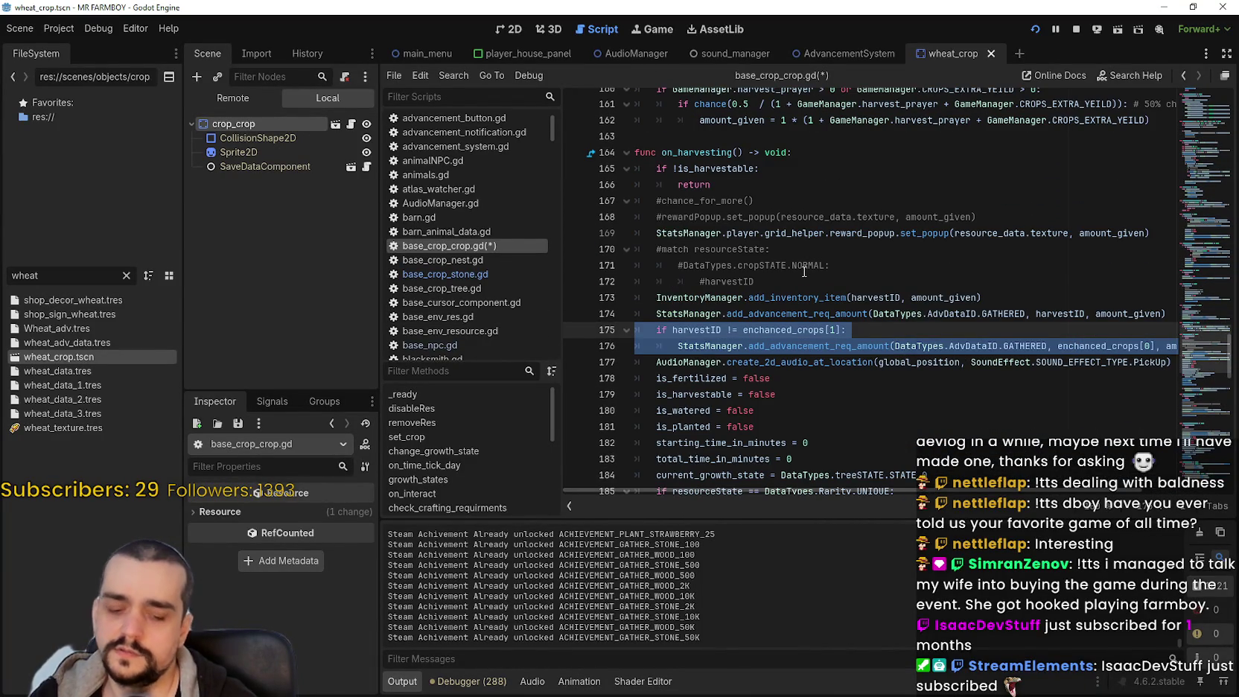
Save base_crop_crop.gd and switch to the MR FARMBOY debug window's Advancements screen
key(ctrl+s)
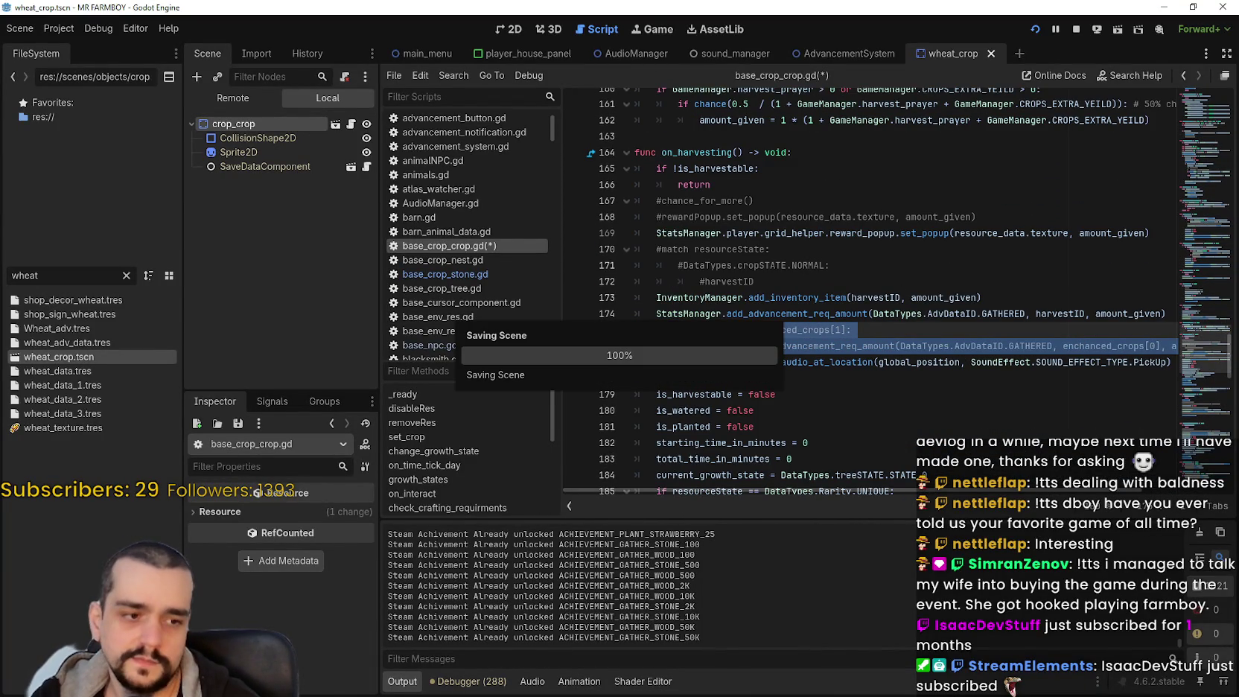
key(alt+Tab)
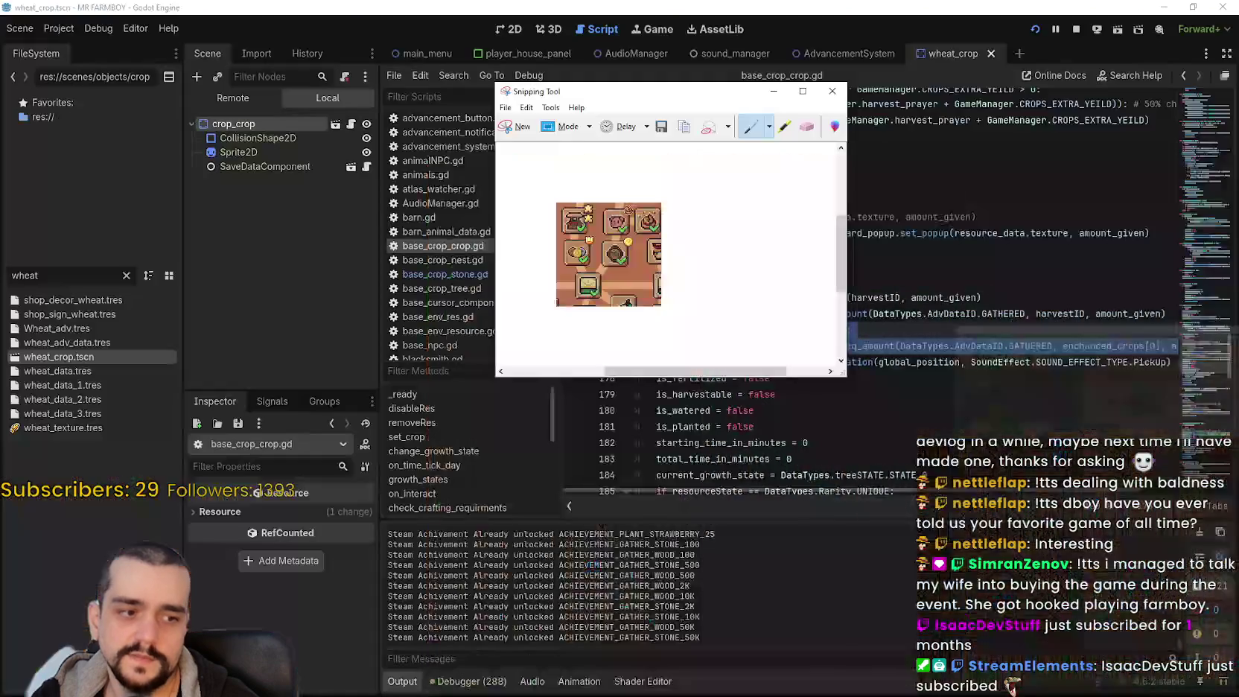
key(alt+Tab)
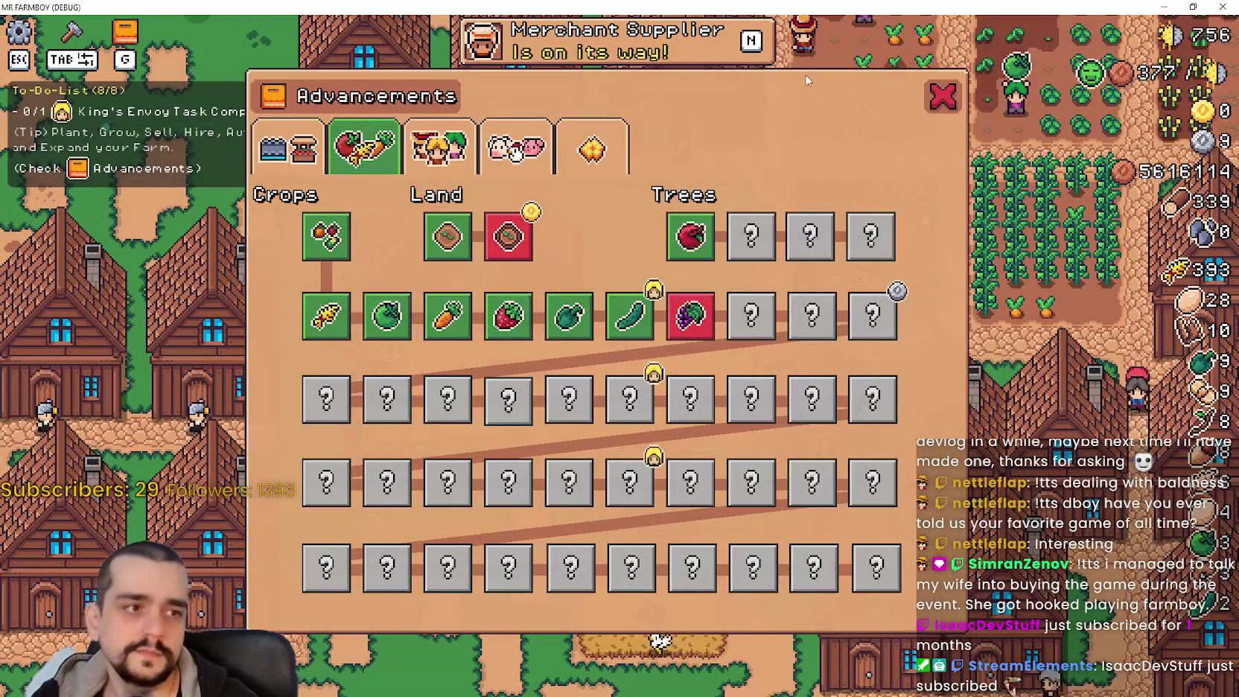
mouse_move(515, 259)
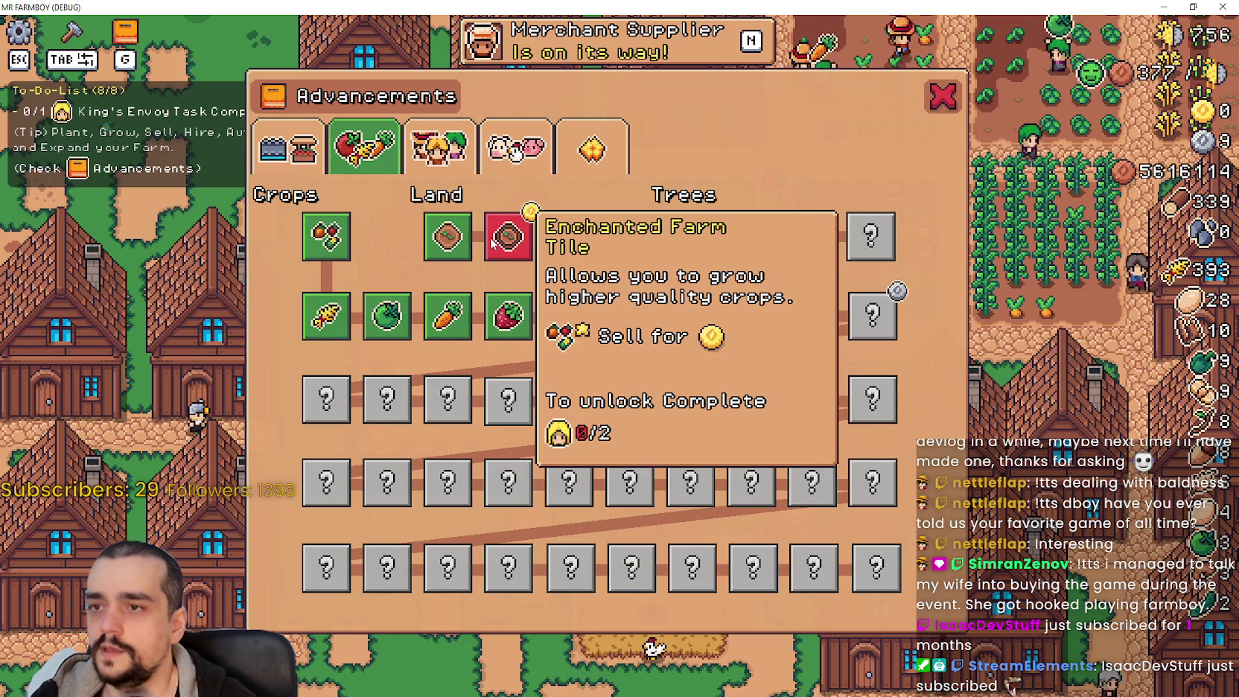
mouse_move(457, 300)
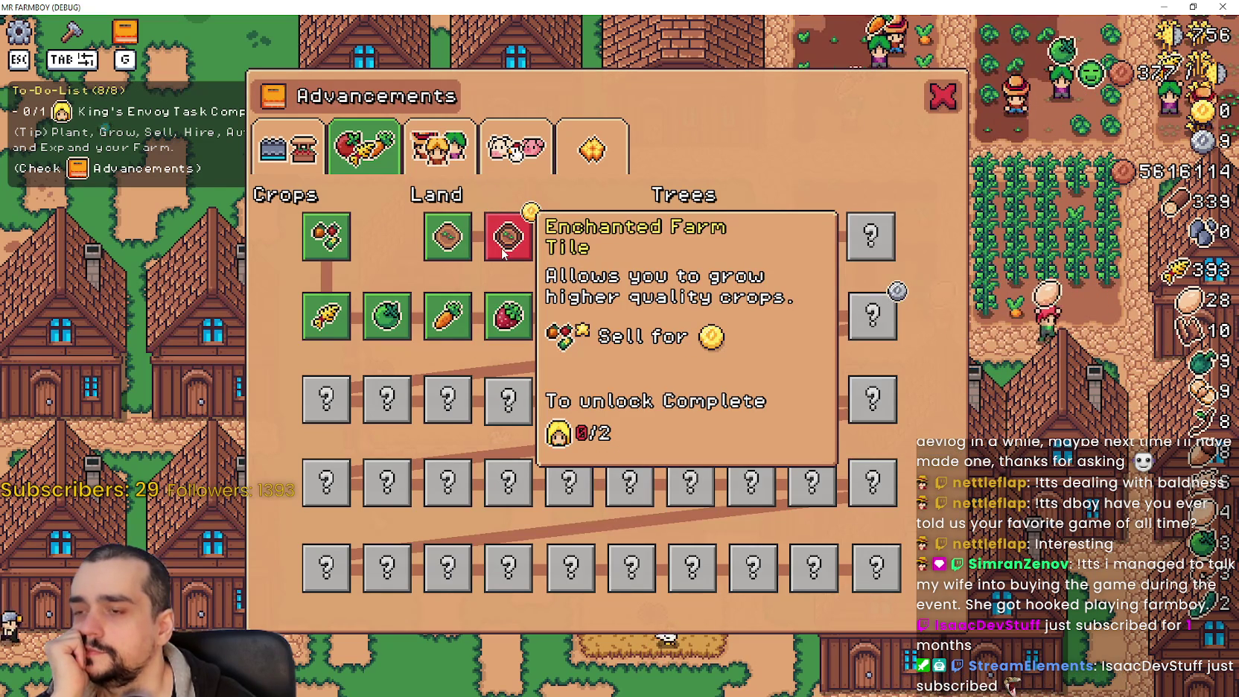
click(440, 149)
click(516, 149)
mouse_move(280, 302)
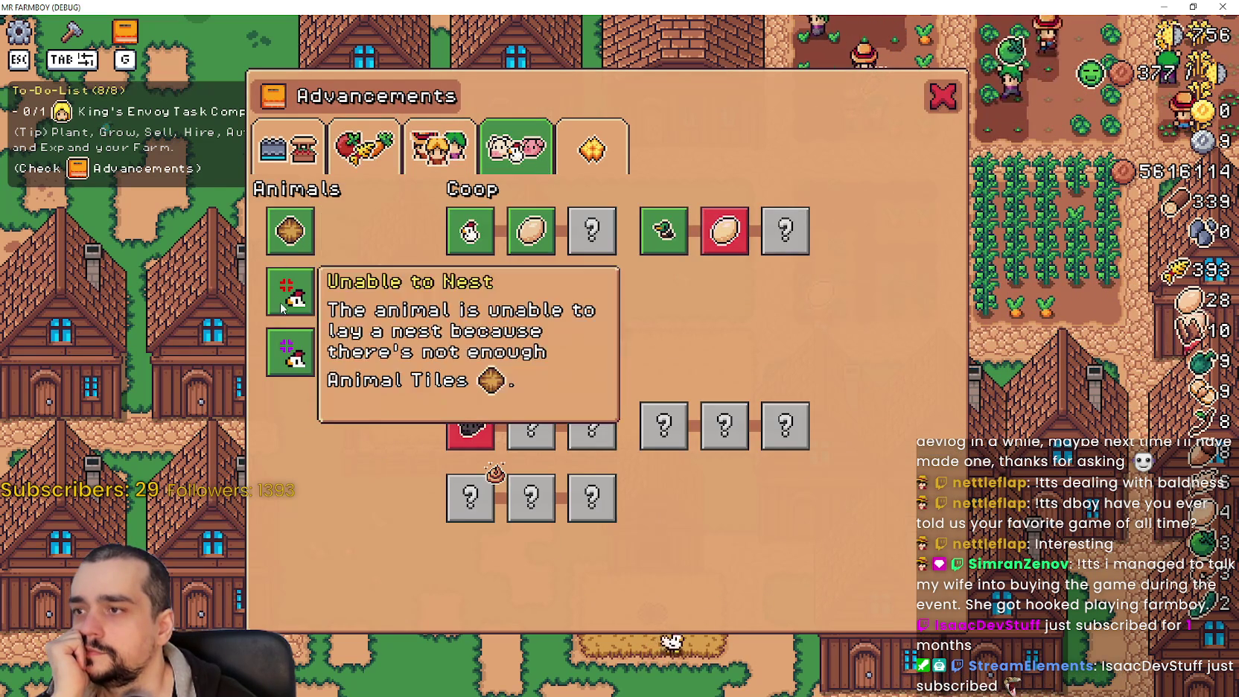
click(390, 148)
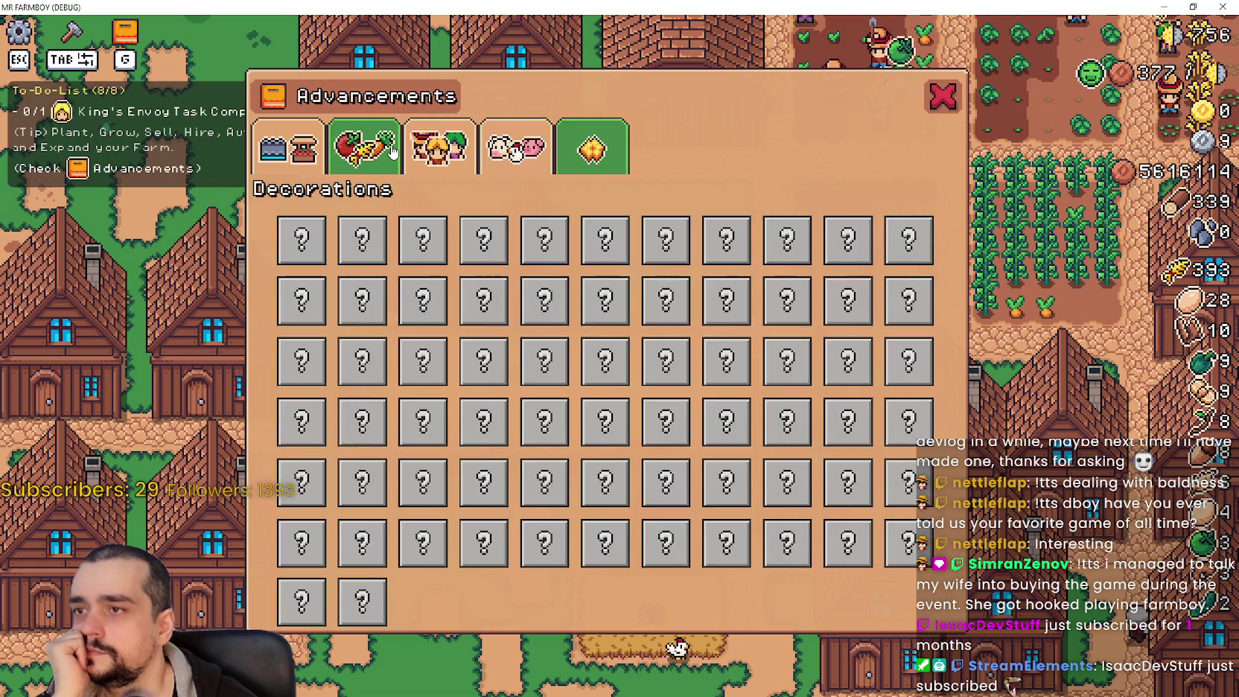
click(393, 152)
mouse_move(504, 255)
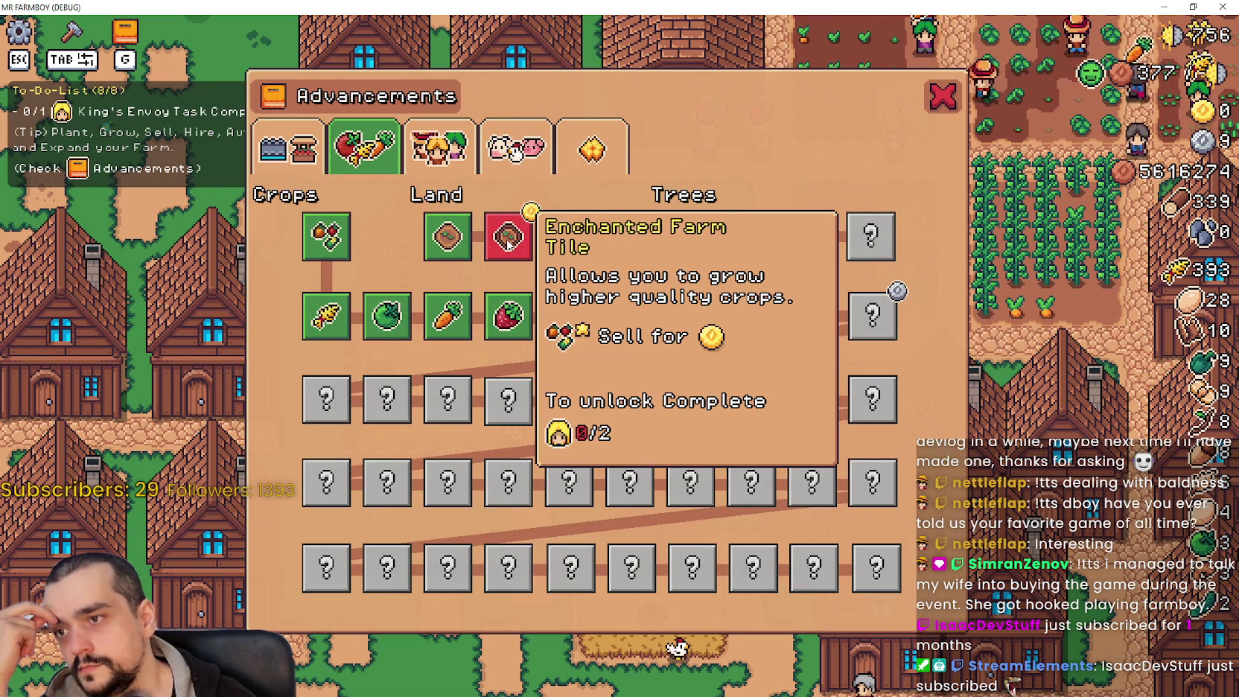
mouse_move(691, 238)
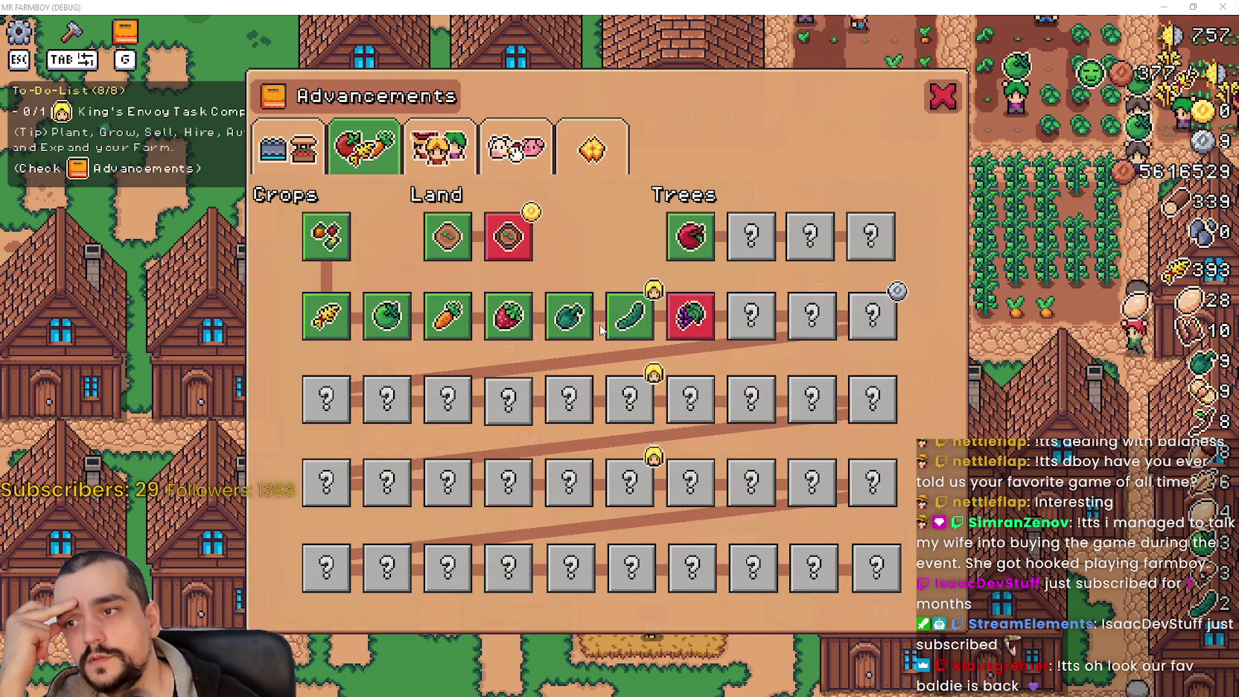
Read the Grapes advancement's requirements in the game's Advancements window
mouse_move(705, 315)
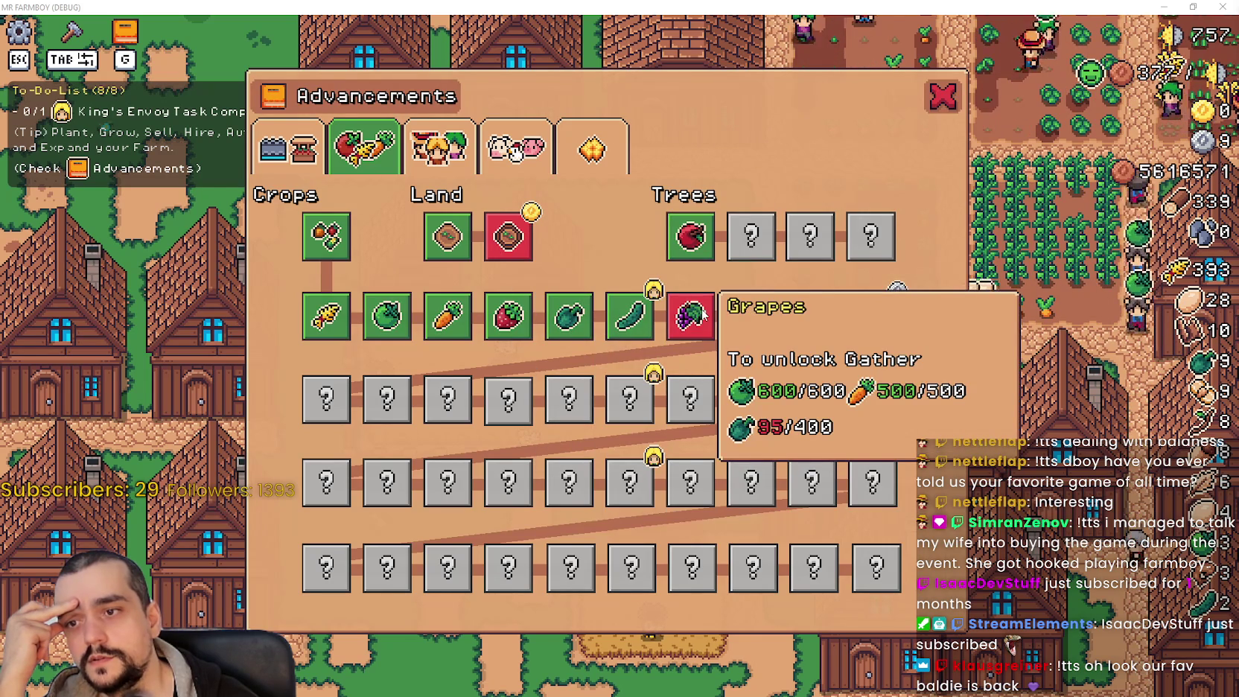
mouse_move(668, 324)
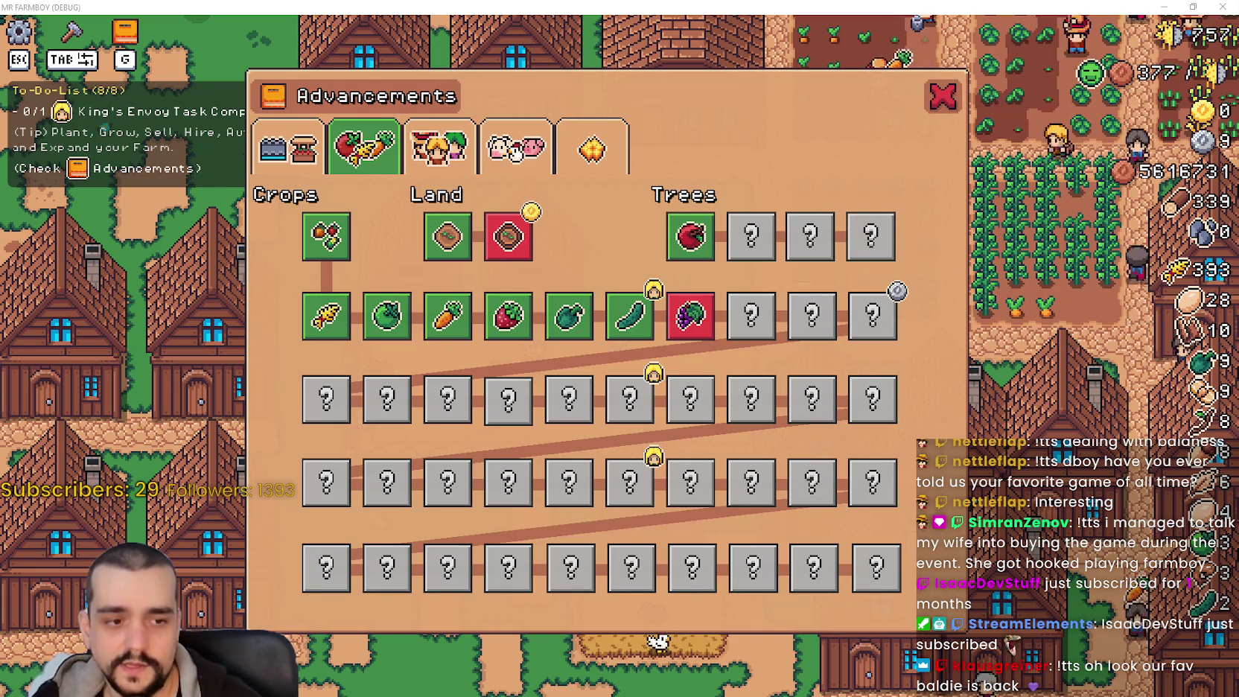
Back in base_crop_crop.gd, uncomment the enchanted-crop check on lines 175–176
key(alt+Tab)
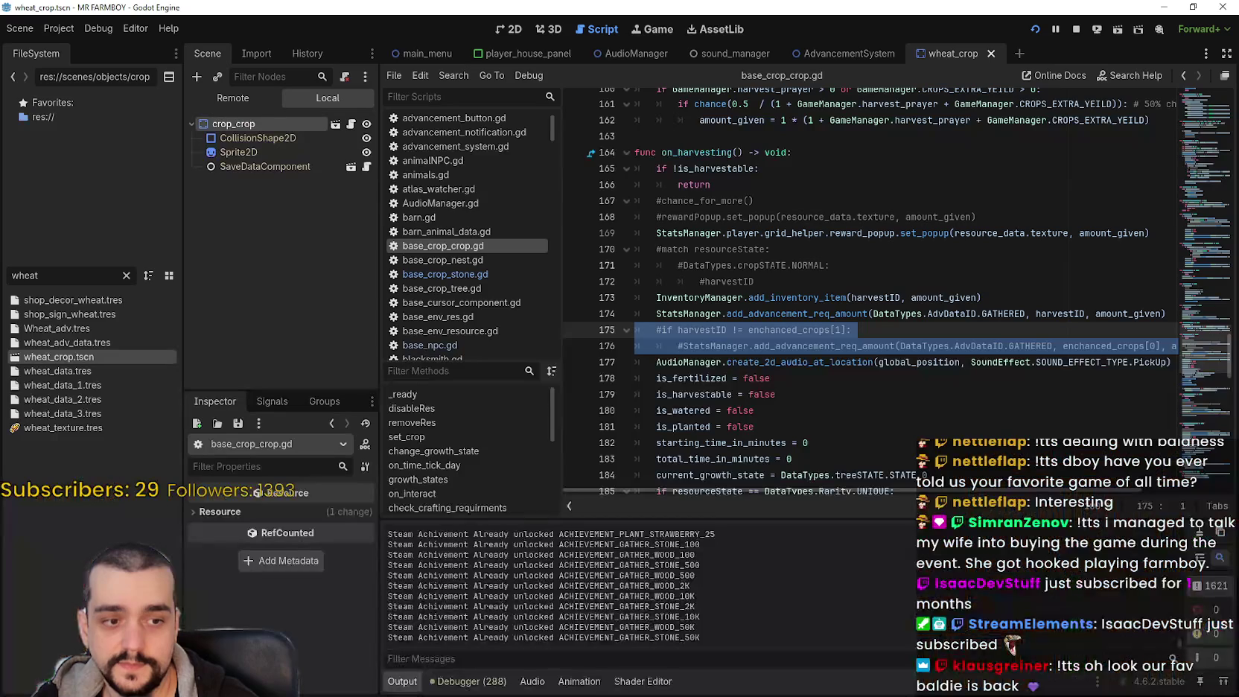
click(793, 363)
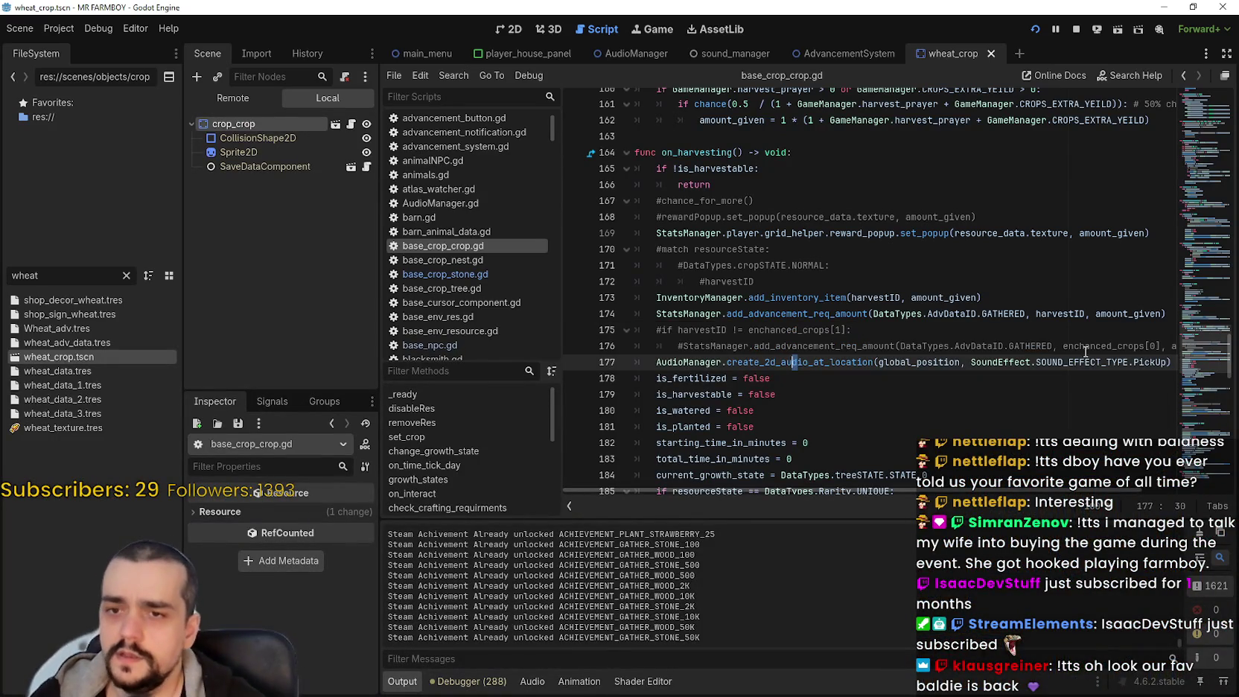
mouse_move(1085, 346)
mouse_down()
mouse_move(1183, 346)
mouse_move(622, 298)
mouse_move(617, 329)
mouse_up()
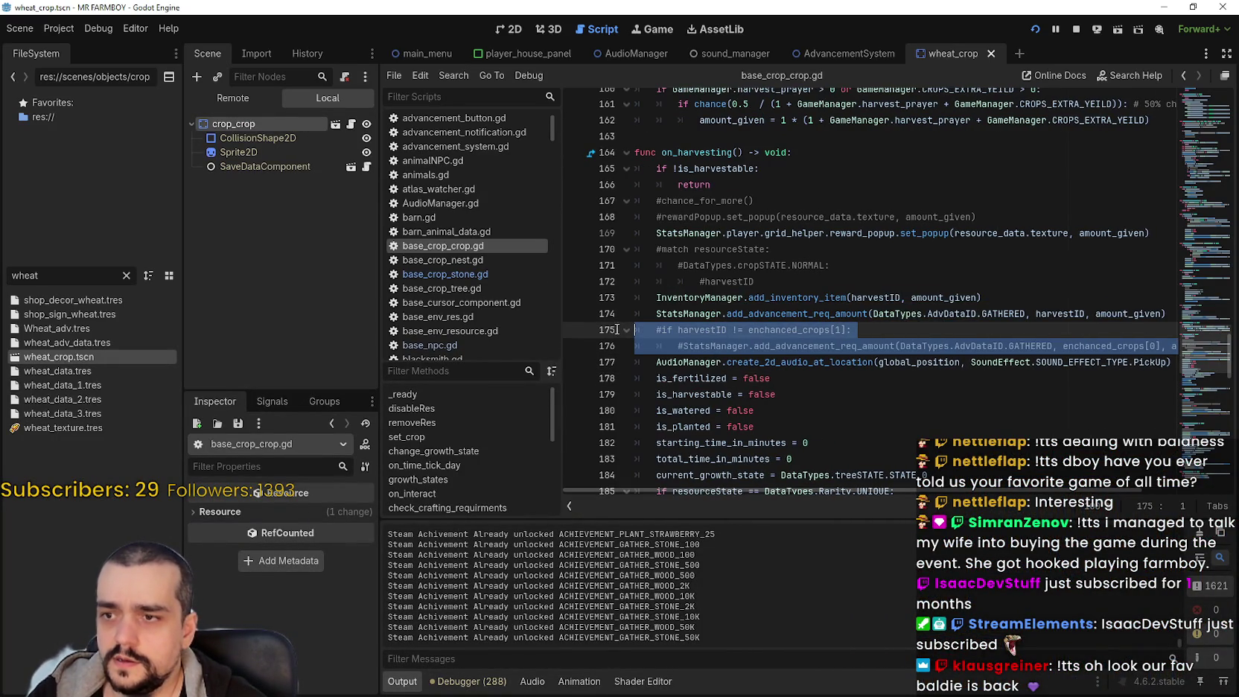
click(712, 328)
Look up the add_advancement_req_amount definition in stats_manager.gd
click(827, 345)
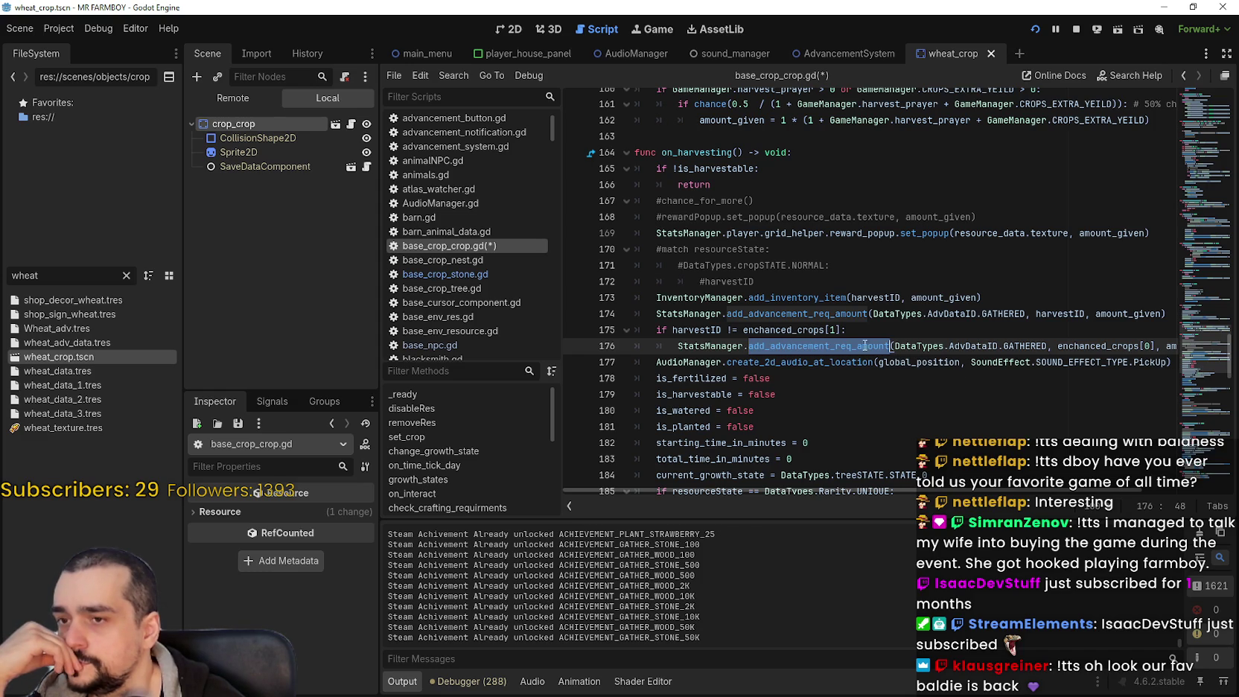
mouse_move(842, 342)
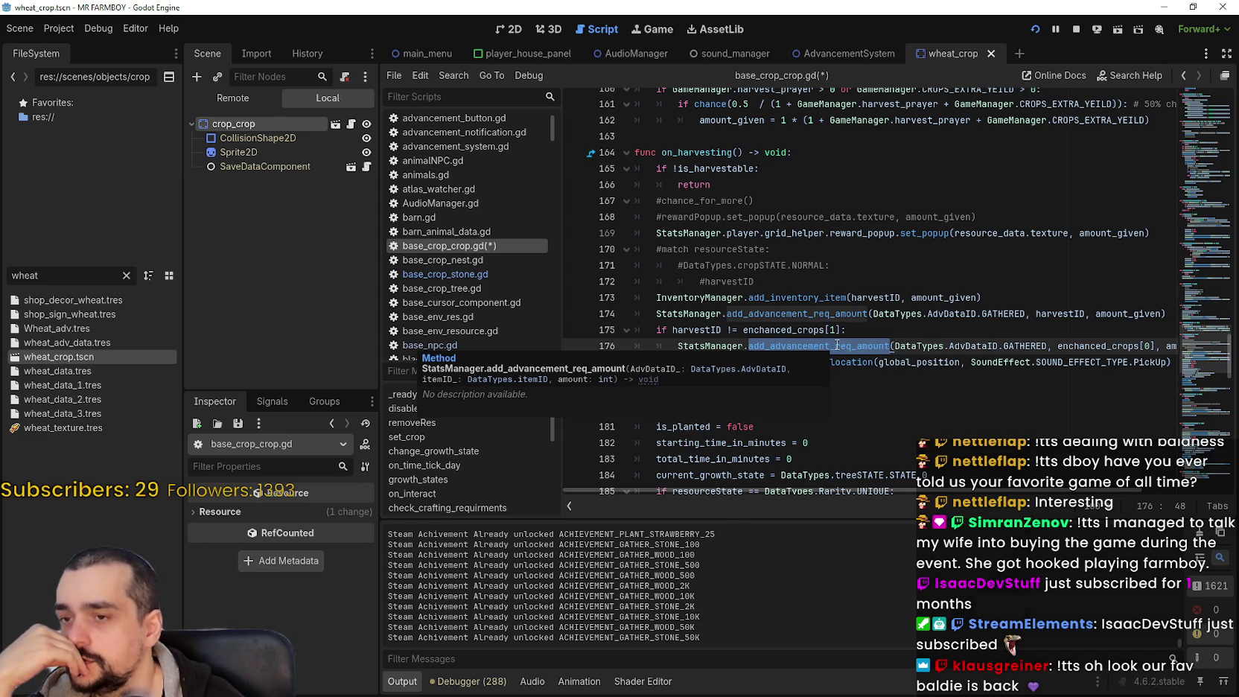
right_click(837, 345)
click(930, 615)
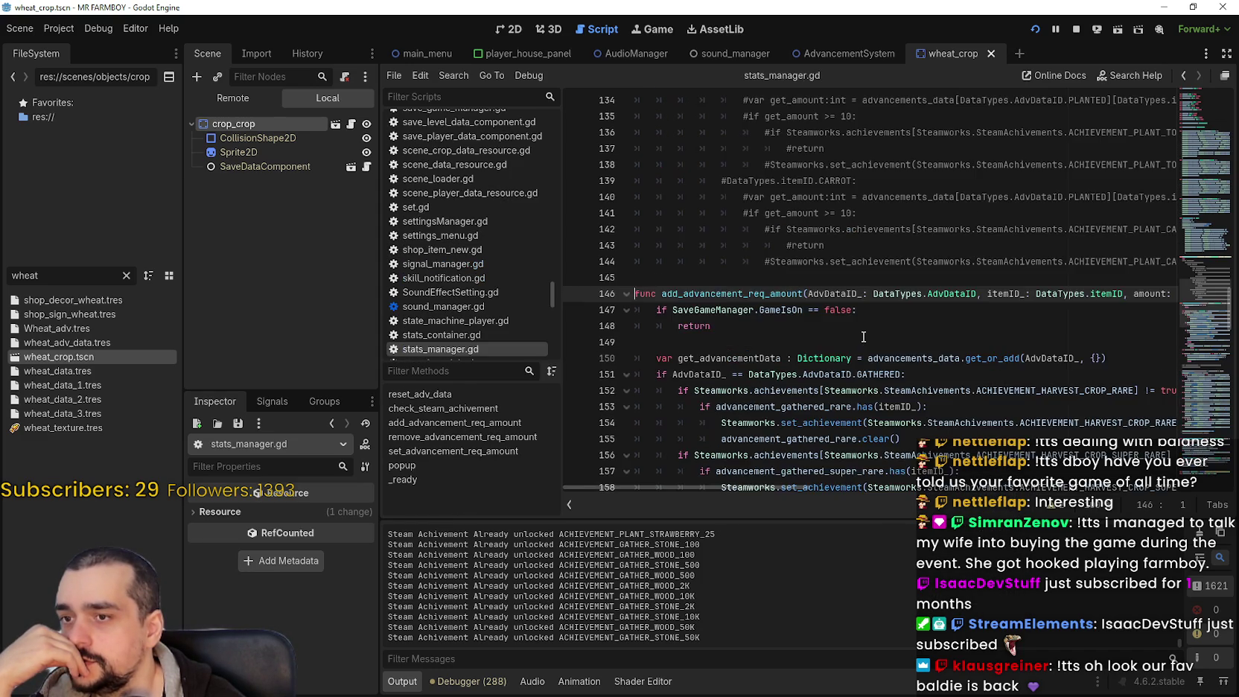
scroll(863, 336, down, 7)
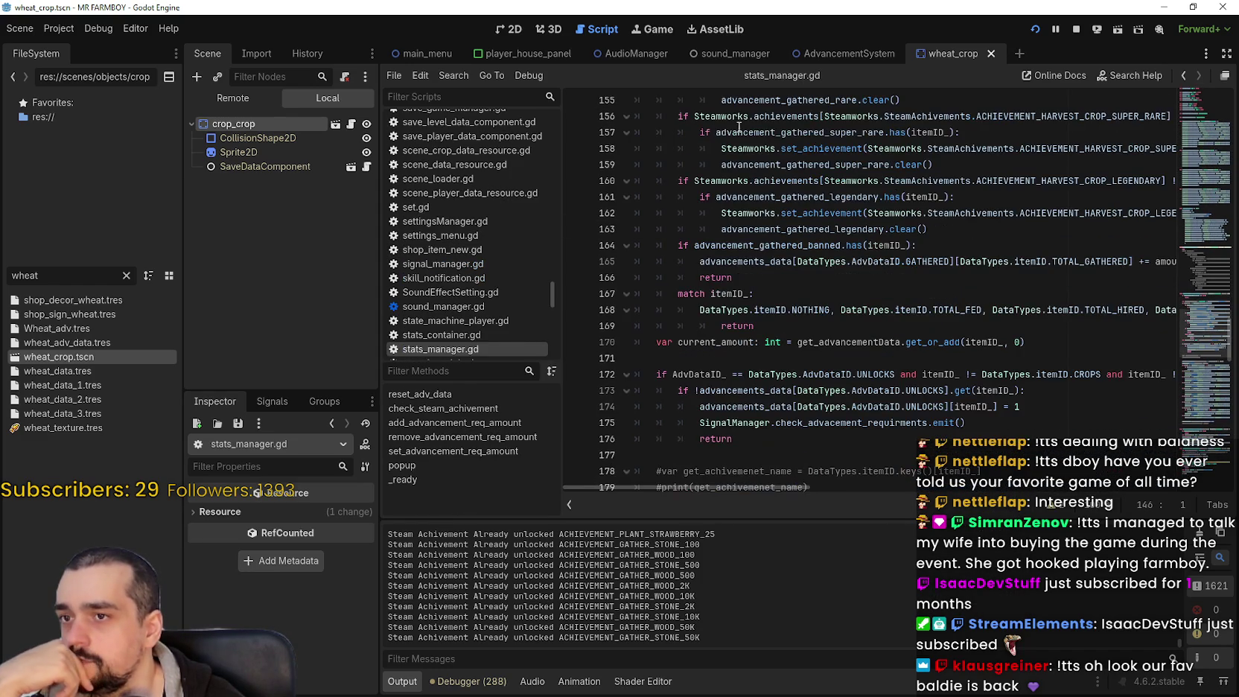
mouse_move(734, 116)
mouse_down()
mouse_move(763, 409)
mouse_move(789, 466)
mouse_move(789, 439)
mouse_up()
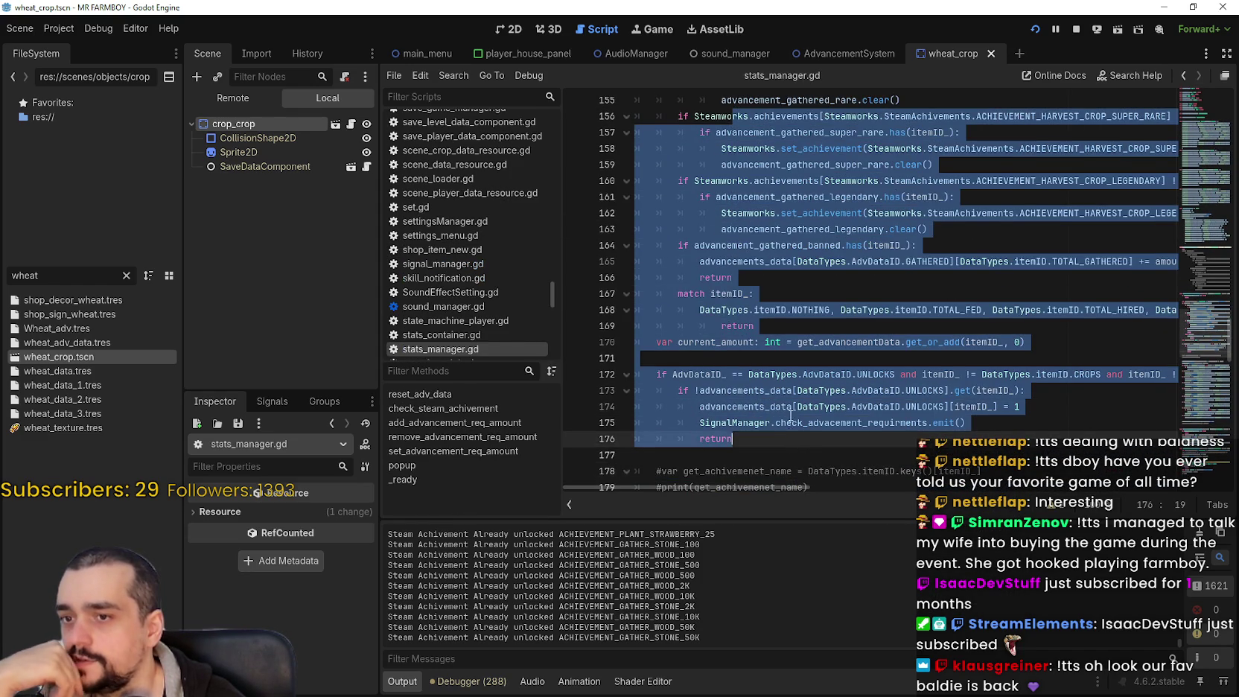
key(Escape)
scroll(791, 372, down, 4)
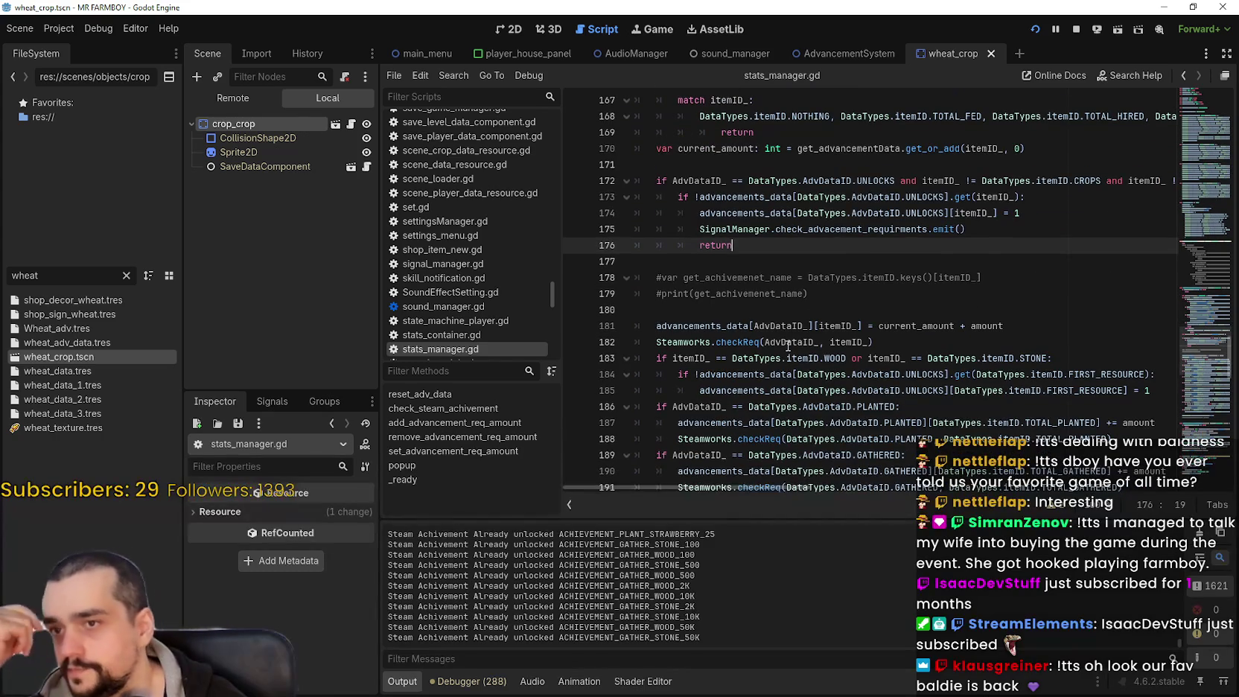
scroll(788, 345, down, 5)
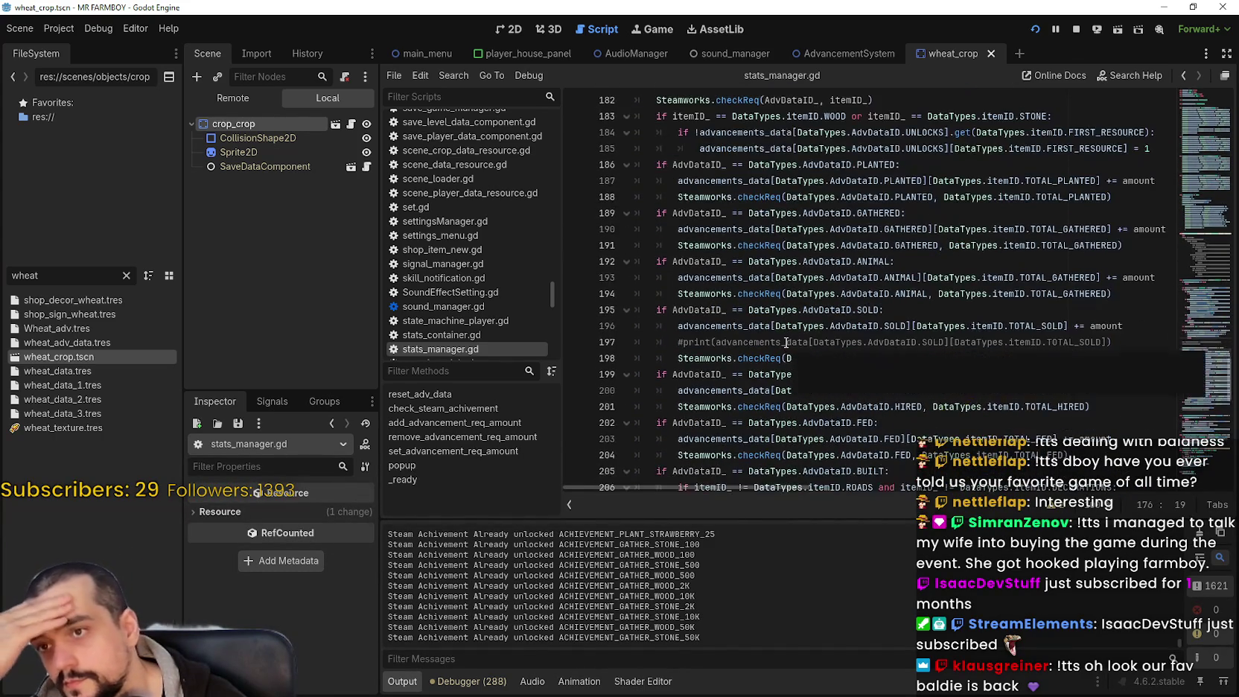
scroll(786, 342, up, 3)
scroll(786, 342, down, 4)
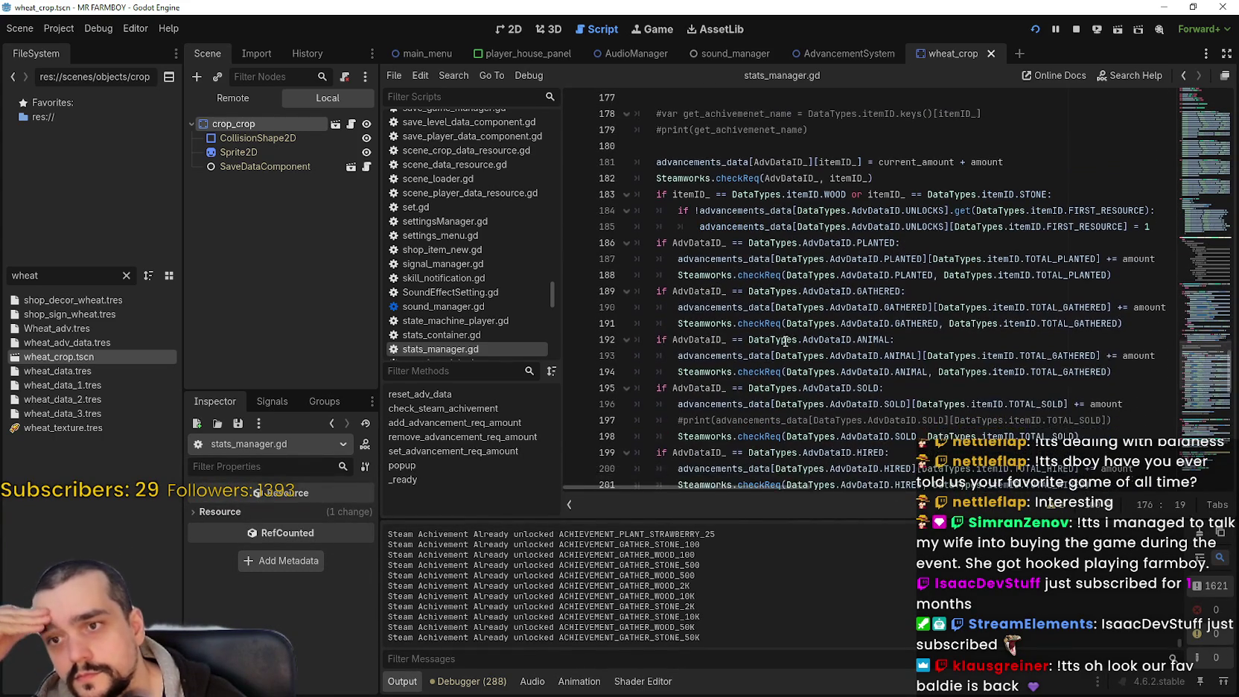
scroll(784, 339, down, 2)
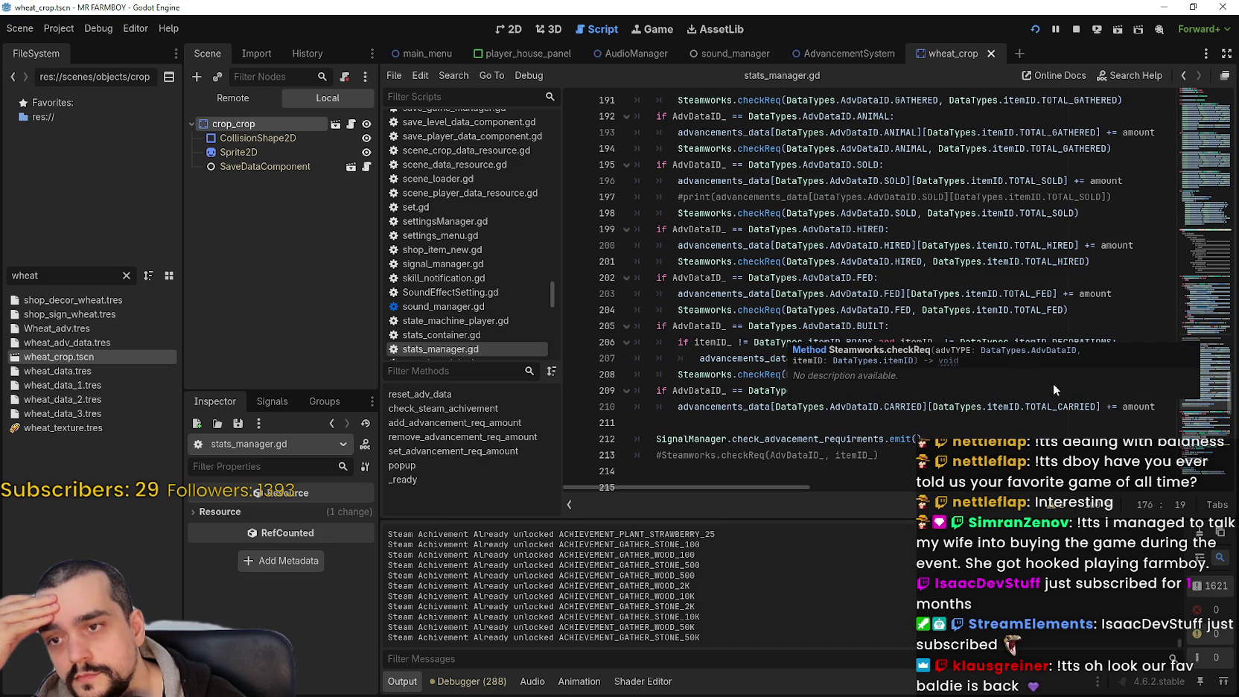
click(951, 316)
click(953, 342)
click(942, 328)
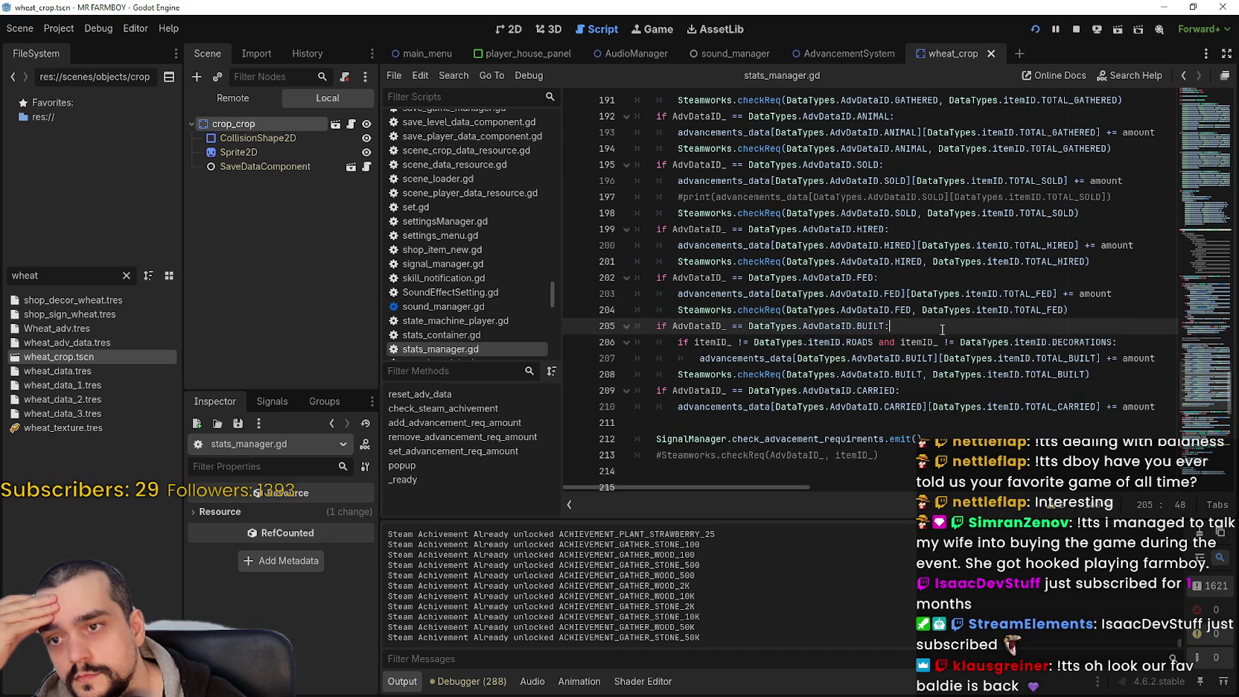
click(952, 378)
click(952, 392)
click(955, 405)
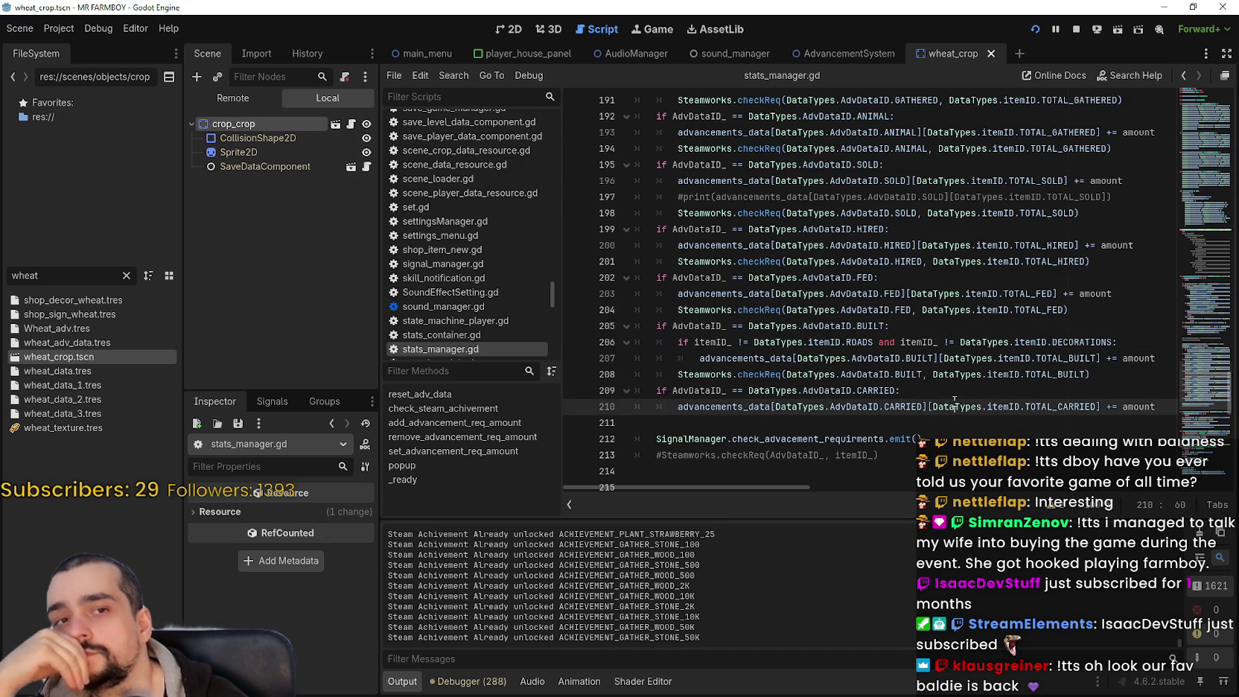
mouse_move(957, 411)
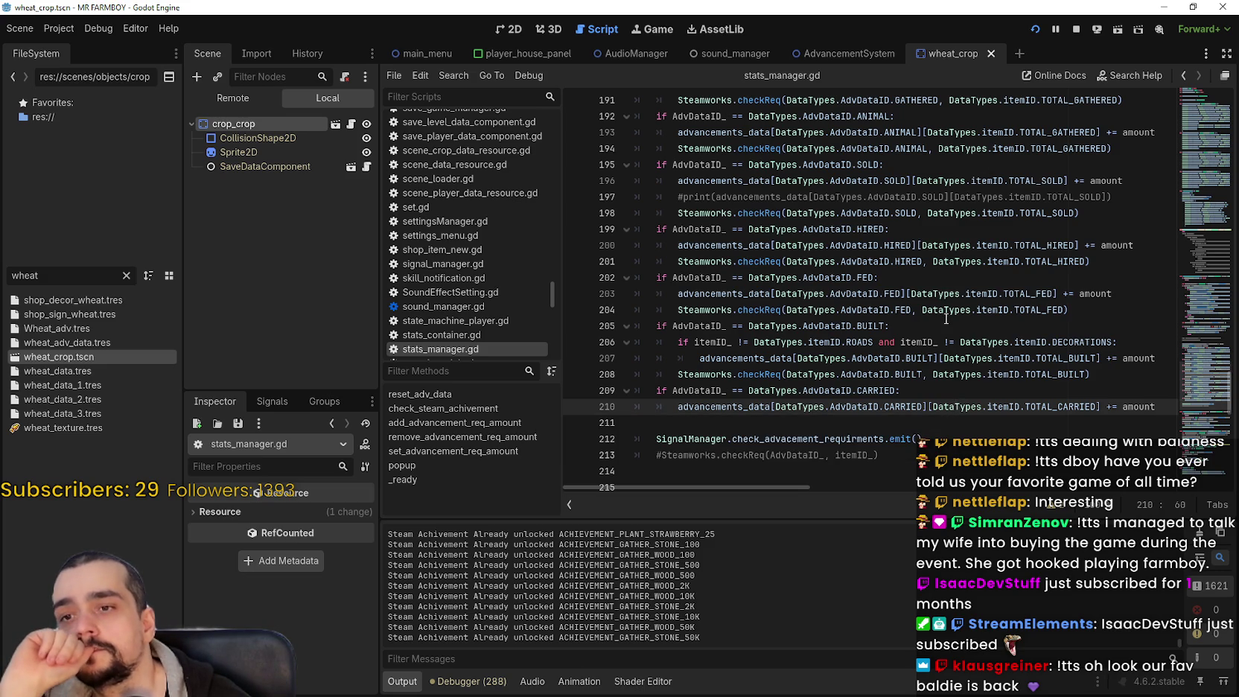
scroll(941, 316, up, 6)
scroll(939, 312, up, 8)
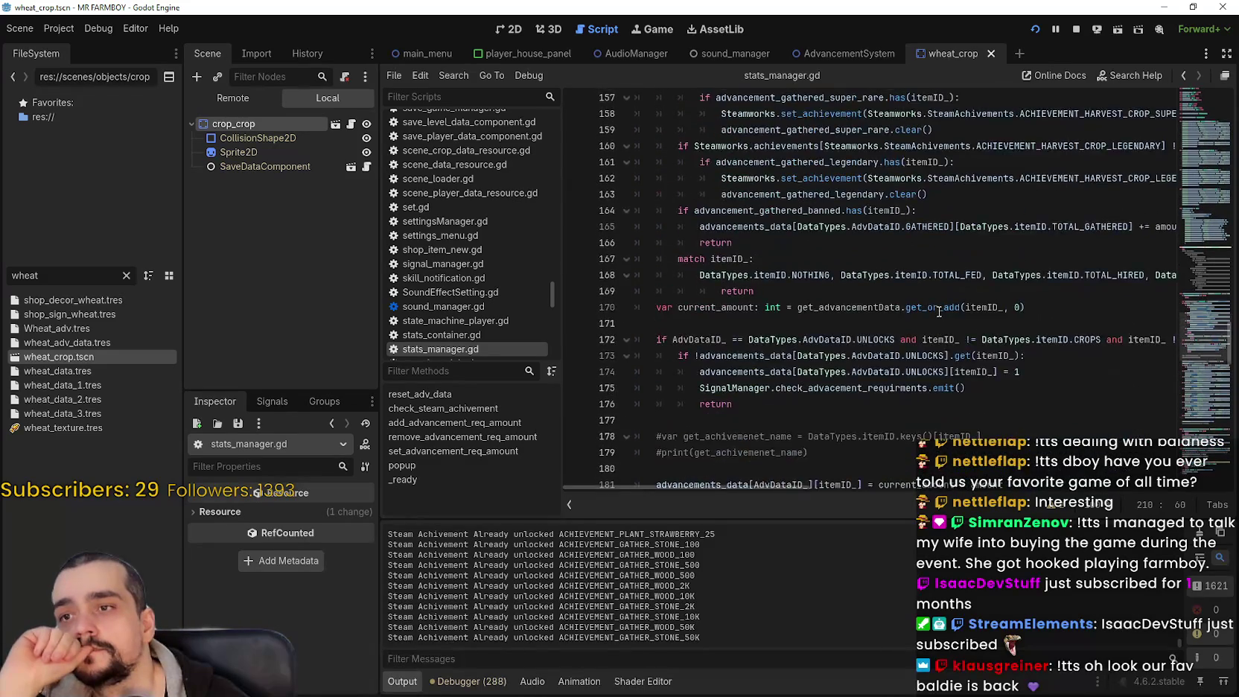
scroll(939, 312, down, 5)
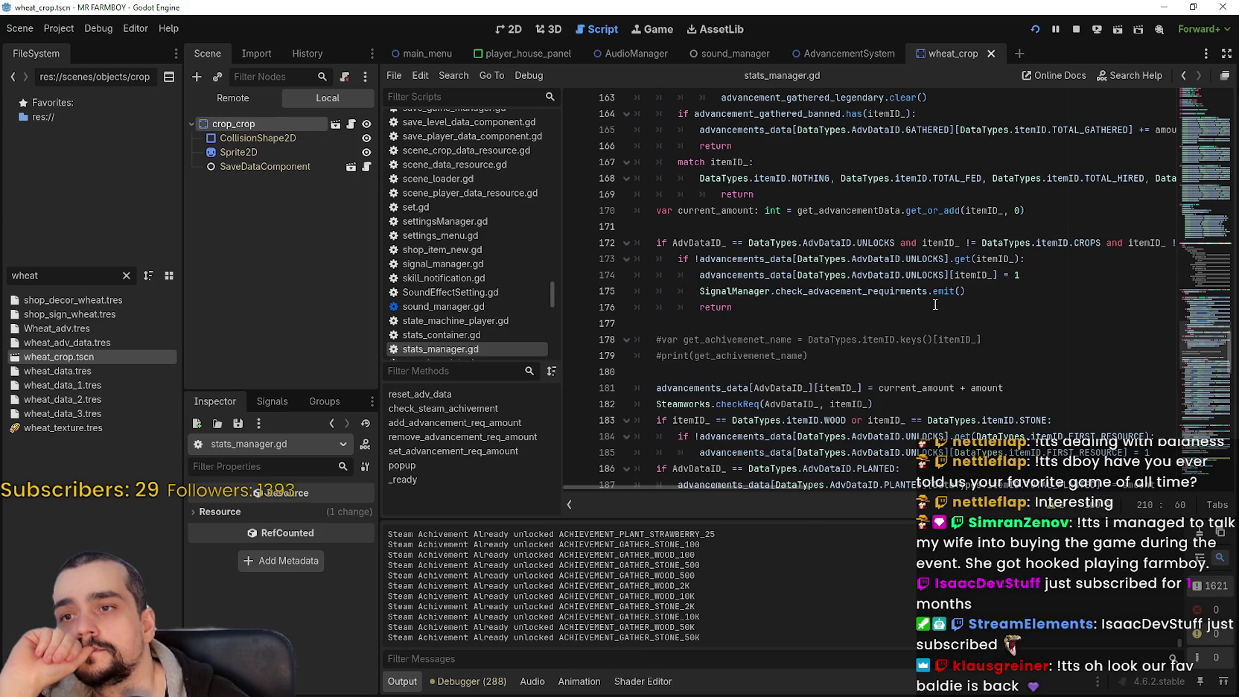
scroll(935, 304, down, 4)
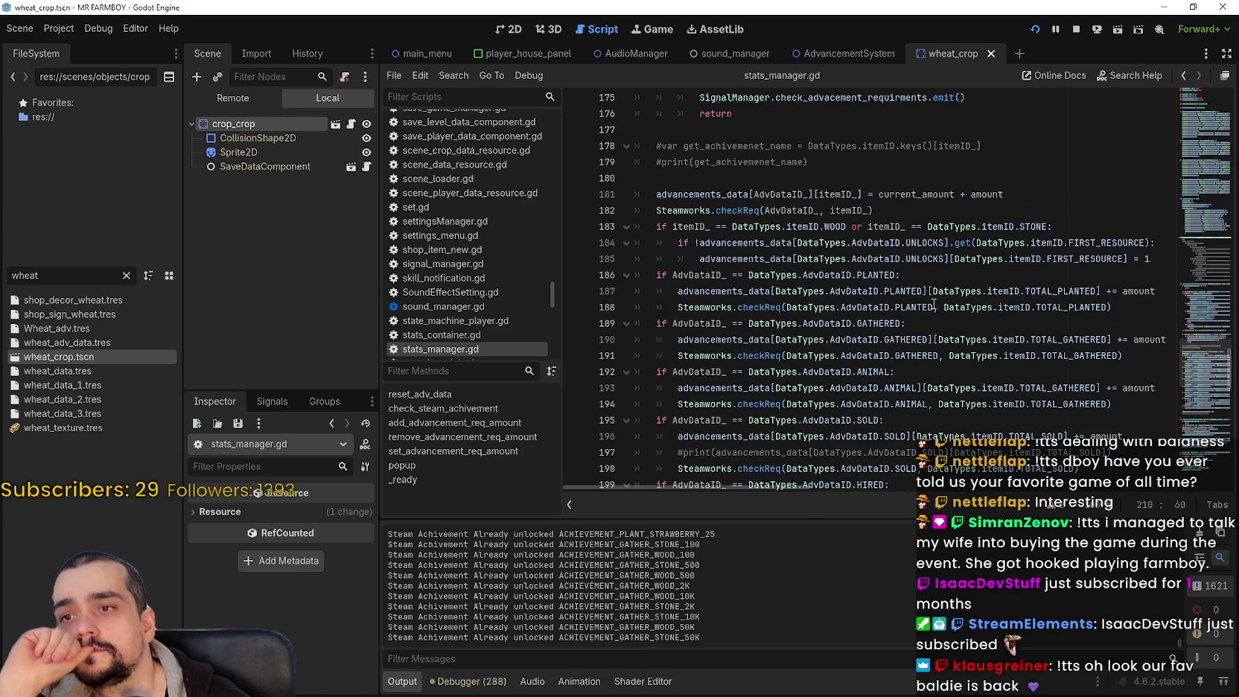
scroll(933, 304, down, 5)
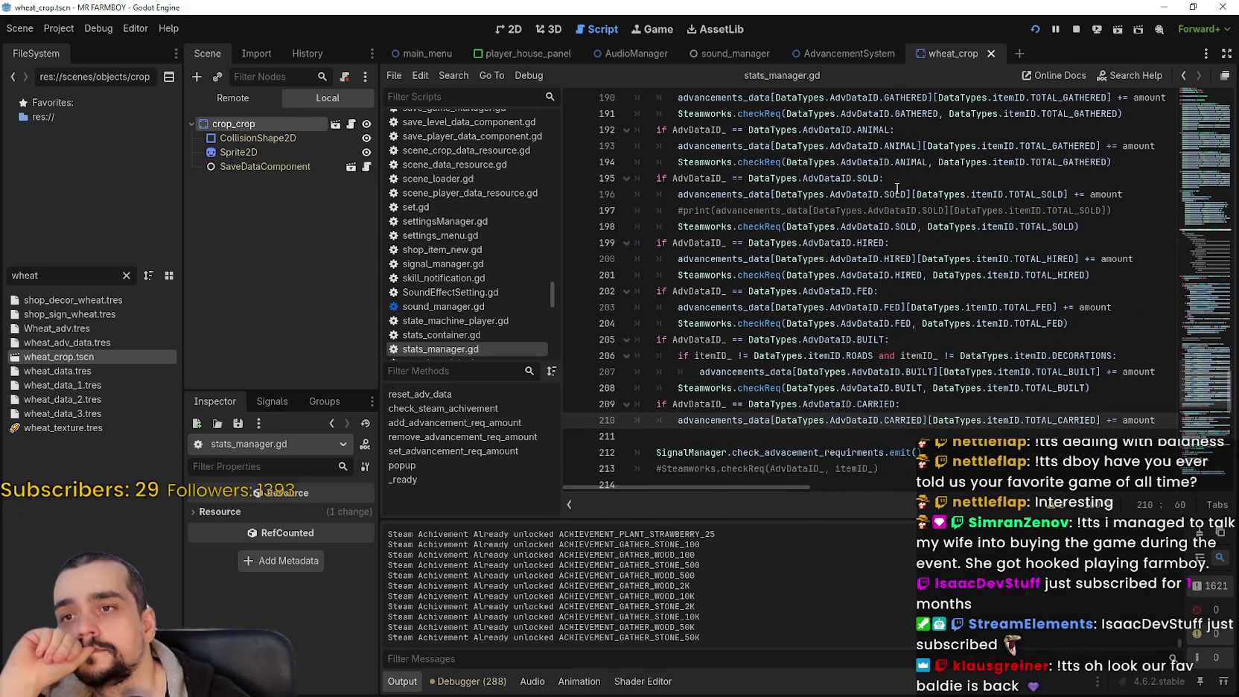
click(901, 172)
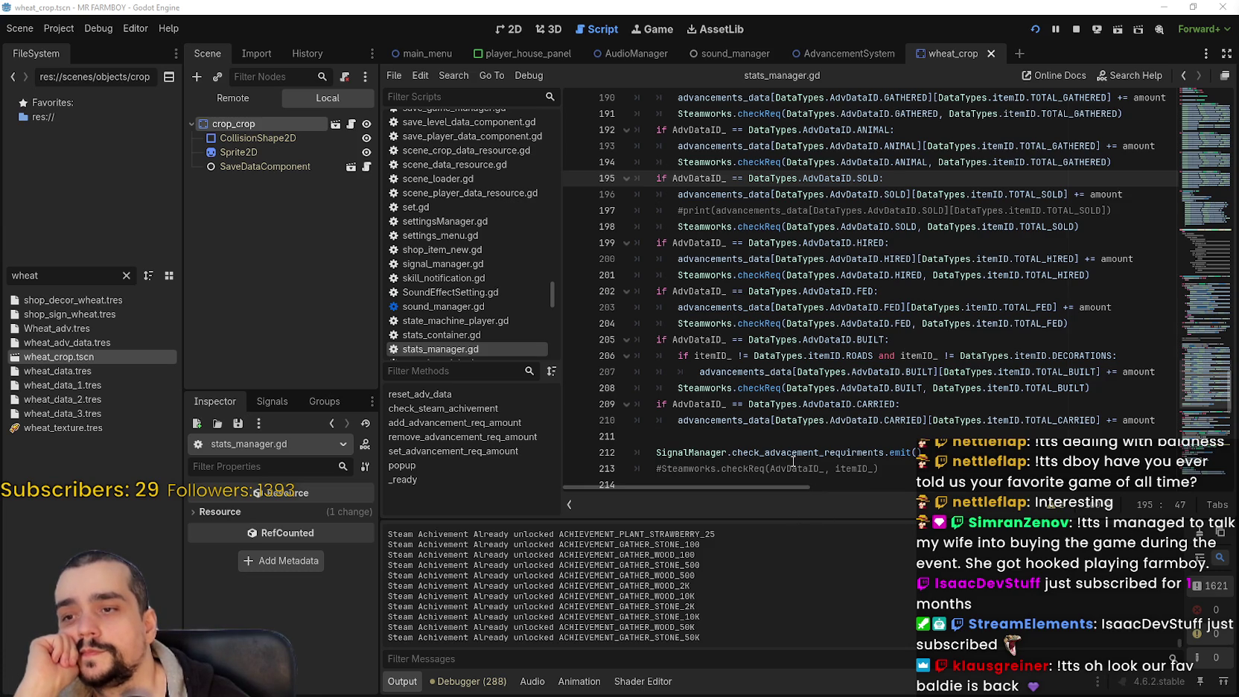
click(785, 438)
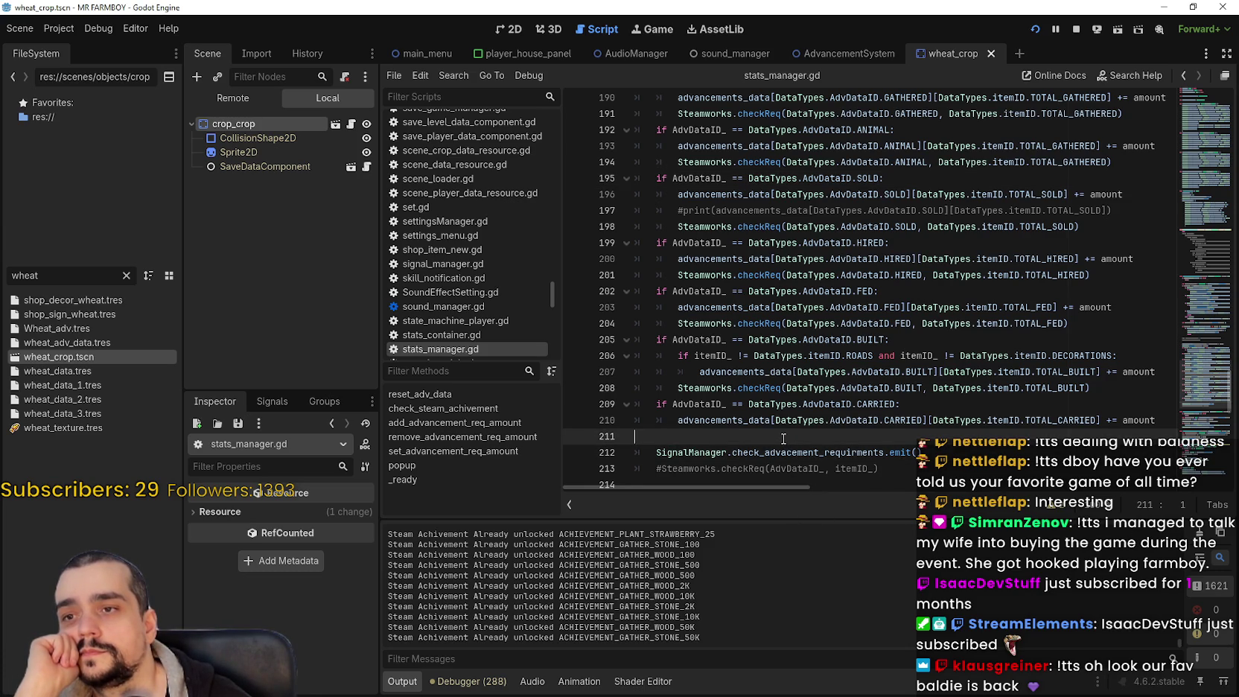
click(738, 338)
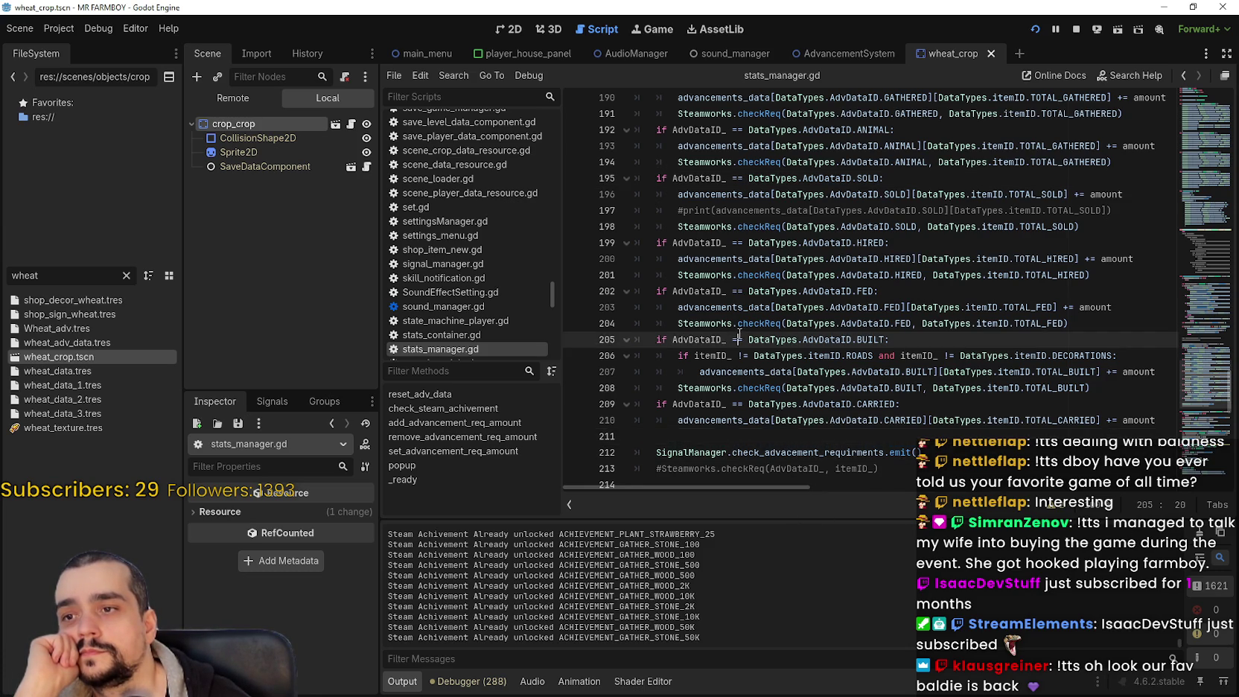
scroll(743, 333, up, 3)
scroll(745, 333, up, 2)
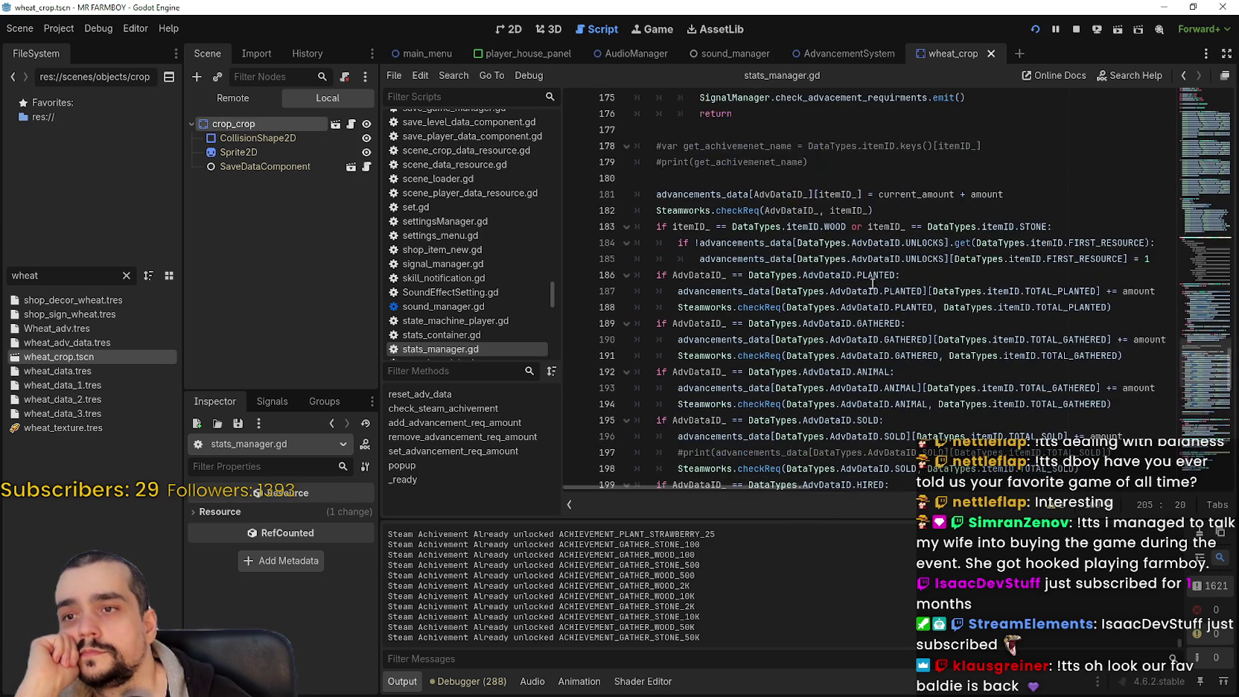
double_click(878, 323)
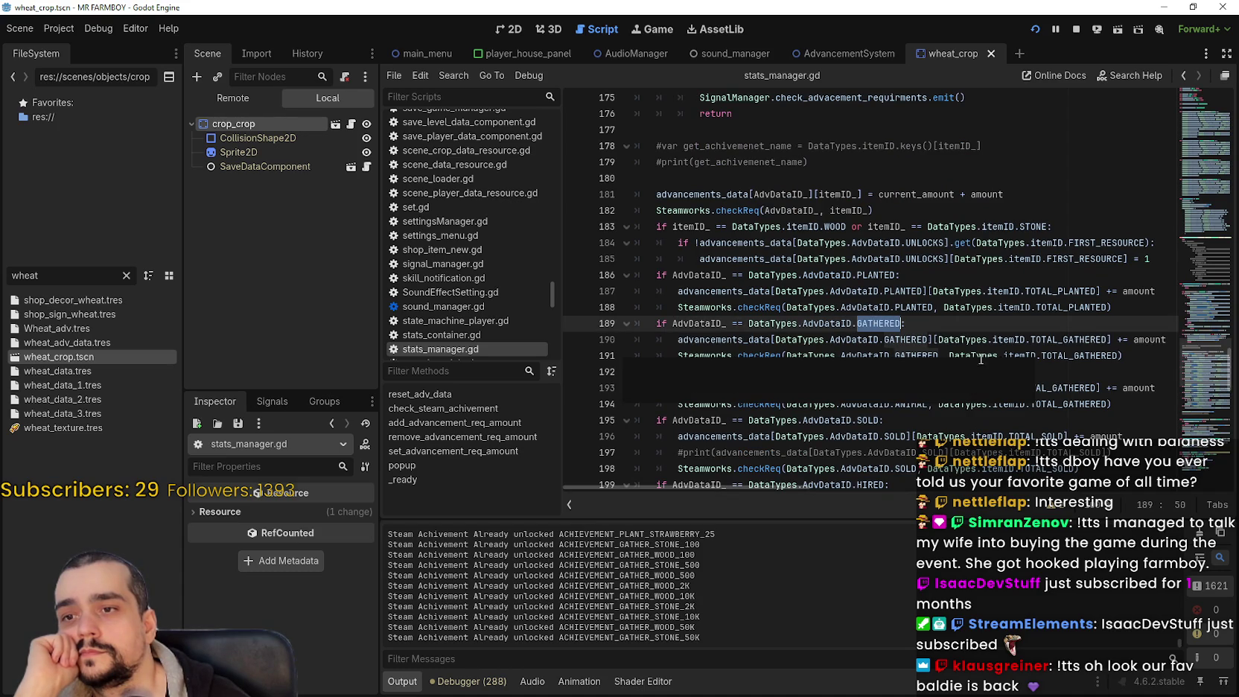
click(696, 339)
drag(697, 339, 986, 339)
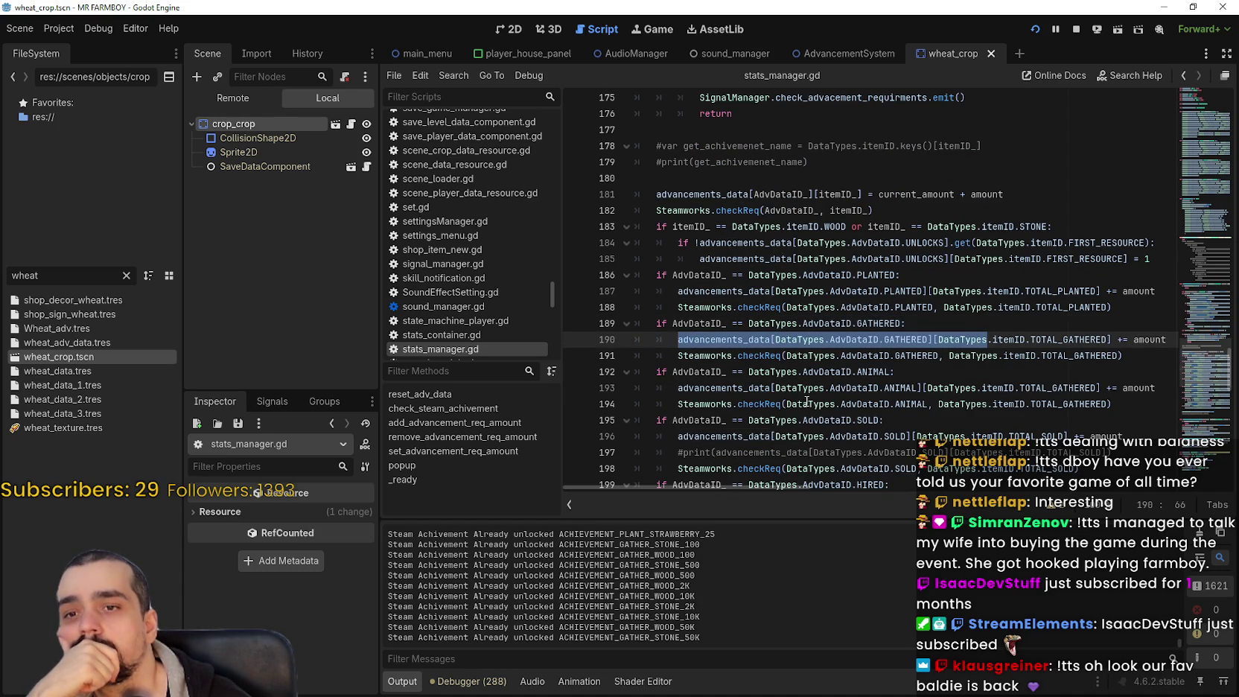
mouse_move(808, 395)
mouse_move(688, 350)
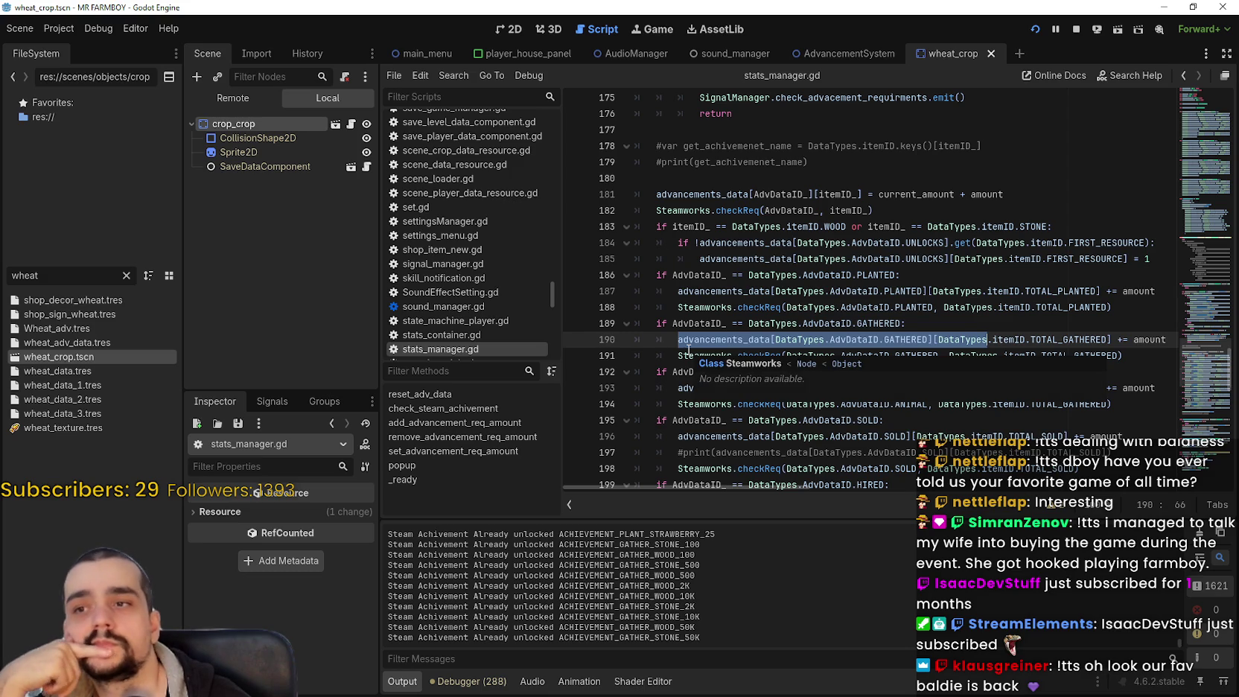
scroll(688, 350, up, 3)
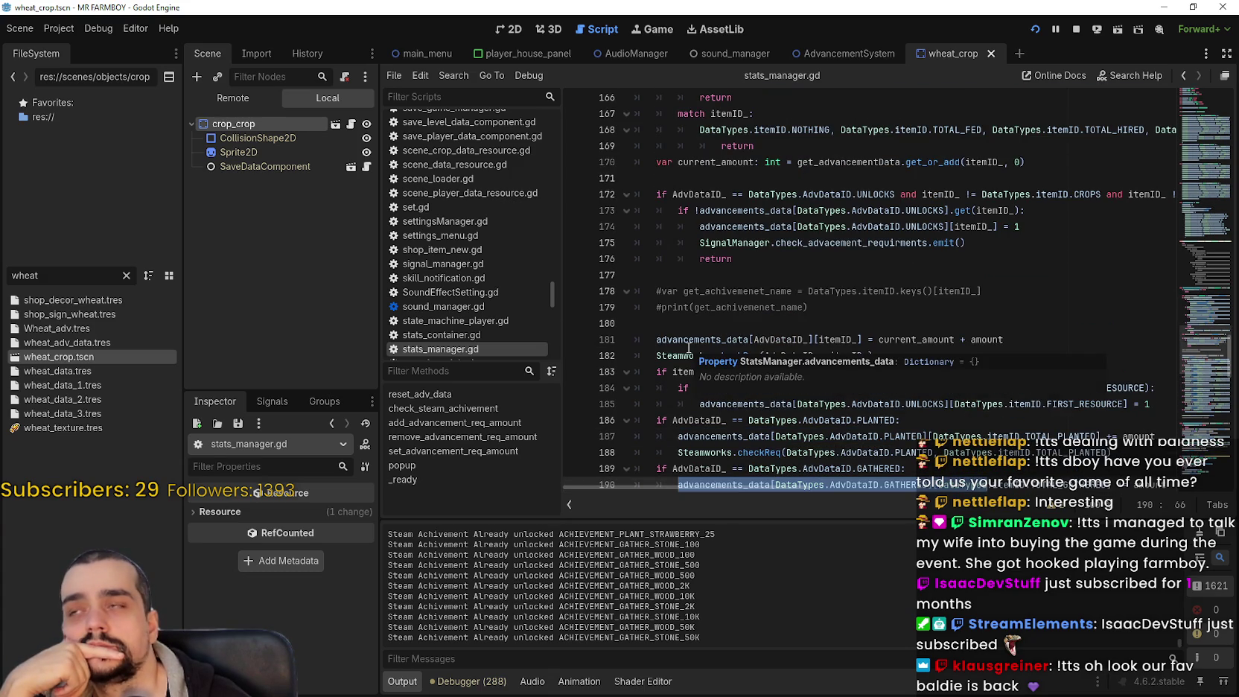
scroll(688, 347, up, 7)
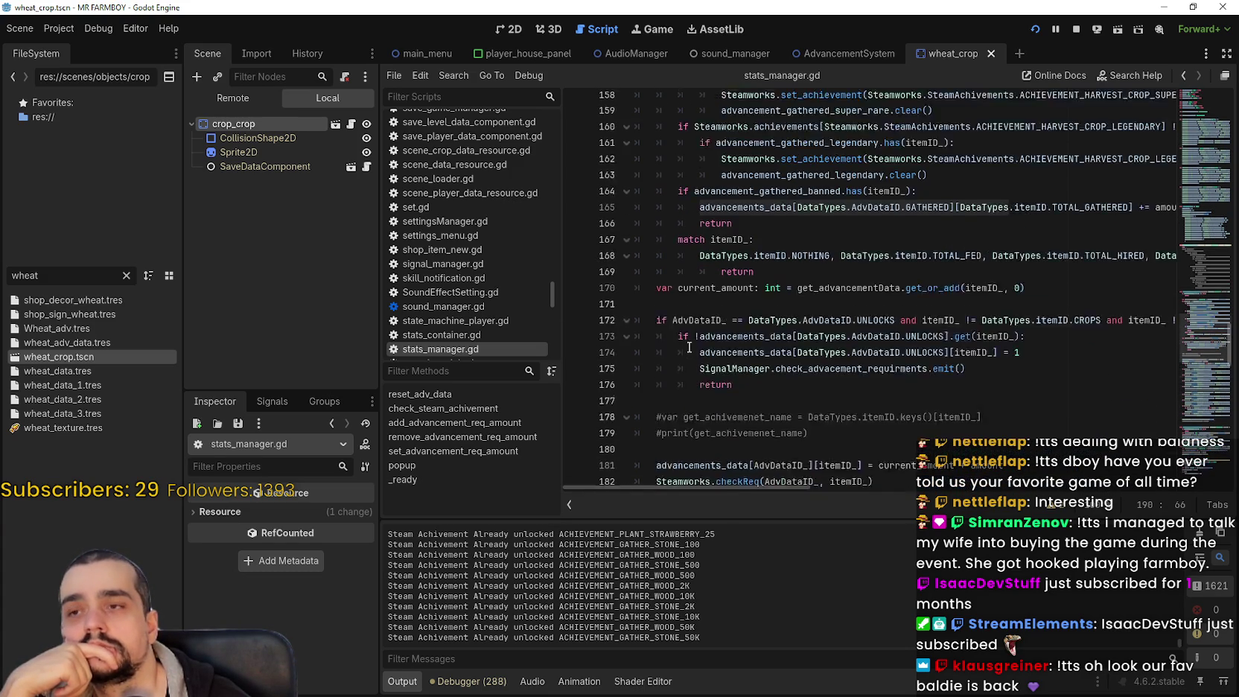
scroll(690, 347, down, 9)
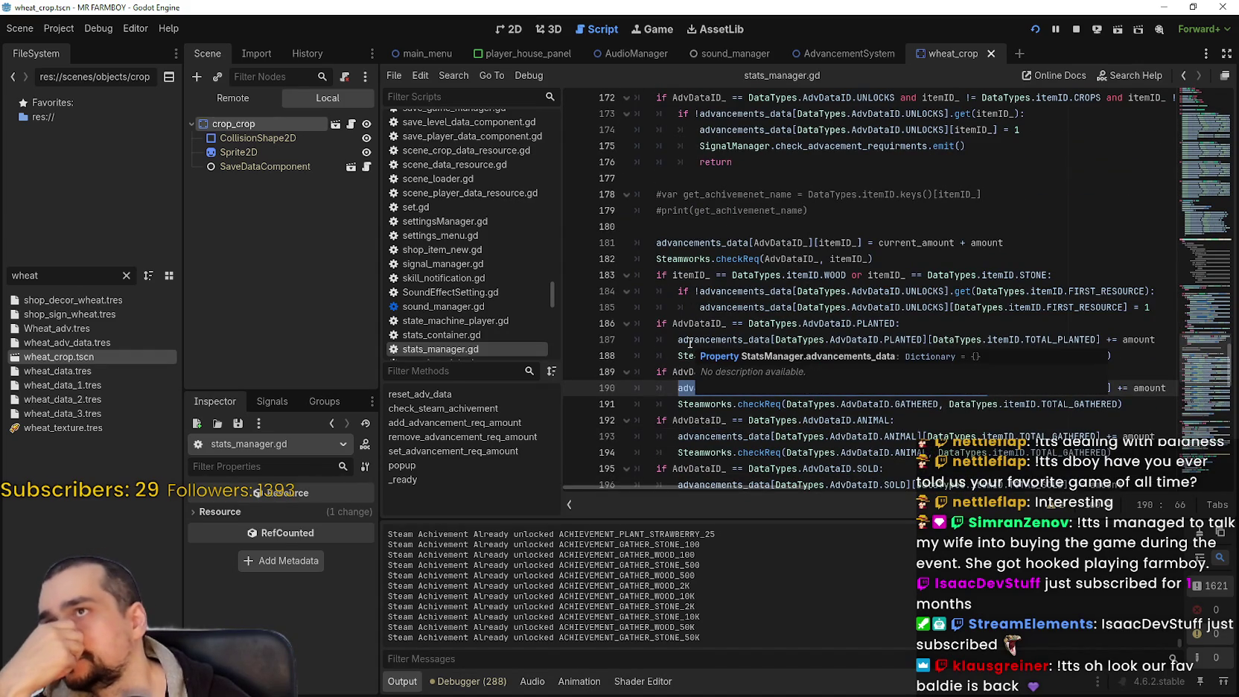
scroll(690, 342, down, 2)
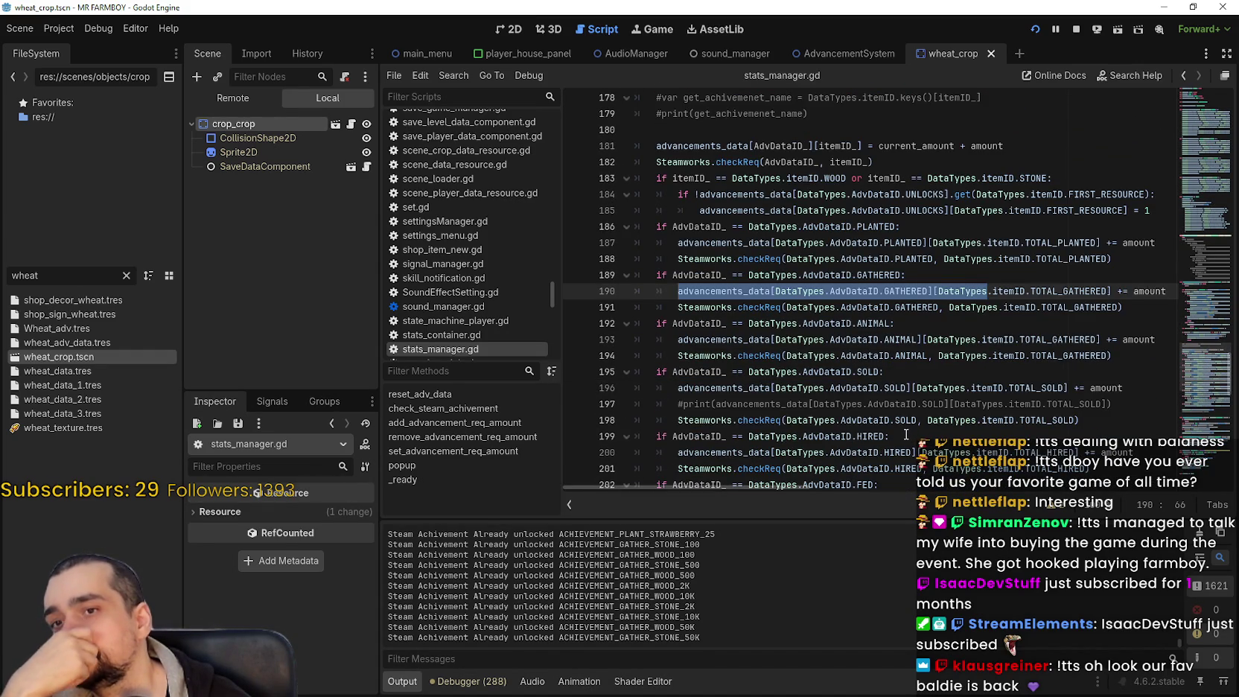
double_click(744, 292)
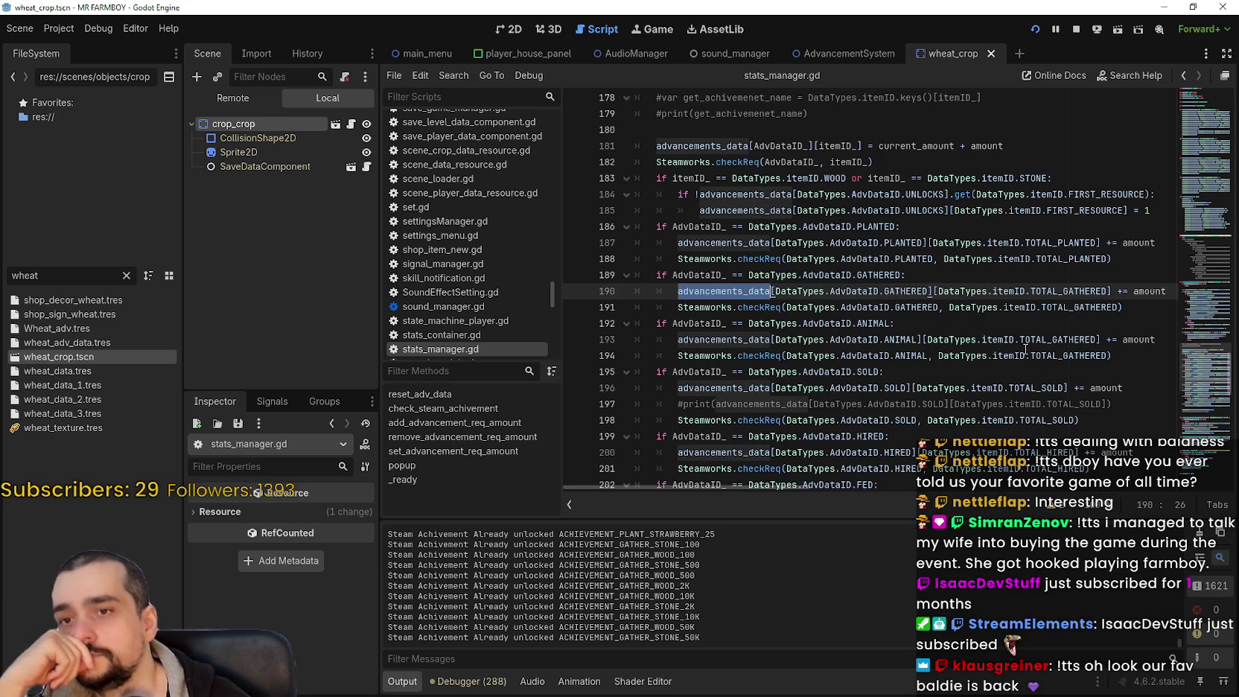
mouse_move(1026, 349)
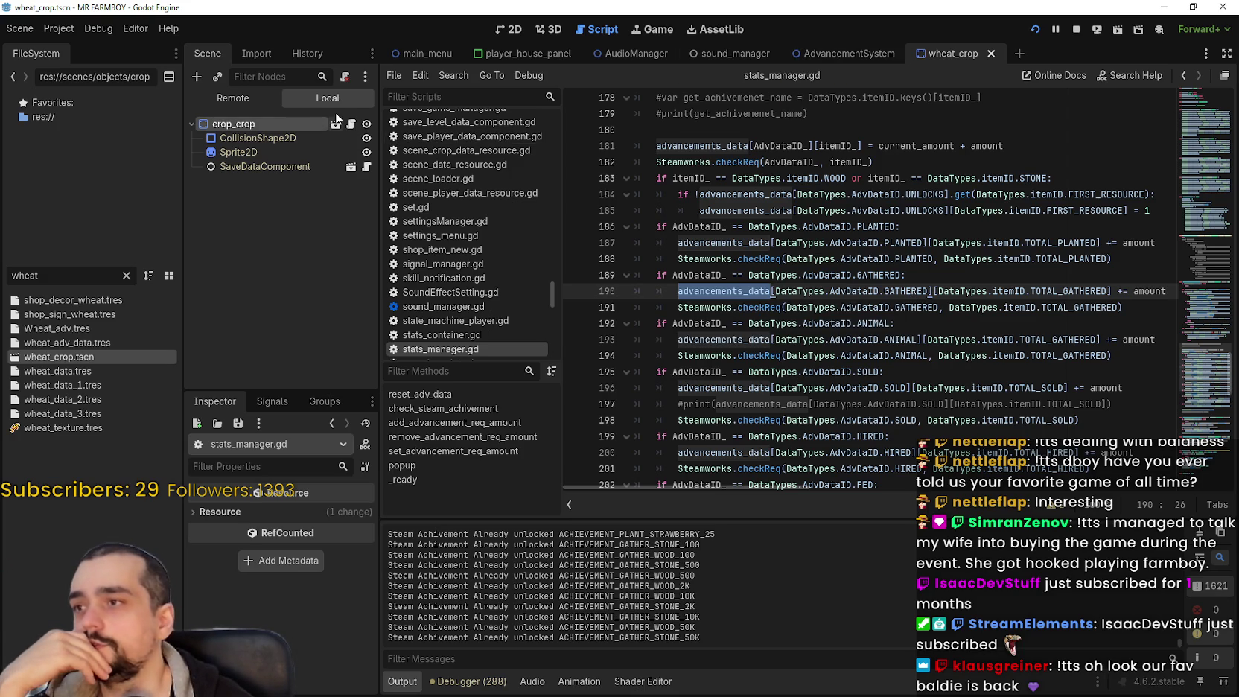
Open base_crop_crop.gd and copy the enchanted-crop advancement lines 175–176
click(352, 124)
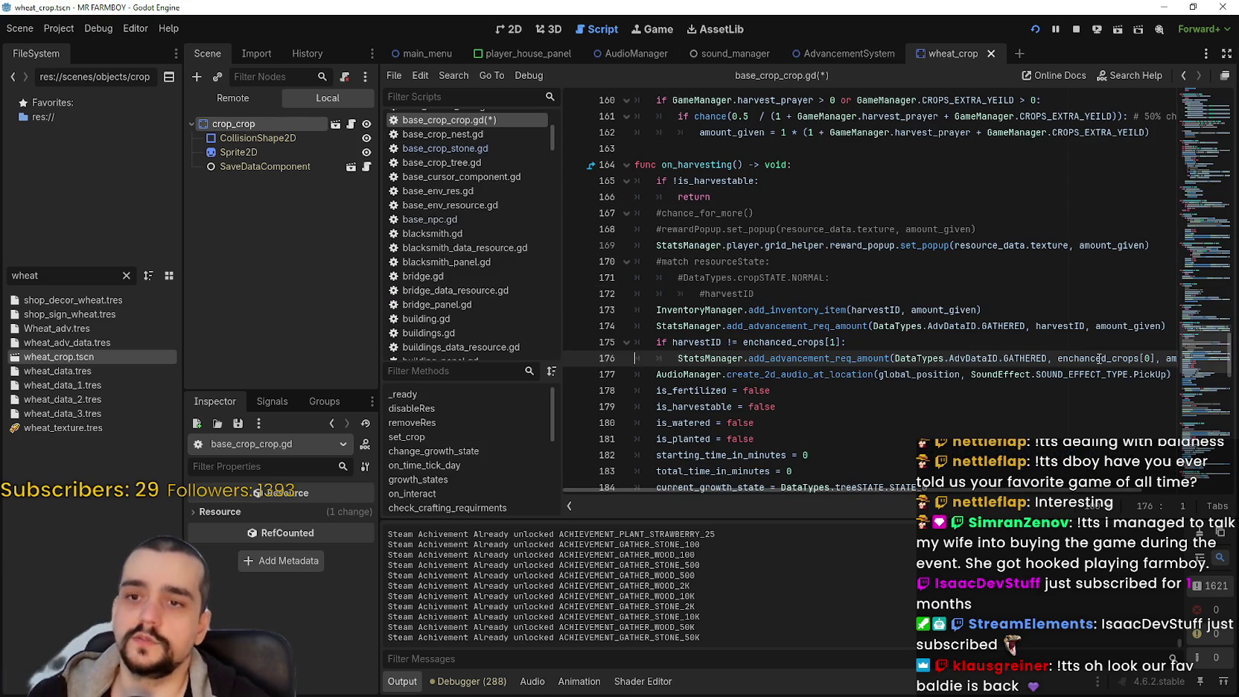
mouse_move(1115, 351)
mouse_down()
mouse_move(1175, 345)
mouse_move(579, 339)
mouse_up()
click(1158, 349)
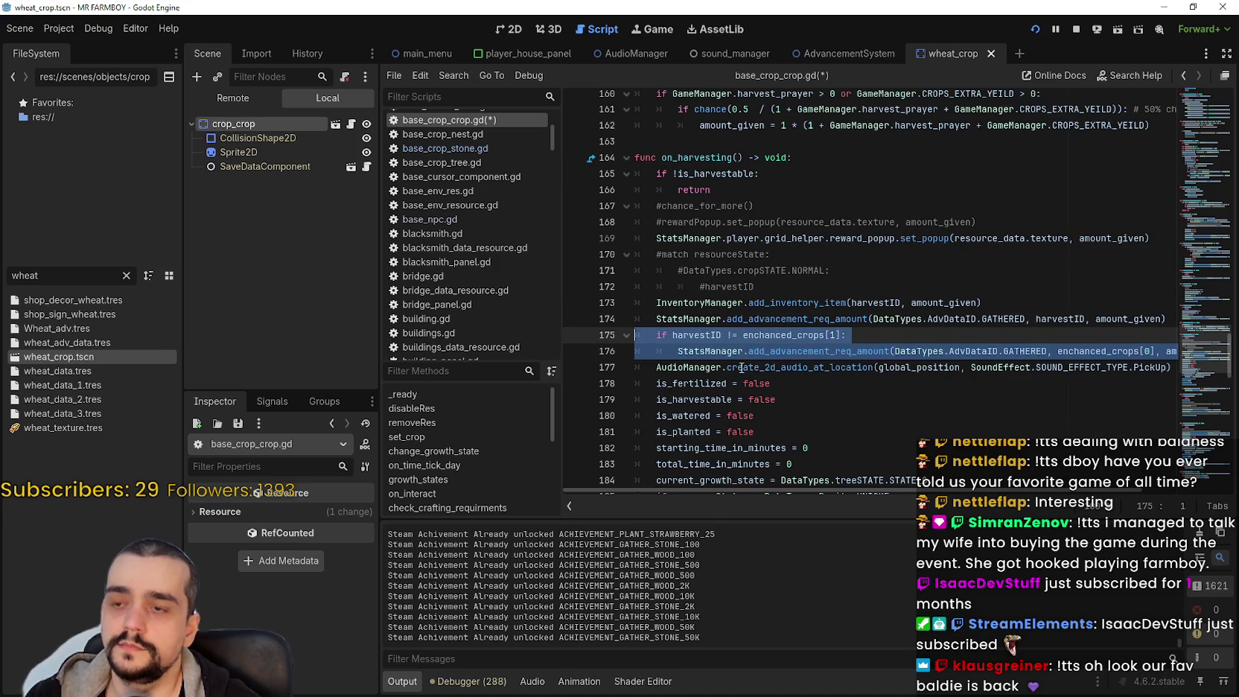
click(925, 351)
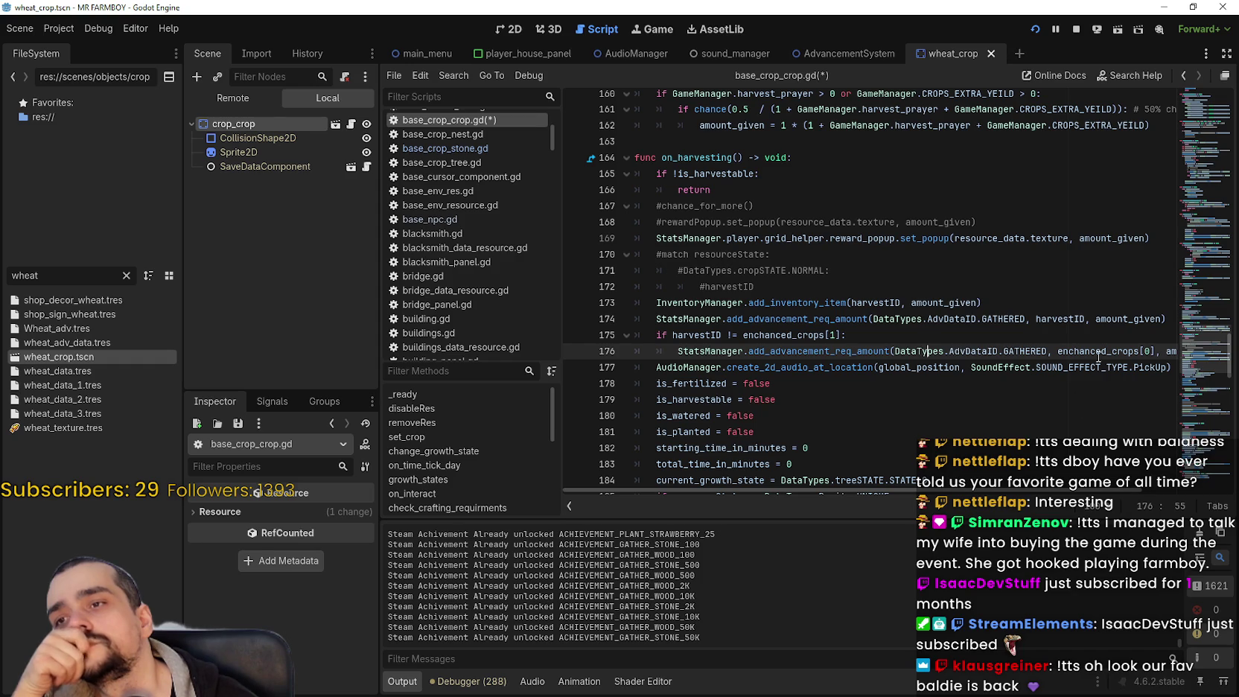
mouse_move(1101, 351)
mouse_down()
mouse_move(1181, 351)
mouse_move(1034, 362)
mouse_move(641, 350)
mouse_move(590, 335)
mouse_up()
right_click(795, 347)
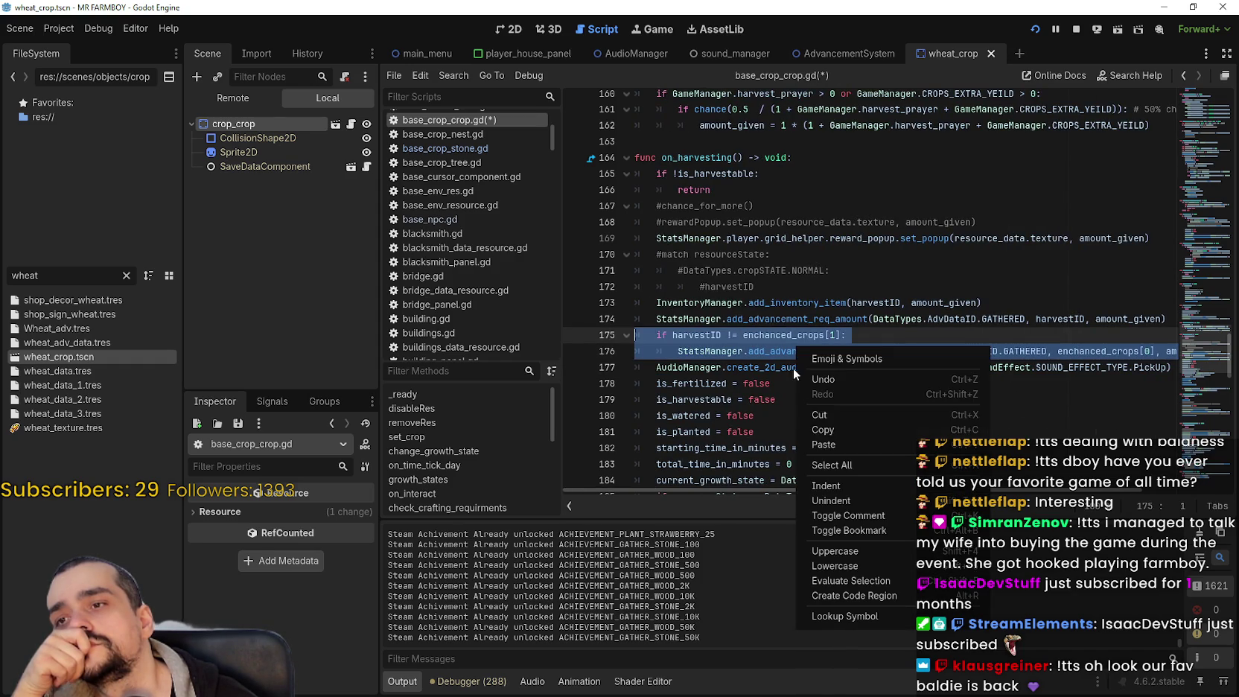
click(829, 434)
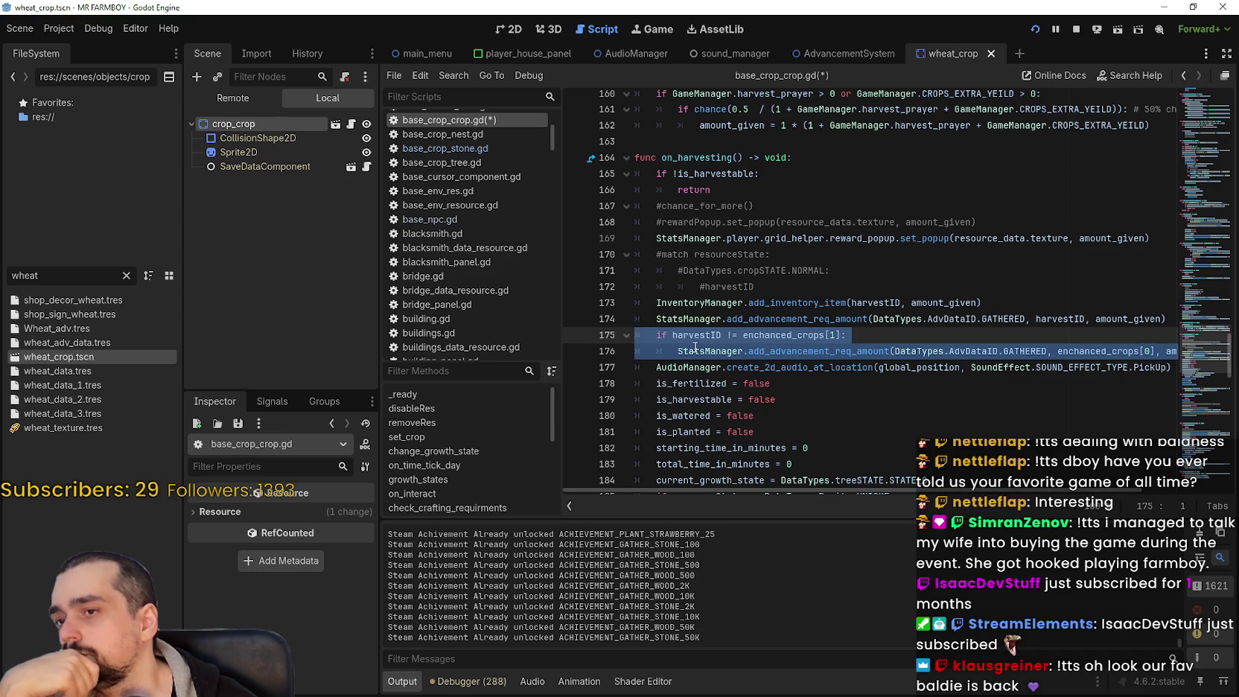
Review advancement lines 174–176, then scroll down to on_harvesting_erase
scroll(695, 347, down, 3)
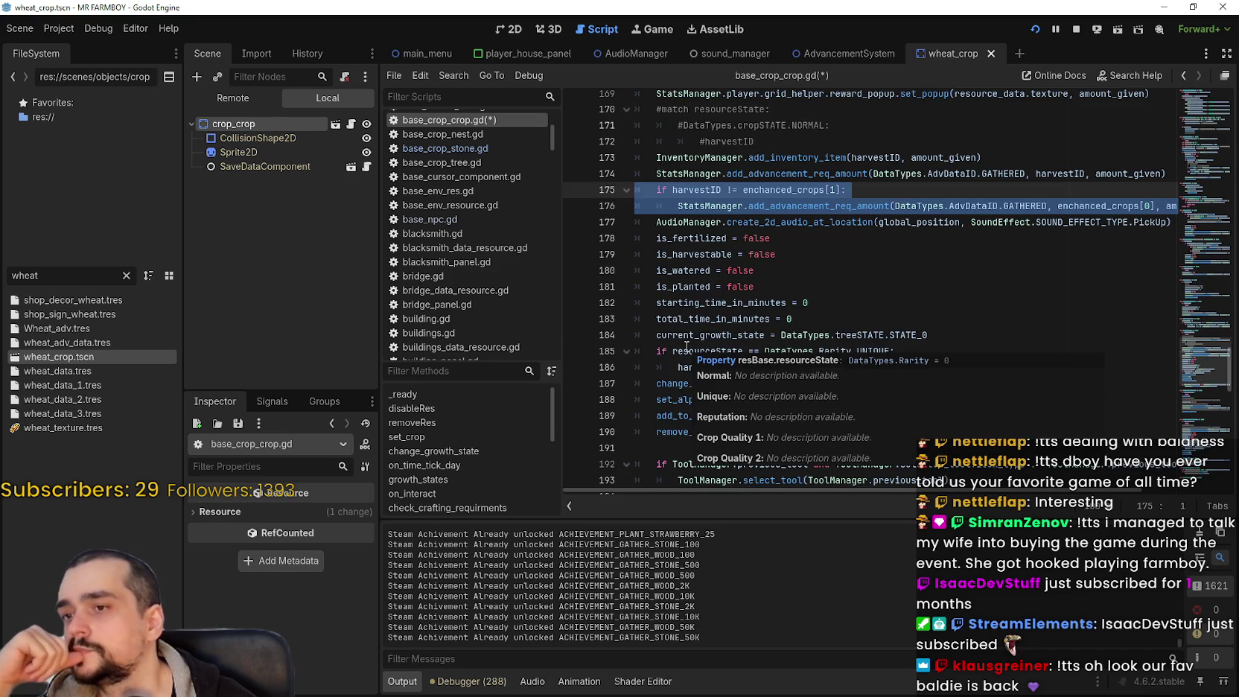
right_click(691, 182)
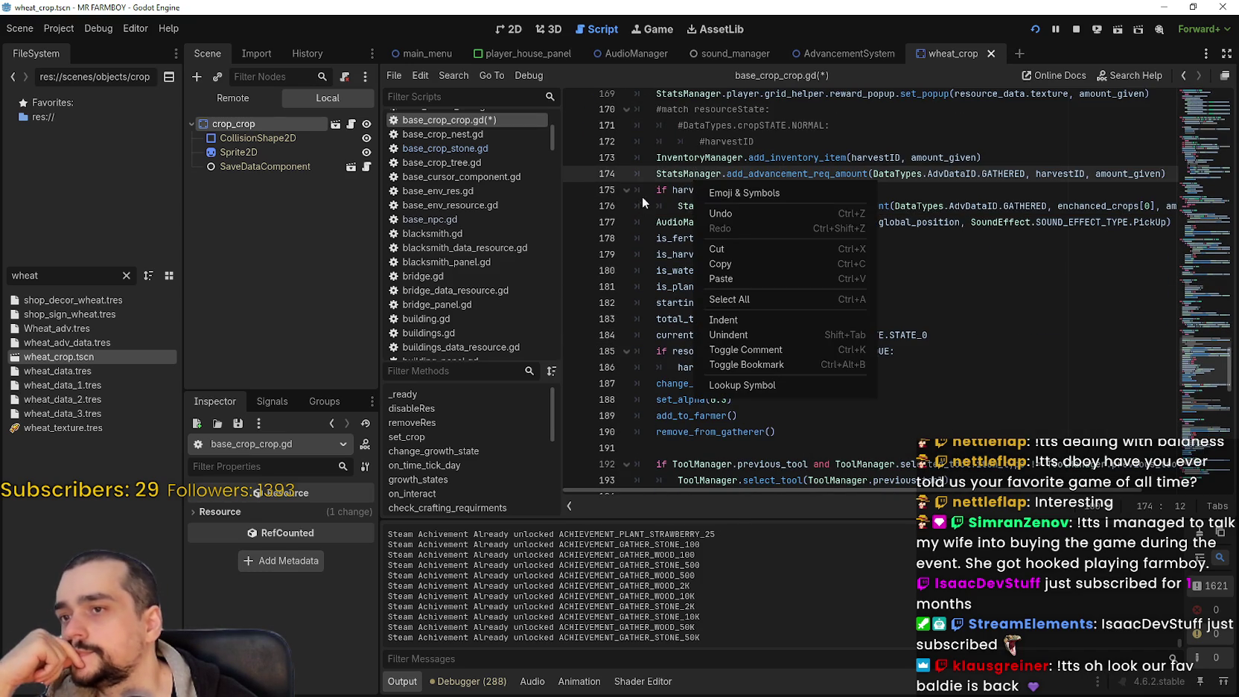
key(Escape)
mouse_move(916, 206)
mouse_down()
mouse_move(1191, 207)
mouse_move(1196, 327)
mouse_up()
mouse_move(782, 385)
mouse_down()
mouse_move(576, 347)
mouse_move(576, 336)
mouse_up()
scroll(798, 364, down, 6)
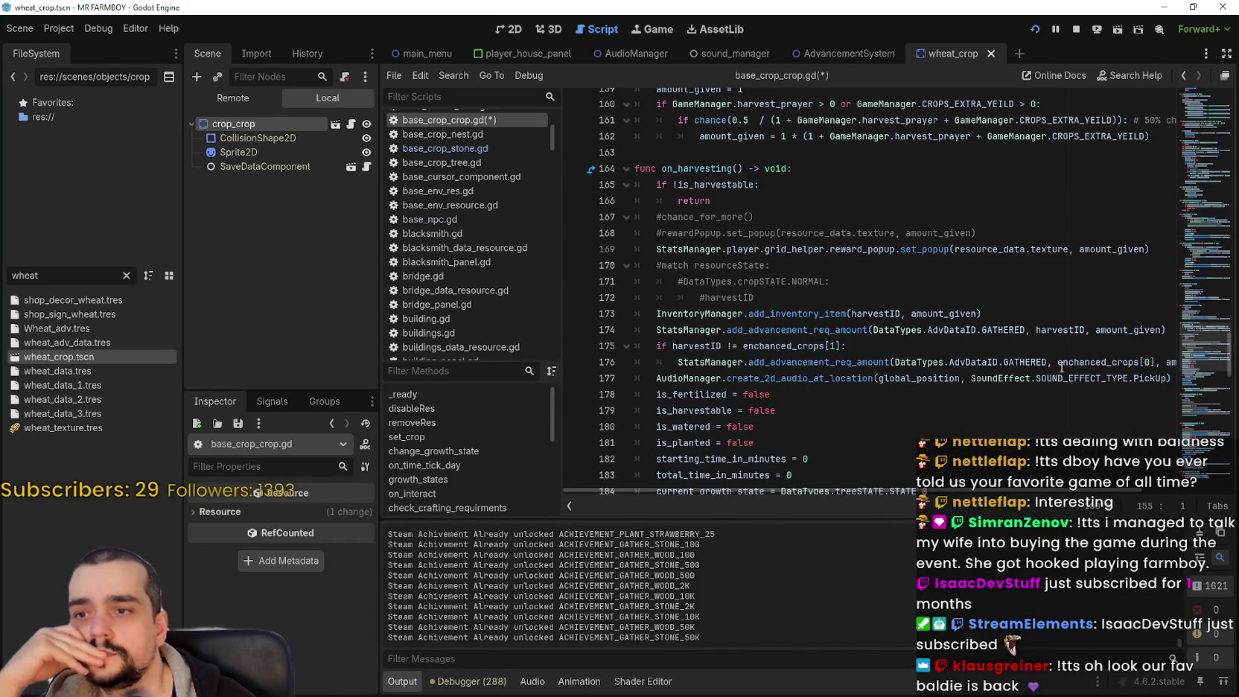
mouse_move(1167, 363)
mouse_down()
mouse_move(519, 338)
mouse_move(526, 354)
mouse_up()
scroll(775, 362, down, 2)
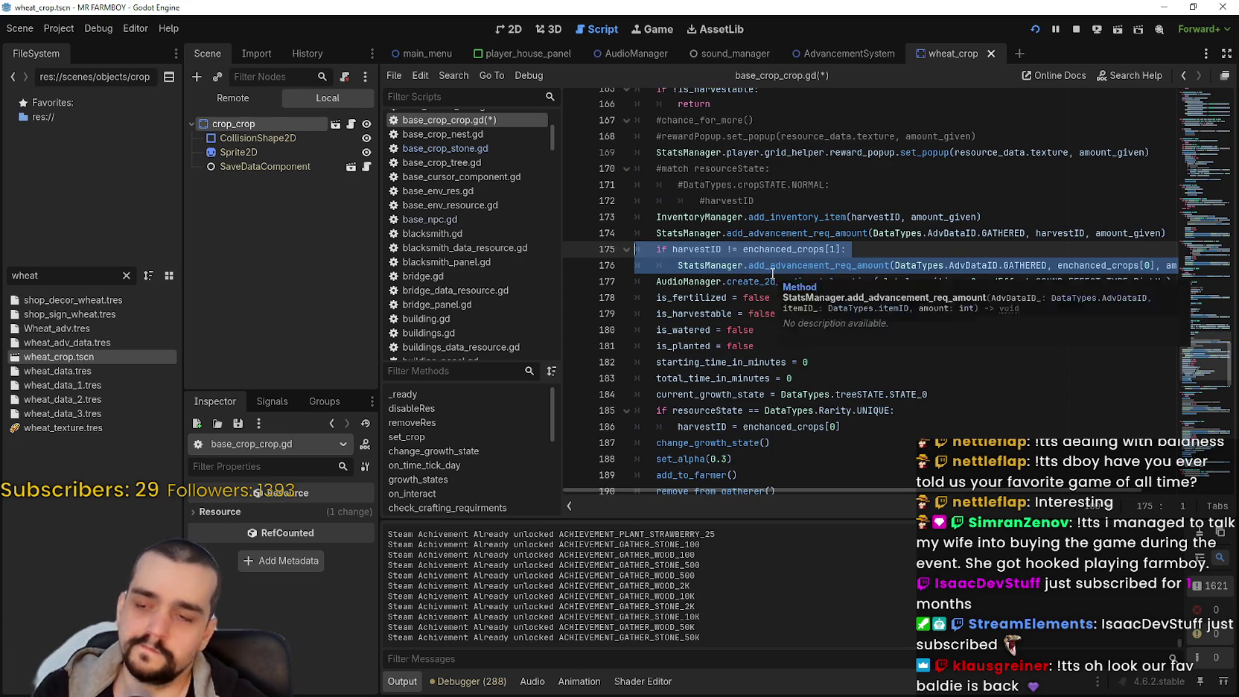
scroll(773, 279, down, 6)
scroll(855, 323, down, 4)
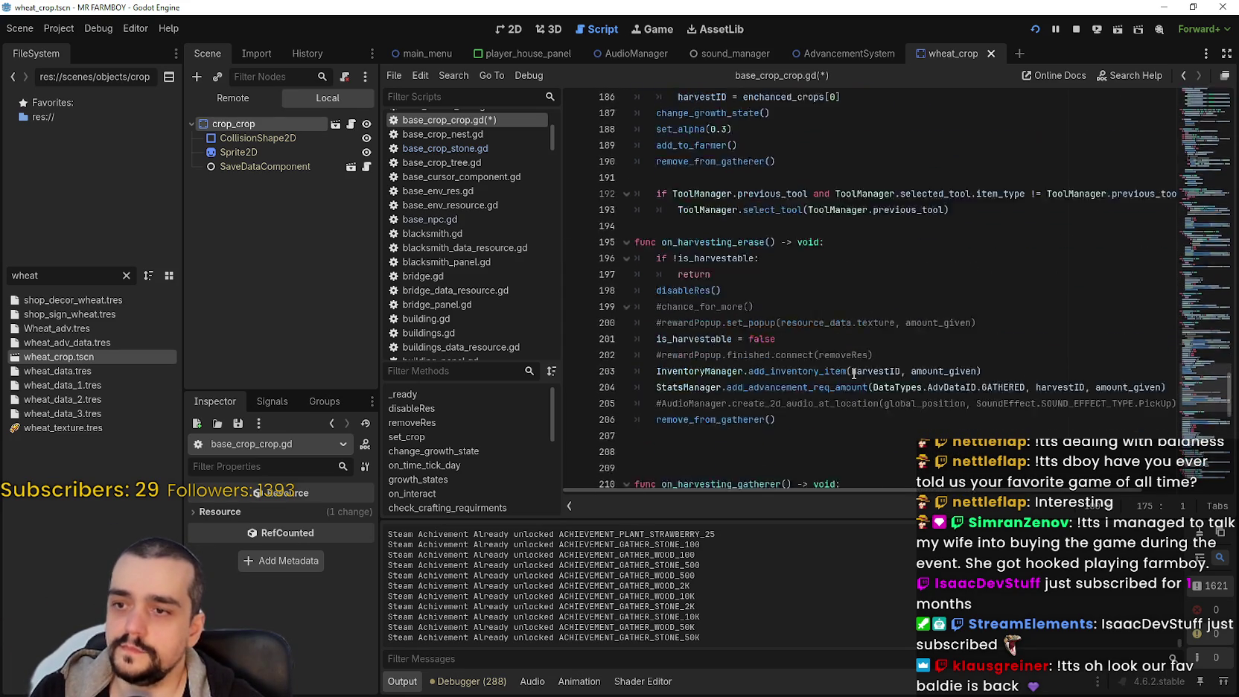
Paste the enchanced_crops check into on_harvesting_gatherer, indented, with index changed to [0]
scroll(855, 366, down, 2)
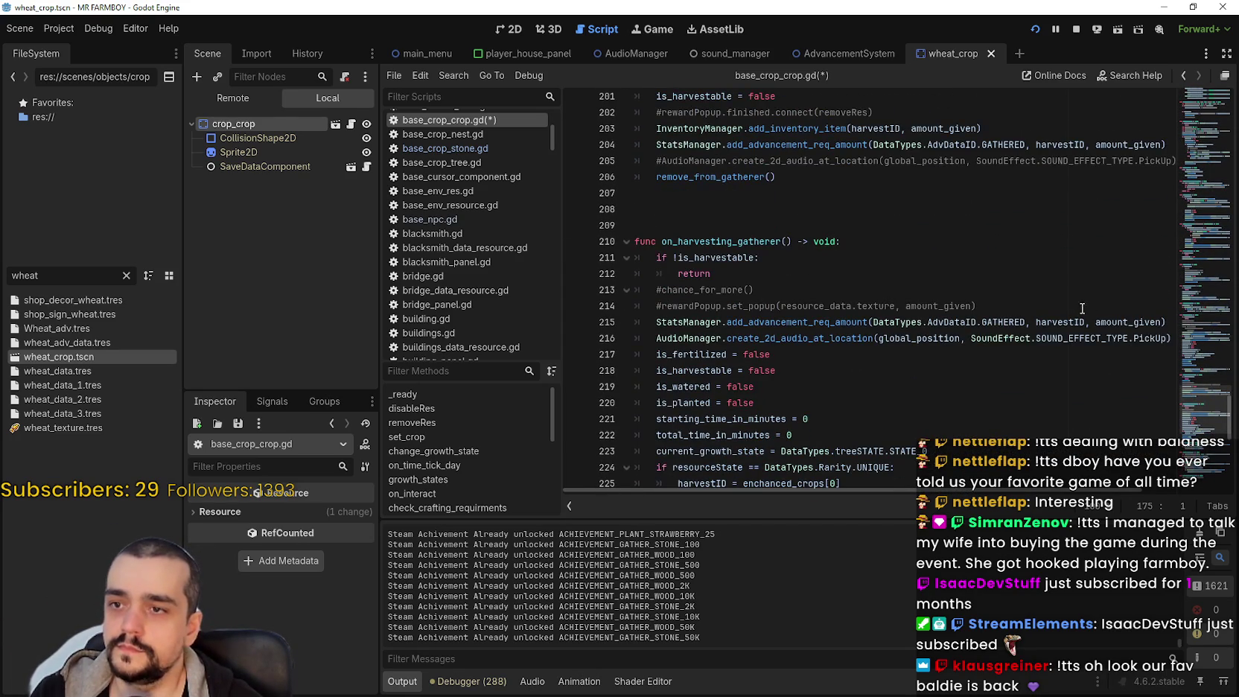
click(1175, 320)
key(ctrl+v)
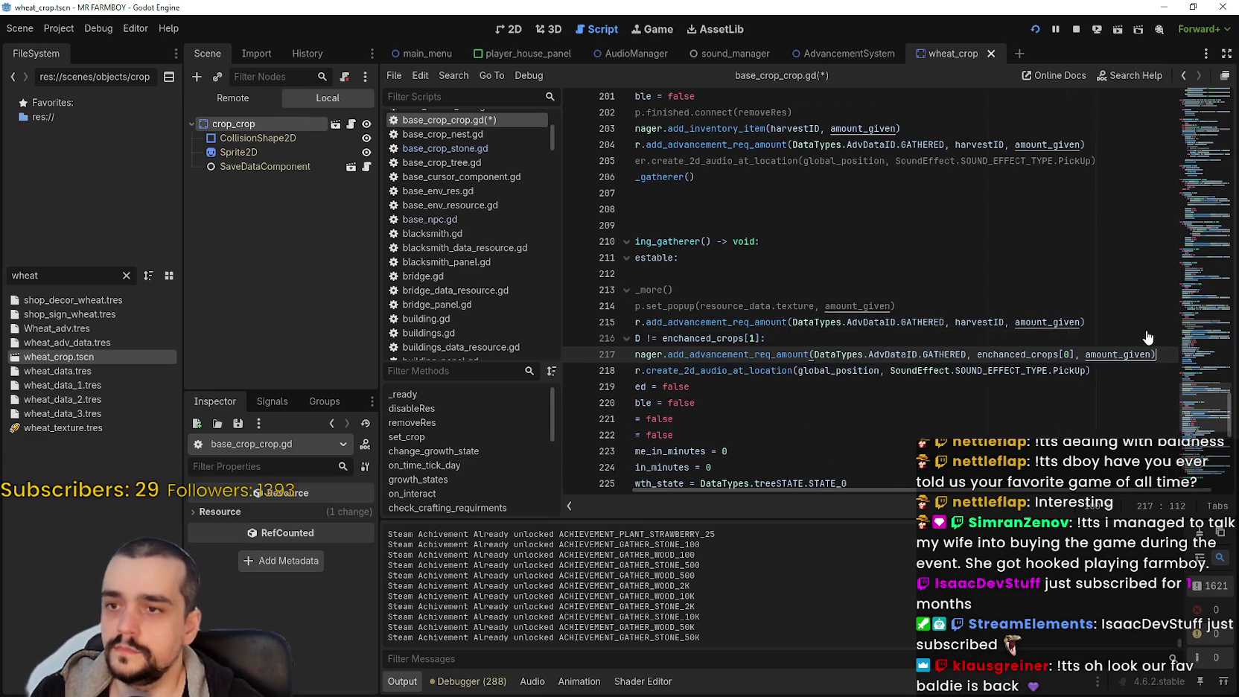
key(shift+Home)
key(Tab)
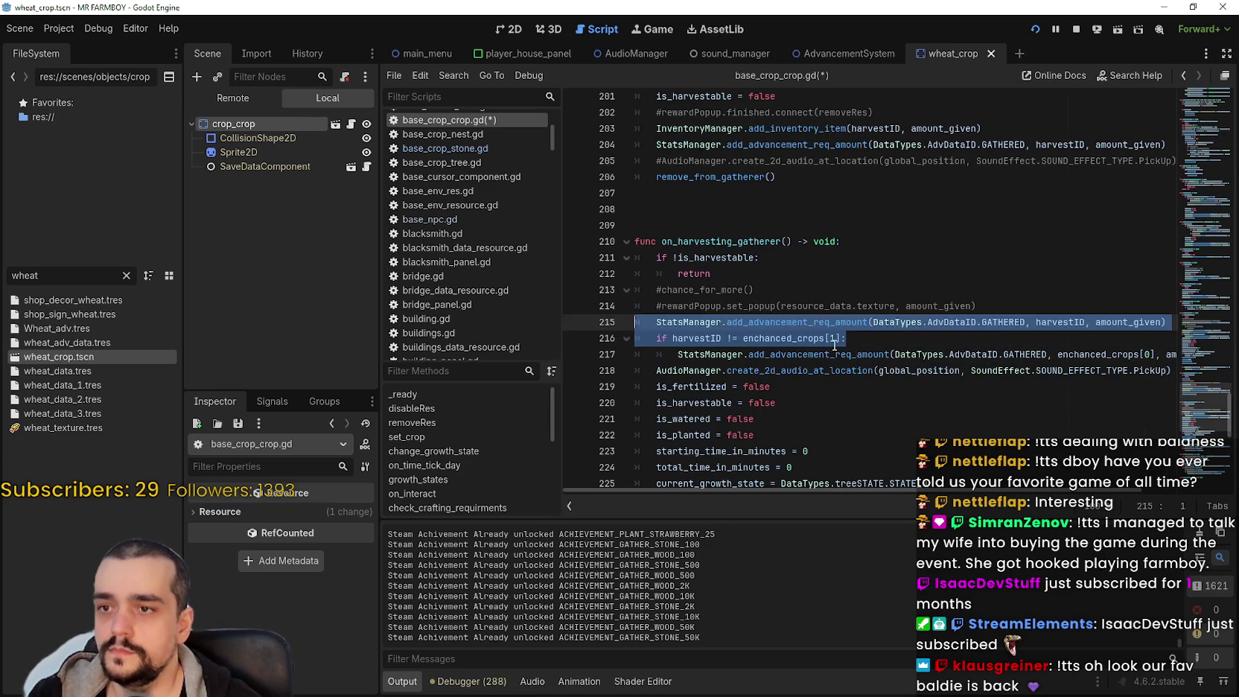
double_click(833, 338)
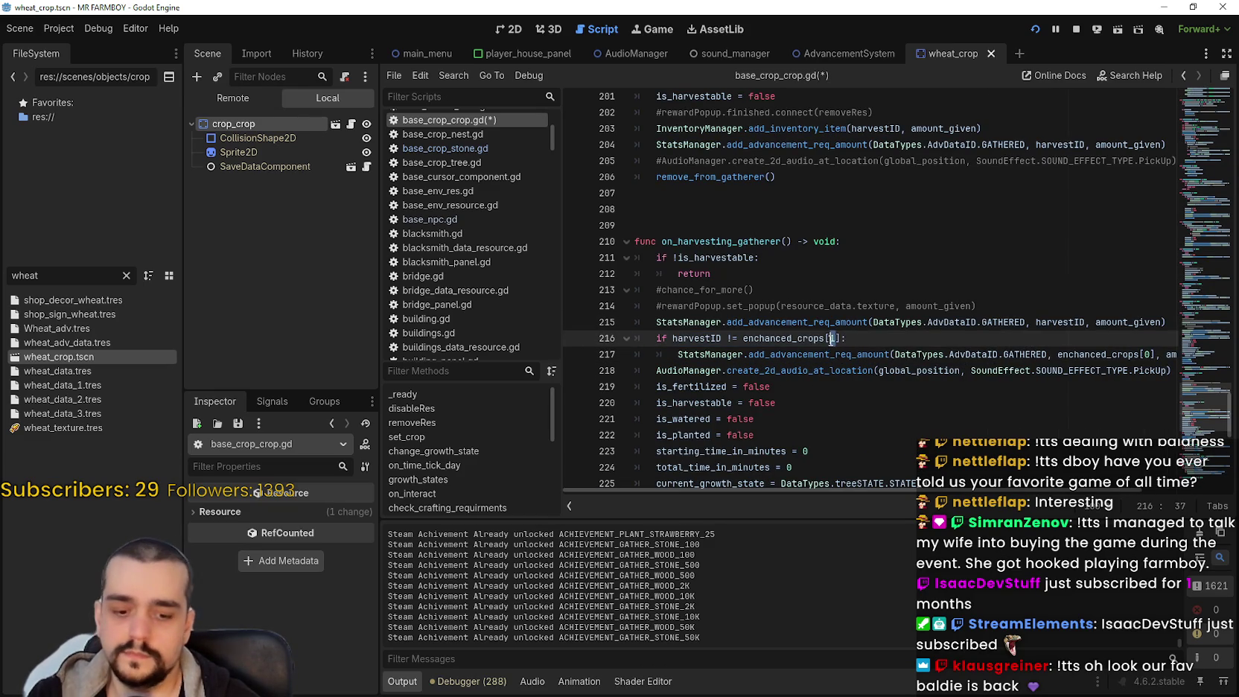
text(0)
Change line 175's enchanced_crops index to [0] and save the script
scroll(950, 352, up, 7)
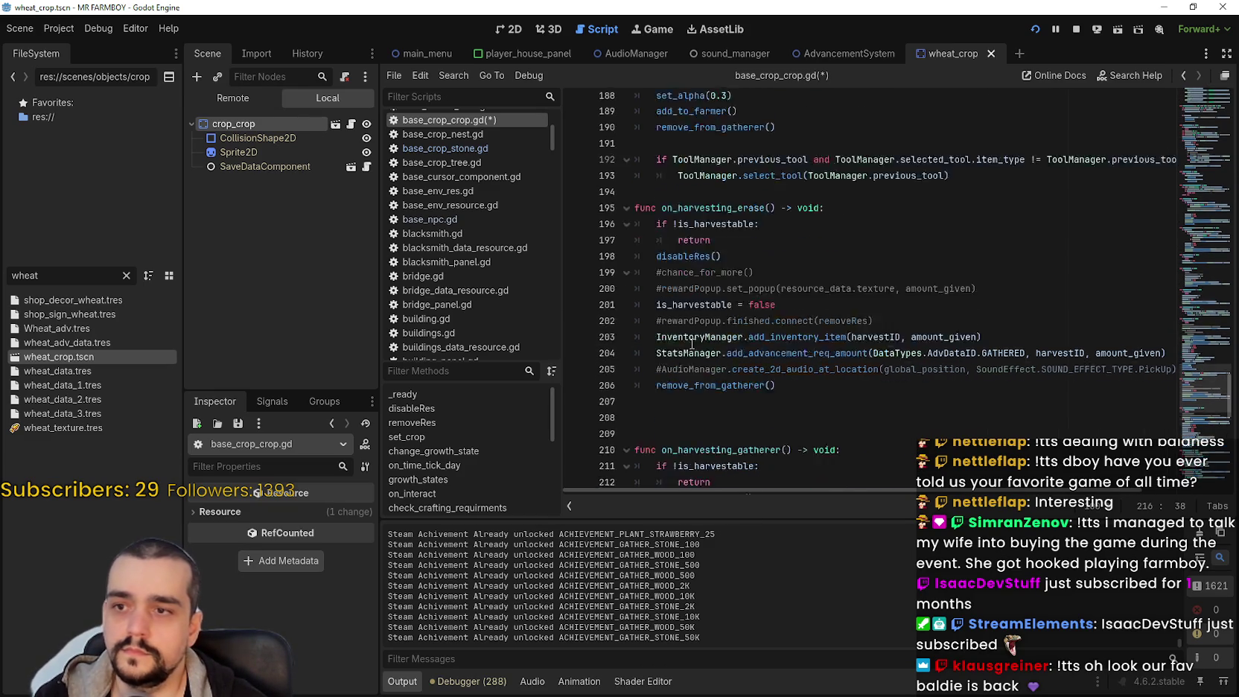
scroll(950, 352, up, 5)
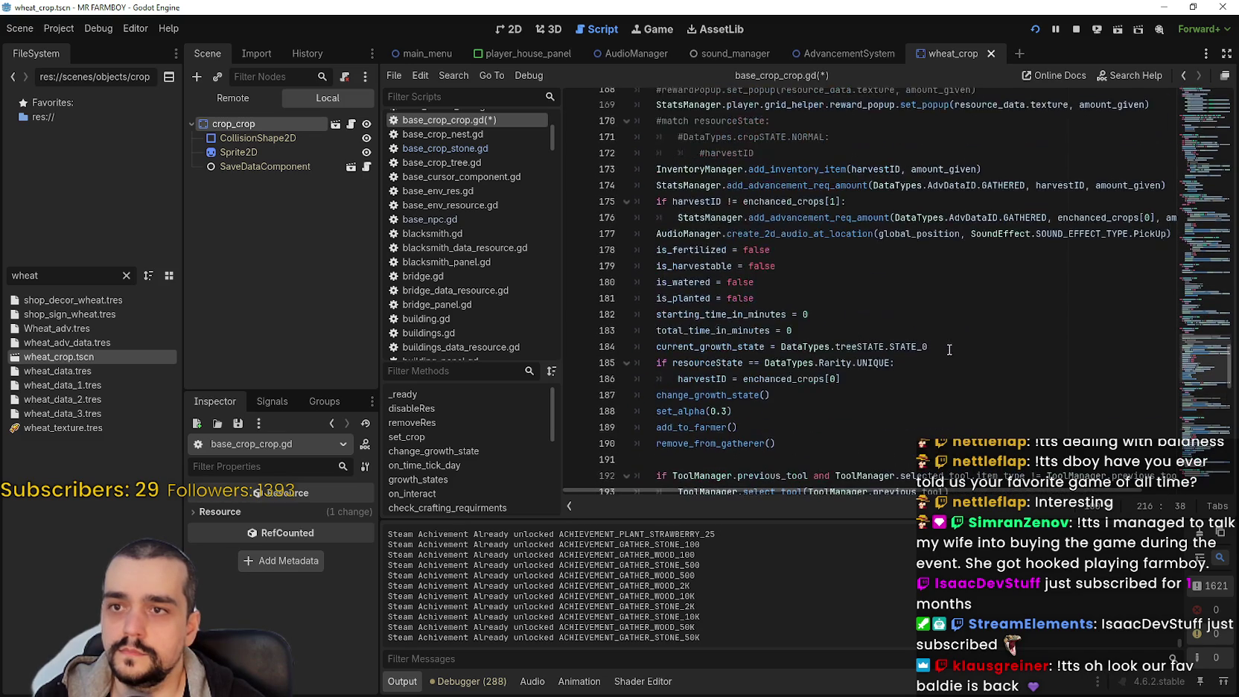
scroll(860, 357, up, 3)
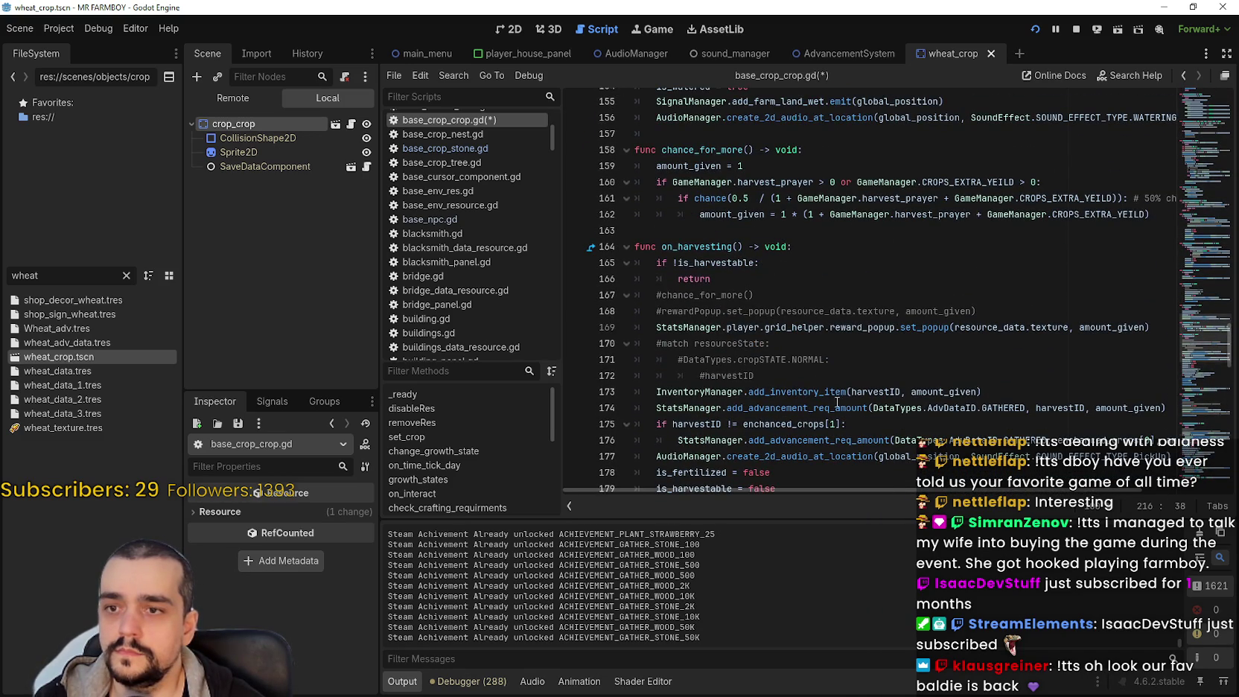
scroll(837, 402, down, 1)
click(835, 375)
key(BackSpace)
text(0)
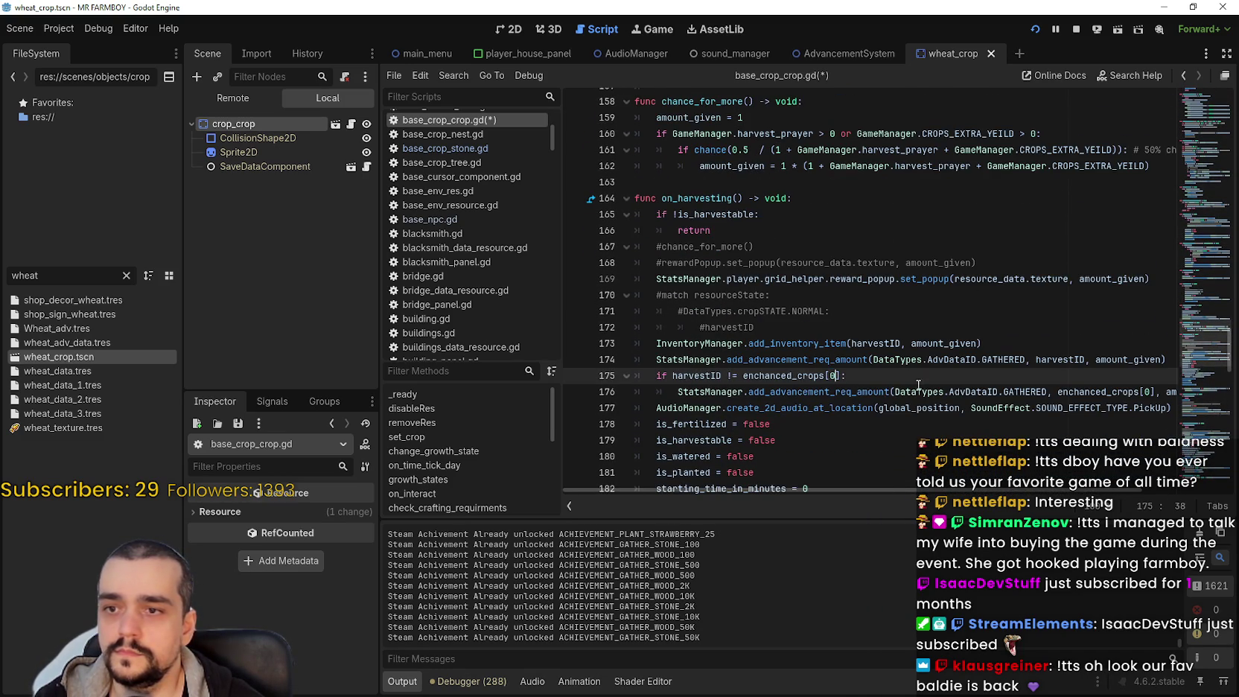
scroll(918, 384, down, 1)
key(End)
key(ctrl+s)
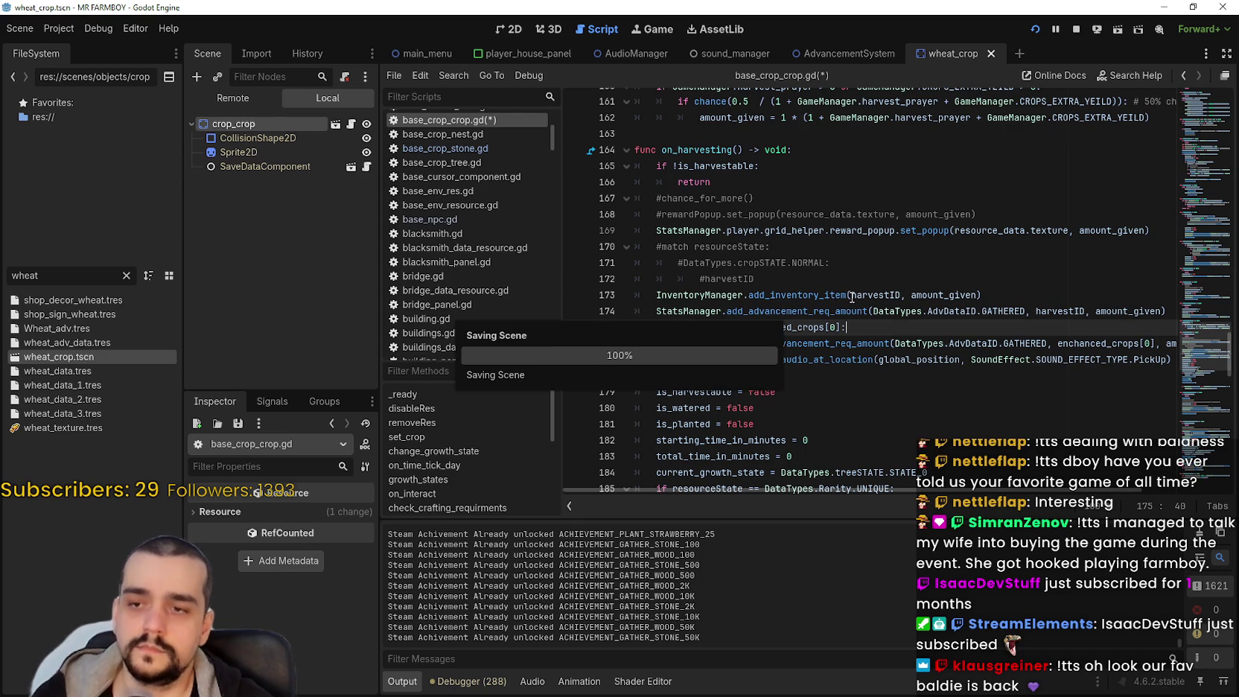
Review the enchanced_crops reference on line 217 and dismiss its documentation popup
mouse_move(854, 302)
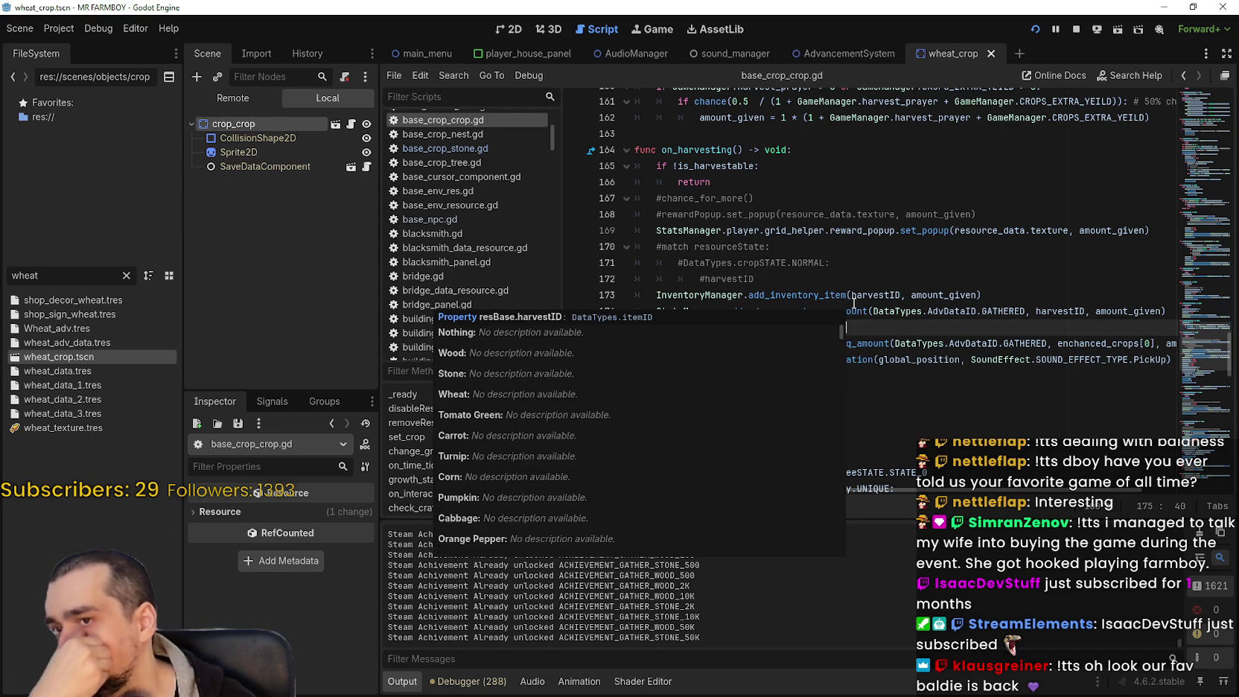
scroll(817, 348, down, 15)
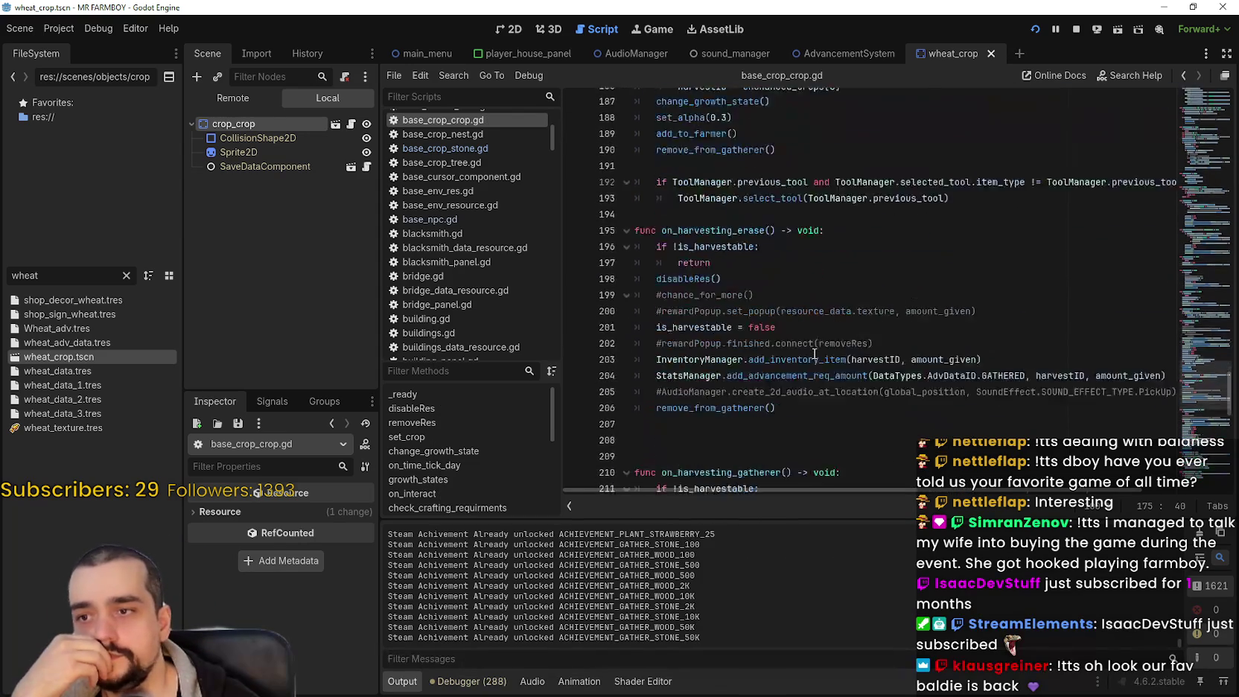
scroll(816, 349, up, 3)
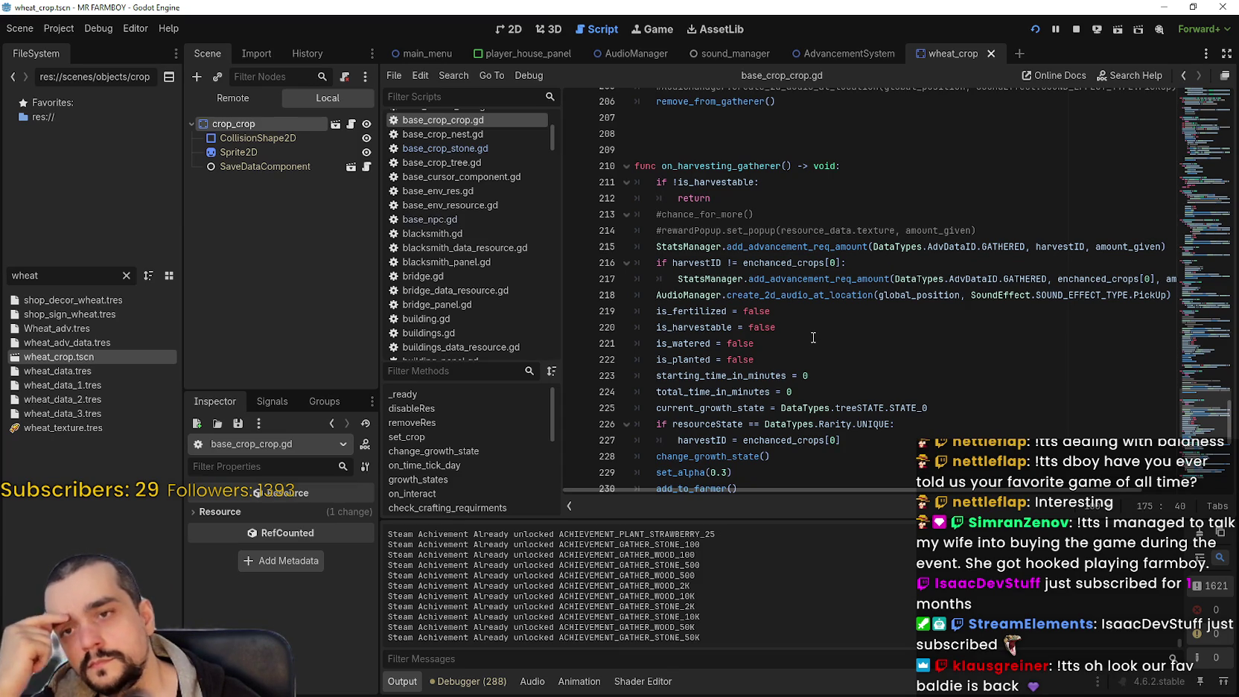
double_click(1146, 279)
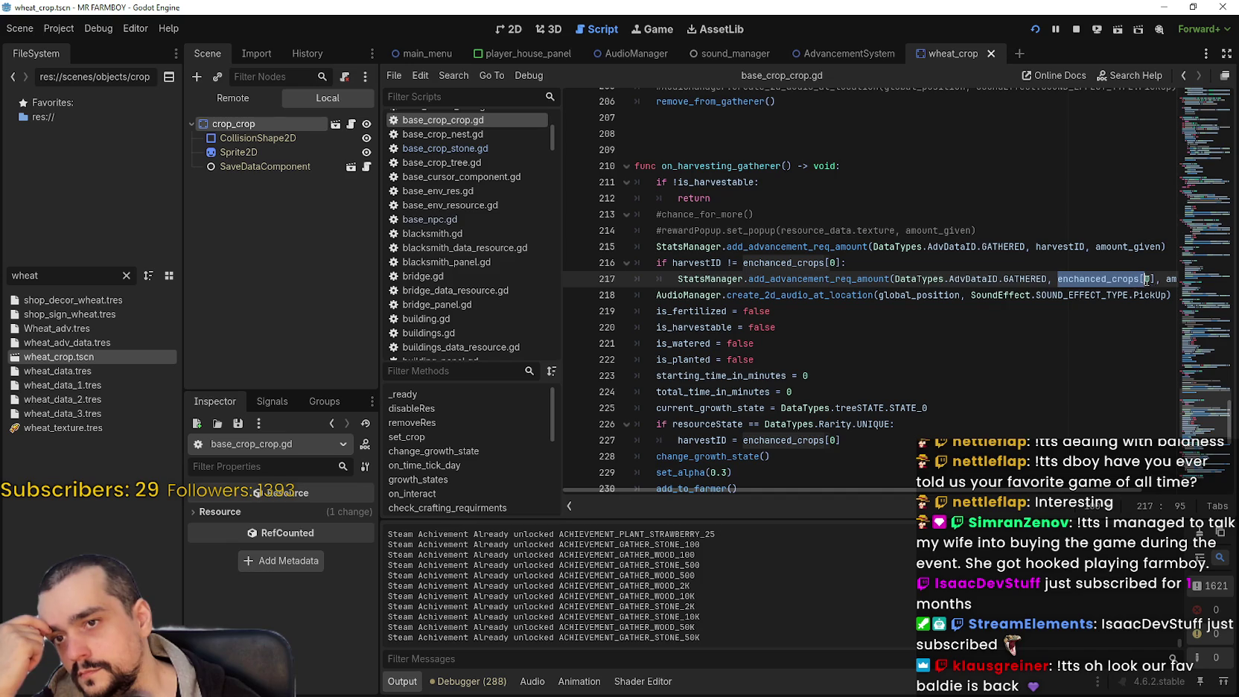
drag(1146, 280, 1158, 279)
mouse_move(992, 507)
mouse_down()
mouse_move(1122, 507)
mouse_move(1041, 507)
mouse_up()
click(851, 309)
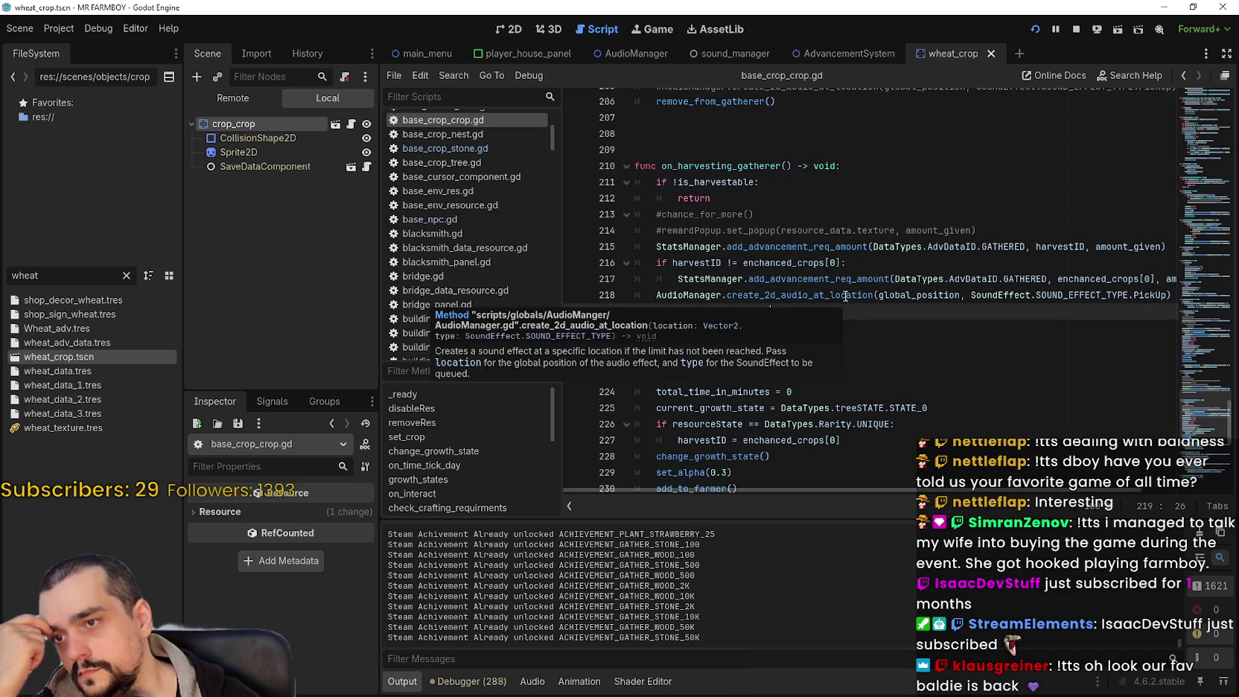
mouse_move(721, 272)
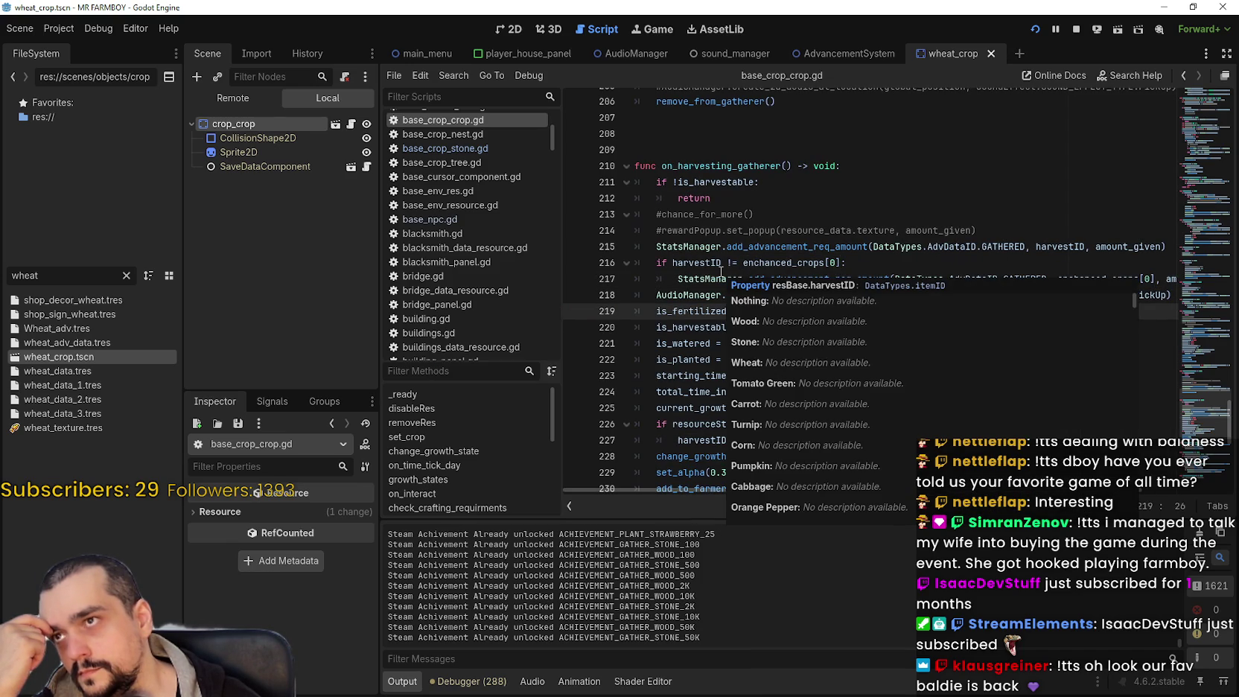
click(878, 265)
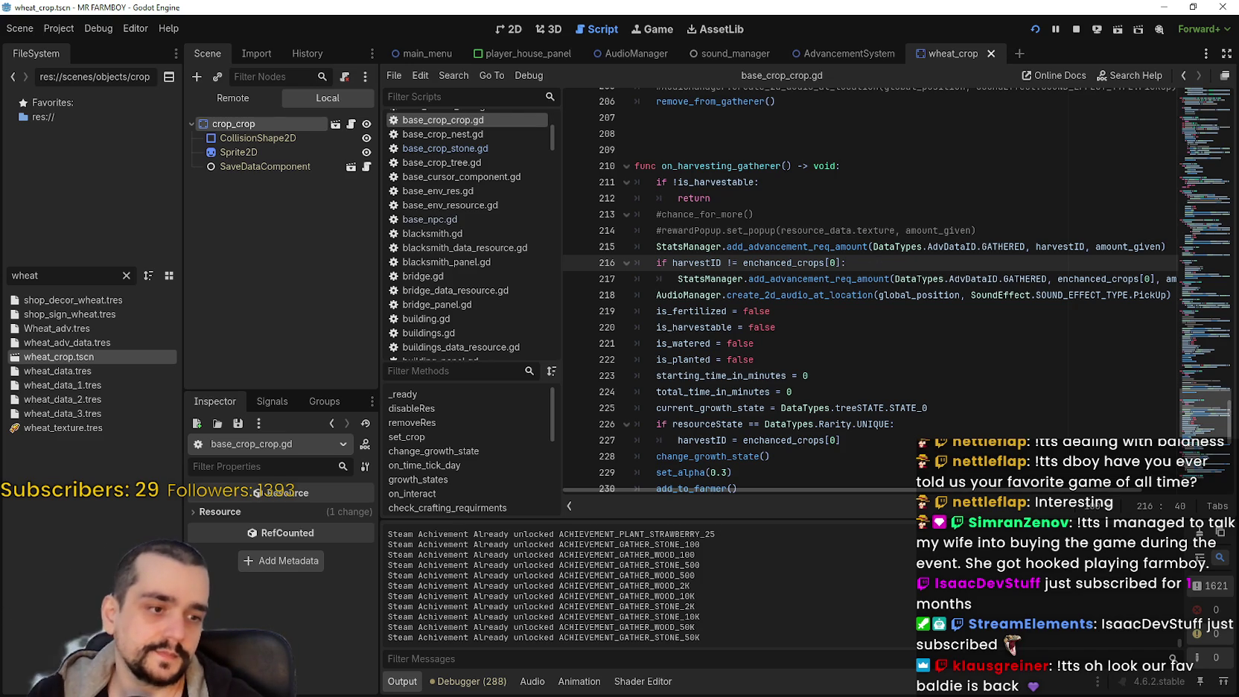
key(alt+Tab)
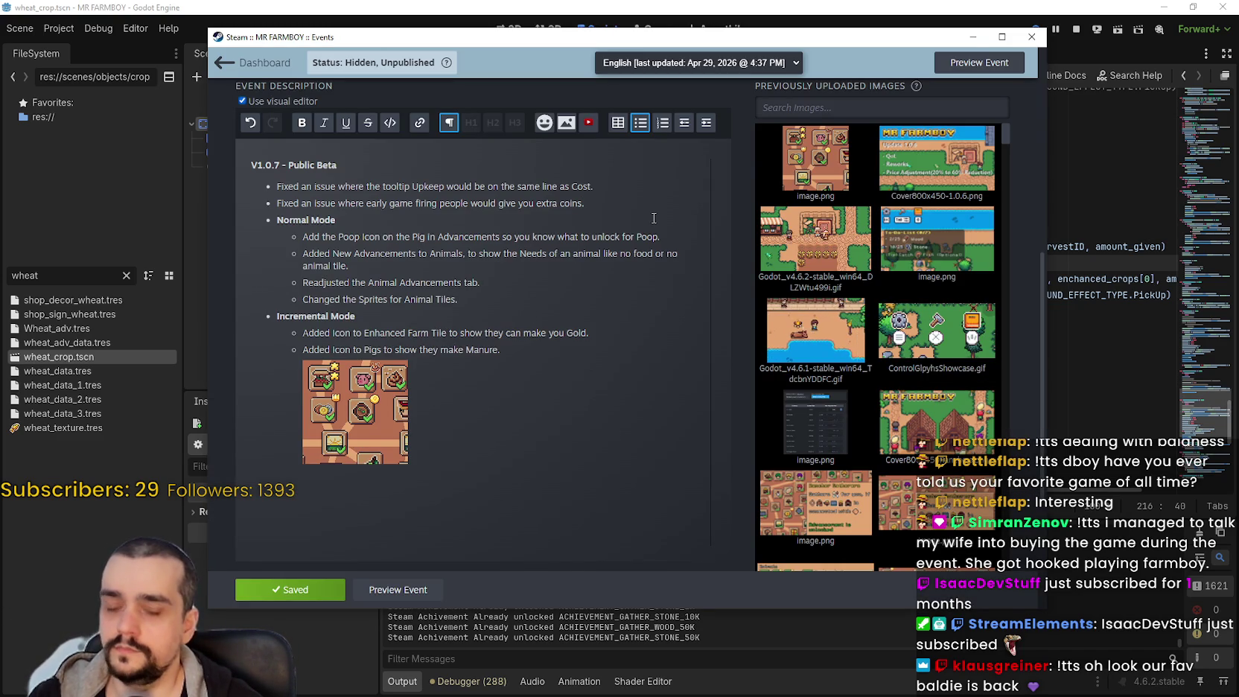
Write the bullet 'Fixed an issue where enhanced crops didn't count towards your advancements.' and cut it
key(Return)
text(Fixed an issue where e)
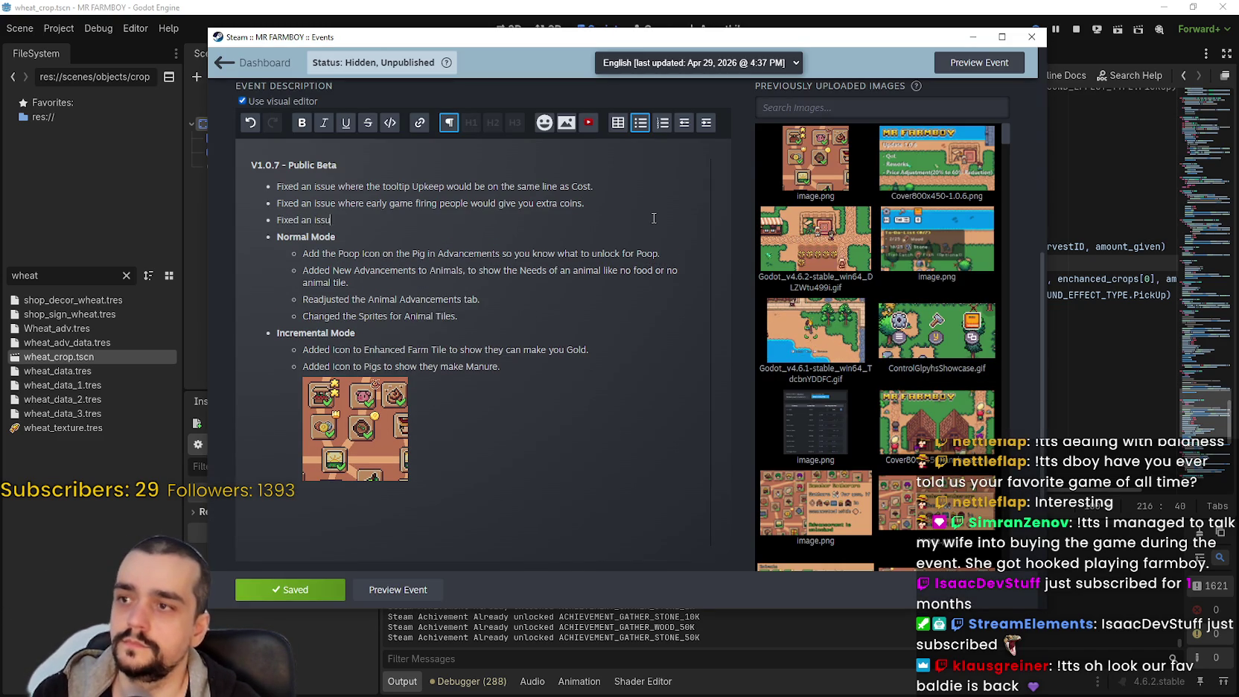
text(nha)
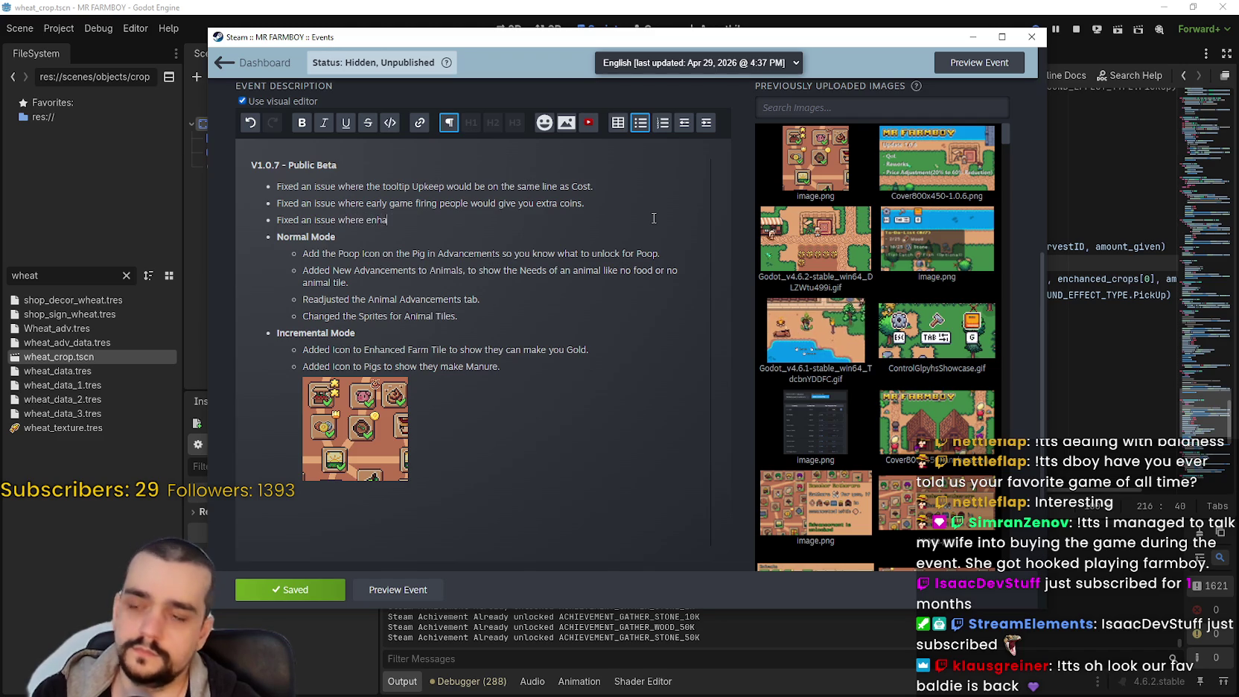
text(nced crops d)
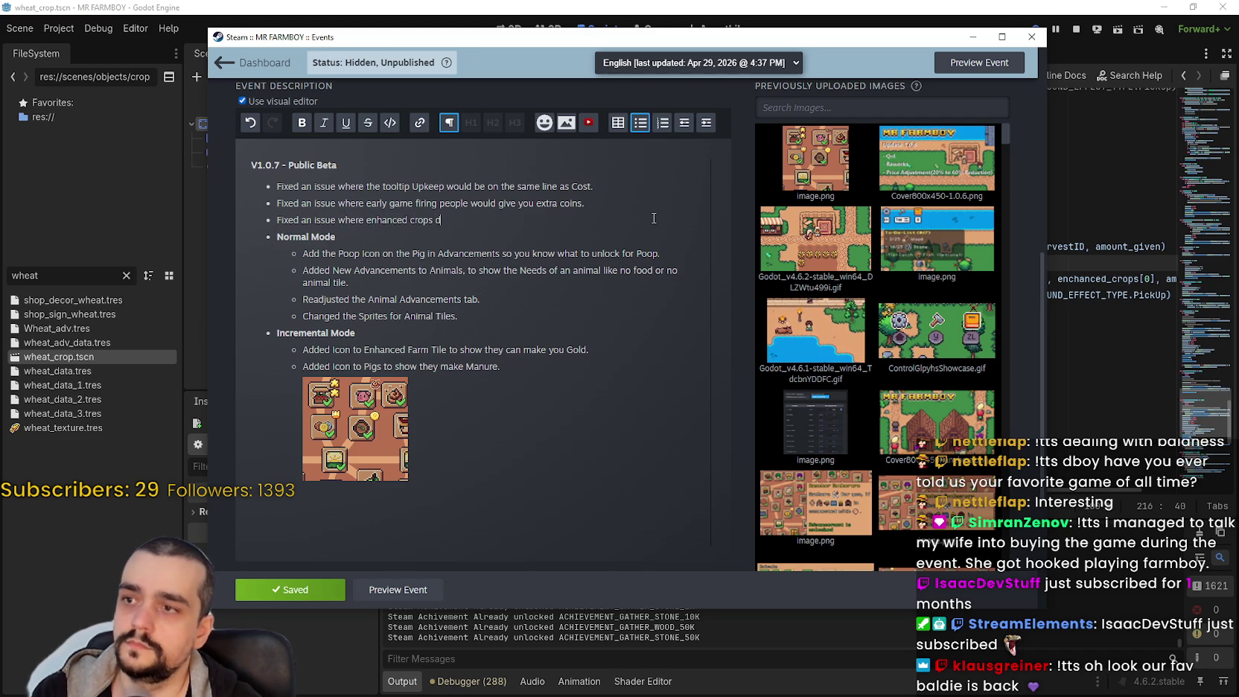
text(idn't count towa)
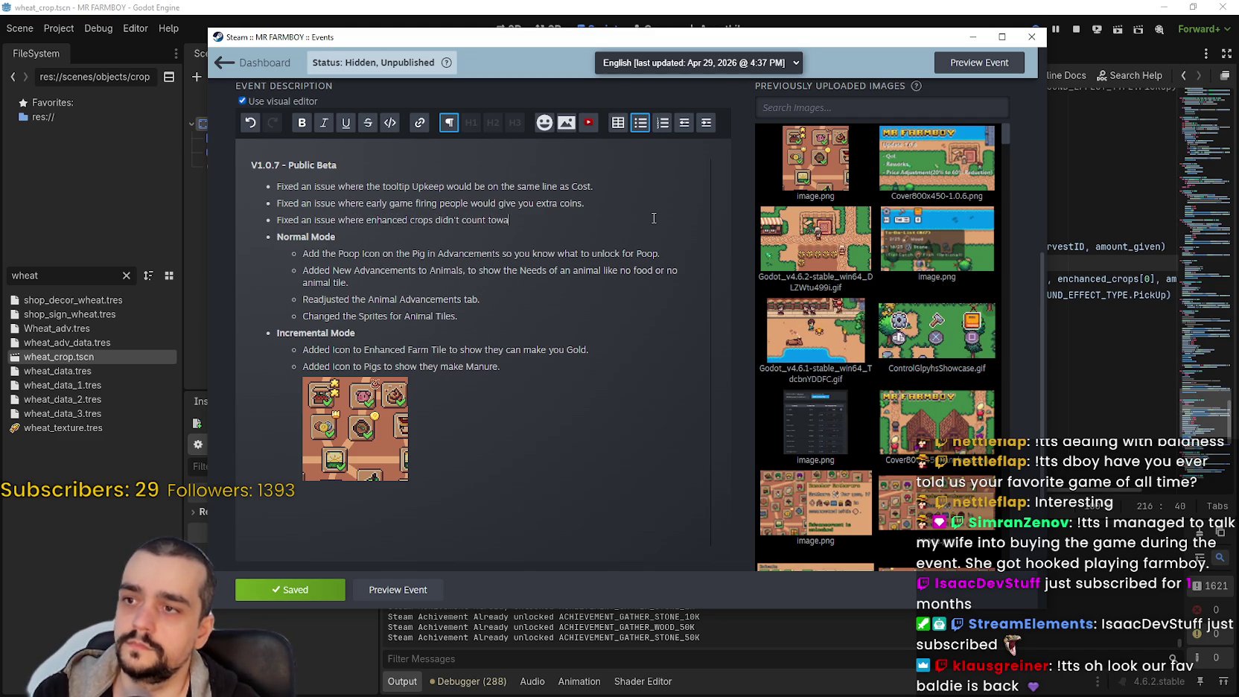
text(rds your advancem)
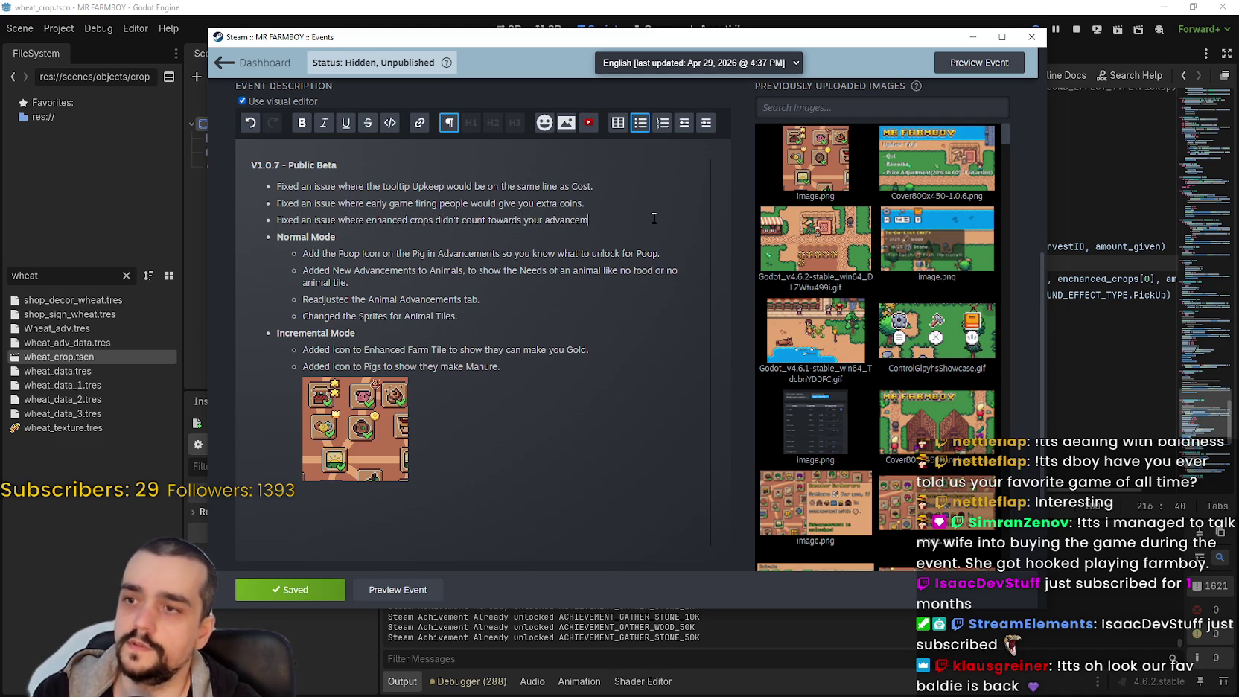
text(ents.)
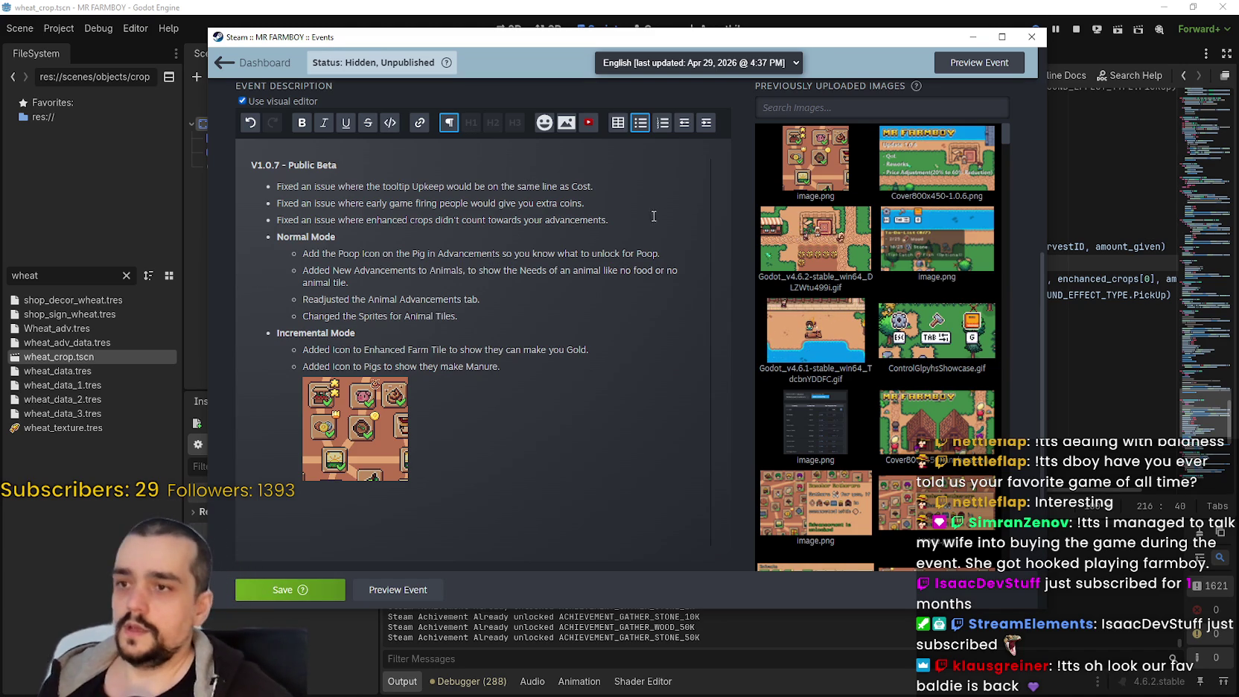
triple_click(267, 218)
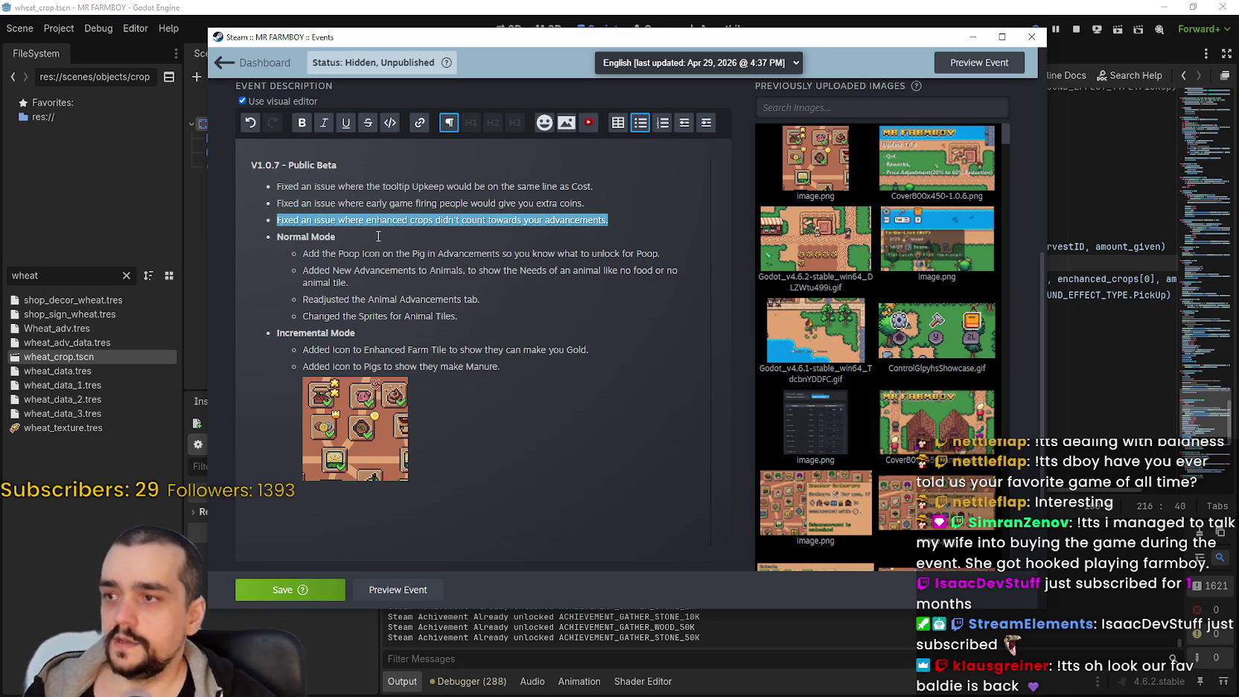
key(ctrl+x)
Paste the enhanced-crops note after 'Changed the Sprites for Animal Tiles.' and save the event
key(Delete)
key(End)
key(Return)
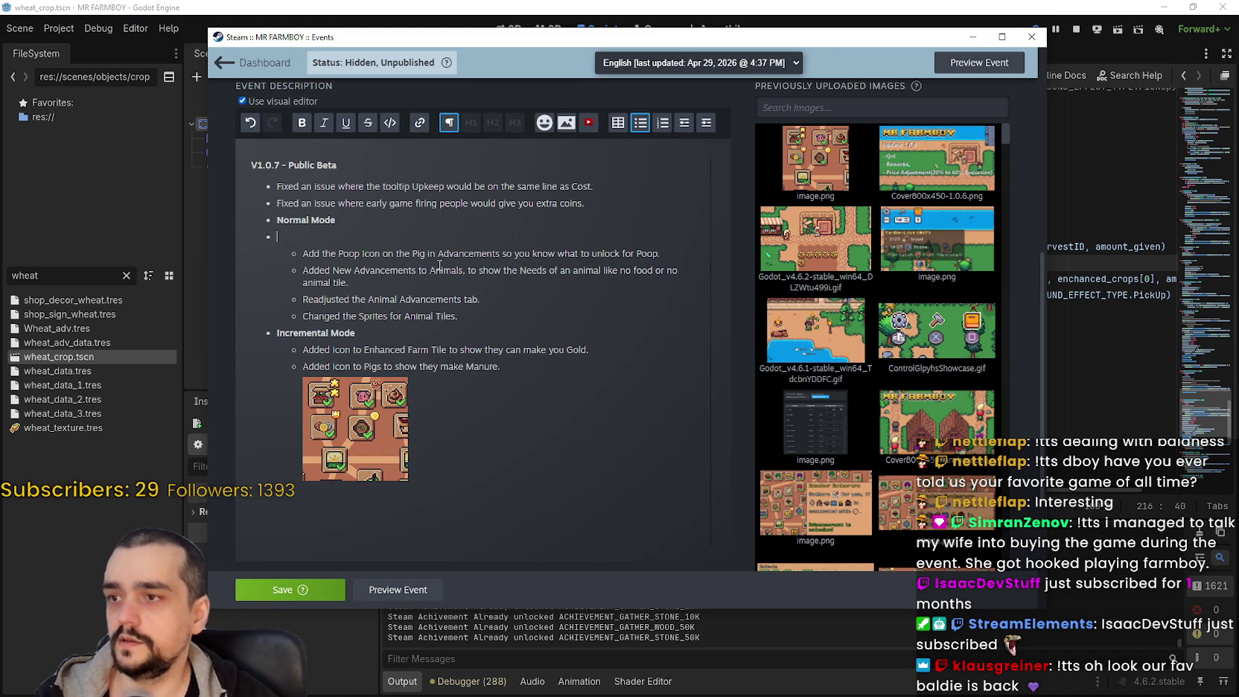
click(685, 120)
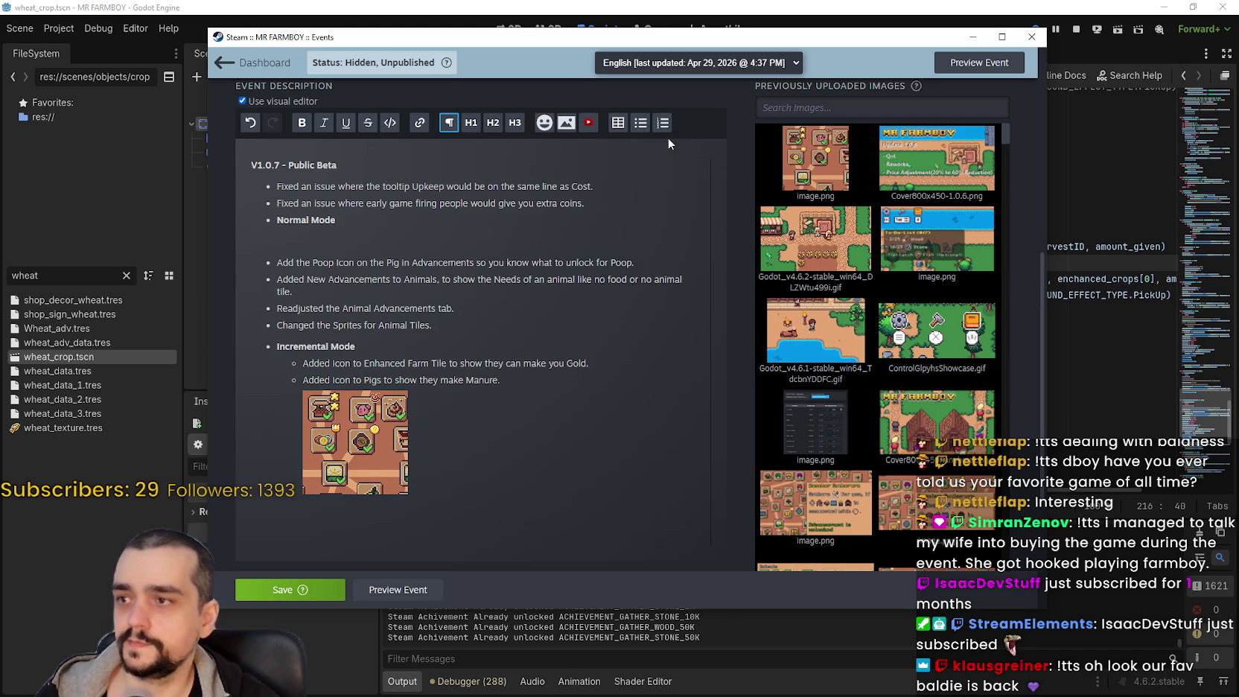
key(ctrl+z)
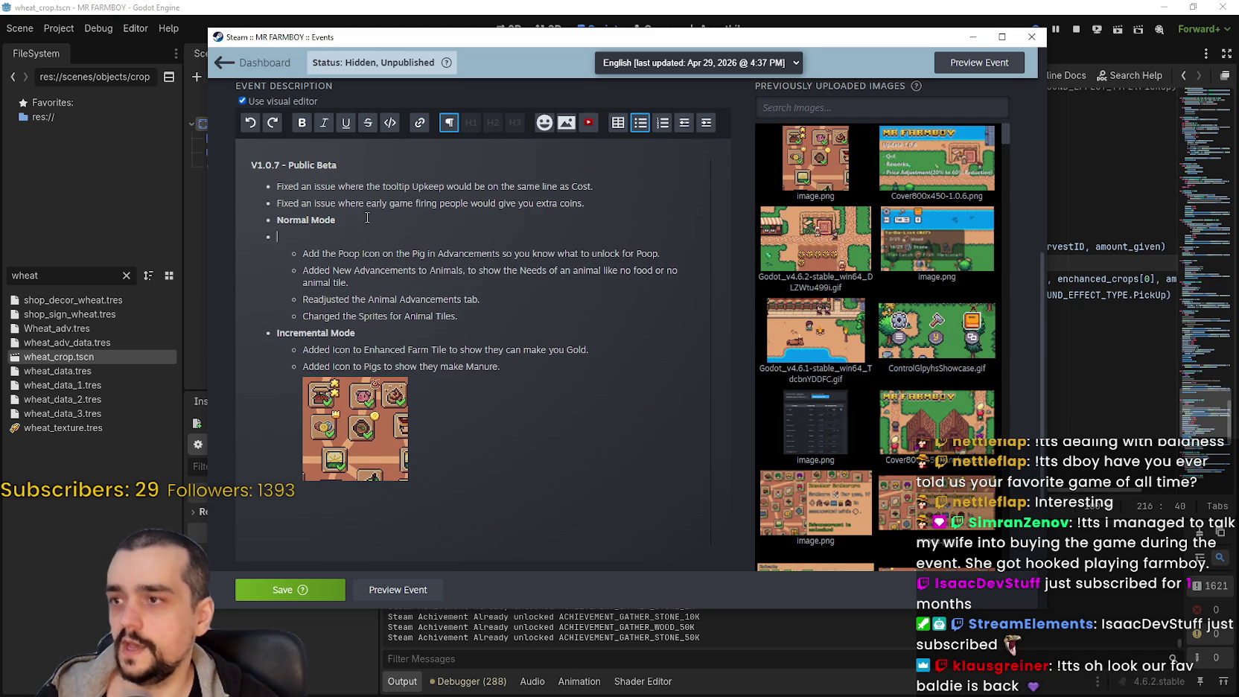
key(BackSpace)
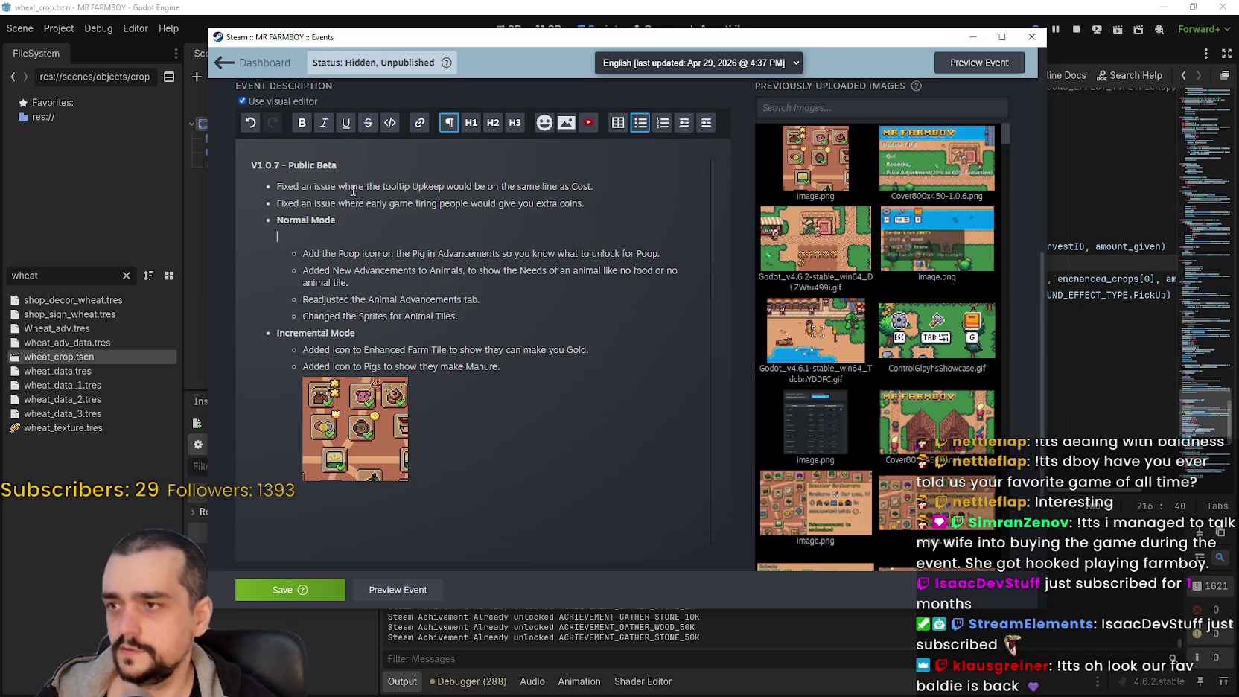
key(BackSpace)
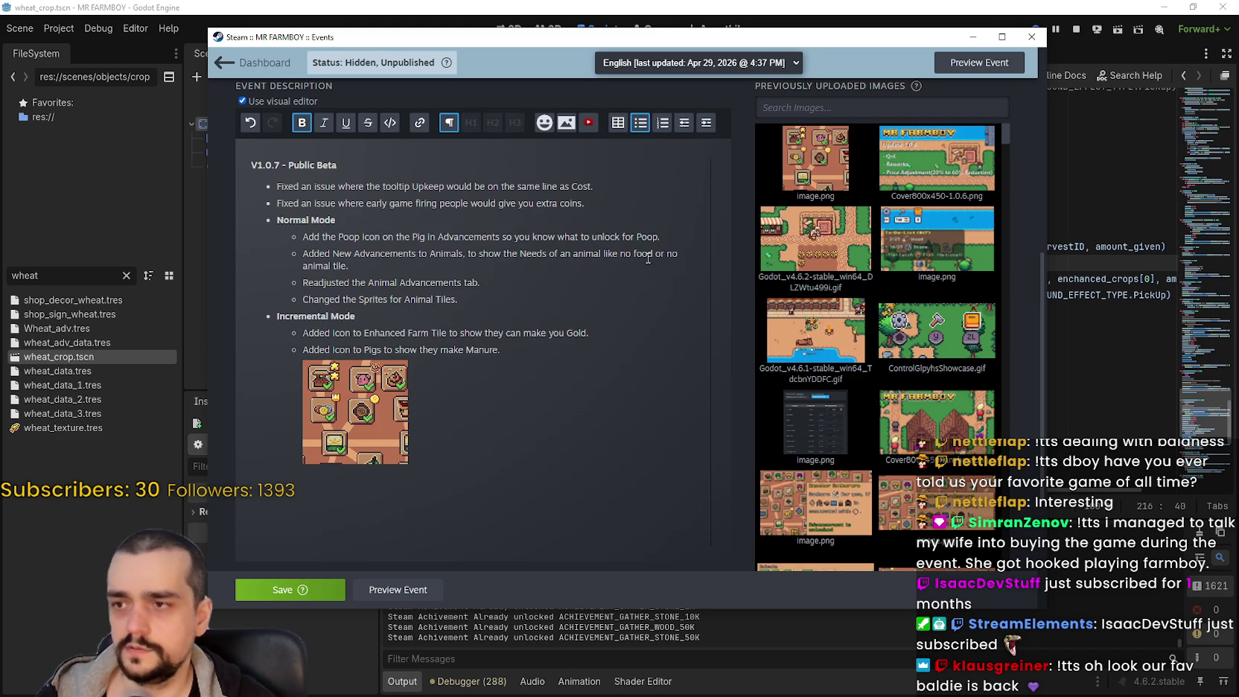
click(507, 295)
key(Return)
key(ctrl+v)
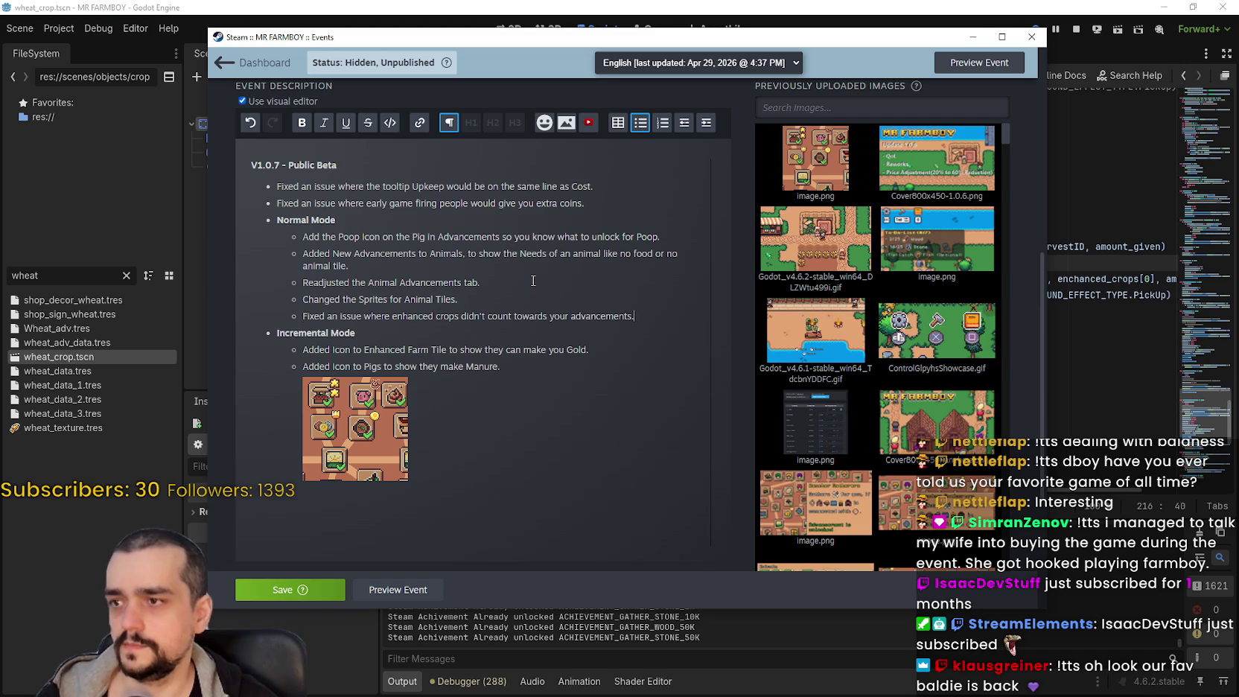
click(306, 591)
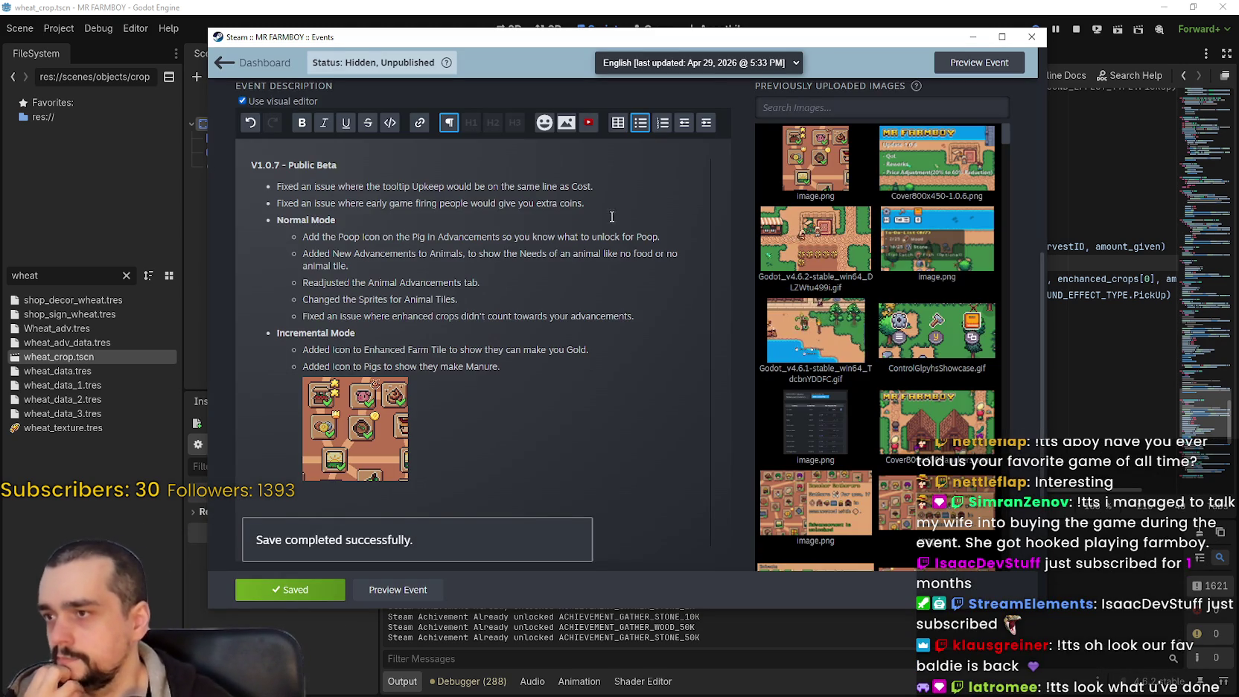
mouse_move(587, 203)
mouse_down()
mouse_move(406, 183)
mouse_move(230, 187)
mouse_up()
Look over the saved V1.0.7 patch notes list, then return to Godot
click(231, 187)
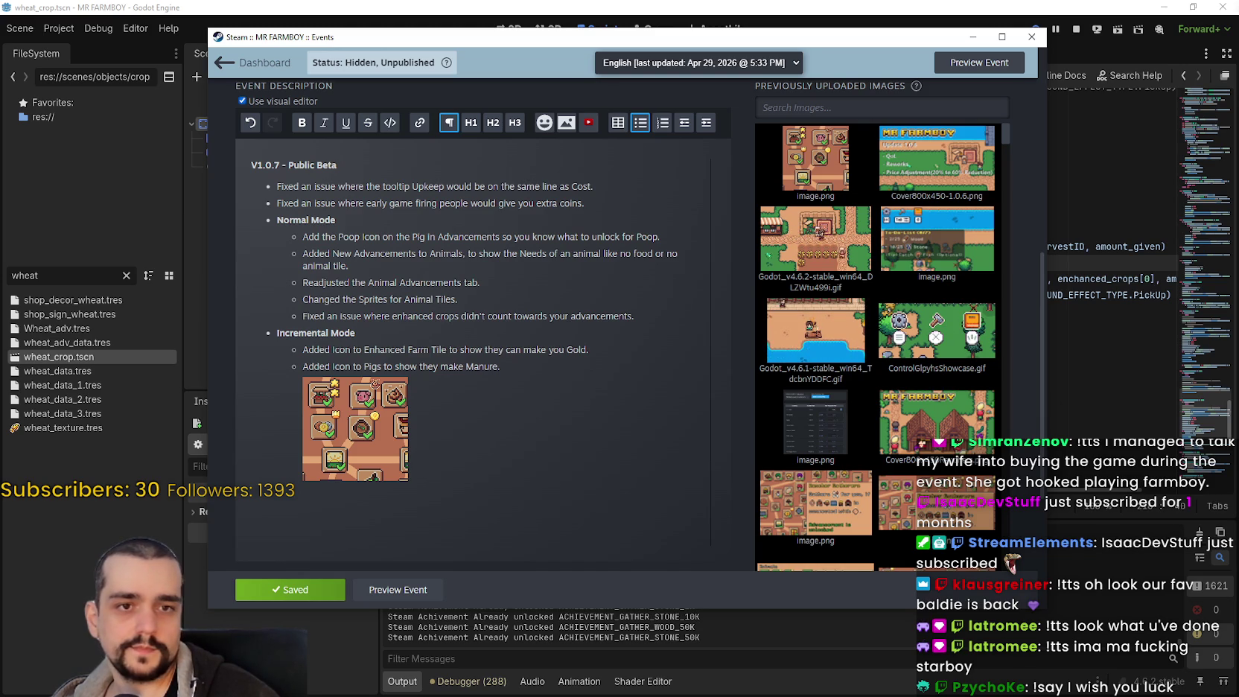
click(492, 434)
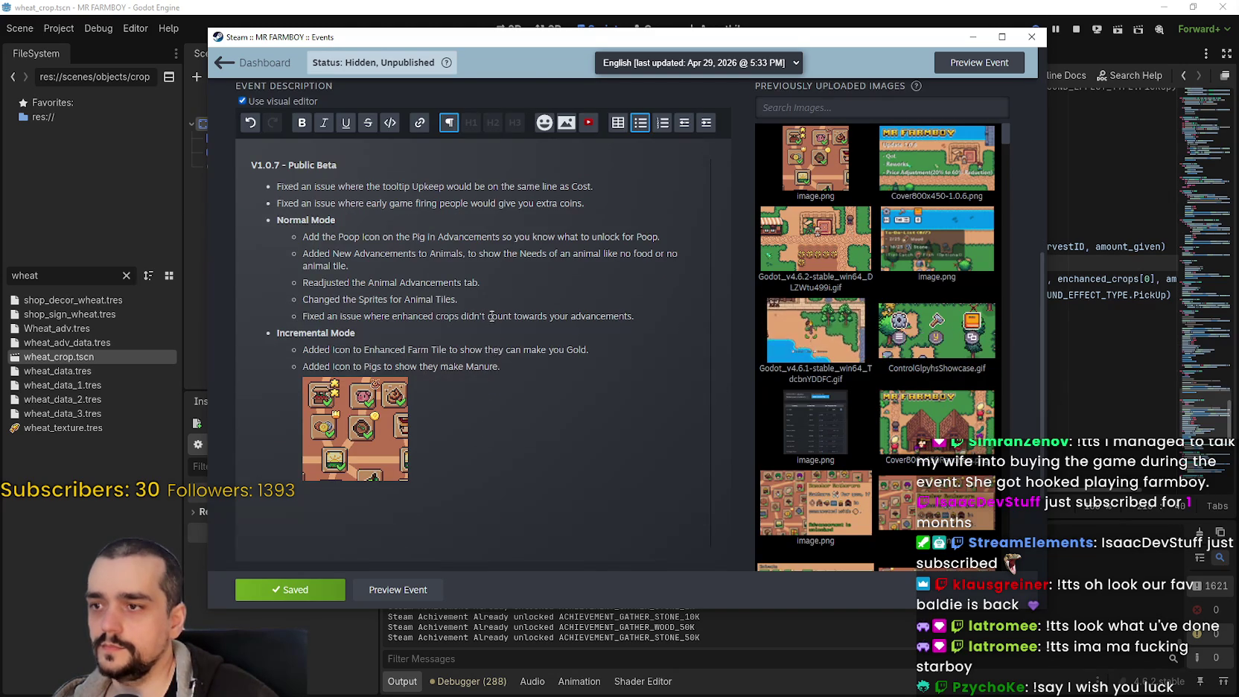
scroll(492, 317, up, 1)
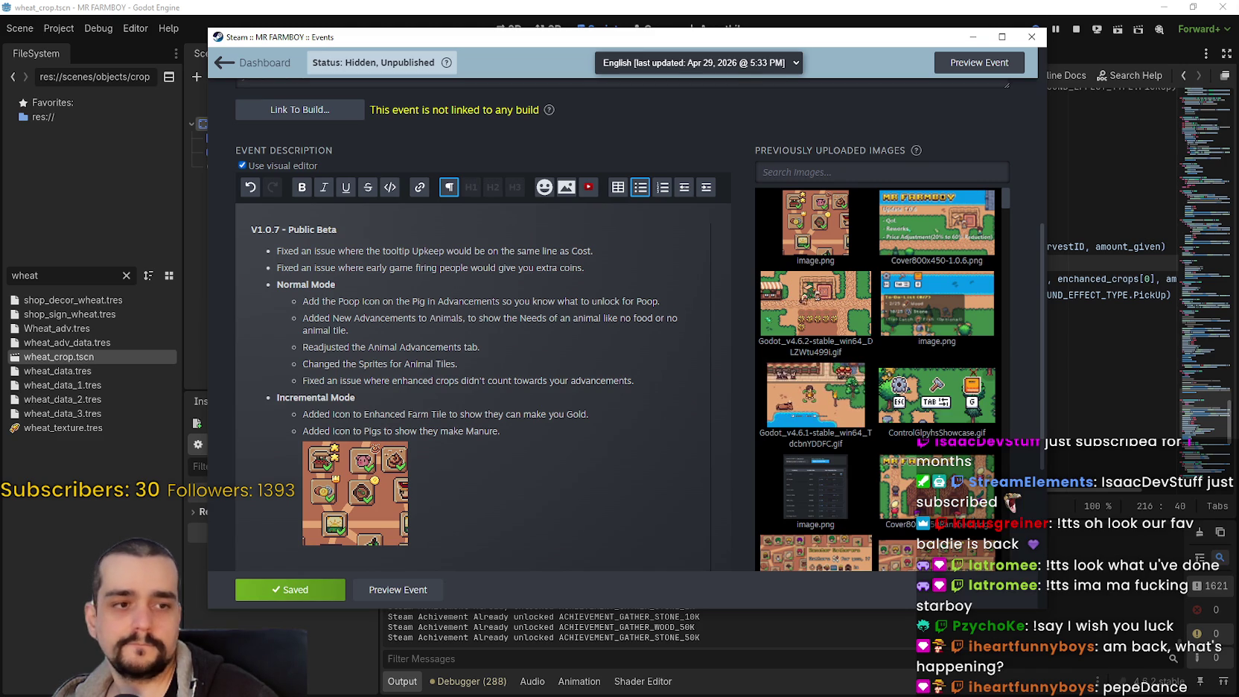
key(alt+Tab)
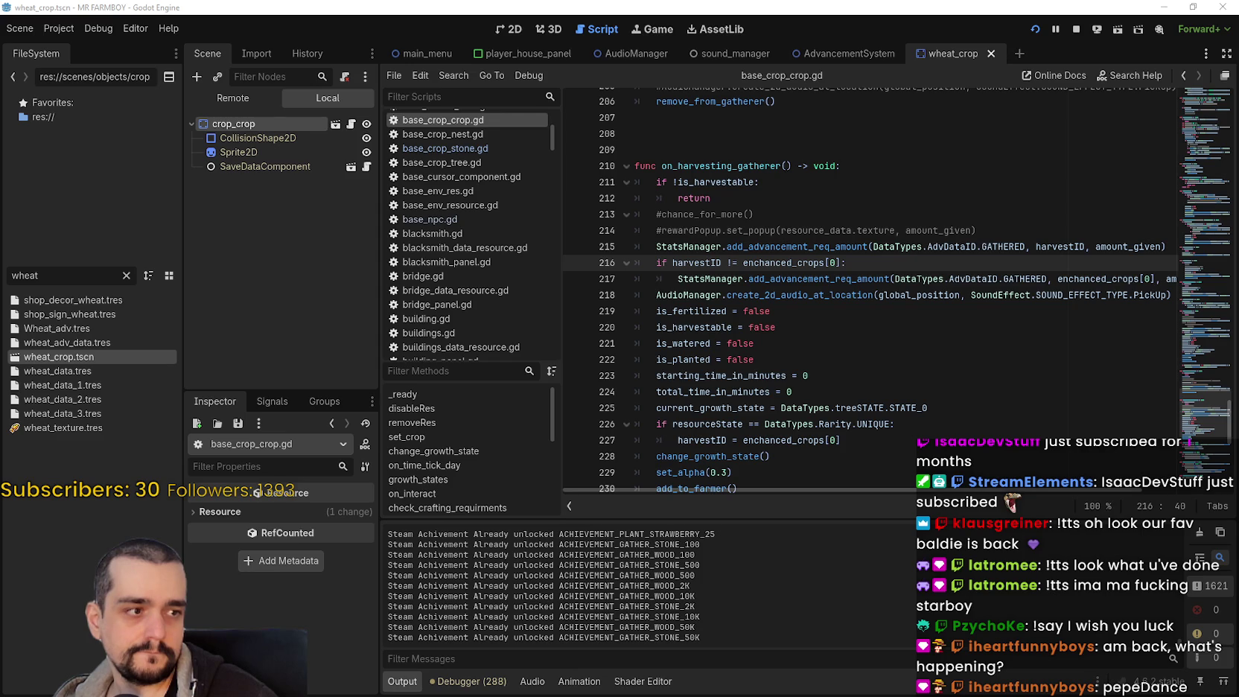
Close the game's Advancements panel, open the pause menu, and quit the debug run
key(alt+Tab)
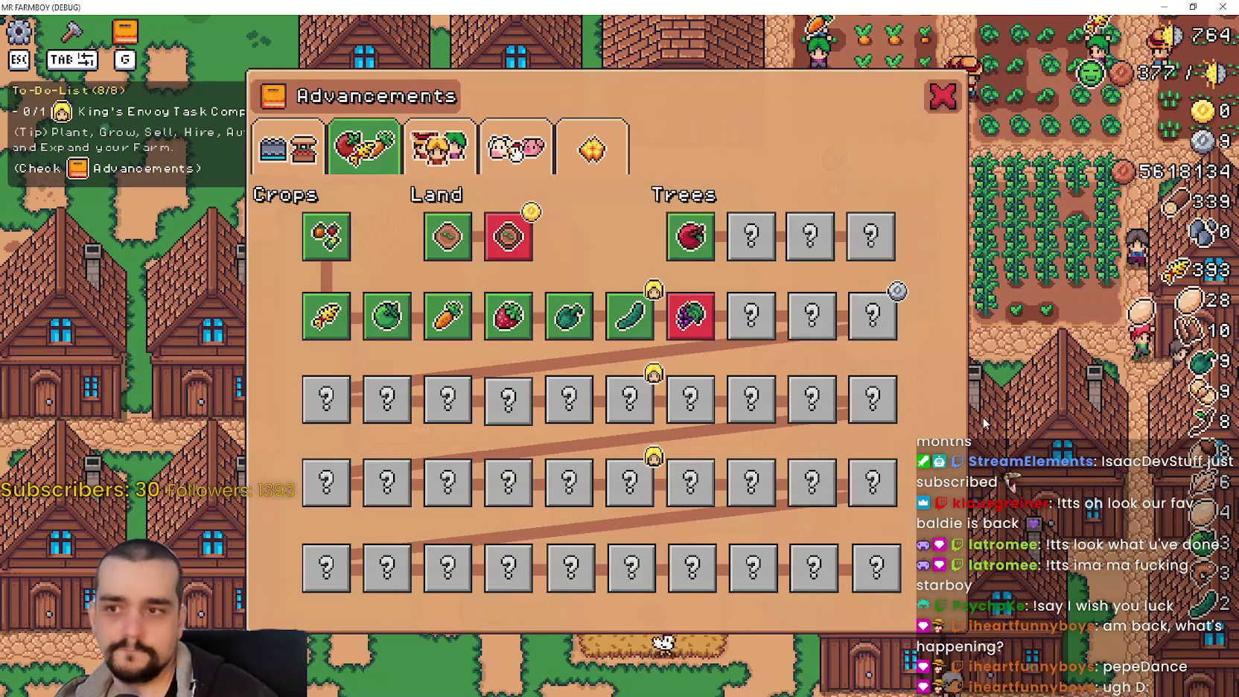
key(g)
key(Escape)
key(Escape)
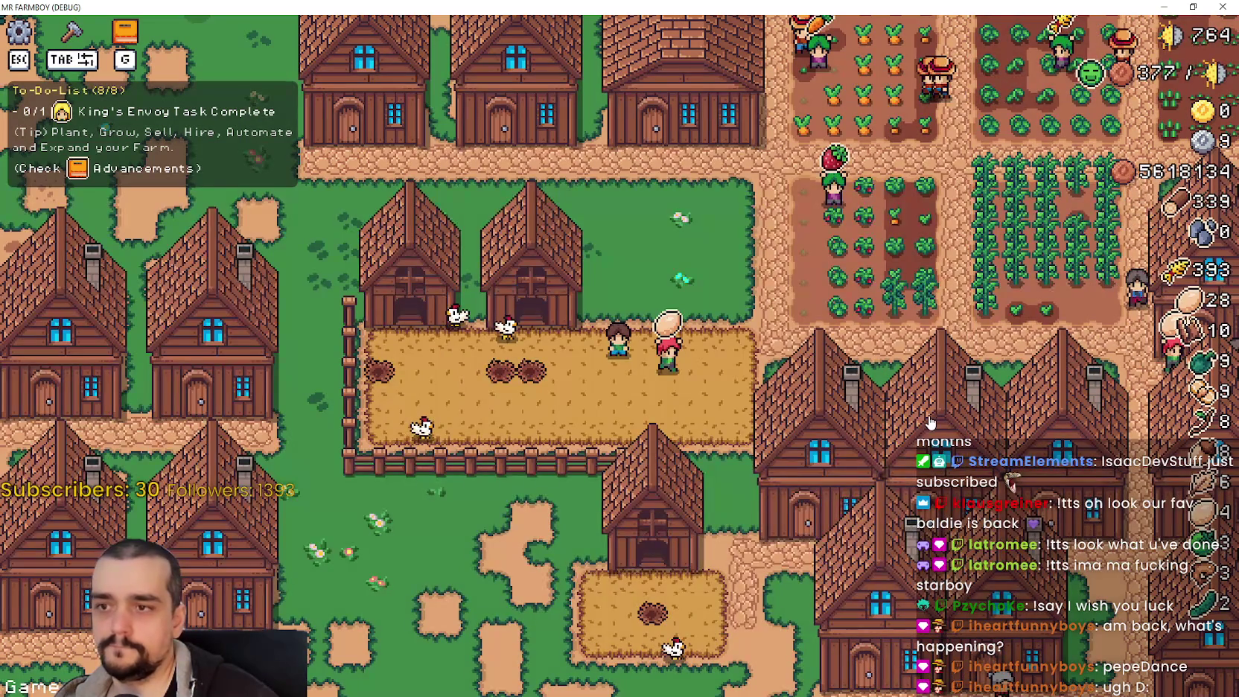
key(alt+F4)
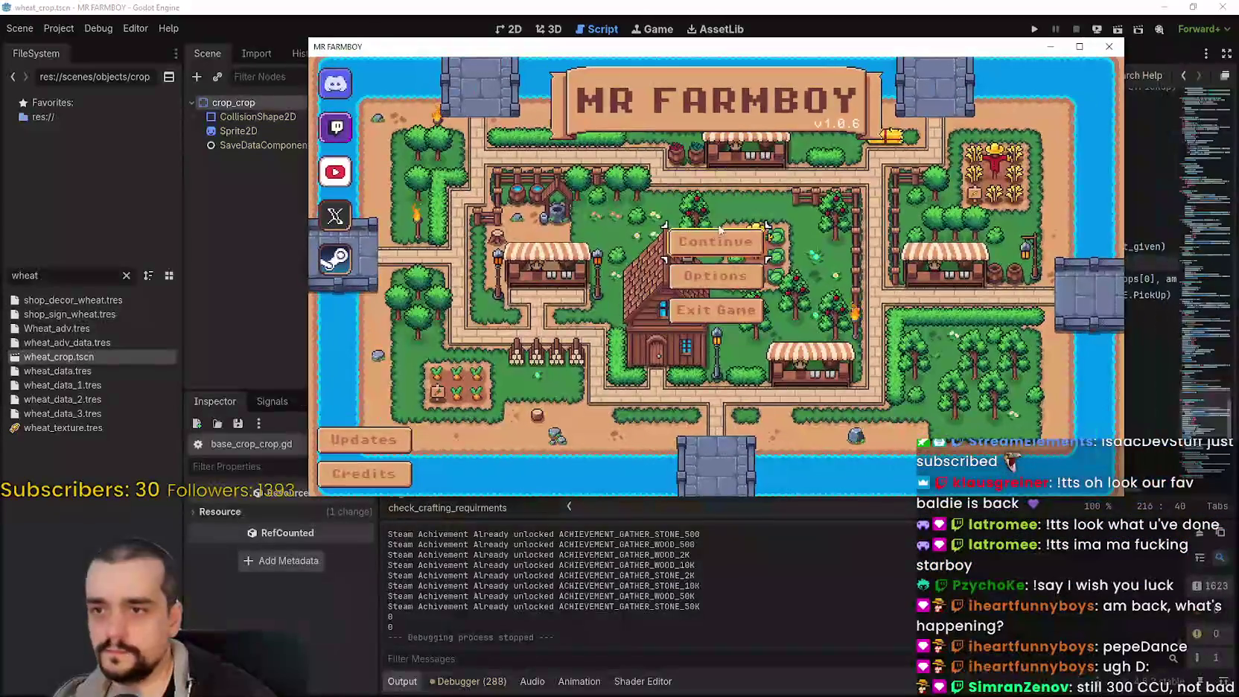
Run the game and load Save 8 (Incremental)
click(744, 340)
scroll(745, 340, down, 5)
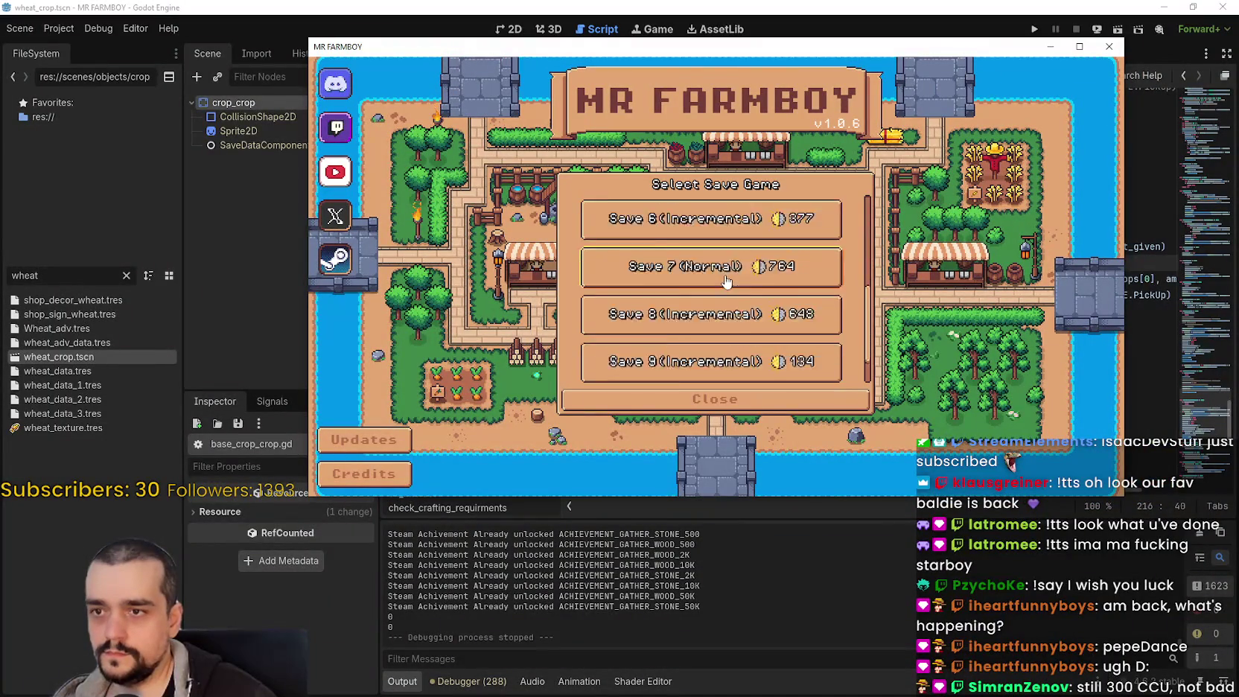
scroll(714, 327, down, 1)
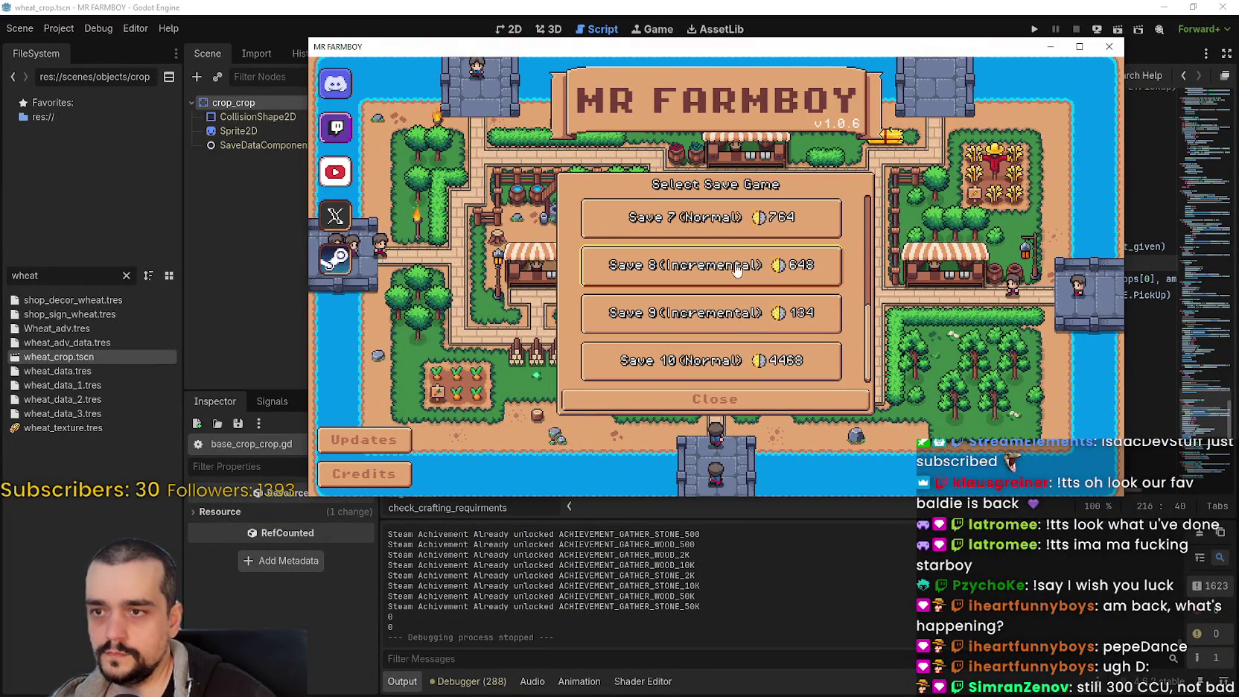
click(707, 265)
click(671, 269)
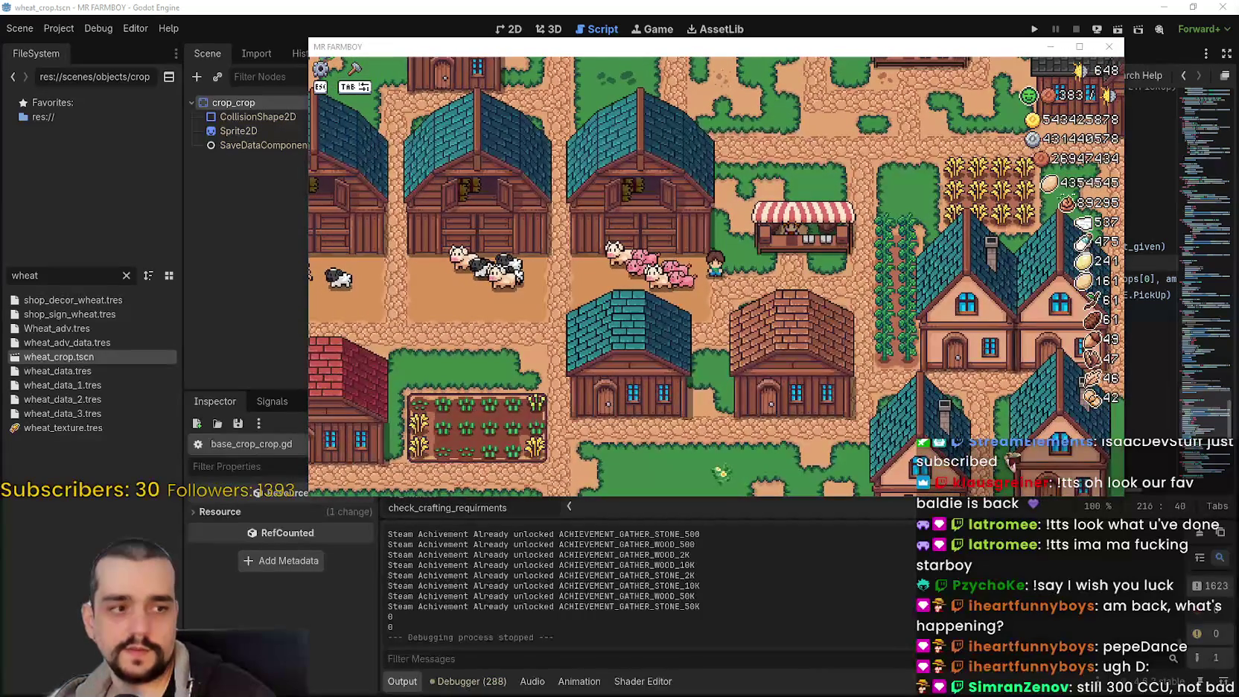
Walk the farmer around and zoom over the loaded farm, then pause the game
click(701, 378)
scroll(701, 378, up, 3)
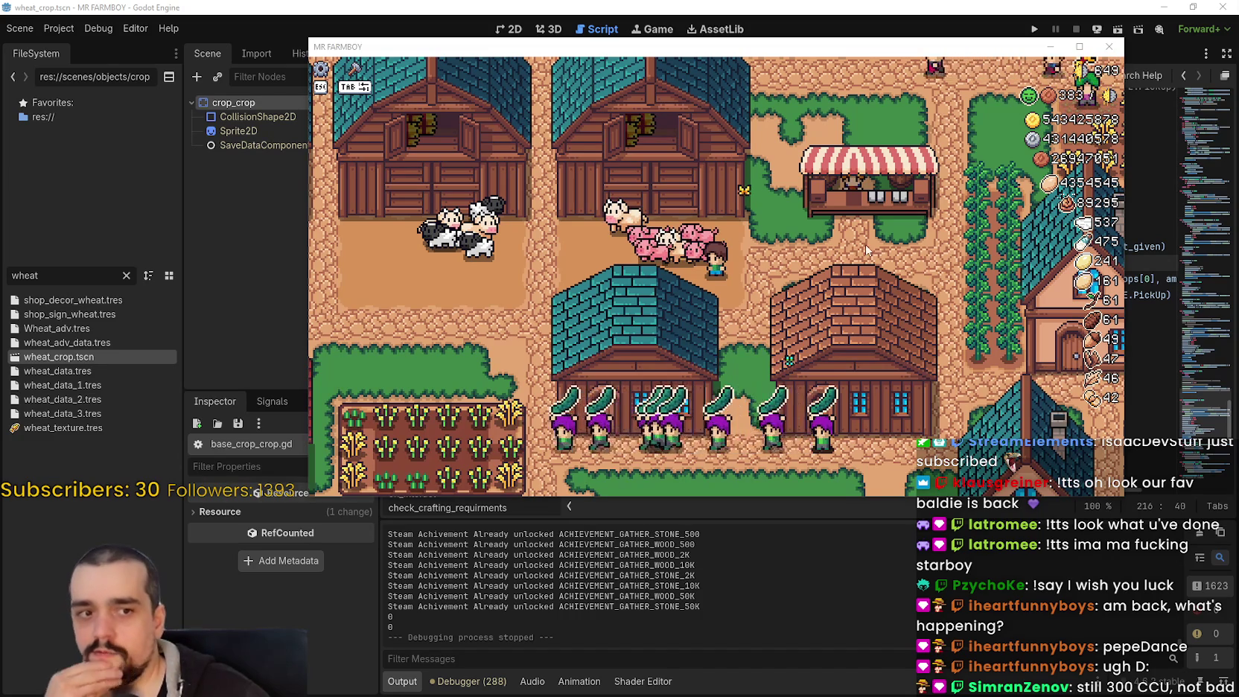
click(791, 294)
key(s)
key(a)
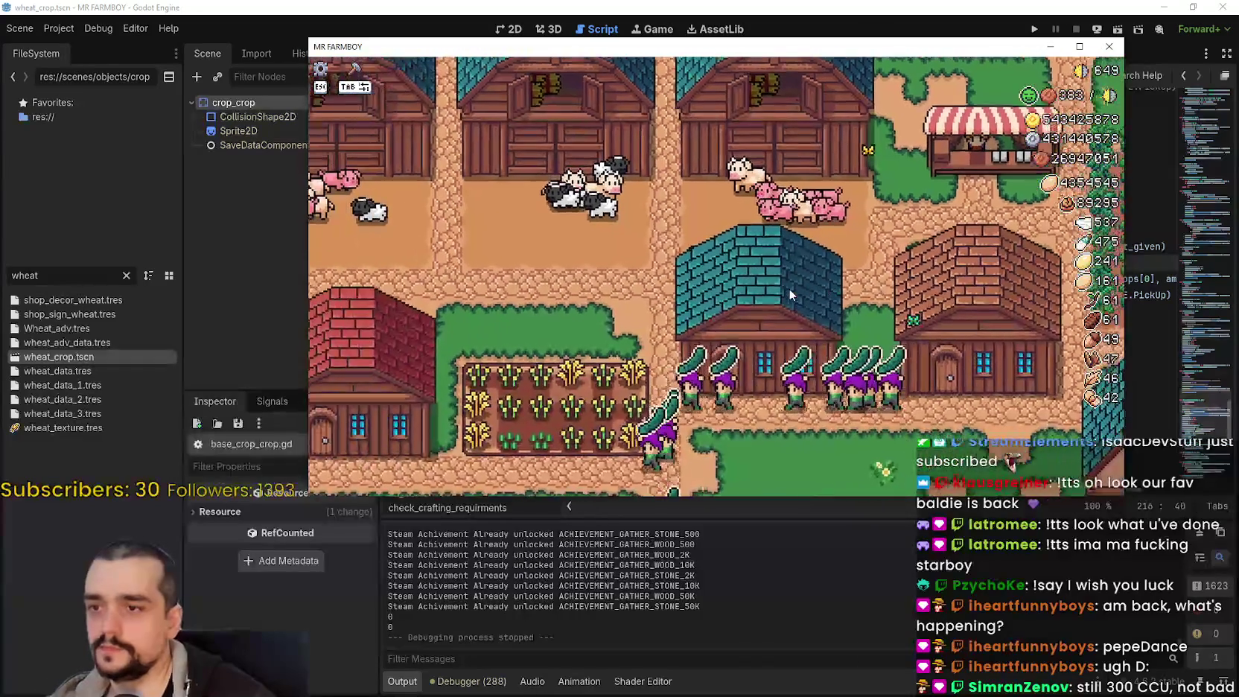
scroll(787, 292, down, 5)
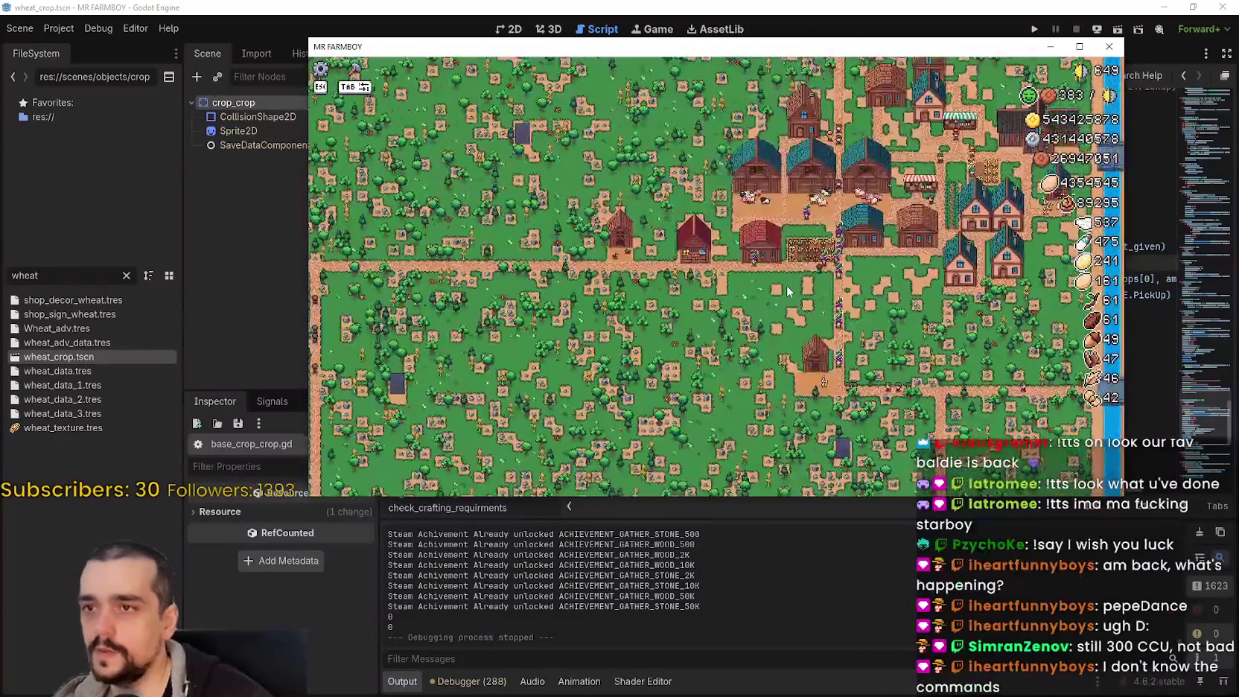
scroll(788, 292, up, 8)
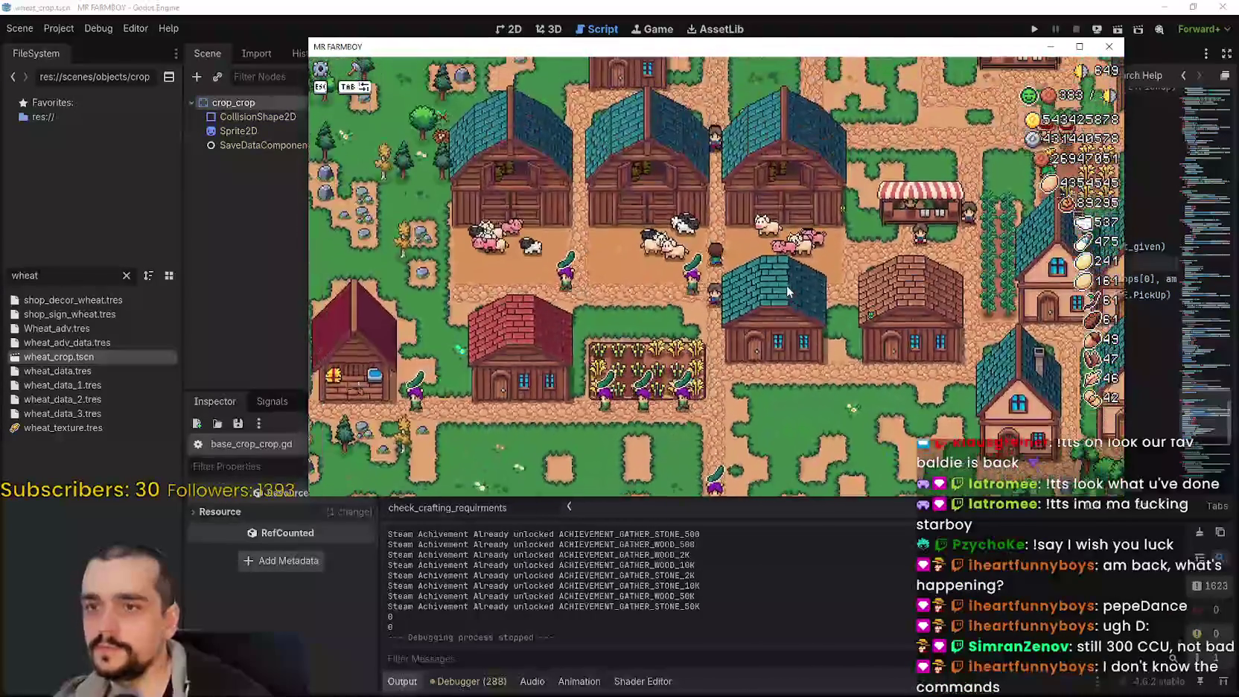
scroll(788, 292, down, 6)
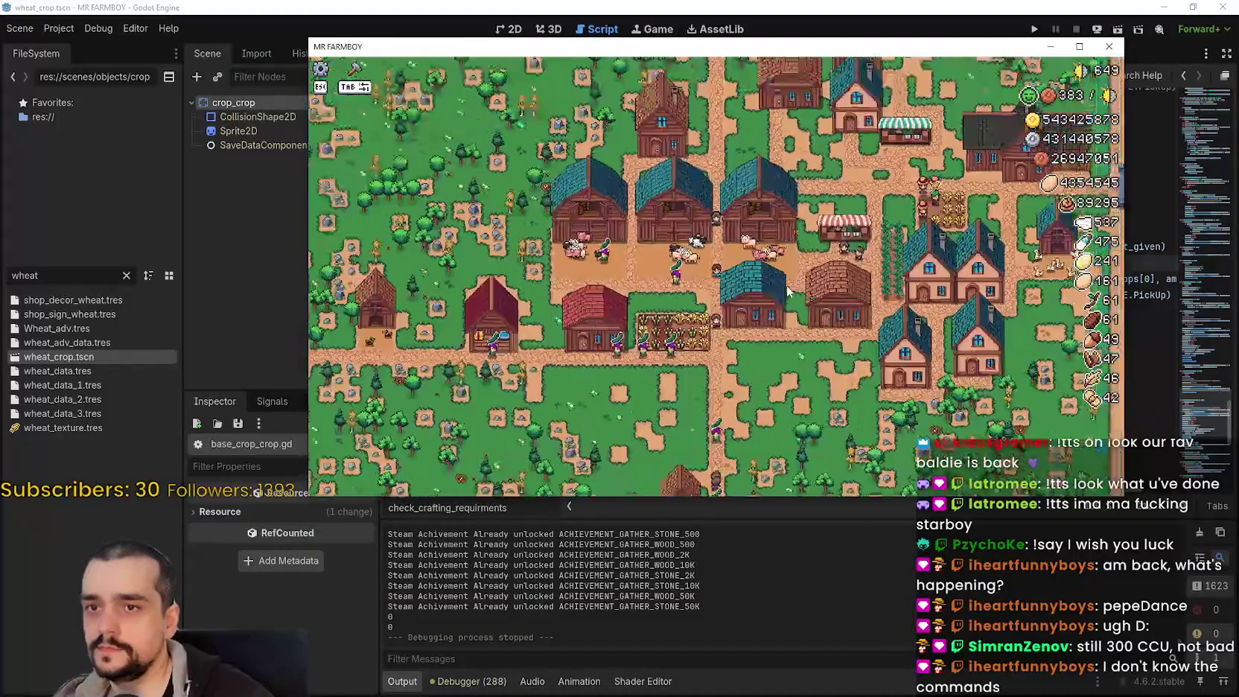
key(Escape)
Quit to title, load Save 7 (Normal), and walk the farmer briefly right
click(790, 324)
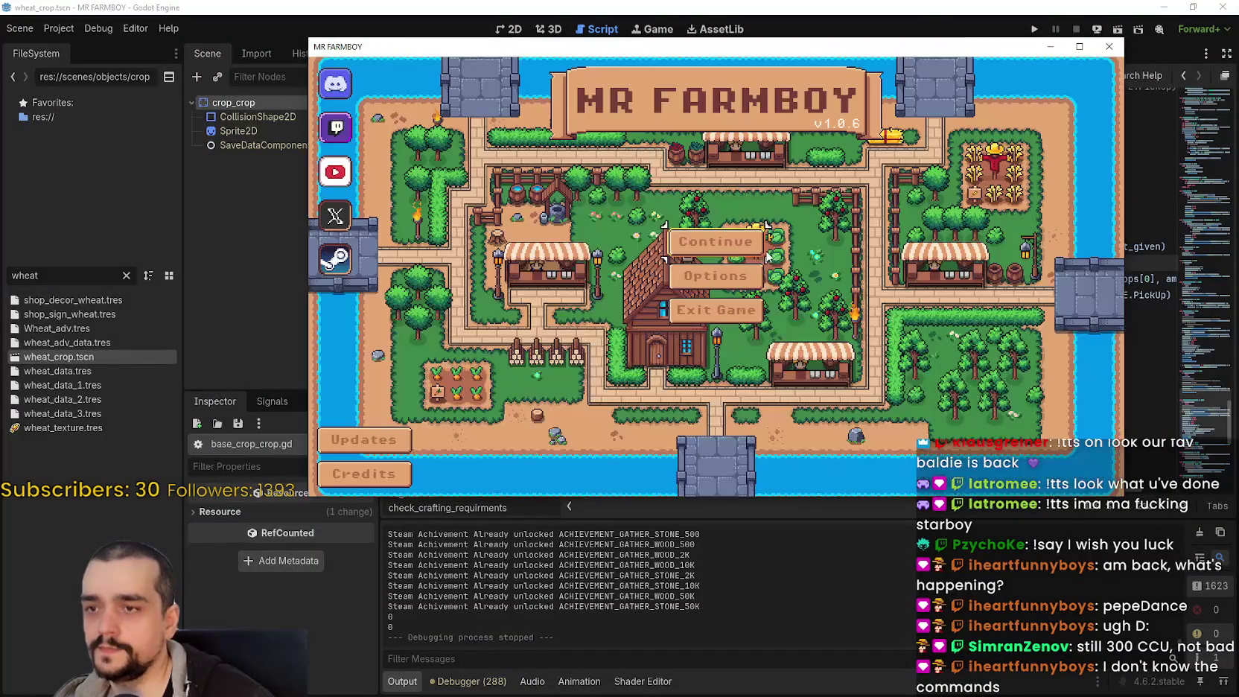
click(749, 266)
scroll(792, 302, down, 3)
scroll(793, 301, down, 3)
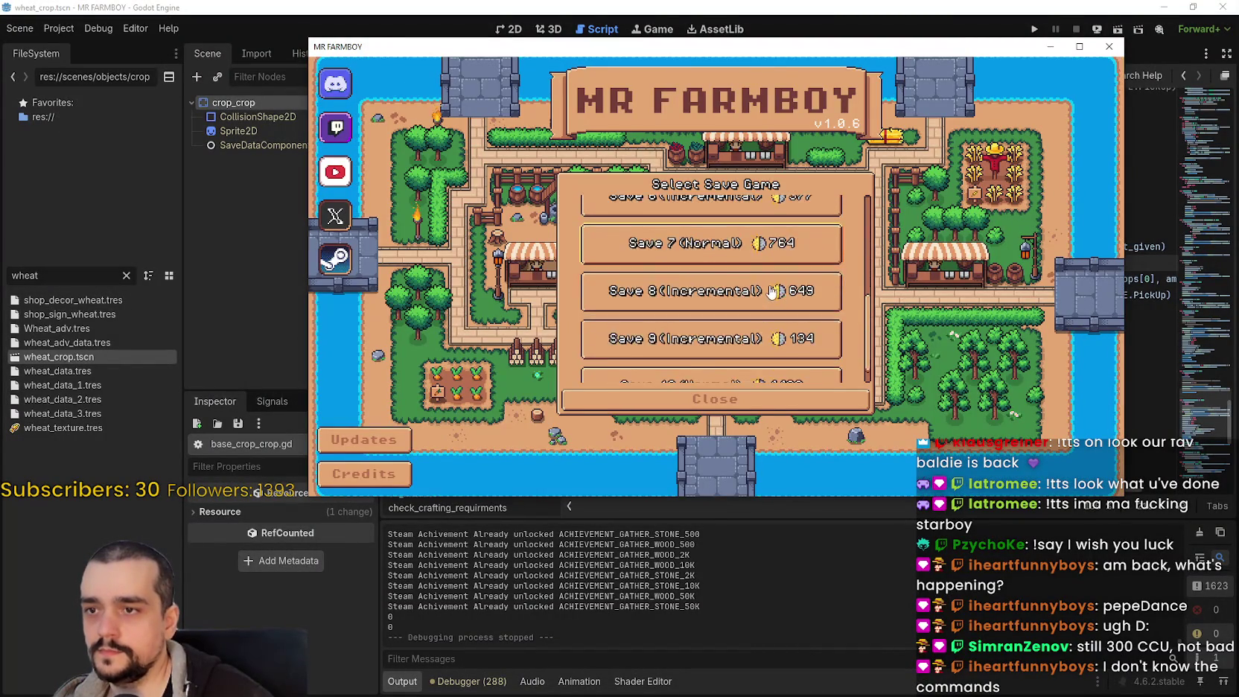
click(706, 267)
click(691, 277)
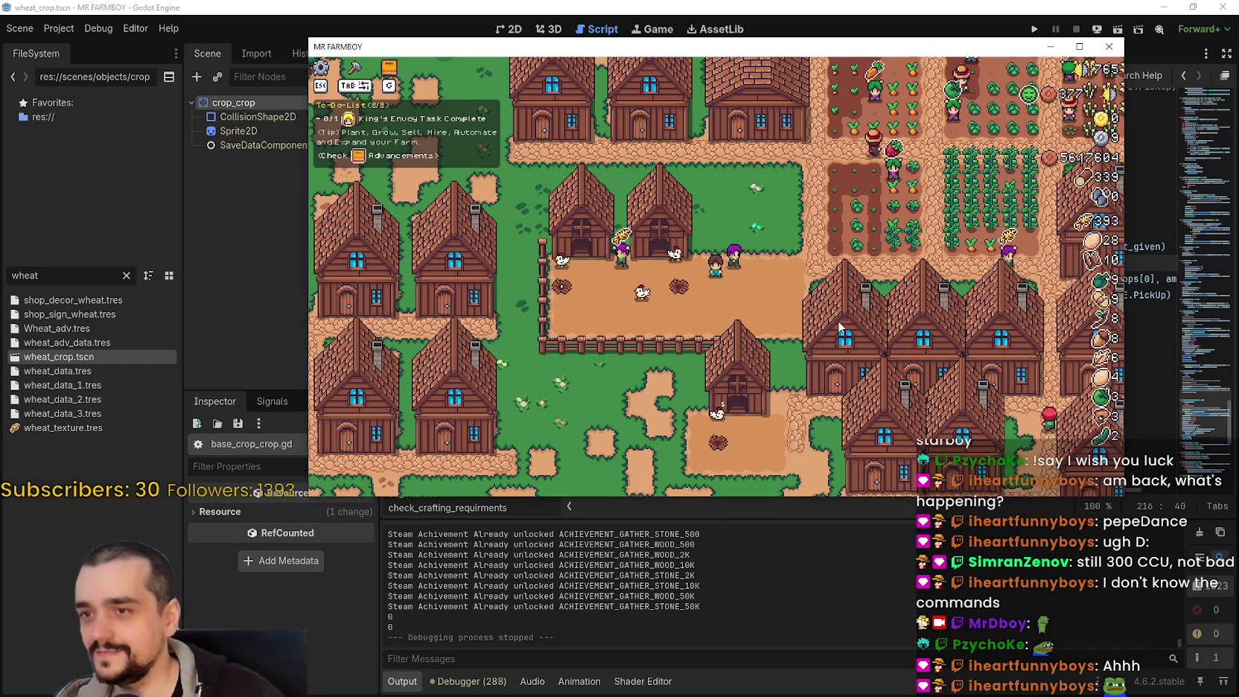
key(d)
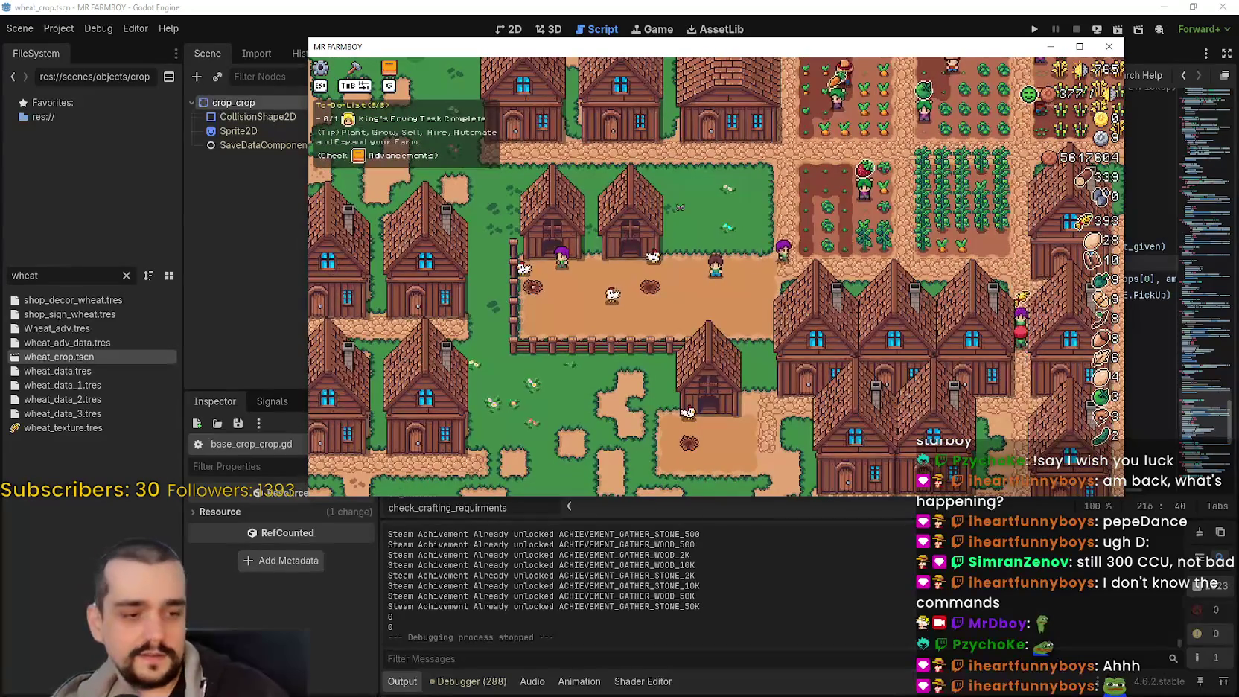
key(alt+Tab)
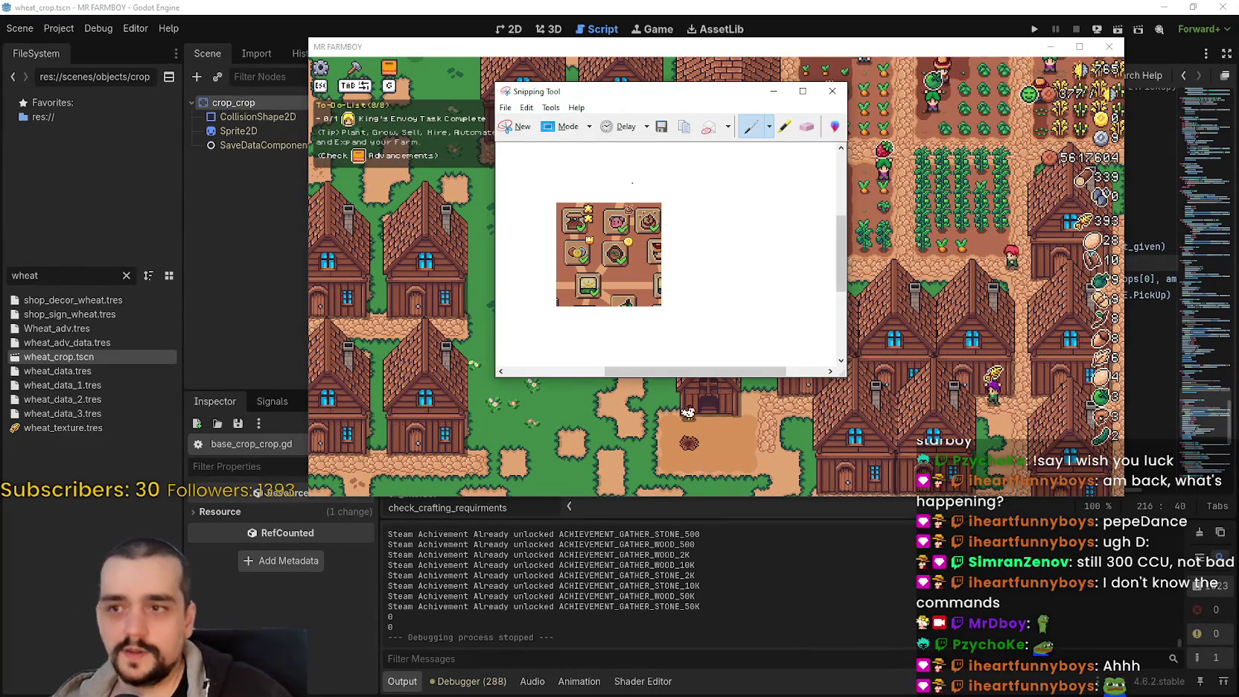
Snip the game's chicken yard area and copy it to the clipboard for Aseprite
click(470, 200)
mouse_move(453, 146)
mouse_down()
mouse_move(523, 250)
mouse_move(827, 414)
mouse_up()
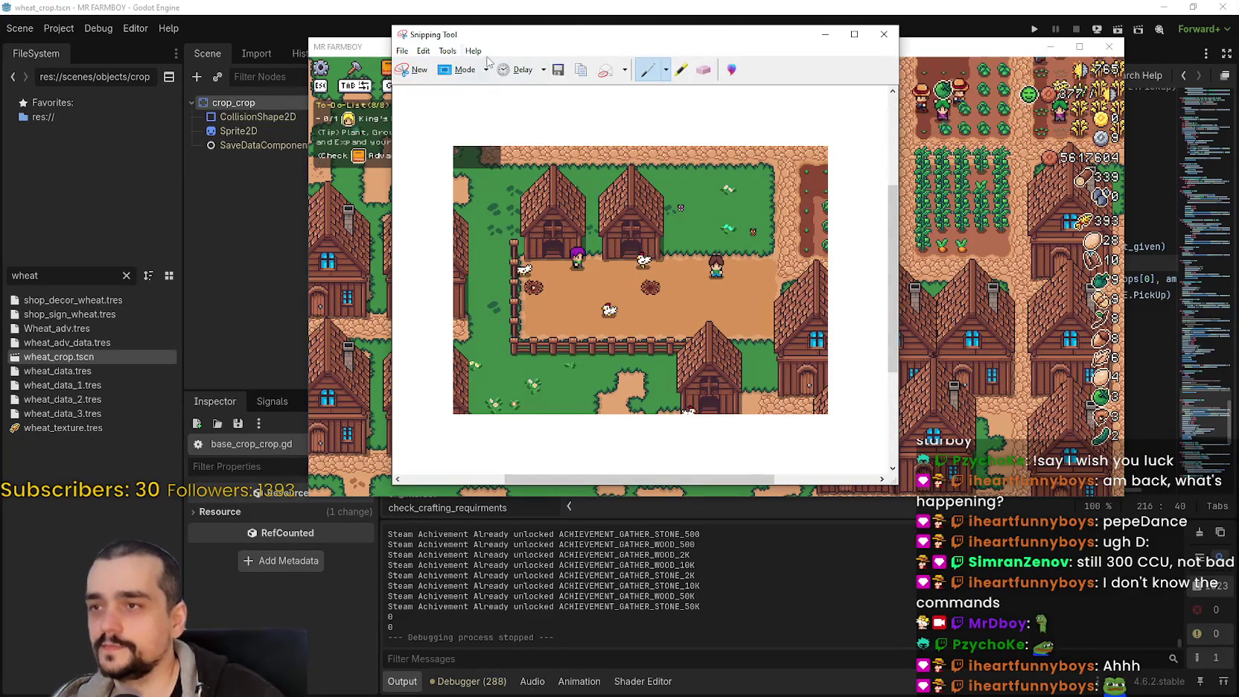
click(447, 50)
click(440, 73)
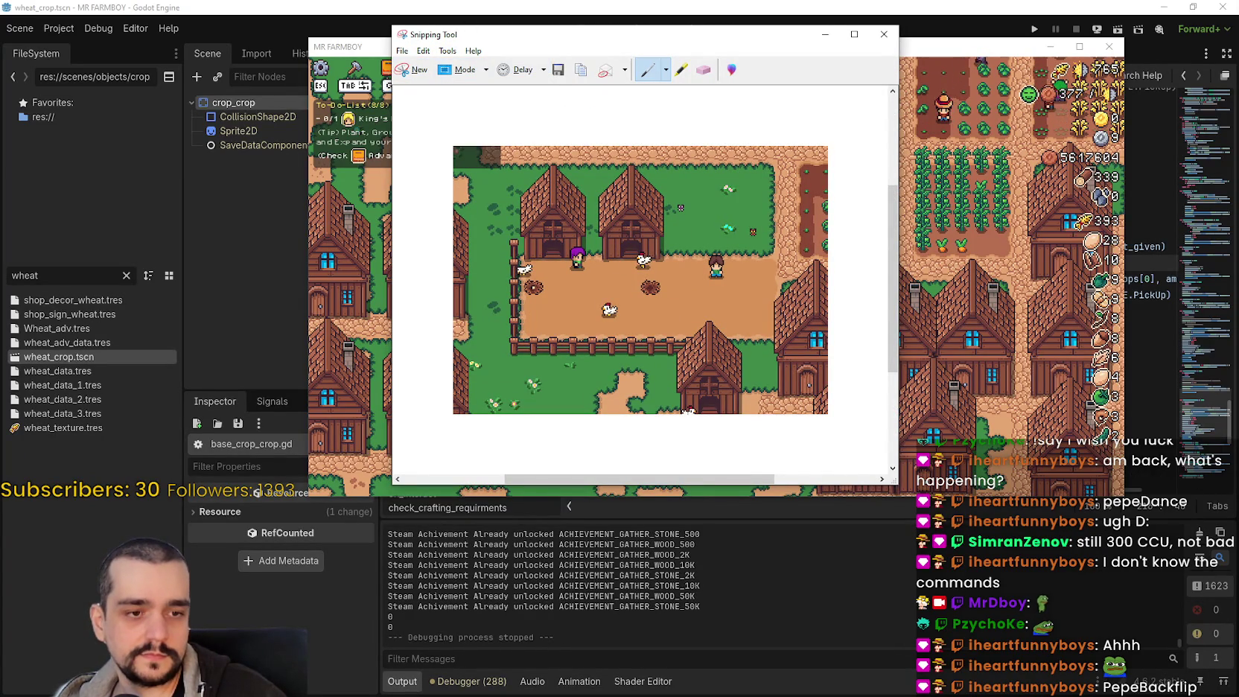
key(alt+Tab)
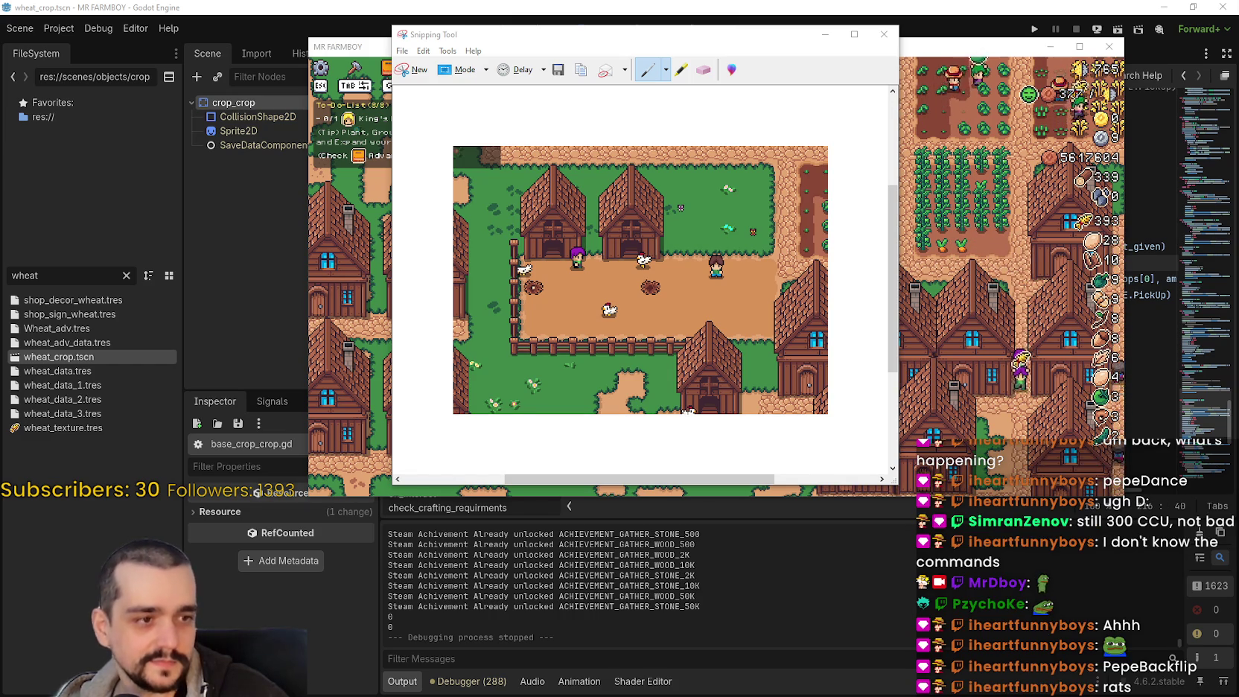
key(alt+Tab)
click(17, 24)
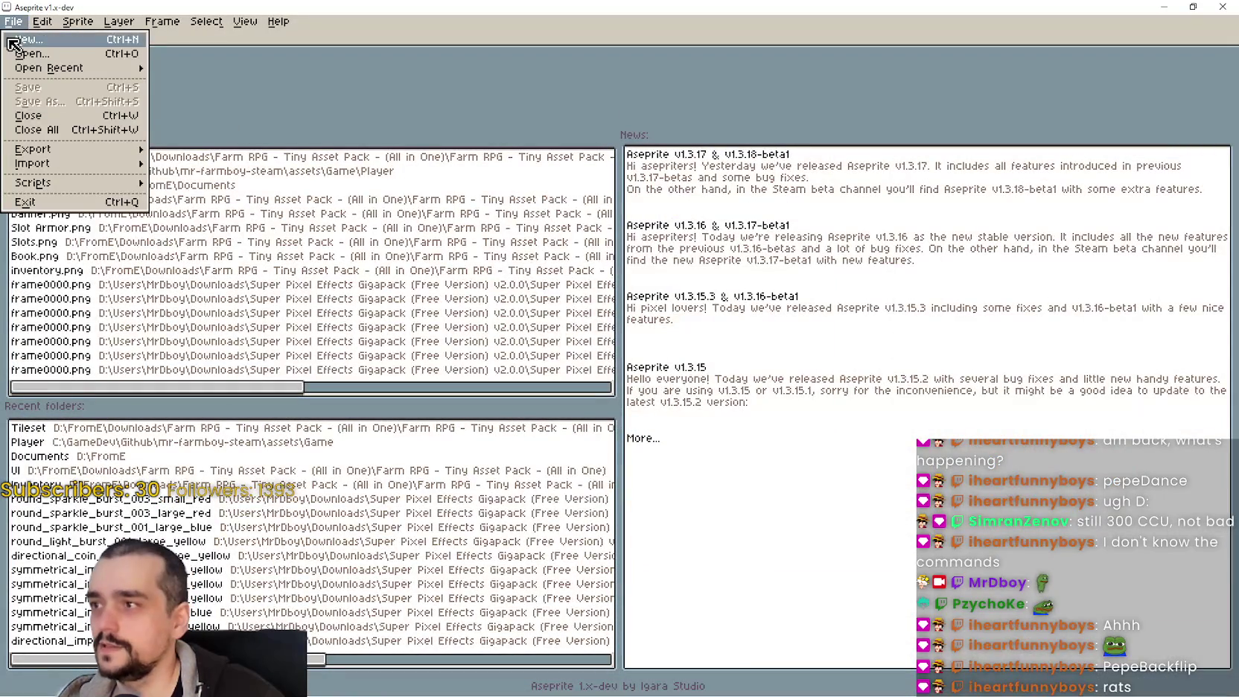
Make a new 581x416 sprite, Sprite-0001, and paste the village courtyard snip onto its canvas
click(28, 39)
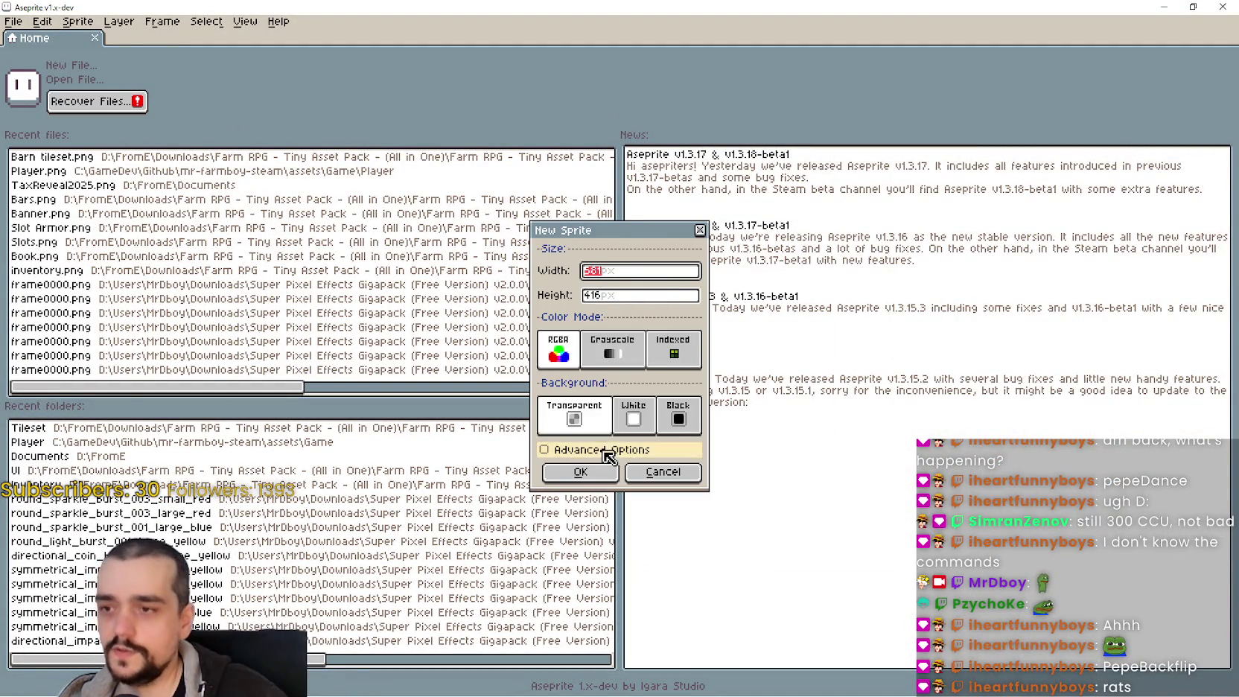
click(580, 471)
key(ctrl+v)
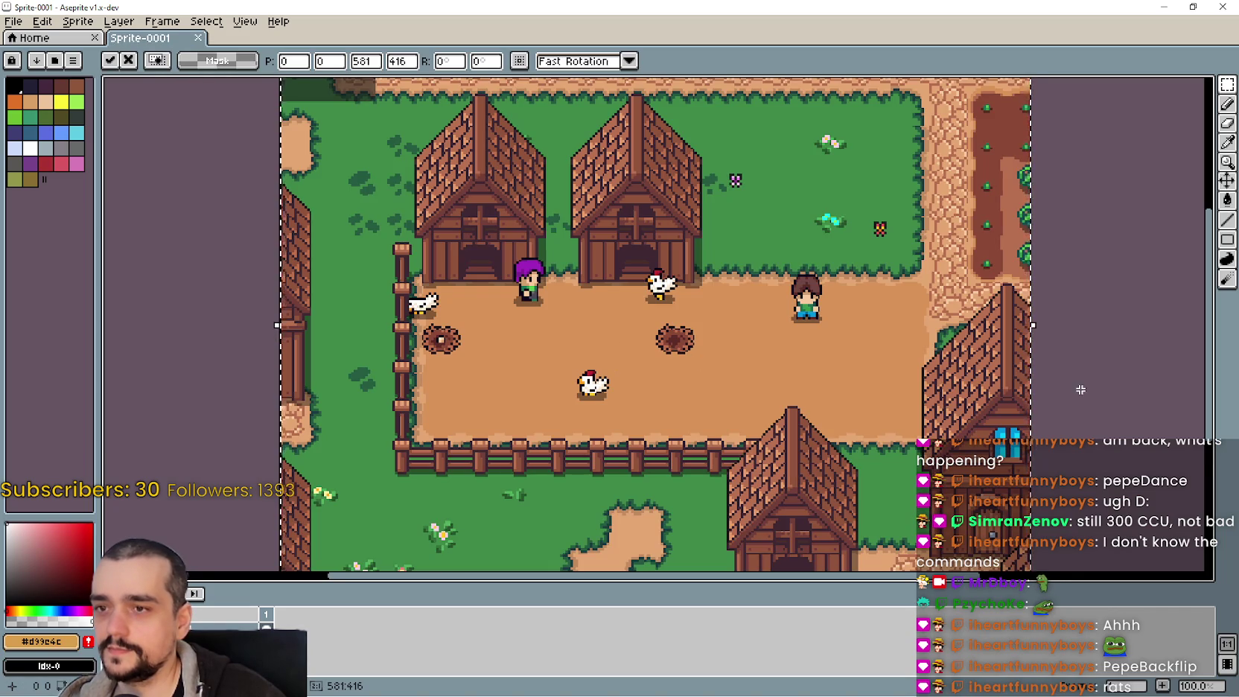
scroll(1028, 350, down, 1)
scroll(983, 328, up, 1)
key(Return)
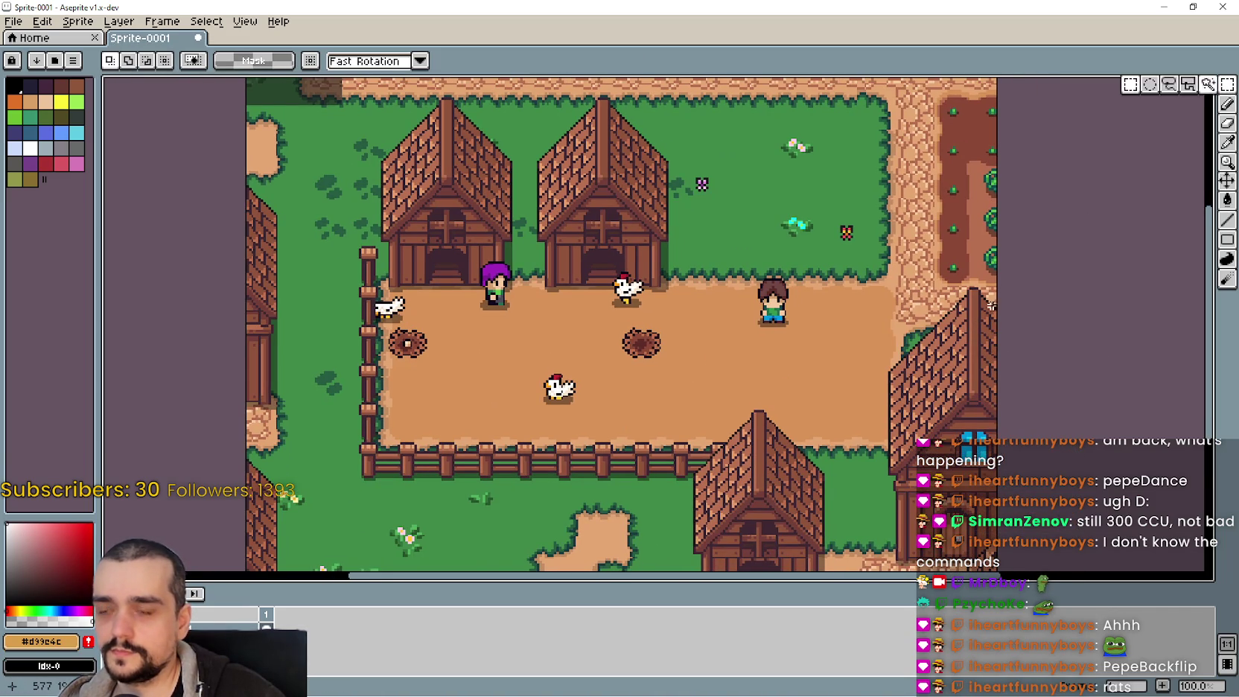
mouse_move(704, 355)
mouse_down()
mouse_move(652, 342)
mouse_move(601, 368)
mouse_up()
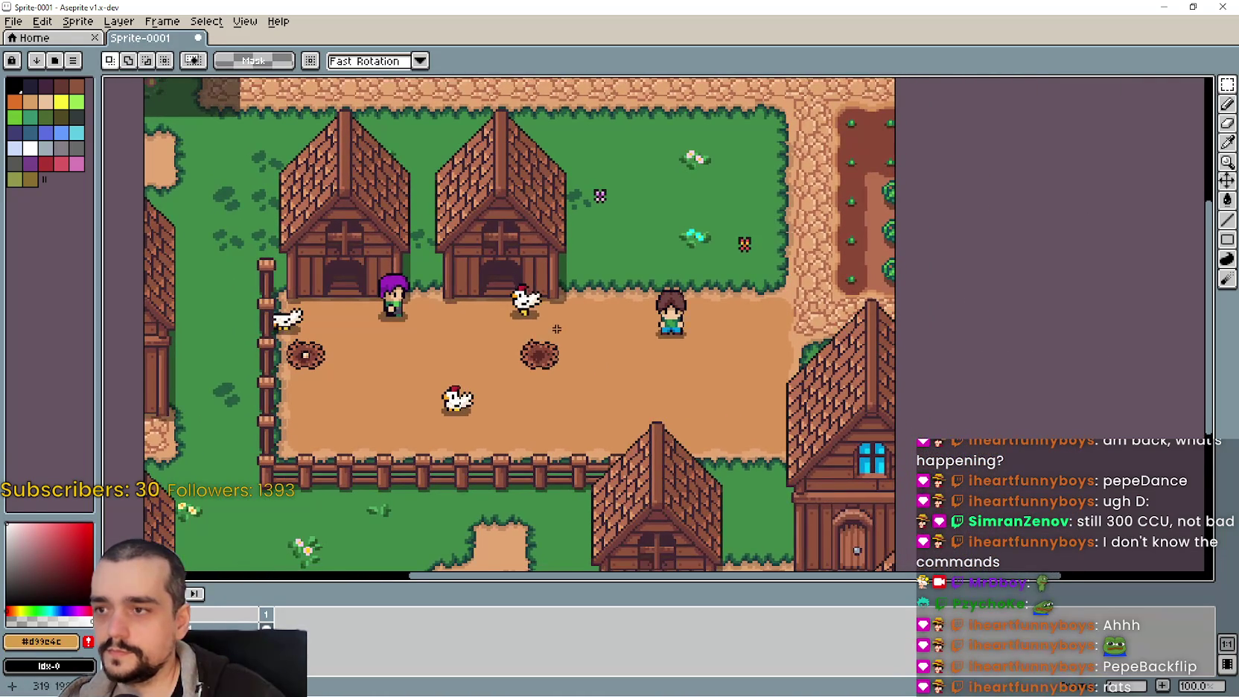
drag(557, 329, 593, 316)
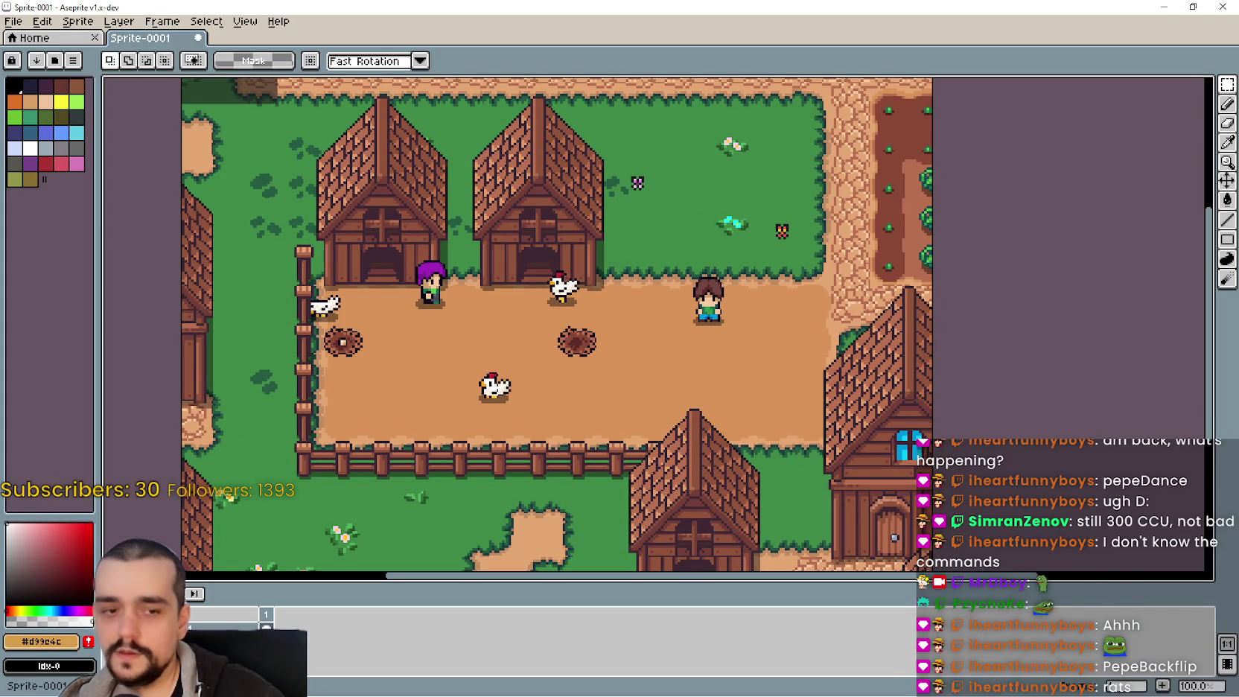
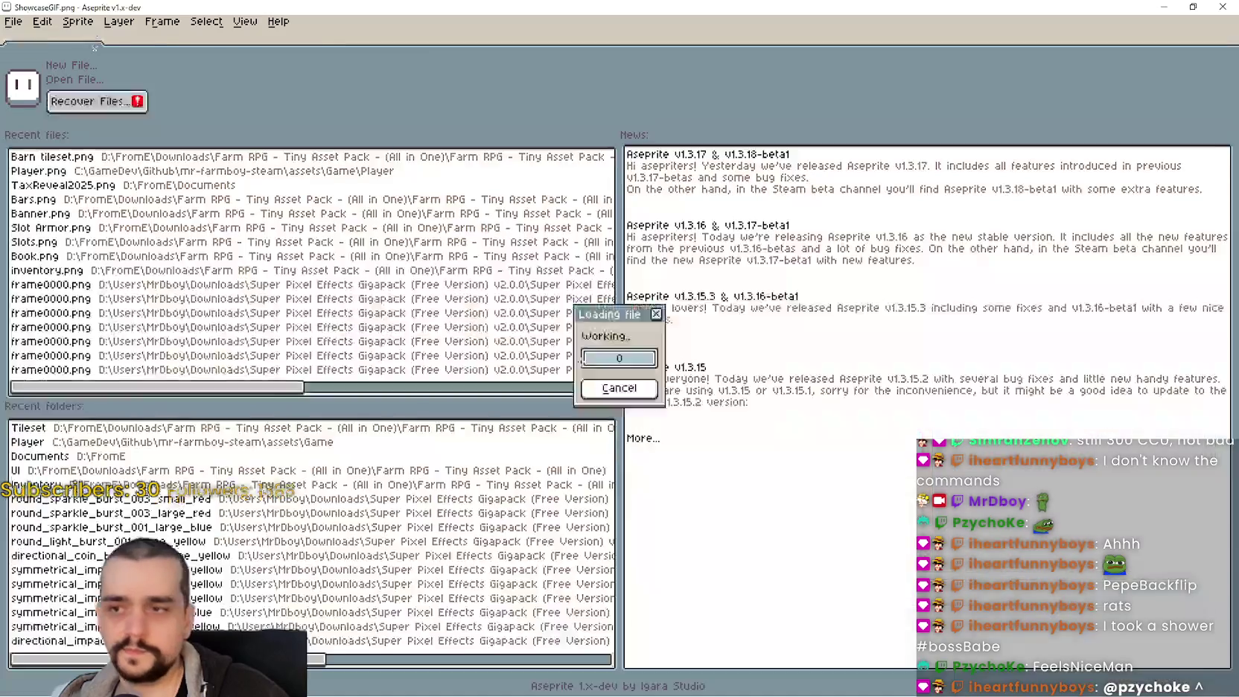
Choose the Rectangular Marquee and frame the whole New/Old farm comparison image in view
scroll(795, 272, down, 1)
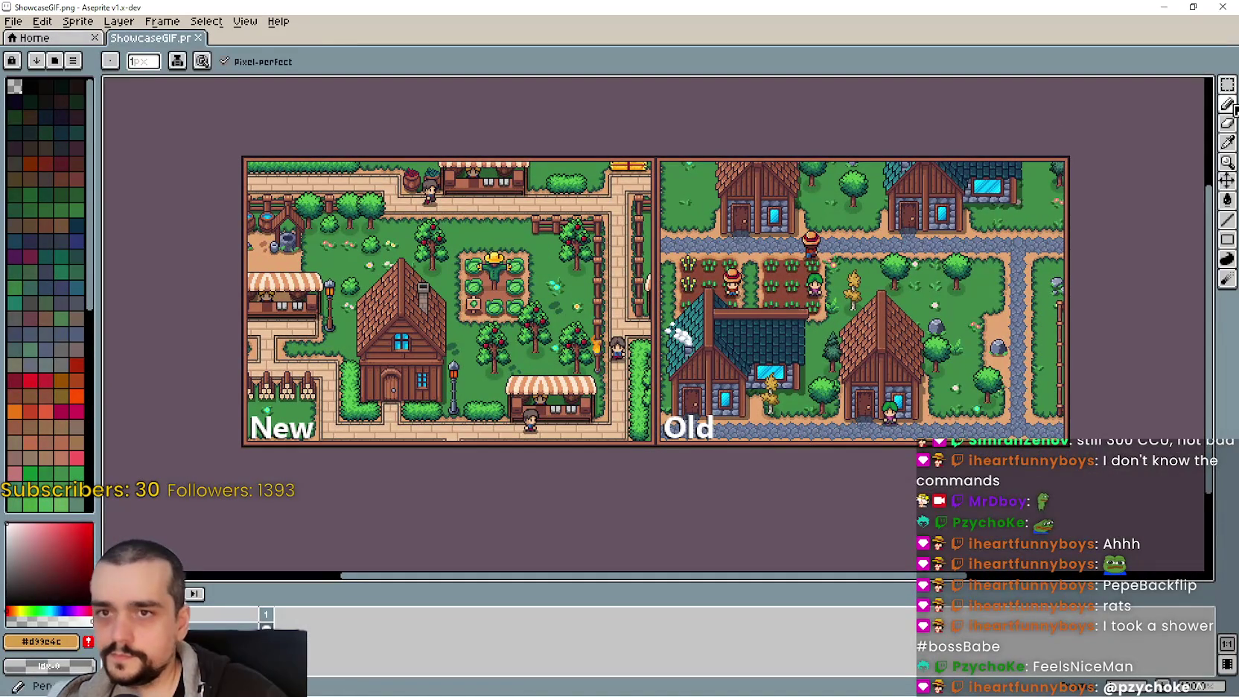
click(1227, 84)
drag(679, 319, 698, 316)
scroll(537, 308, up, 1)
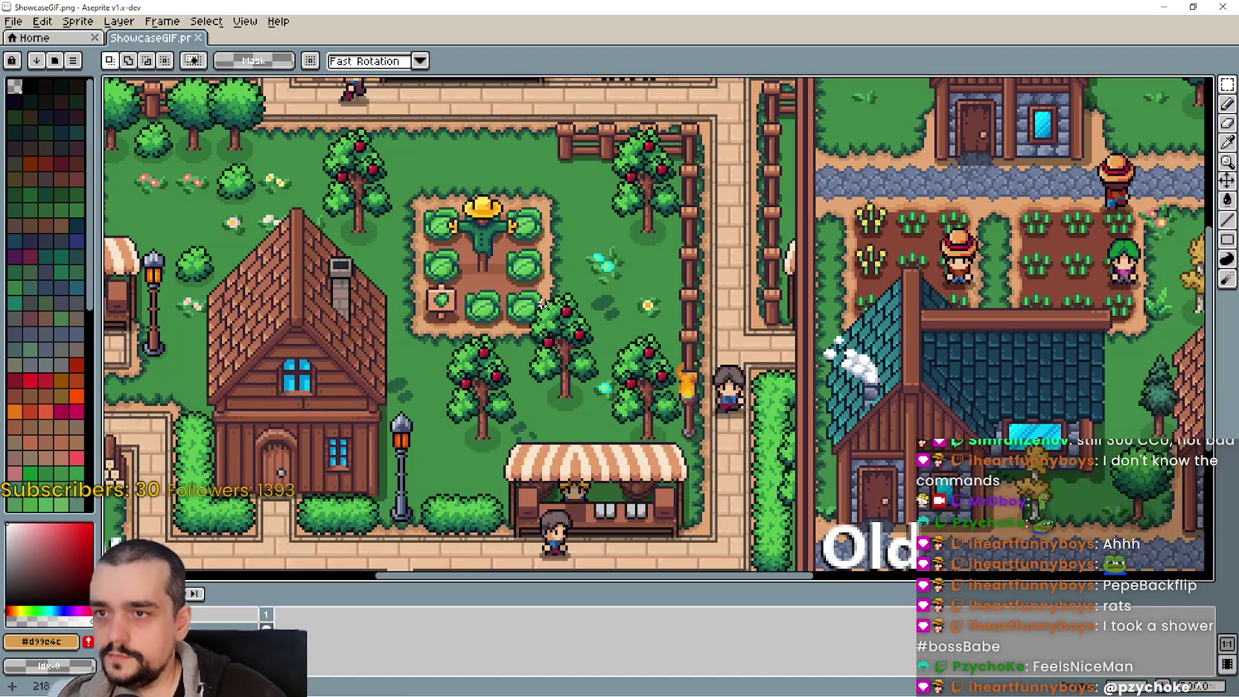
scroll(538, 308, down, 1)
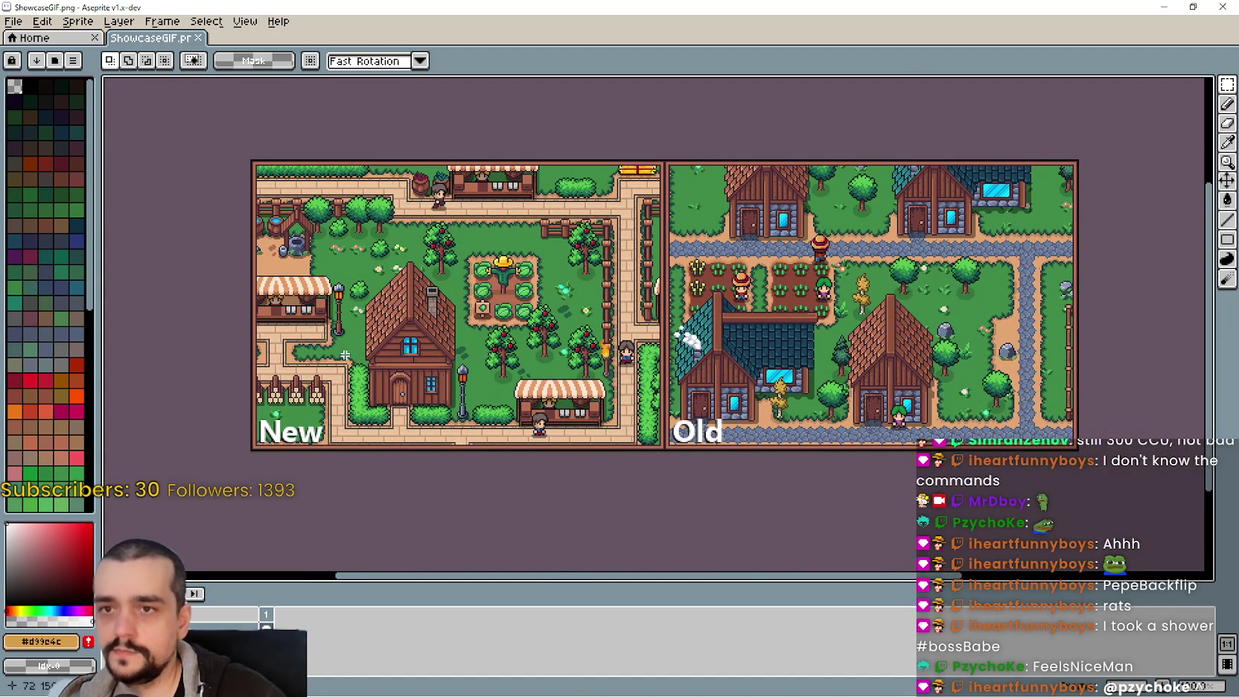
scroll(224, 195, up, 1)
scroll(280, 214, down, 1)
scroll(507, 194, up, 1)
scroll(507, 195, down, 1)
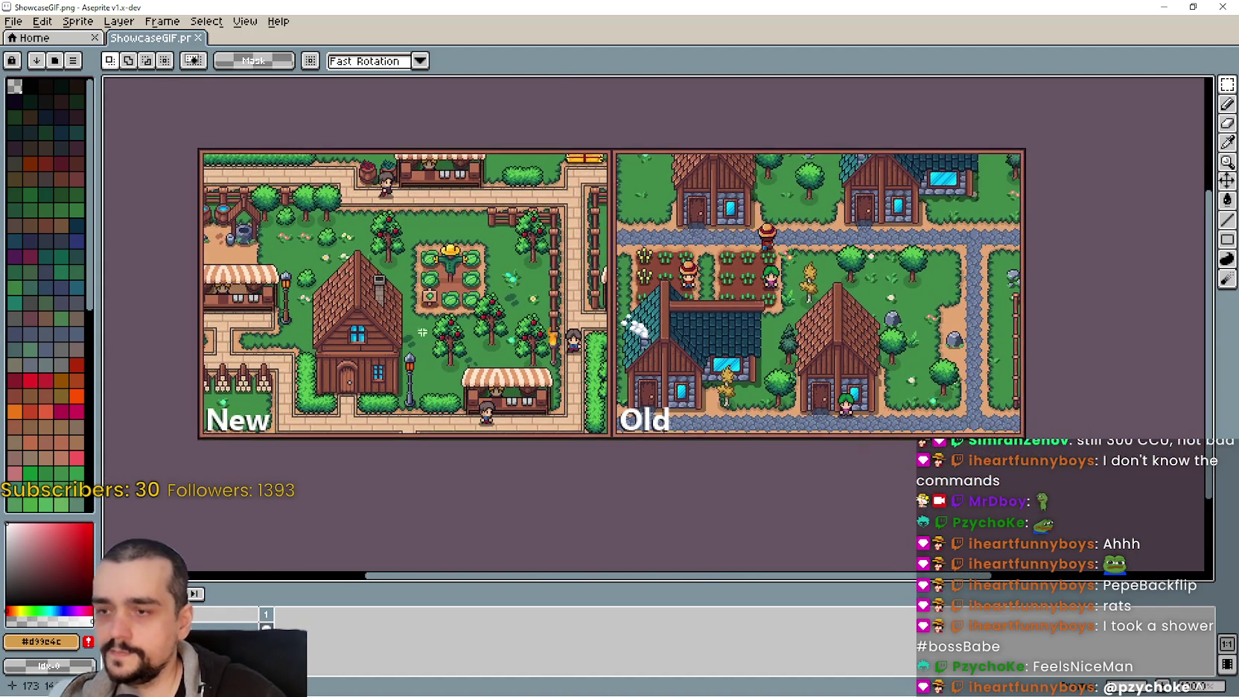
scroll(110, 214, up, 1)
scroll(110, 214, down, 1)
scroll(110, 215, up, 1)
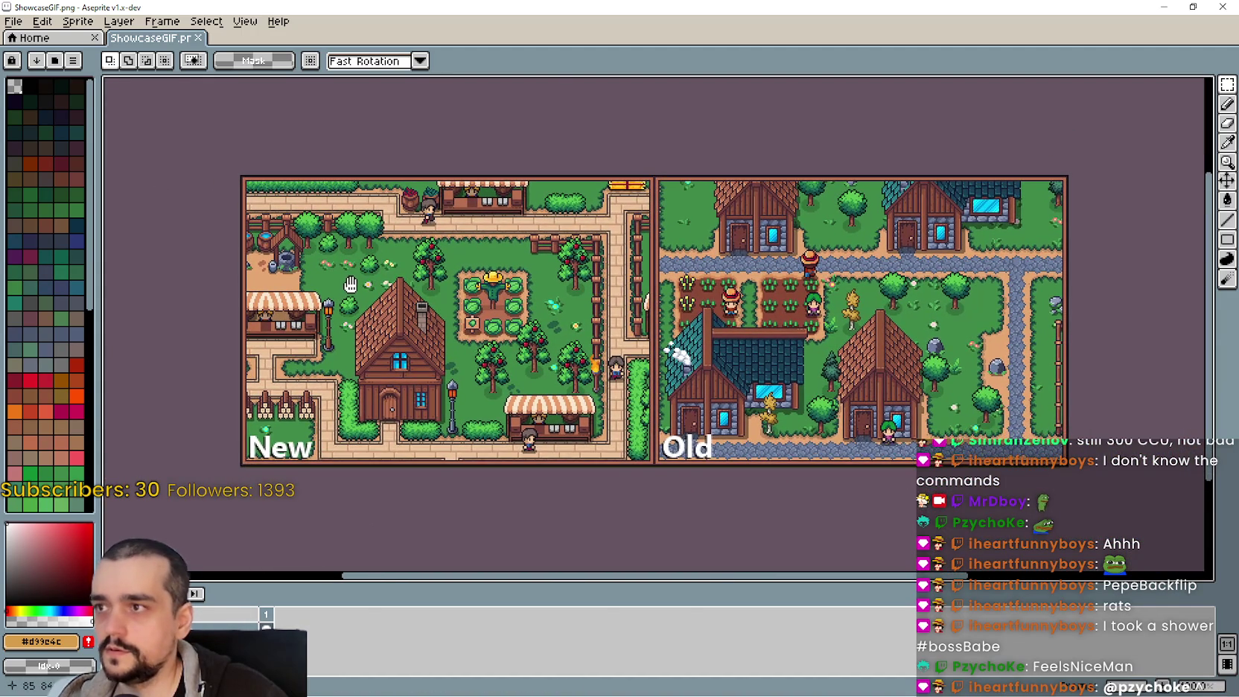
scroll(111, 214, down, 1)
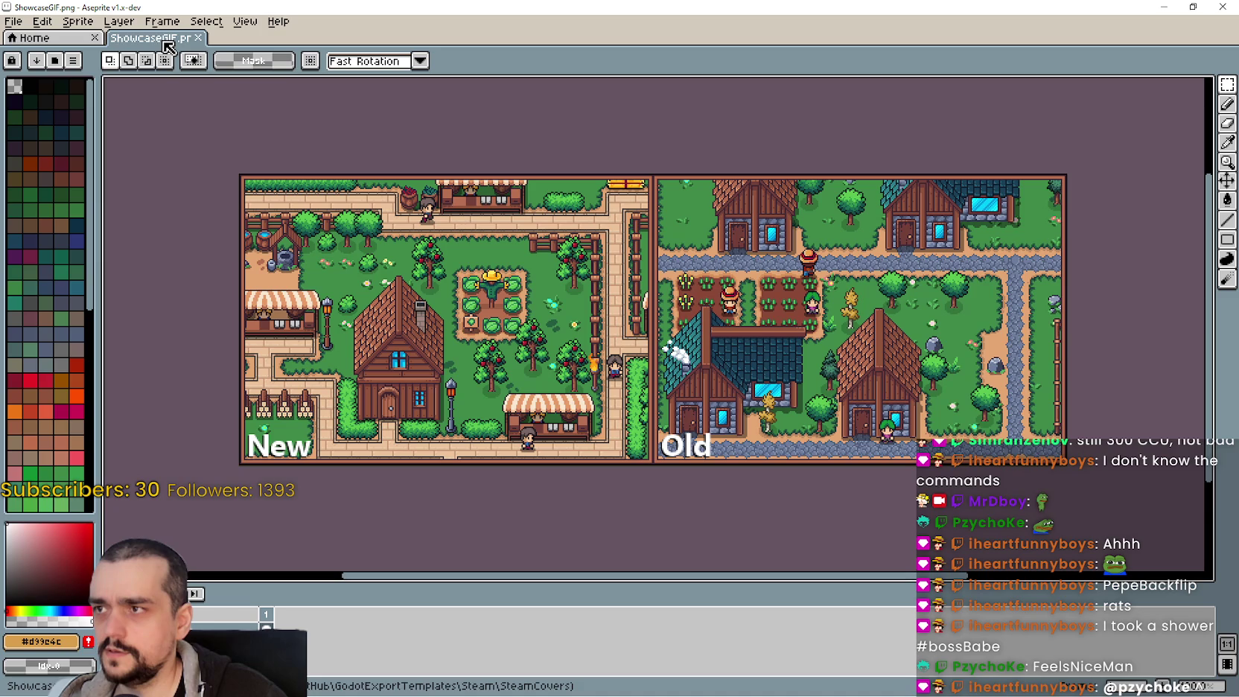
scroll(666, 324, left, 2)
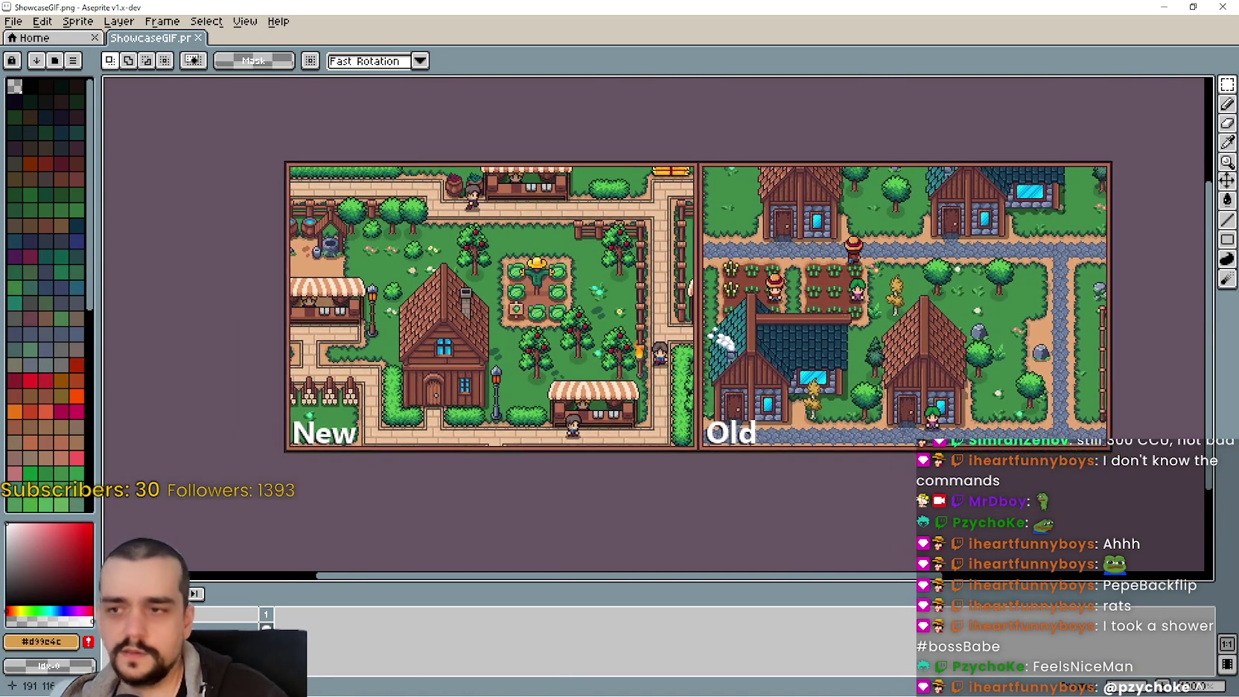
scroll(502, 297, up, 1)
scroll(285, 280, down, 1)
drag(285, 280, 486, 308)
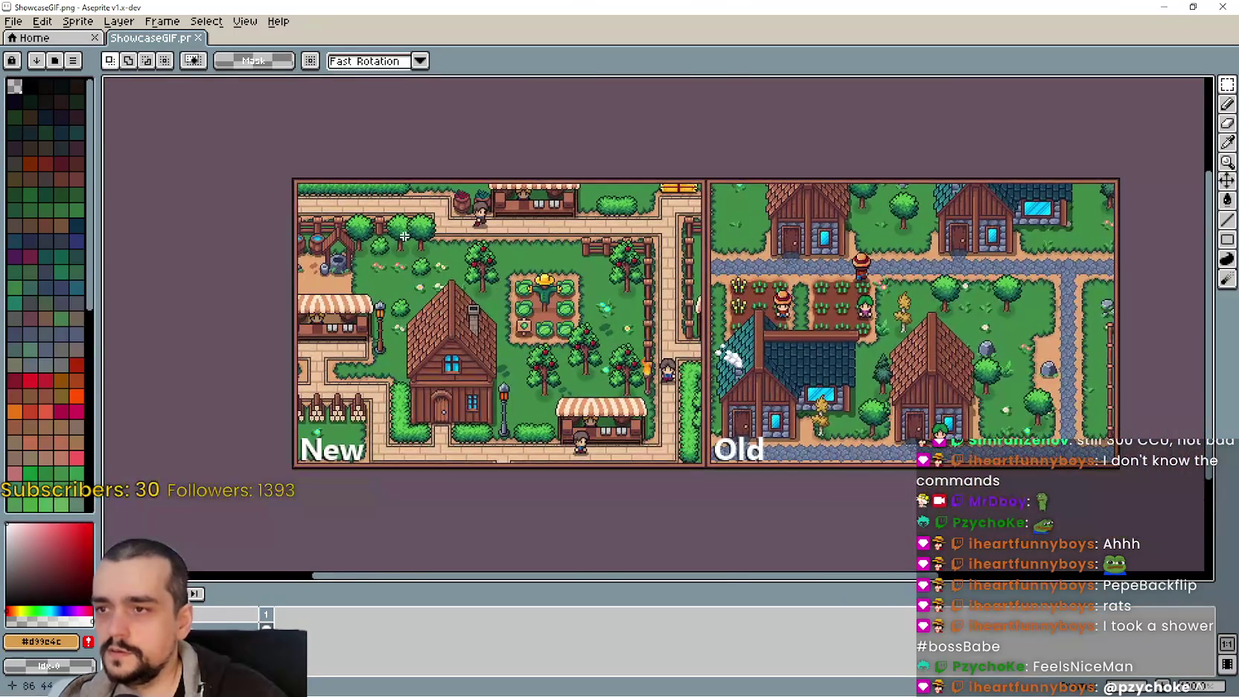
scroll(396, 233, up, 1)
mouse_move(220, 203)
mouse_down()
mouse_move(253, 114)
mouse_move(276, 211)
mouse_up()
scroll(276, 210, down, 1)
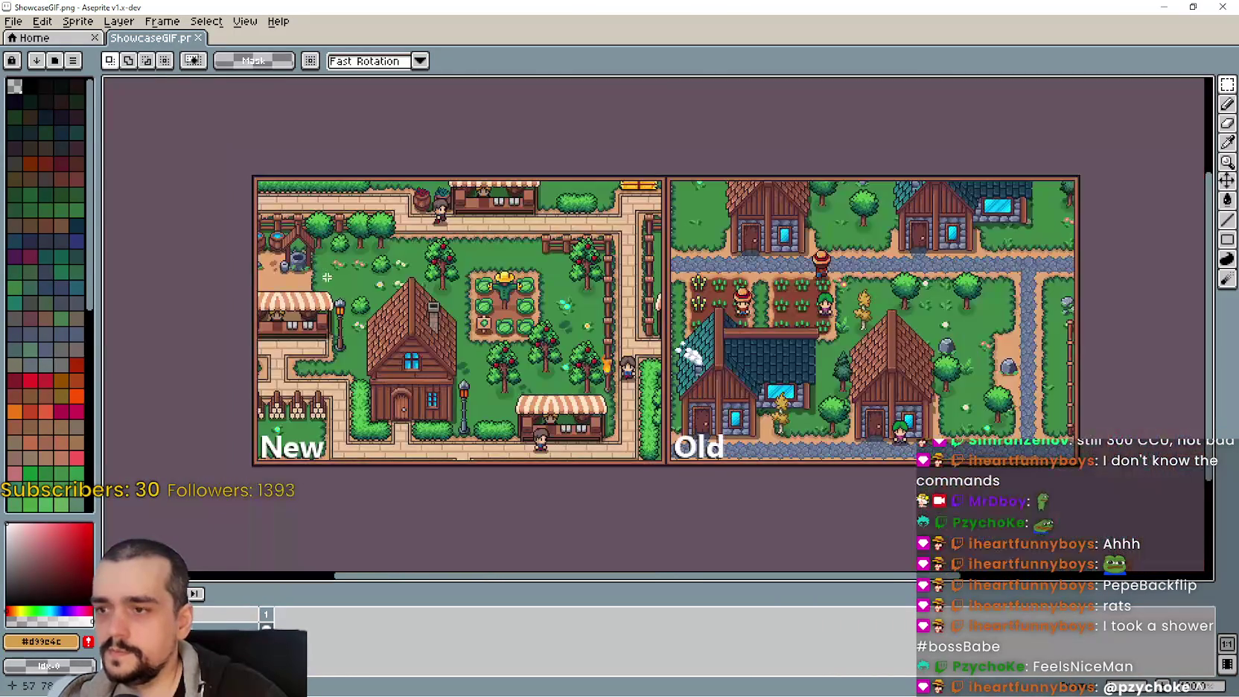
scroll(245, 190, up, 1)
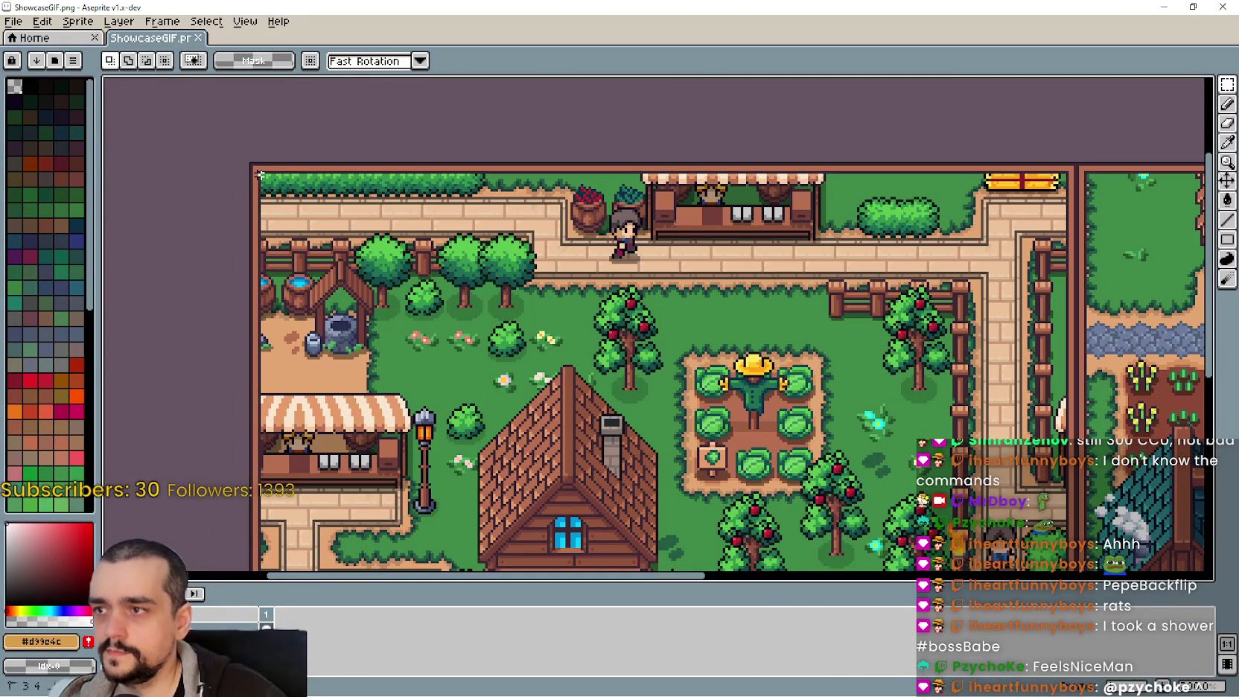
Select the entire New/Old comparison image and copy it
mouse_move(259, 173)
mouse_down()
mouse_move(494, 347)
mouse_move(581, 370)
mouse_up()
scroll(677, 360, down, 1)
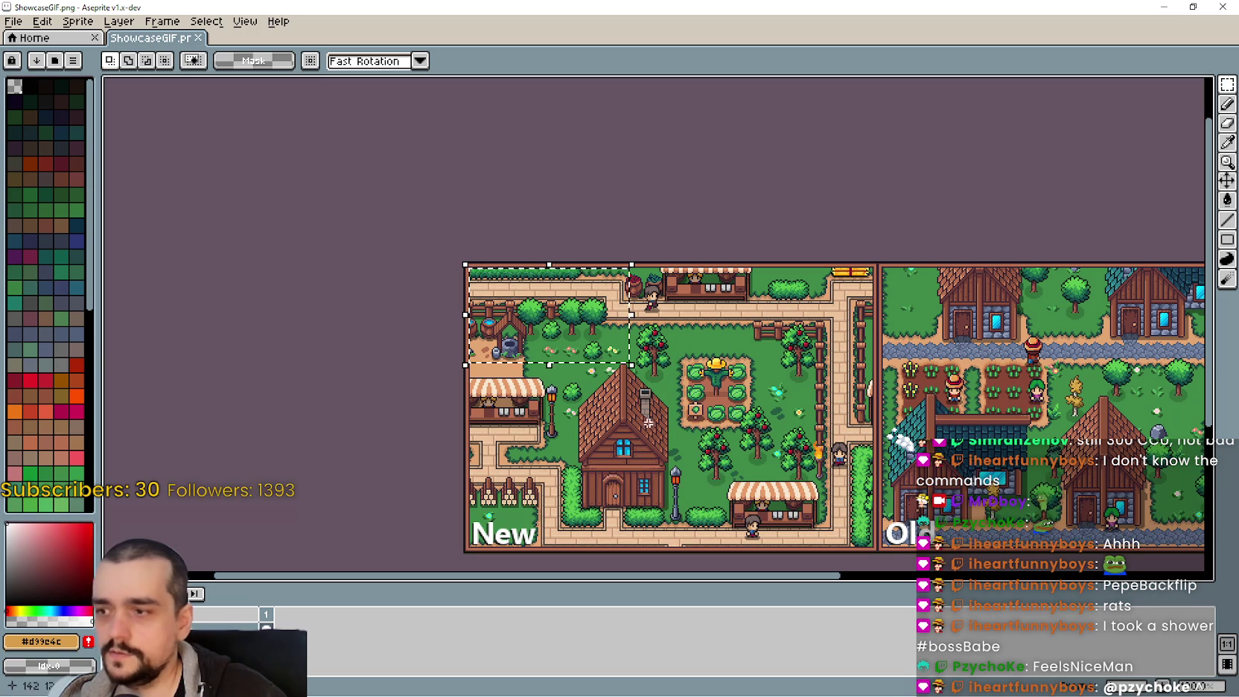
scroll(766, 410, right, 3)
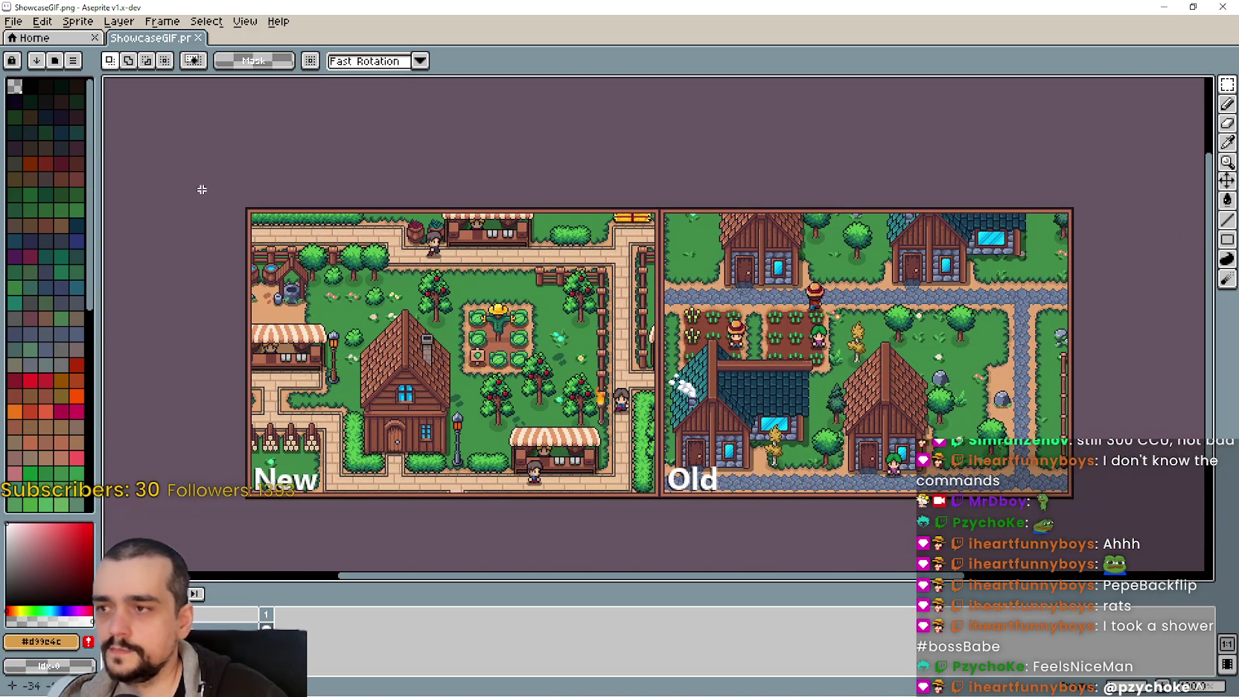
scroll(257, 192, up, 2)
drag(228, 202, 812, 455)
scroll(812, 455, down, 3)
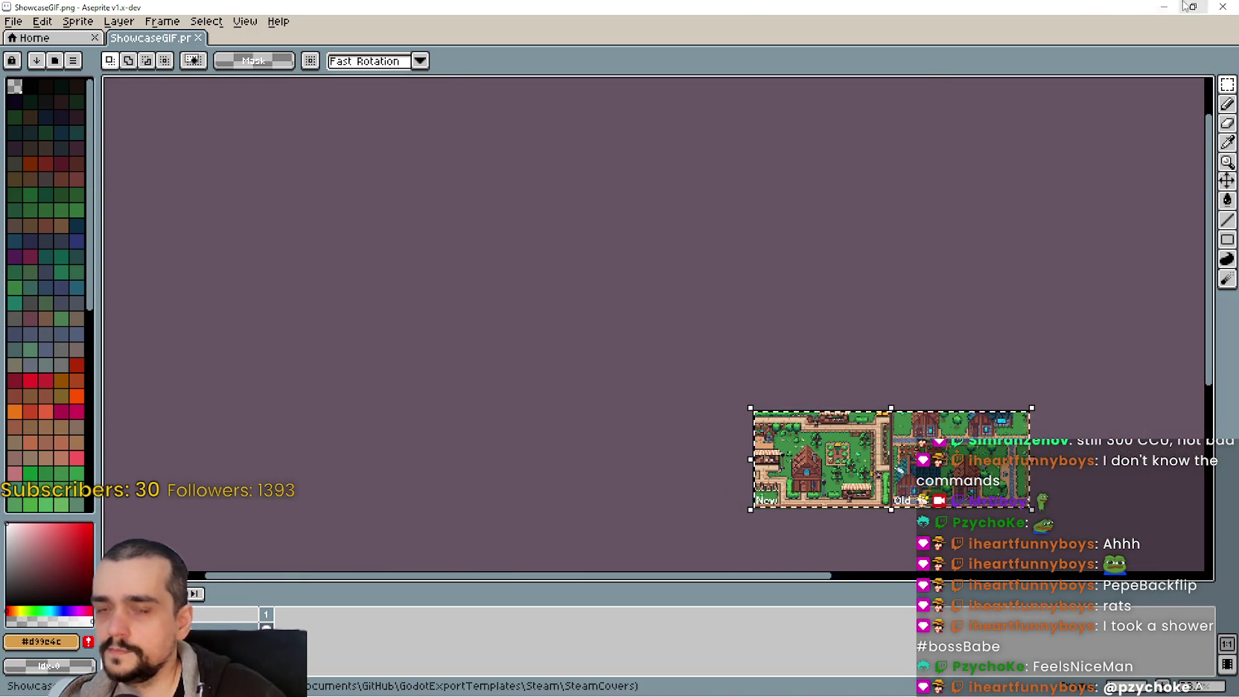
key(ctrl+alt+n)
Create a new 640×224 sprite and paste the comparison image into it
click(13, 21)
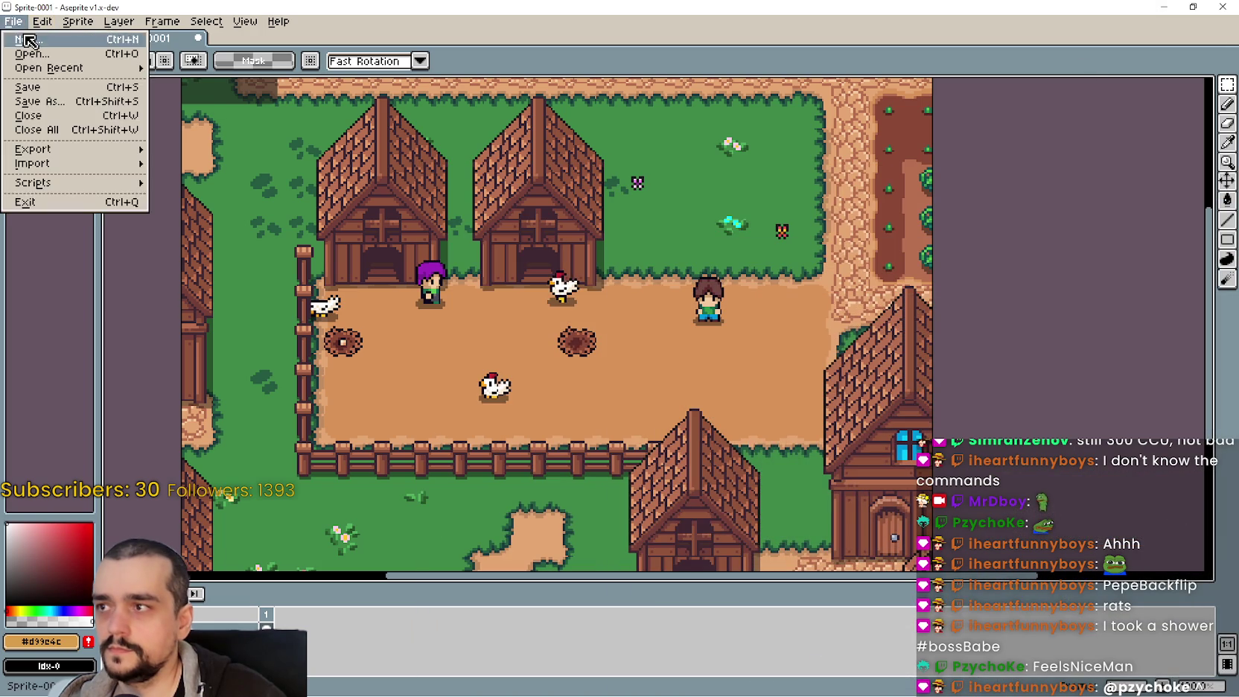
click(22, 33)
click(588, 474)
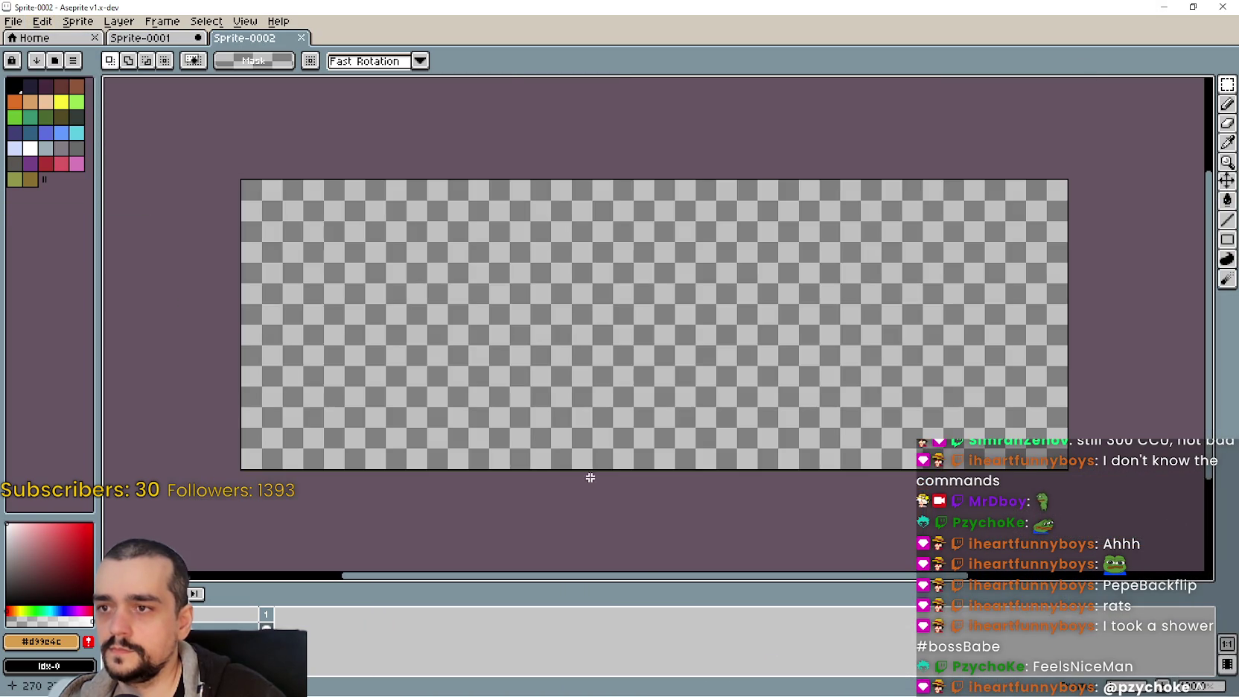
key(ctrl+v)
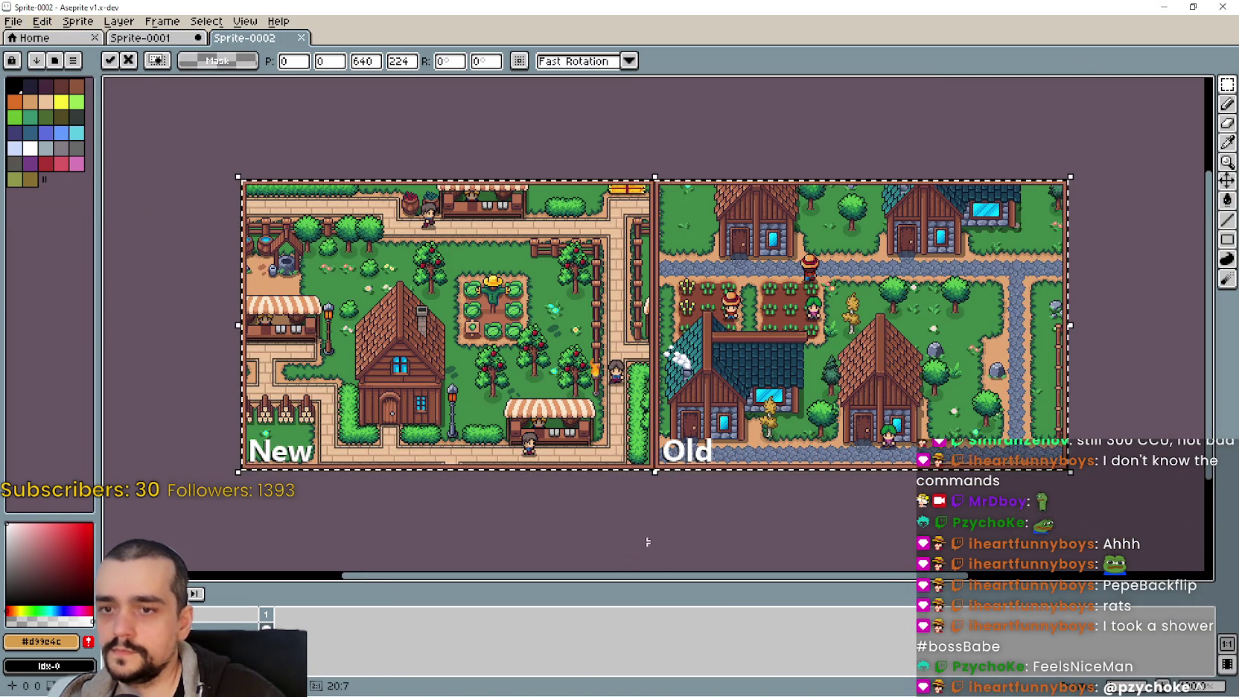
key(Return)
Clear the New and Old panel interiors to transparent, keeping only the border
scroll(659, 186, up, 3)
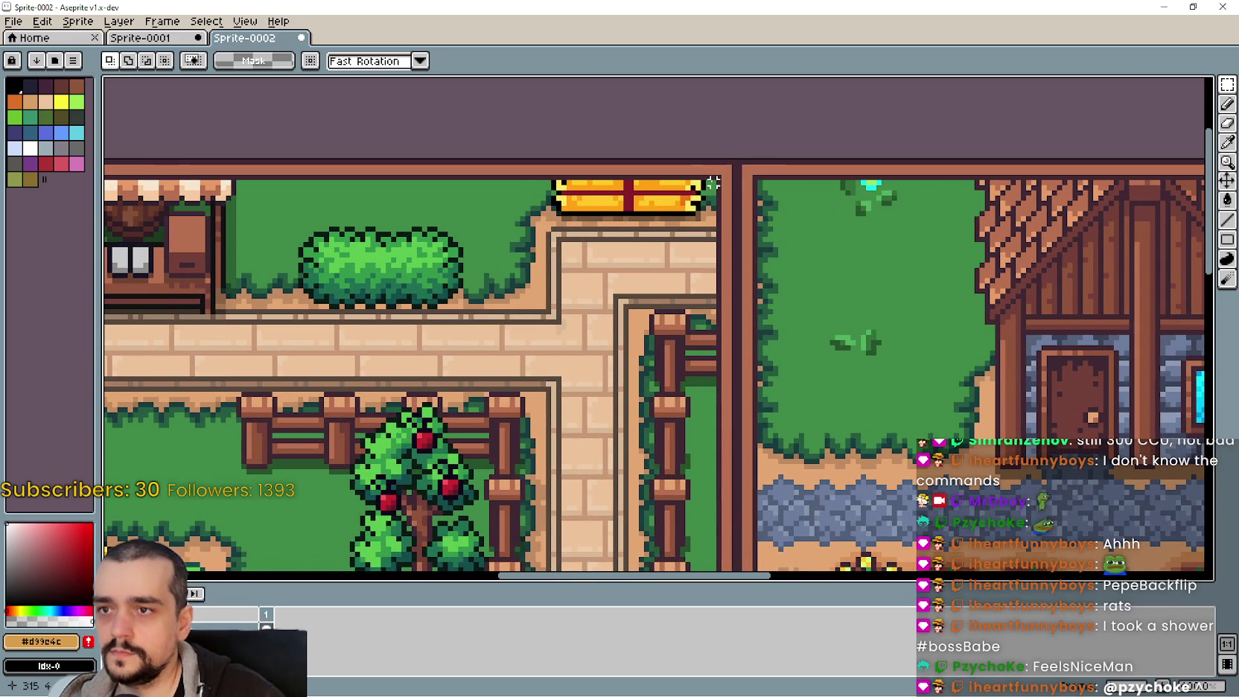
drag(713, 182, 526, 401)
scroll(526, 400, down, 3)
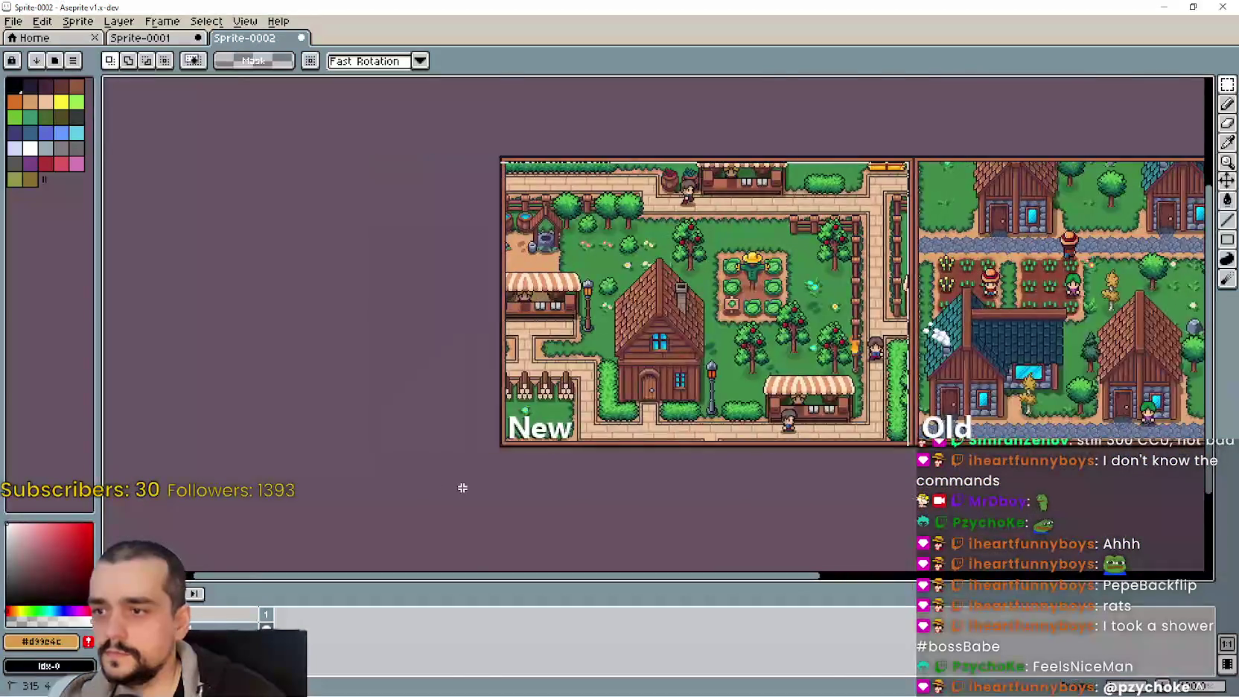
scroll(463, 488, up, 5)
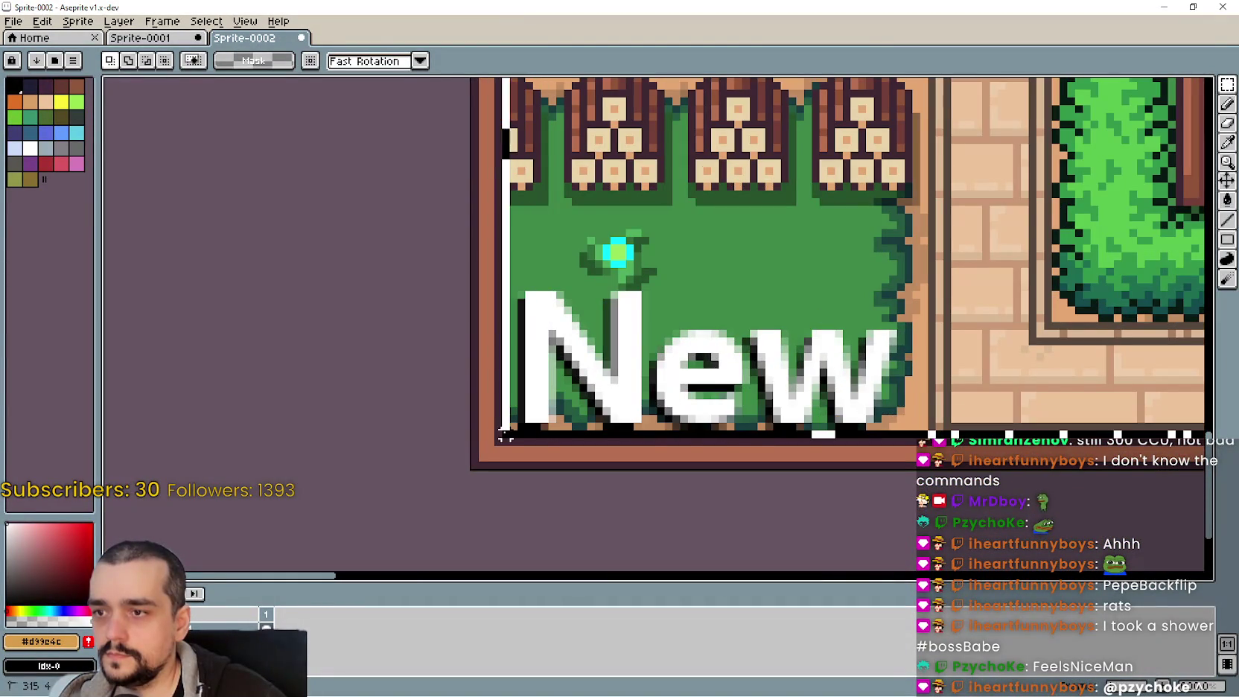
scroll(505, 436, down, 4)
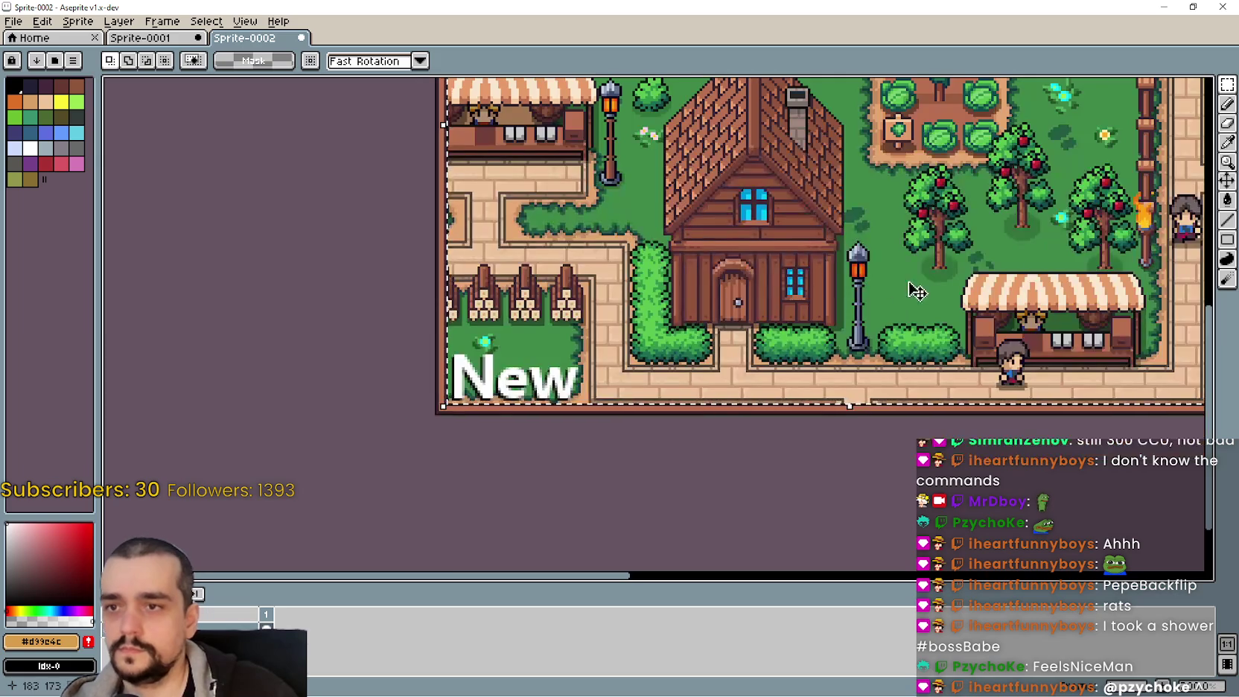
scroll(917, 291, down, 2)
scroll(557, 303, up, 5)
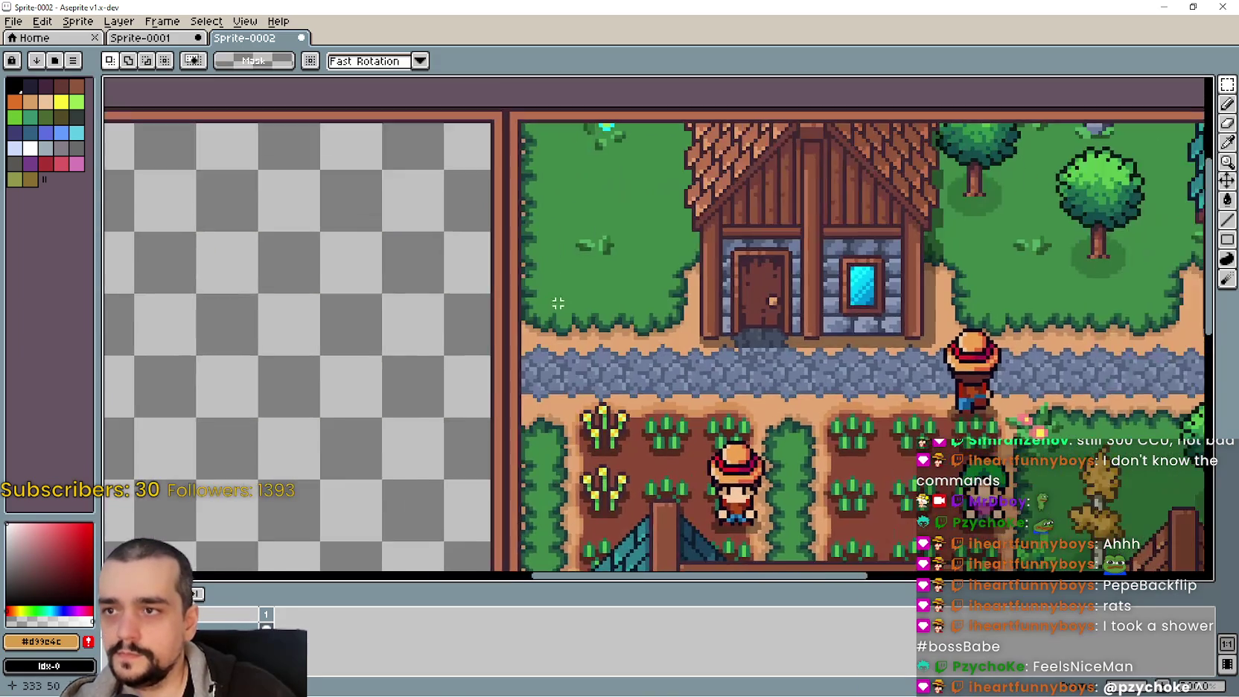
scroll(558, 303, down, 1)
scroll(529, 175, up, 2)
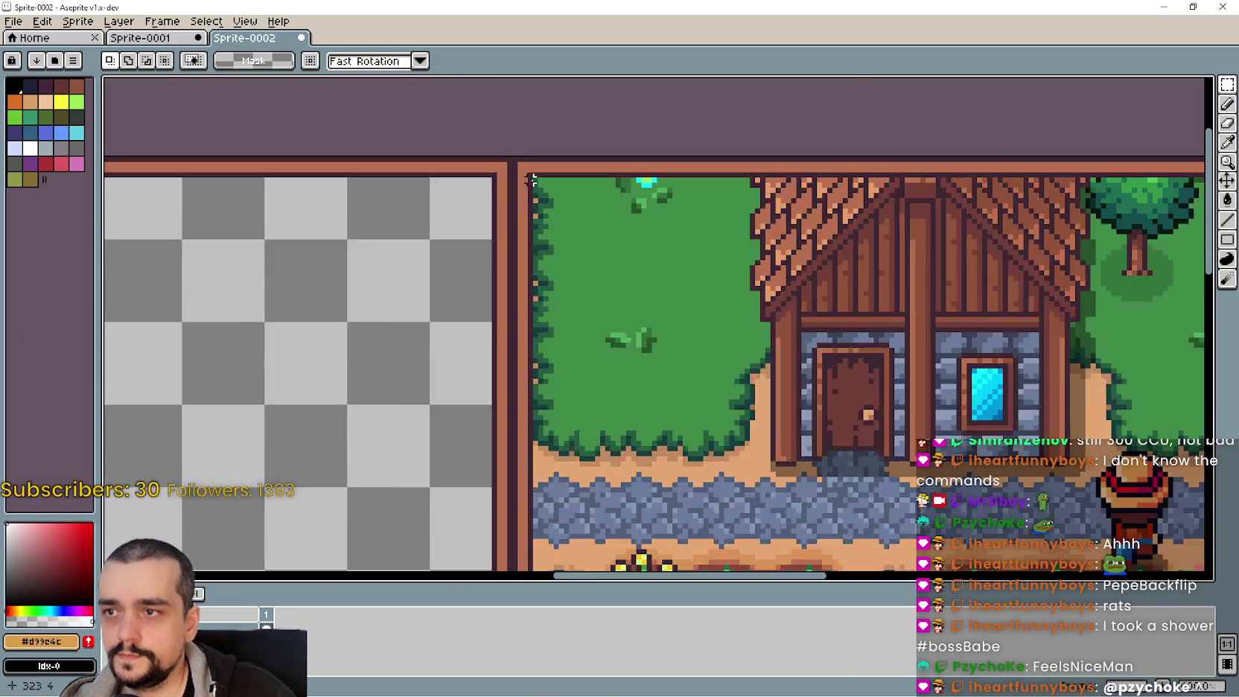
mouse_move(534, 180)
mouse_down()
mouse_move(828, 462)
mouse_move(732, 484)
mouse_move(874, 443)
mouse_up()
scroll(659, 310, down, 2)
scroll(828, 462, up, 4)
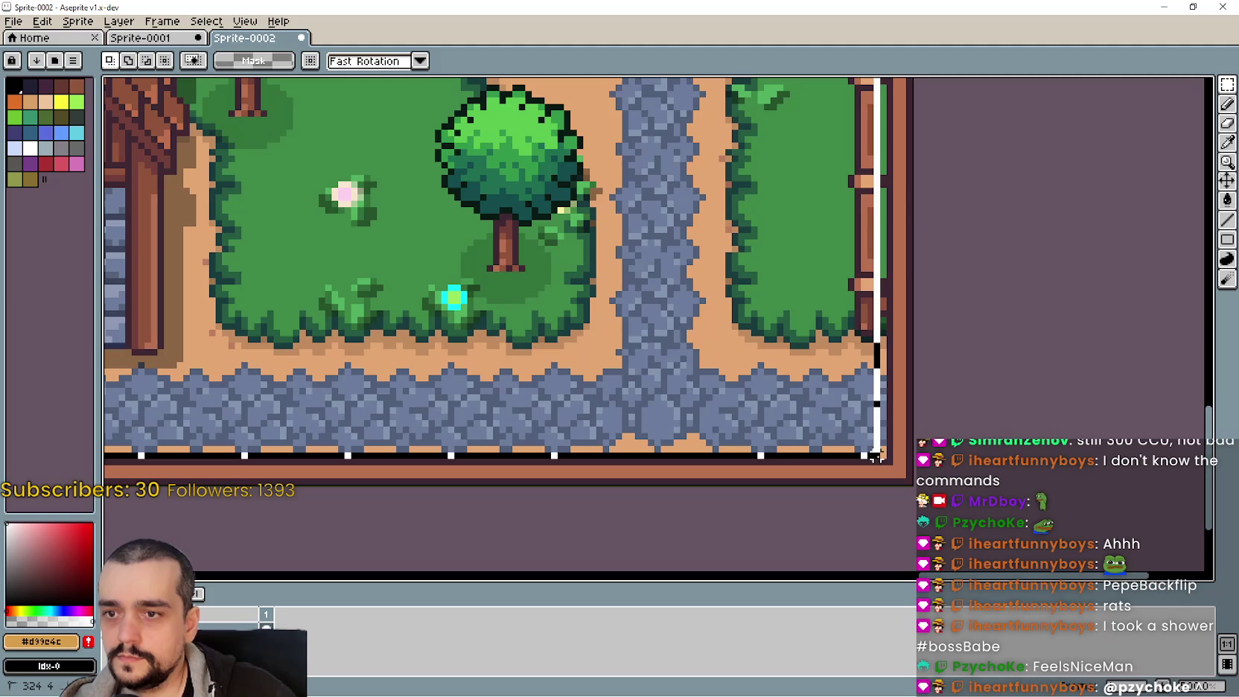
key(Delete)
scroll(586, 313, down, 3)
scroll(587, 312, down, 1)
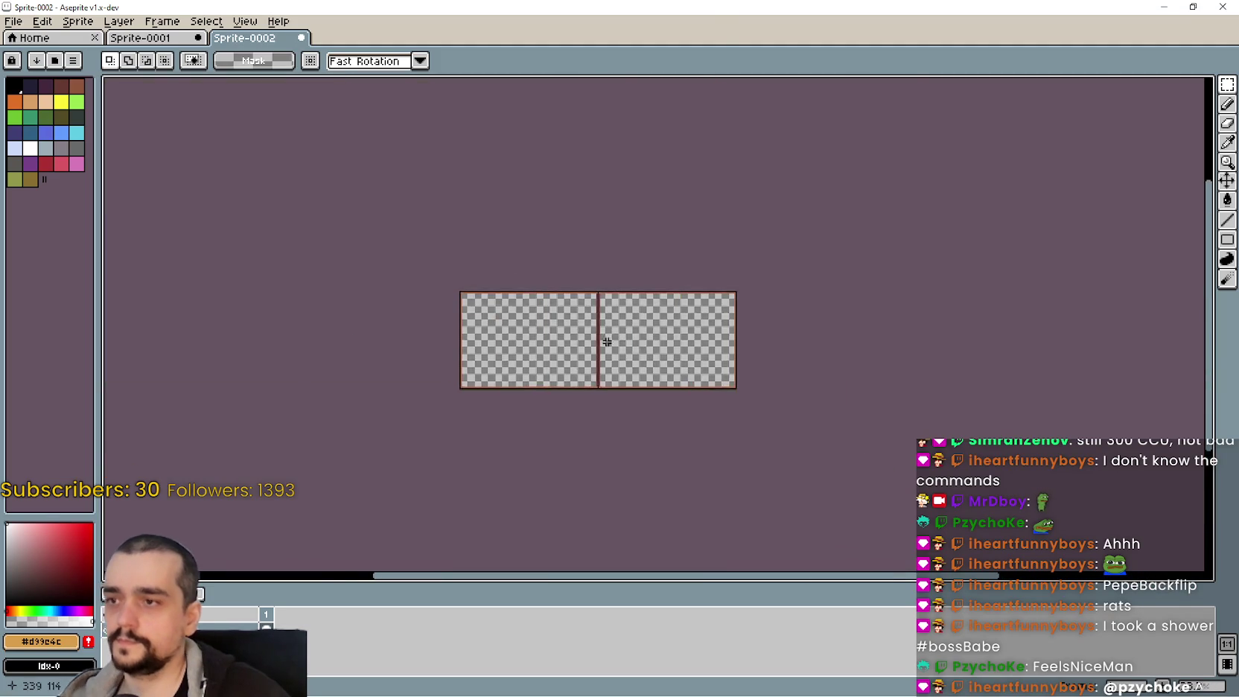
scroll(544, 354, up, 3)
Check the farmyard sprite, then return to the empty two-panel border sprite
click(152, 36)
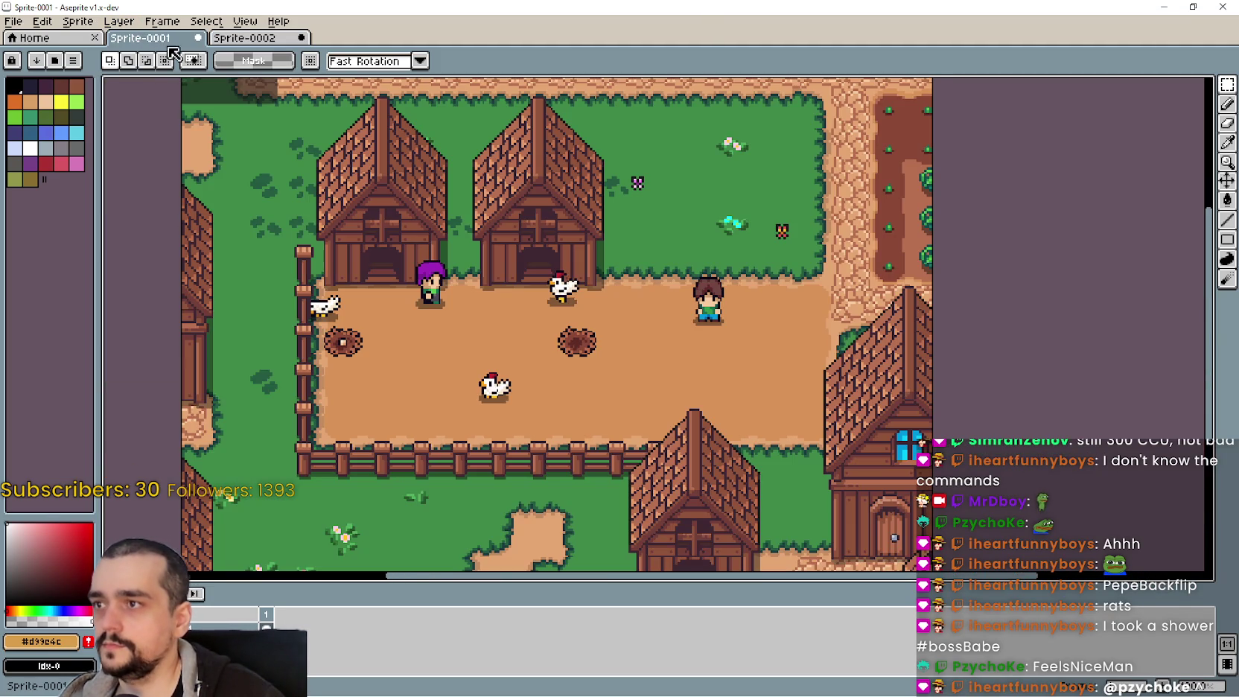
click(216, 37)
click(179, 41)
scroll(246, 171, down, 2)
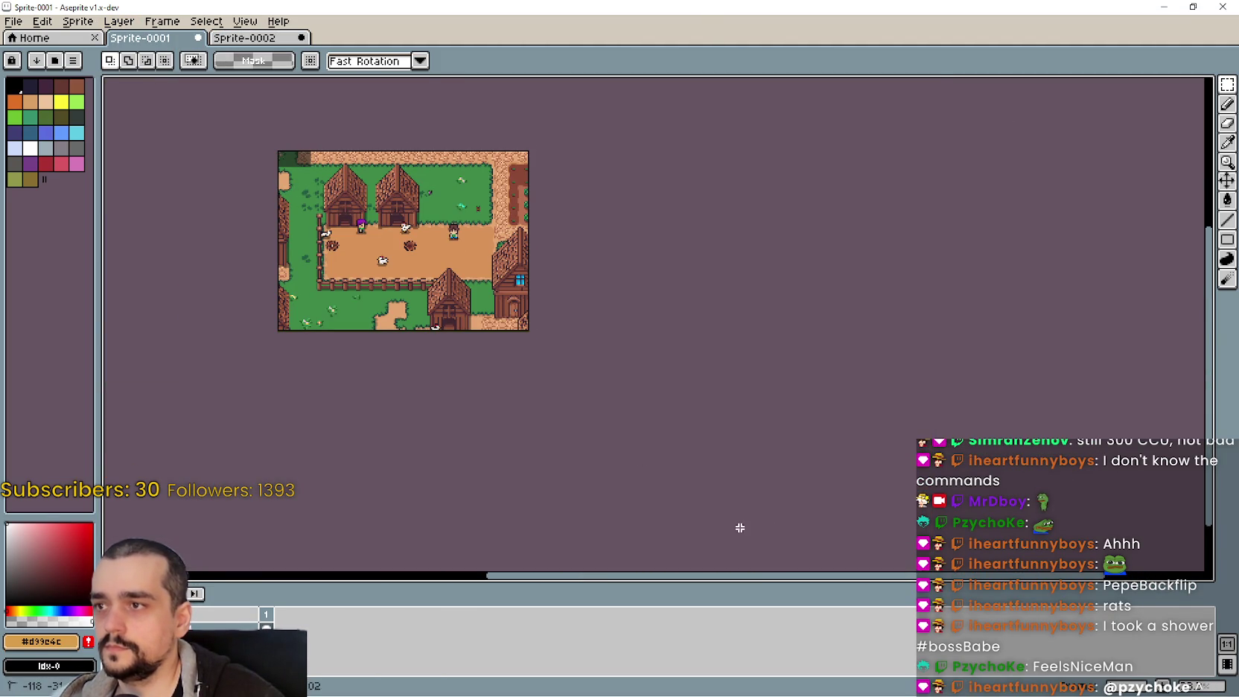
click(246, 37)
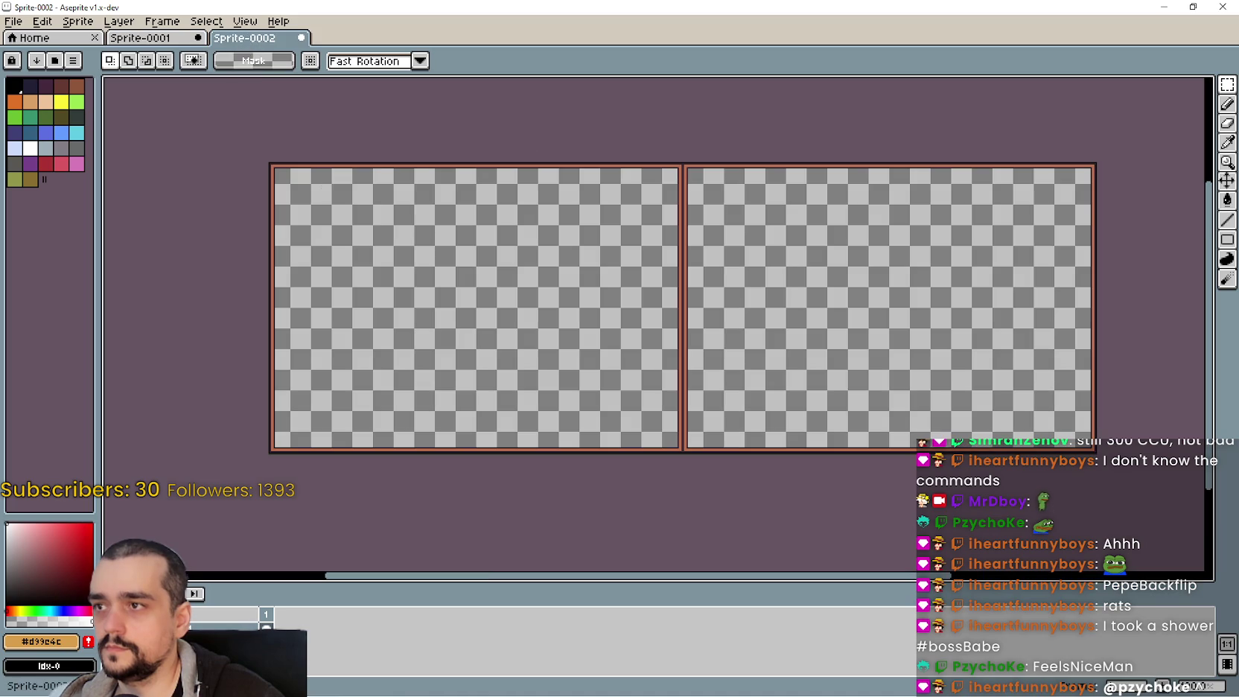
Add a new layer group and a new empty layer to Sprite-0002
click(42, 21)
mouse_move(76, 26)
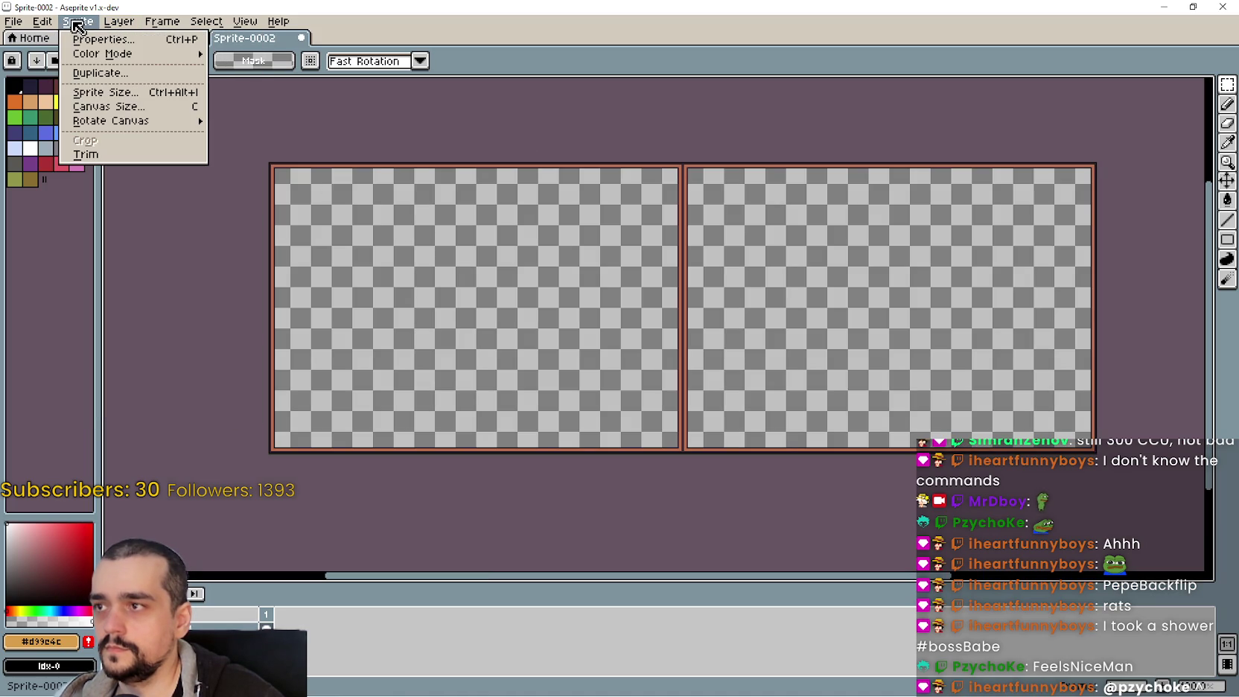
mouse_move(118, 22)
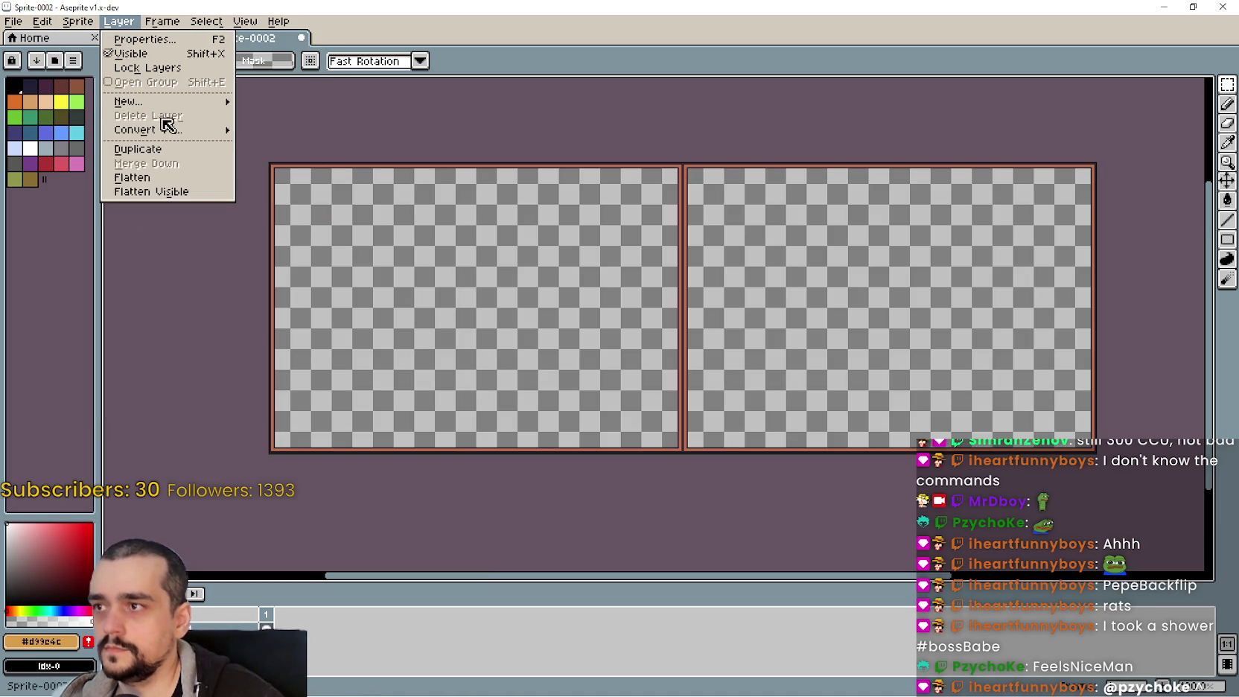
mouse_move(172, 103)
click(283, 115)
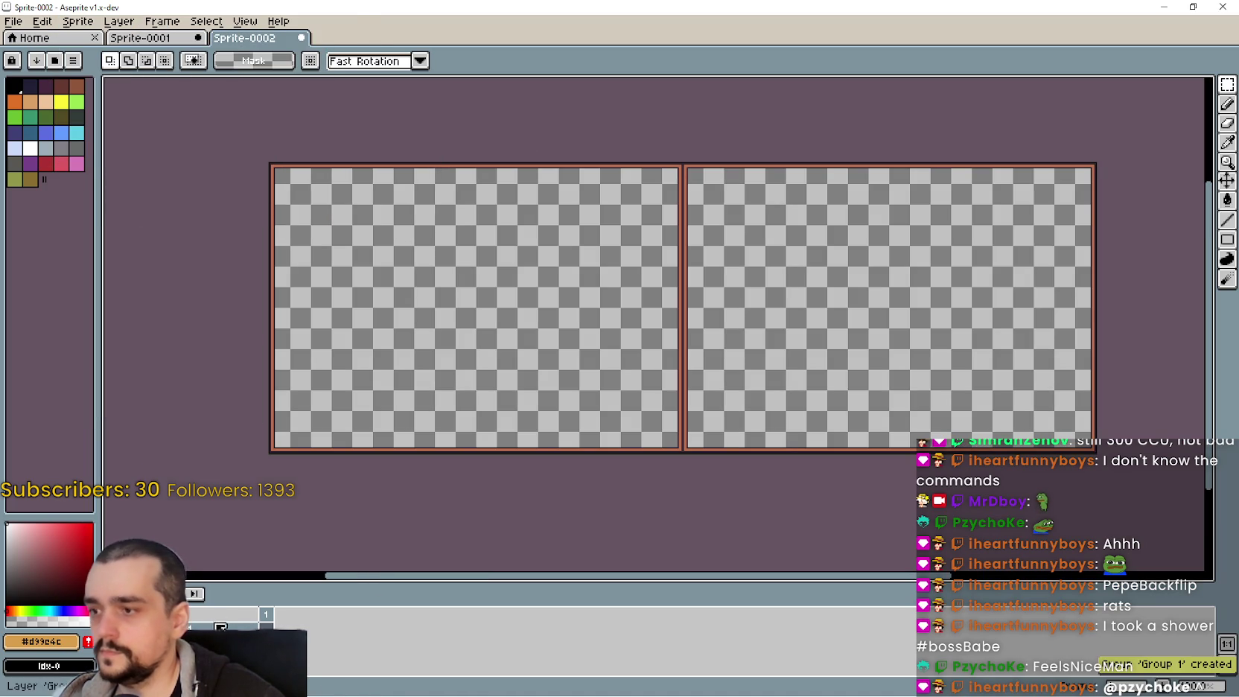
click(161, 22)
mouse_move(122, 23)
mouse_move(187, 102)
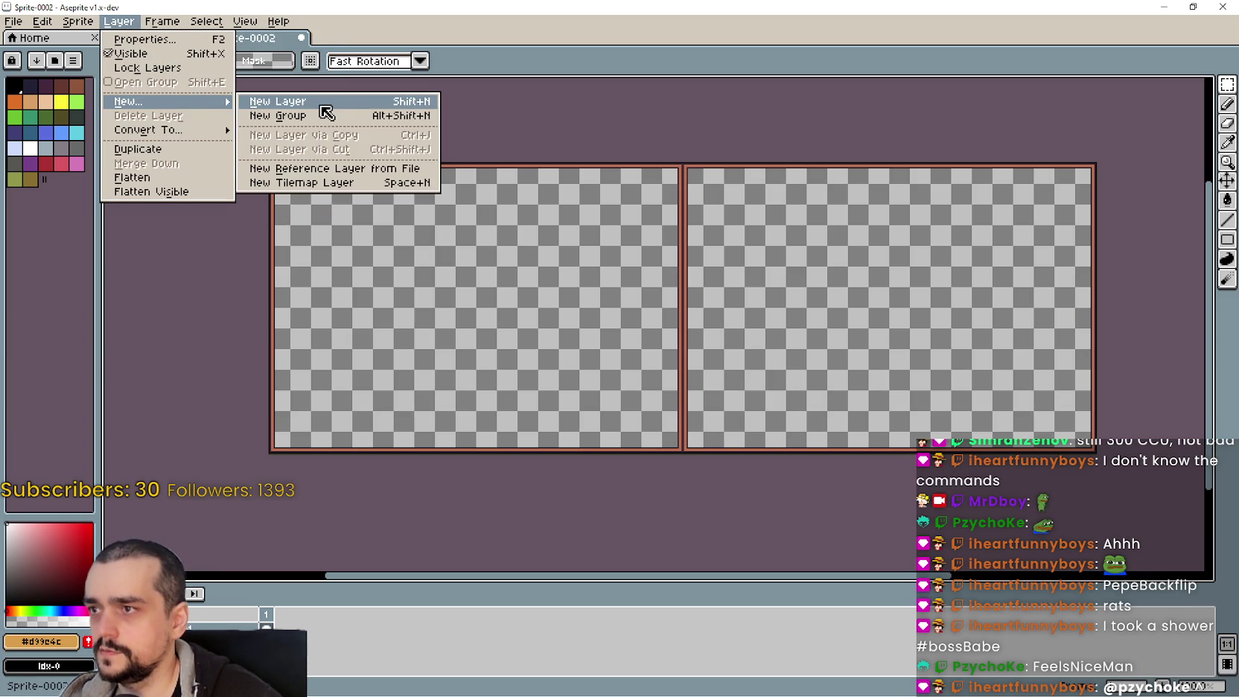
click(320, 105)
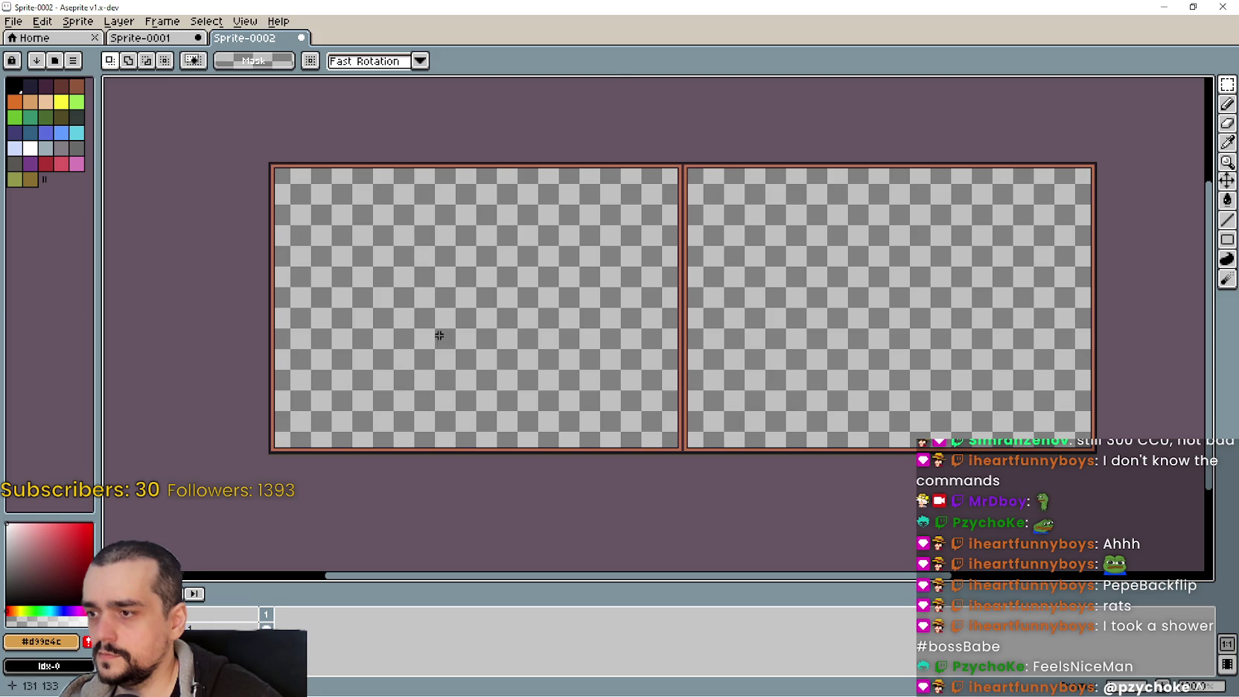
Paste the old farm screenshot and move it into the left panel
key(ctrl+v)
mouse_move(857, 417)
mouse_down()
mouse_move(692, 379)
mouse_move(644, 341)
mouse_move(627, 353)
mouse_up()
mouse_move(665, 461)
mouse_down()
mouse_move(575, 362)
mouse_move(550, 352)
mouse_move(509, 361)
mouse_up()
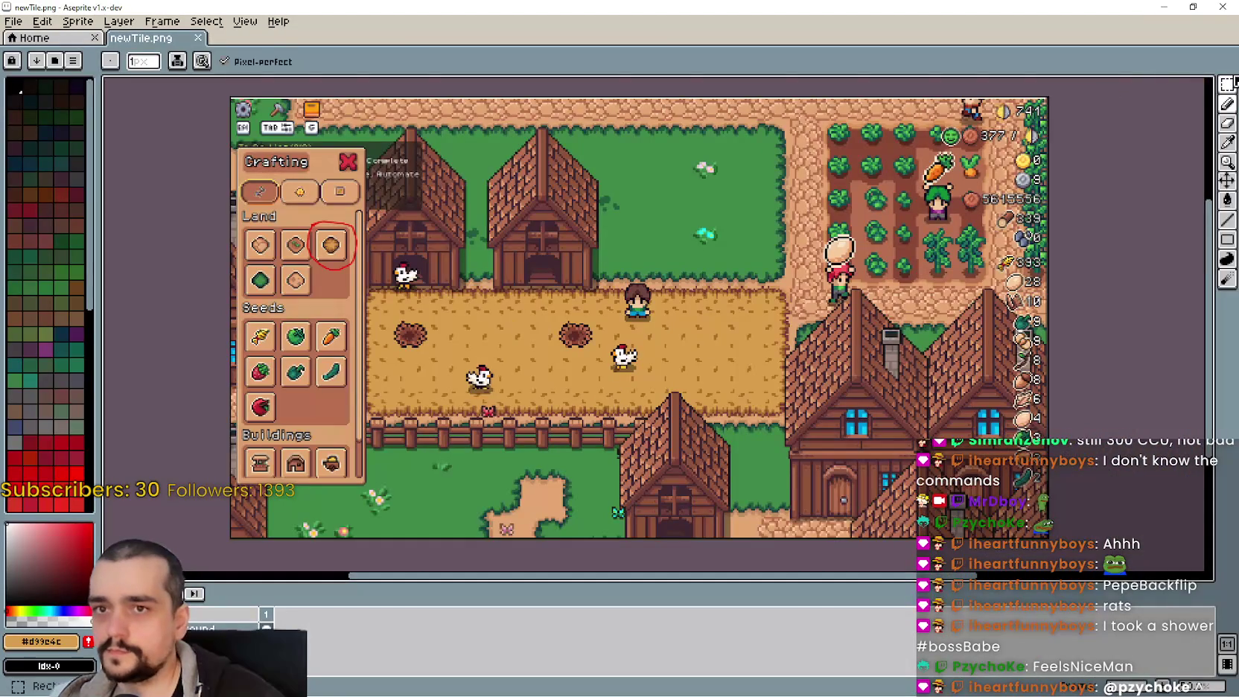
Paste the new farm screenshot, try placing it, and undo the attempts
key(ctrl+v)
scroll(707, 206, down, 1)
scroll(1149, 425, down, 1)
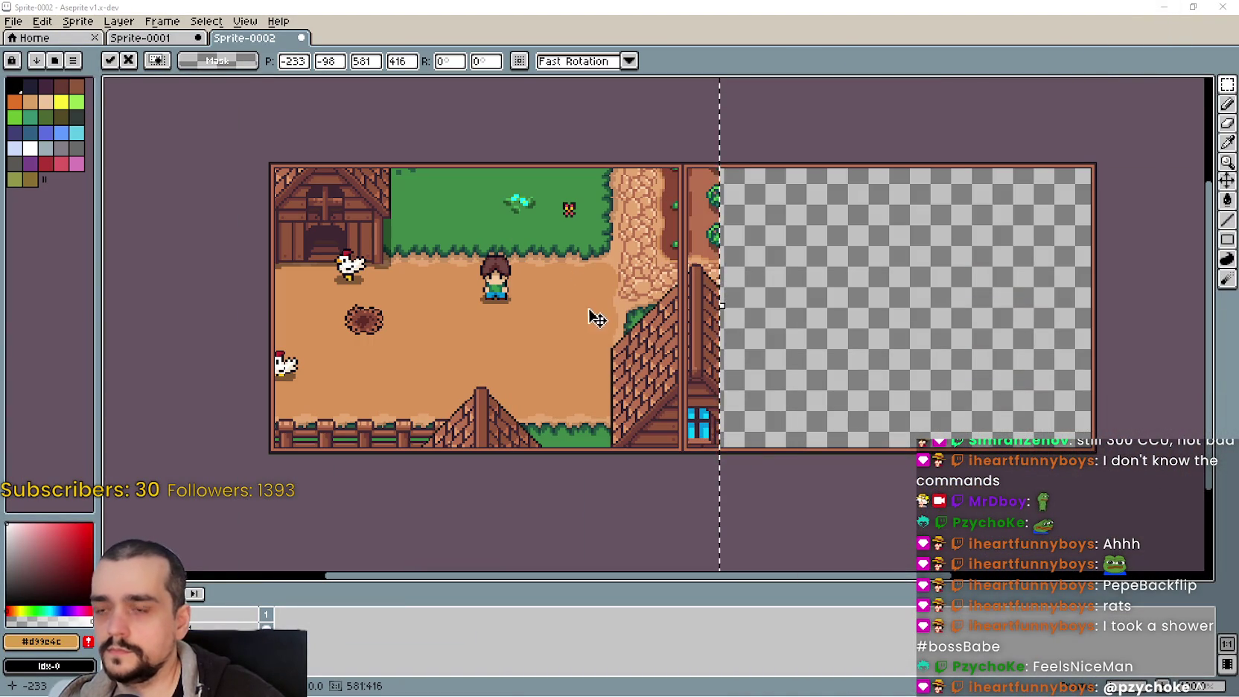
scroll(547, 255, down, 2)
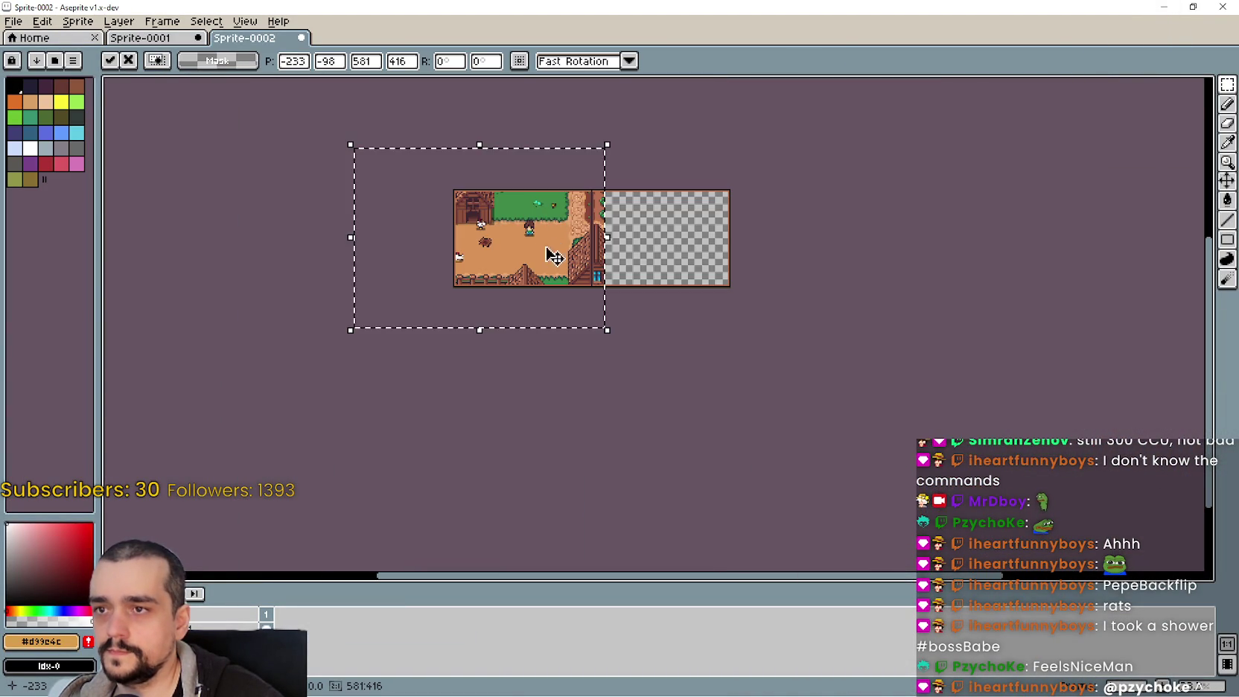
scroll(547, 255, up, 1)
key(ctrl+v)
mouse_move(913, 531)
mouse_down()
mouse_move(866, 221)
mouse_move(1034, 368)
mouse_move(850, 322)
mouse_move(852, 331)
mouse_up()
key(ctrl+z)
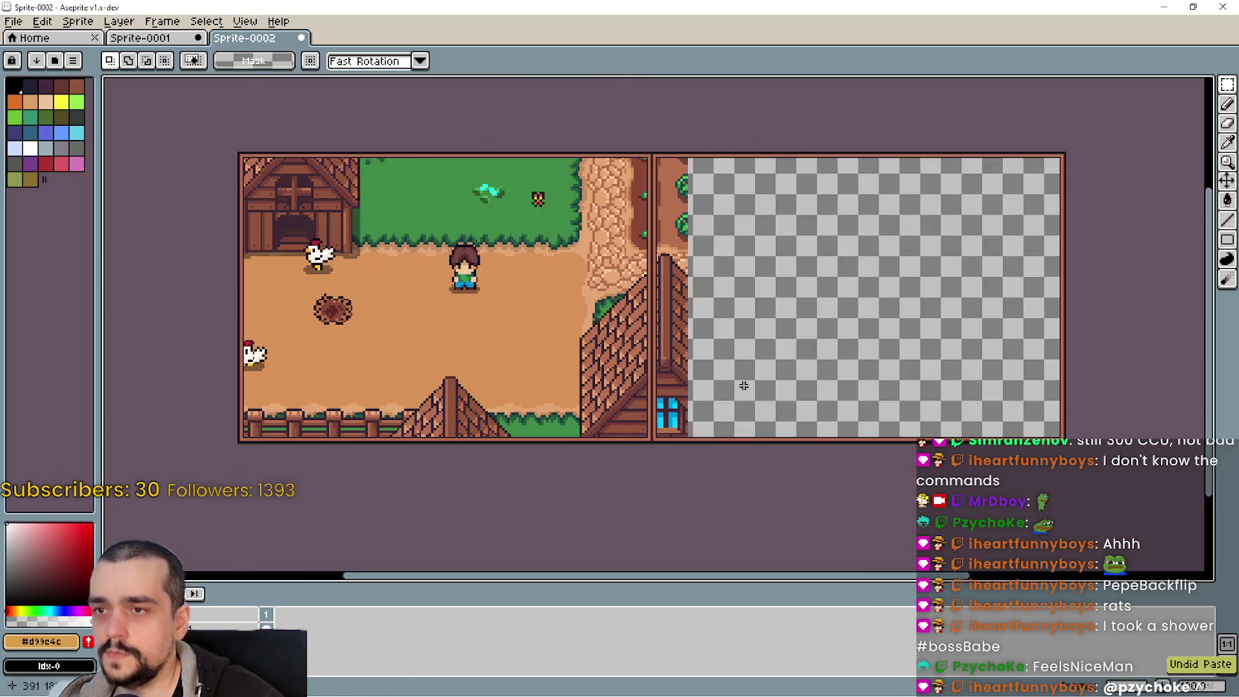
scroll(736, 366, down, 1)
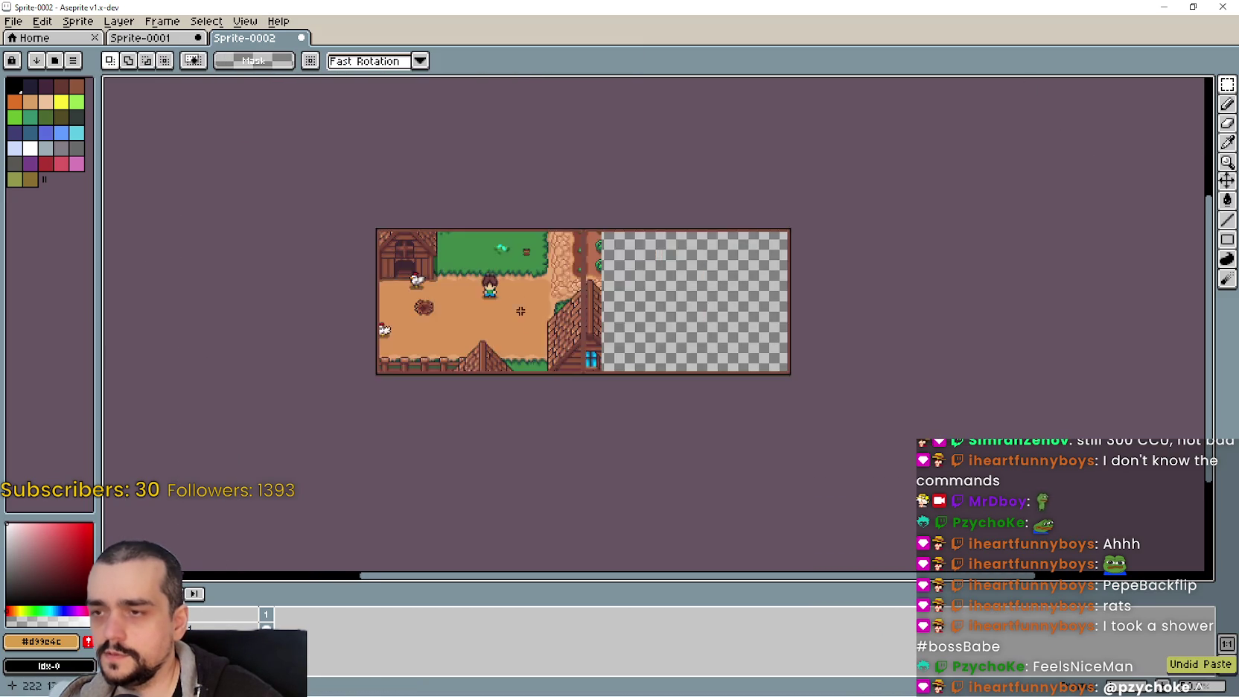
key(ctrl+z)
scroll(657, 331, up, 1)
key(ctrl+v)
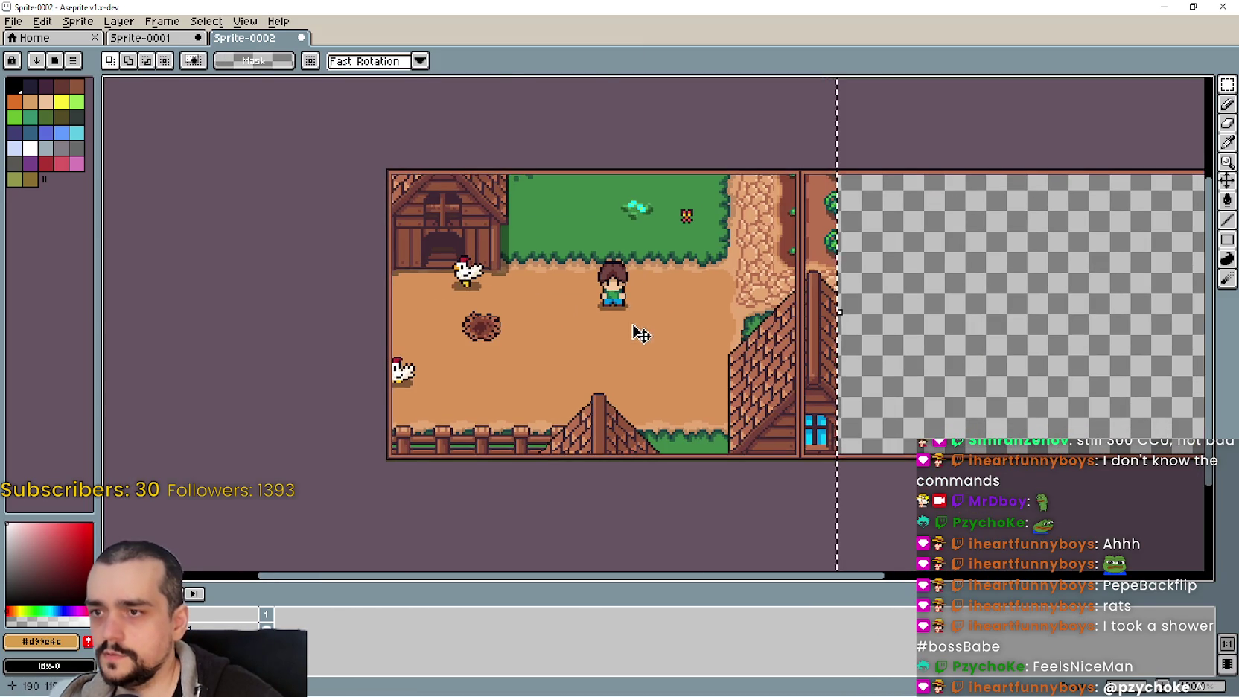
mouse_move(661, 343)
mouse_down()
mouse_move(642, 324)
mouse_move(661, 387)
mouse_move(818, 236)
mouse_move(965, 334)
mouse_move(661, 340)
mouse_move(790, 350)
mouse_move(736, 360)
mouse_move(777, 352)
mouse_move(716, 351)
mouse_move(776, 347)
mouse_up()
key(ctrl+z)
Repaste the screenshot a few more times, undoing each trial placement
key(ctrl+v)
scroll(822, 363, down, 1)
scroll(842, 276, up, 3)
scroll(842, 276, down, 2)
drag(797, 287, 863, 288)
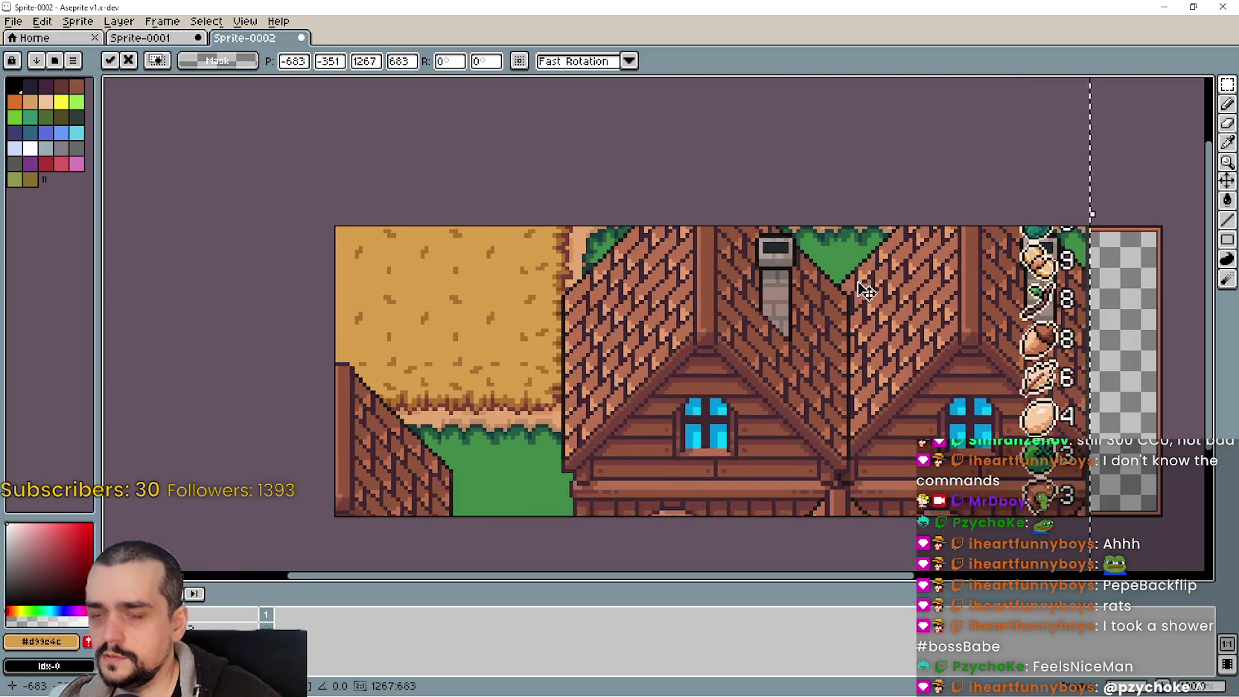
scroll(834, 321, down, 2)
key(ctrl+z)
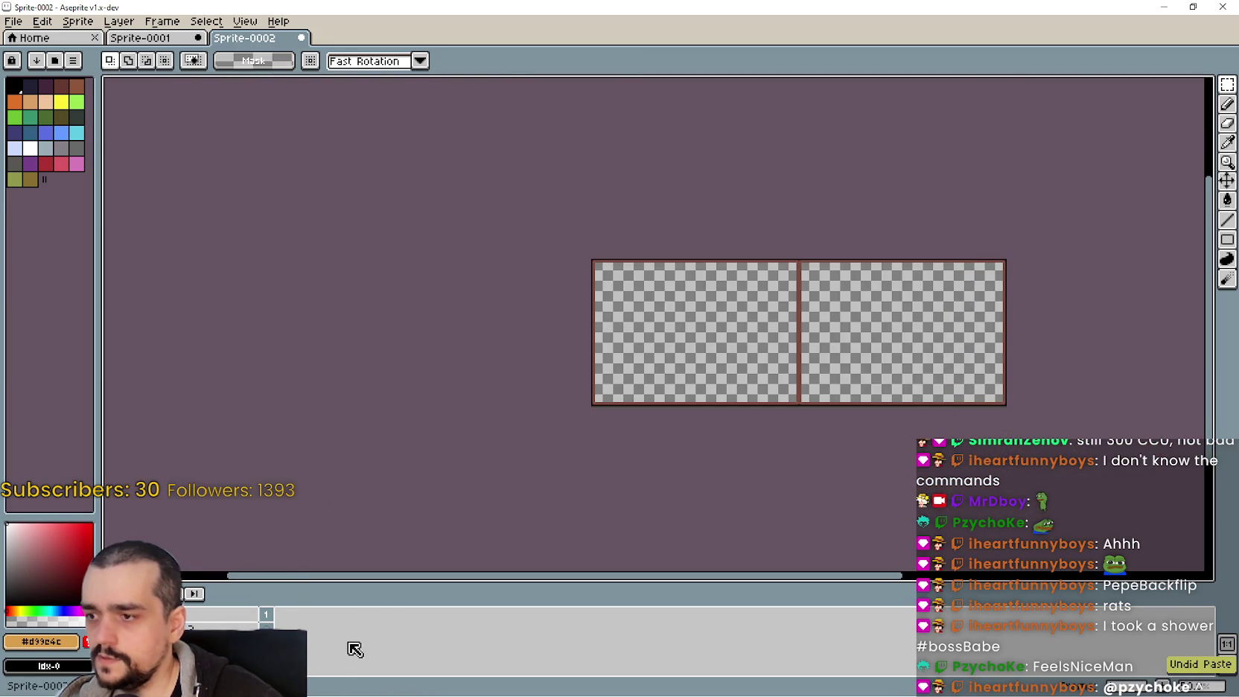
scroll(738, 356, up, 2)
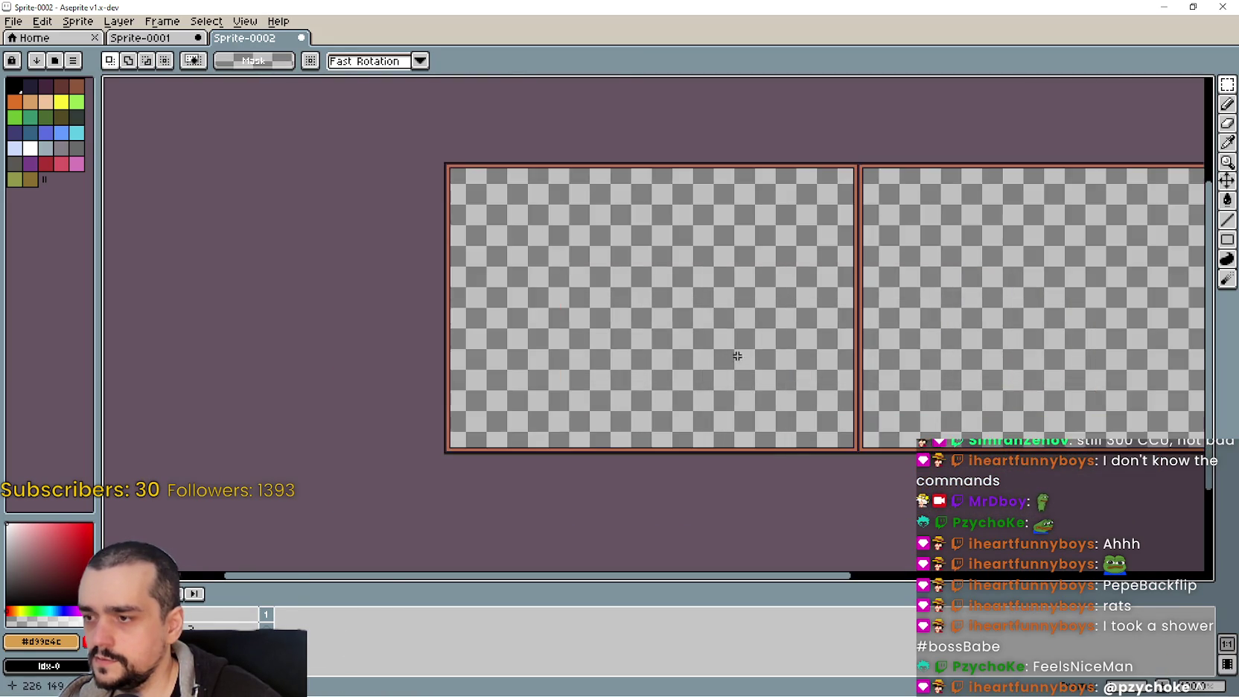
key(ctrl+v)
key(ctrl+z)
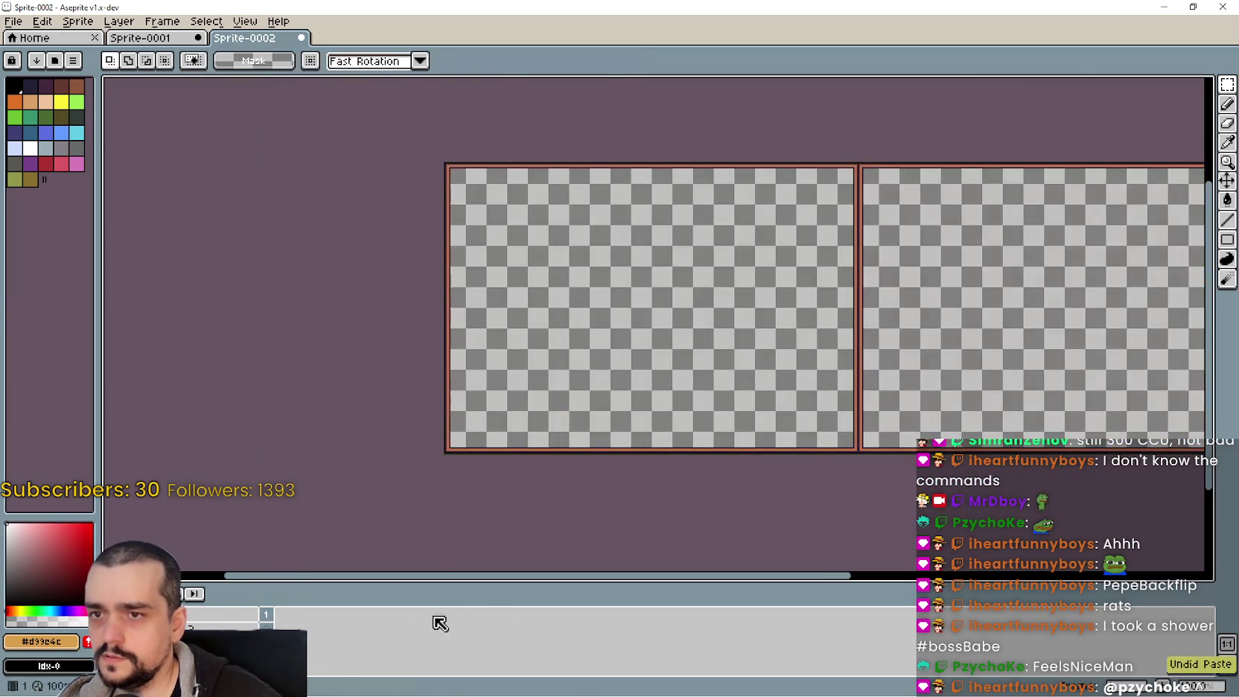
key(ctrl+v)
key(ctrl+z)
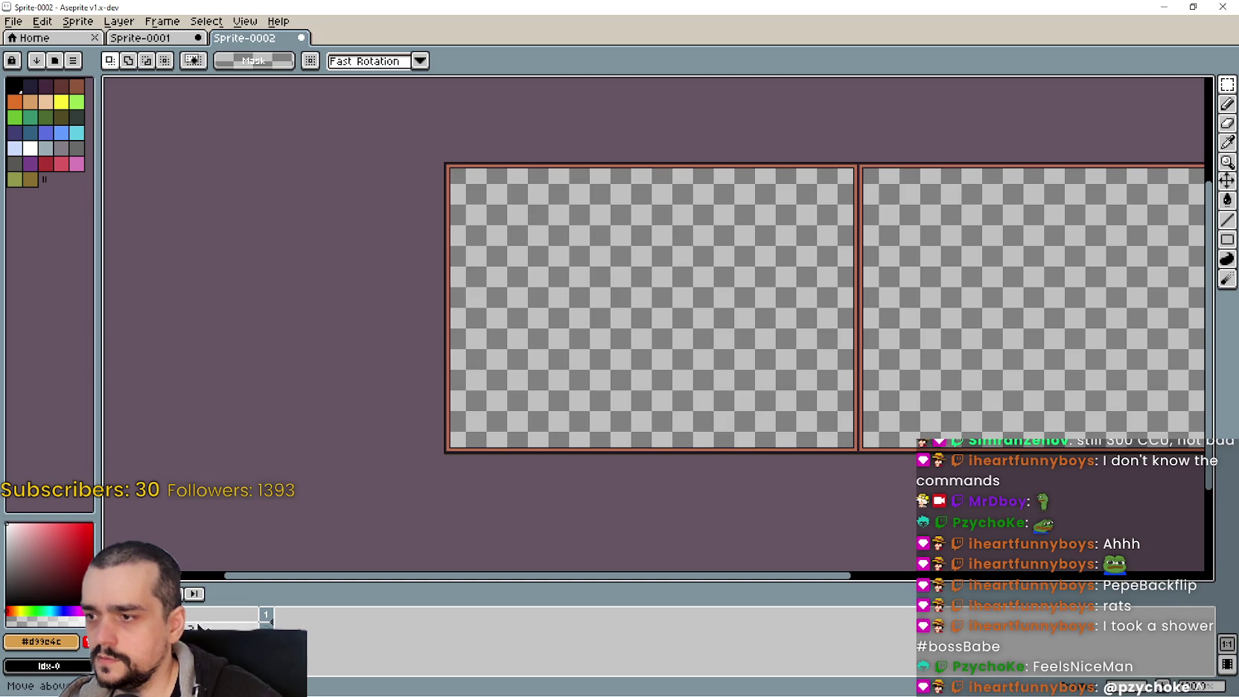
Paste the full screenshot over the frame and scale its height and width to /2
key(ctrl+v)
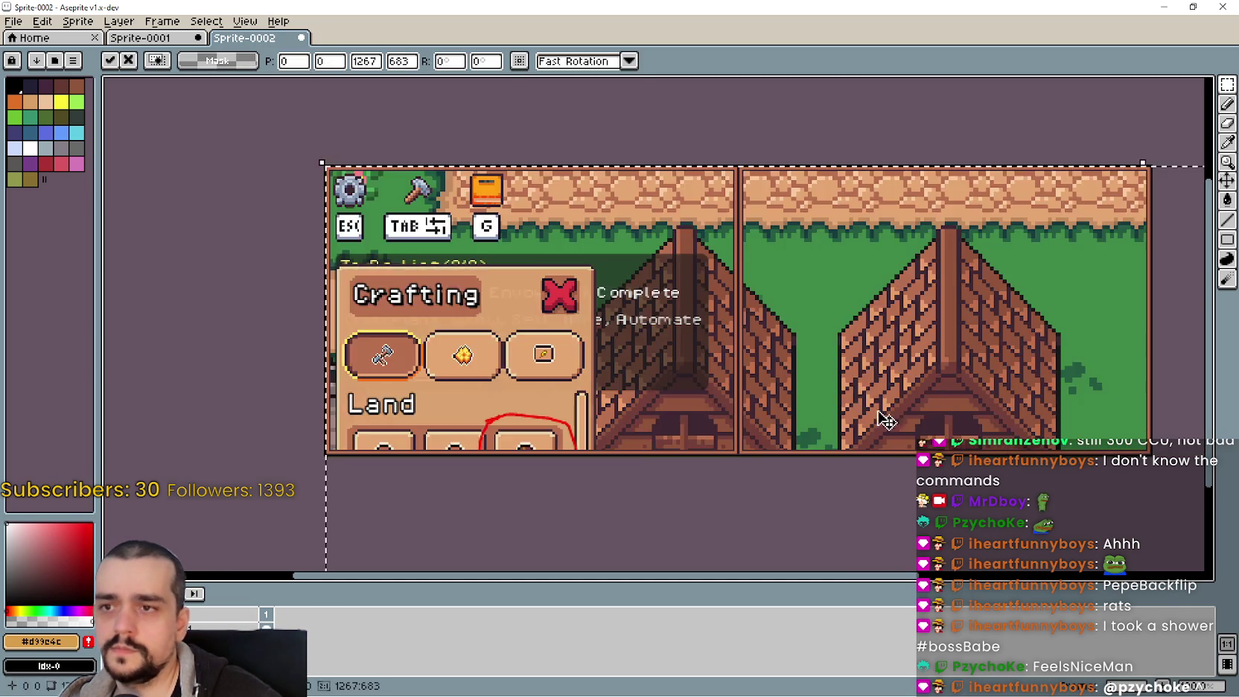
mouse_move(879, 415)
mouse_down()
mouse_move(708, 277)
mouse_move(673, 318)
mouse_move(716, 332)
mouse_up()
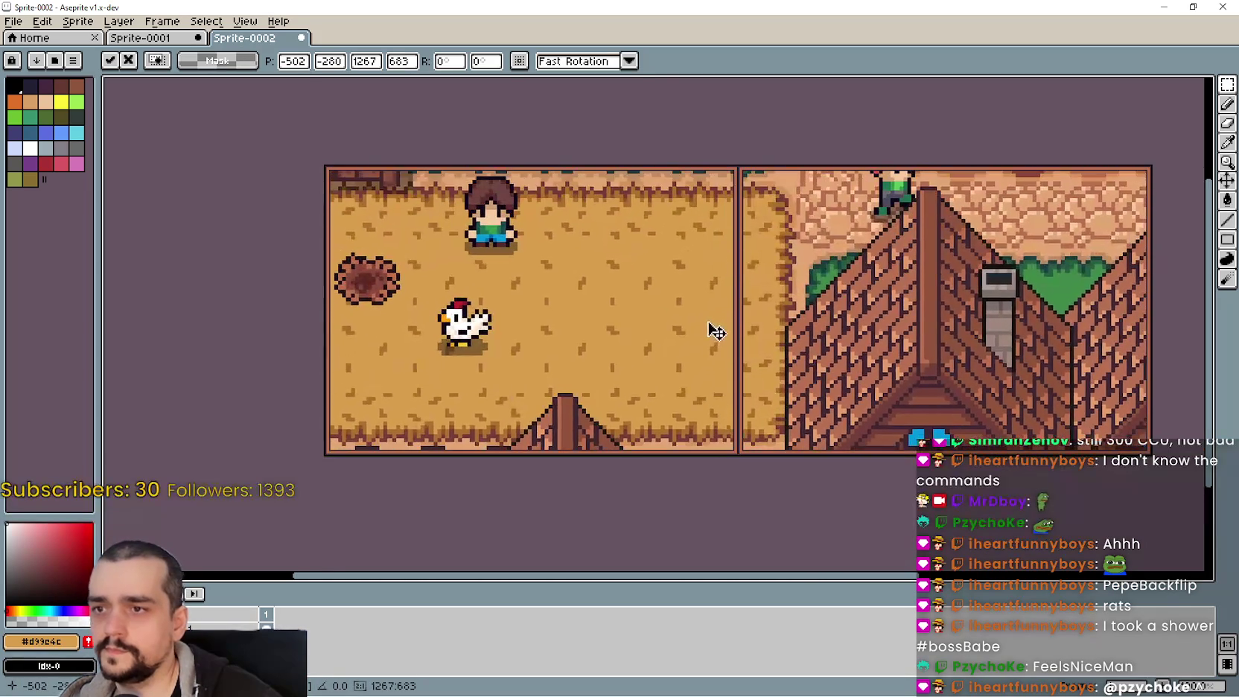
scroll(924, 341, down, 2)
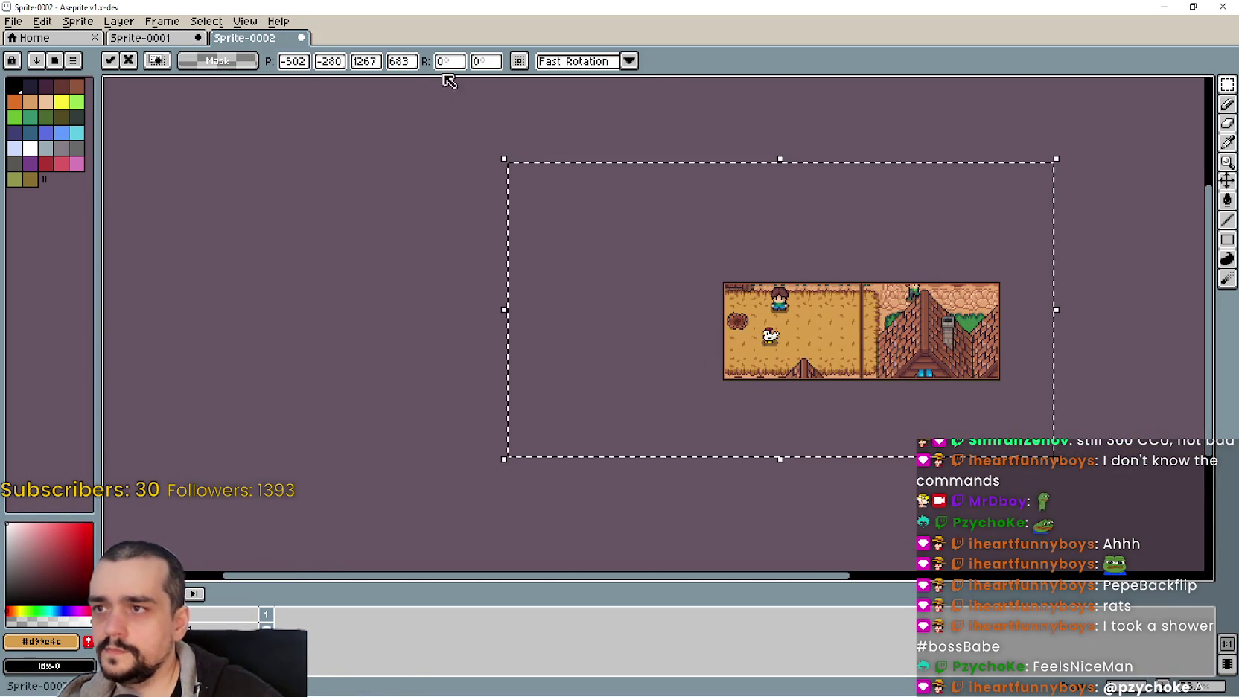
drag(686, 299, 720, 296)
scroll(476, 119, up, 1)
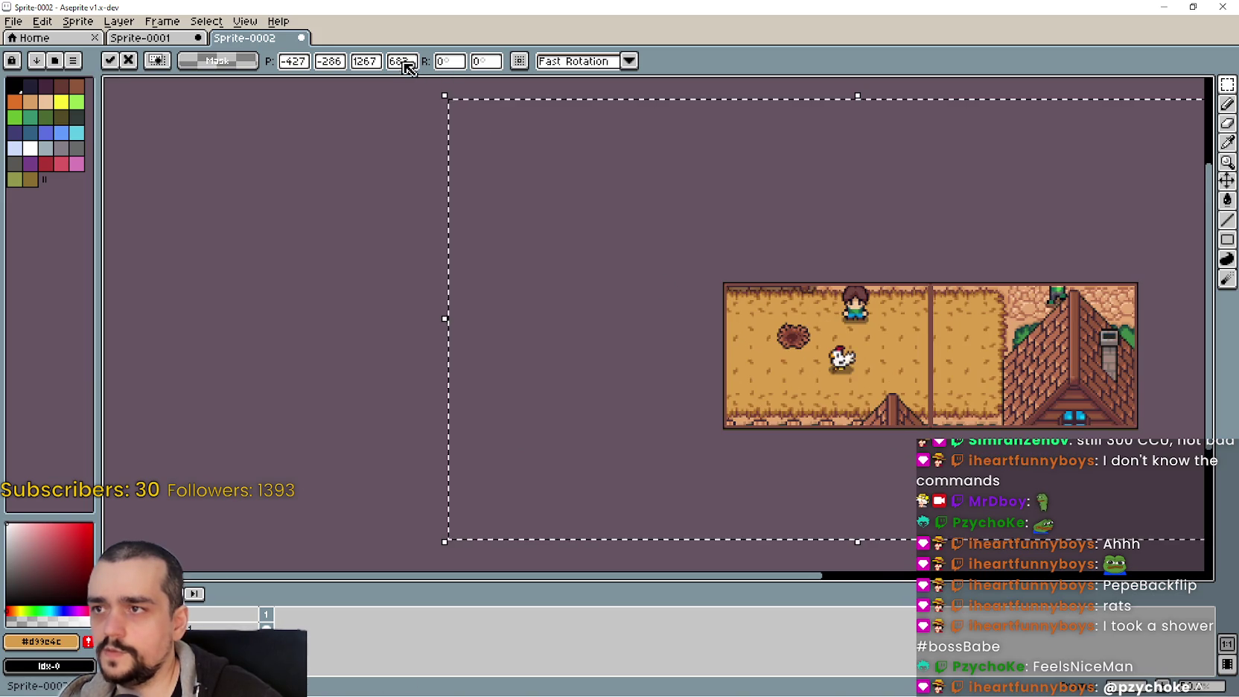
click(414, 62)
text(/)
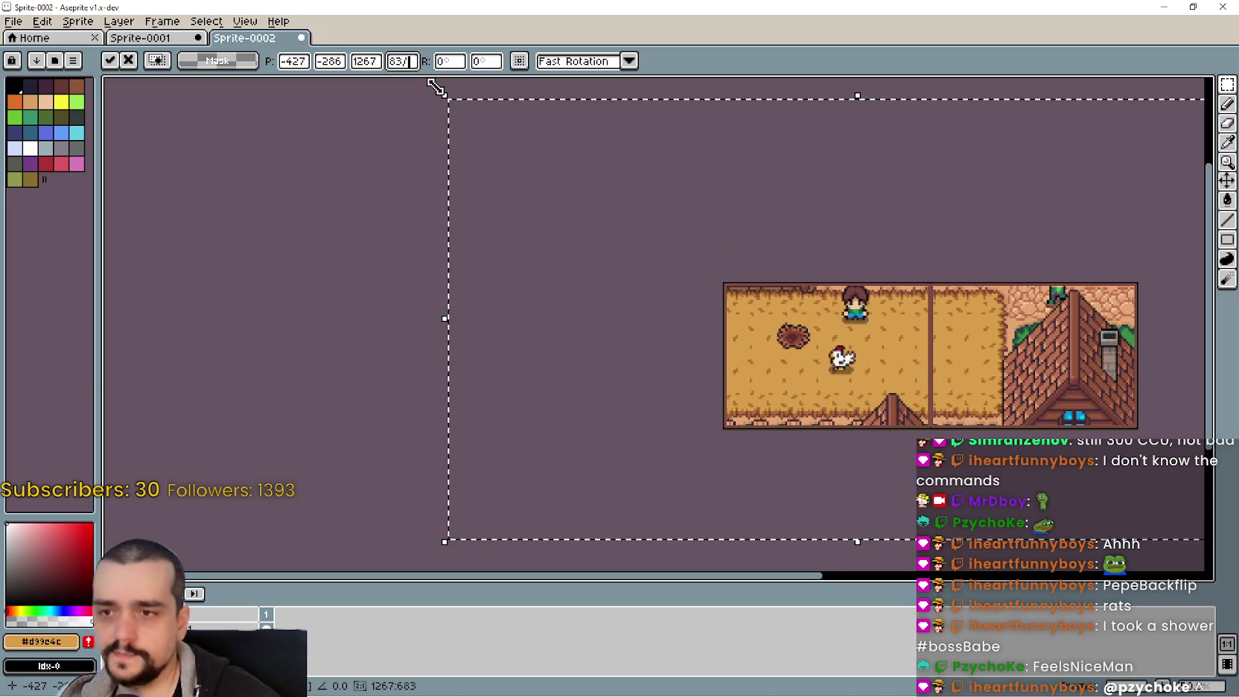
text(2)
key(Return)
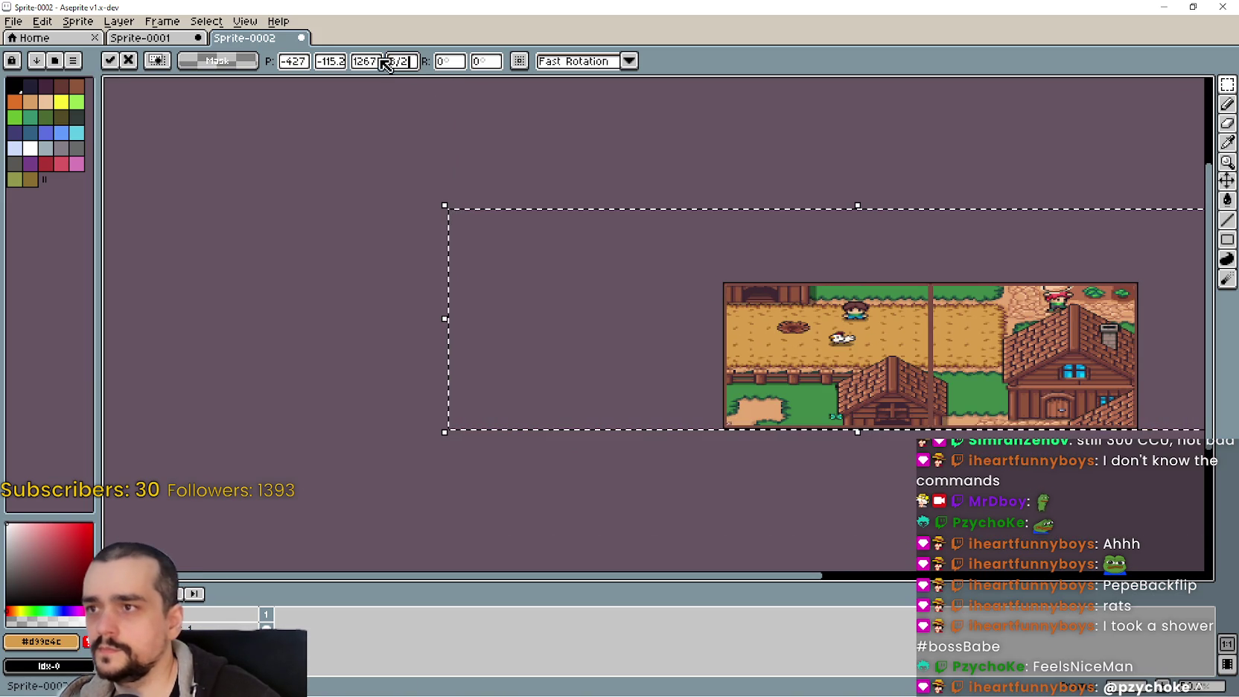
click(380, 67)
text(/2)
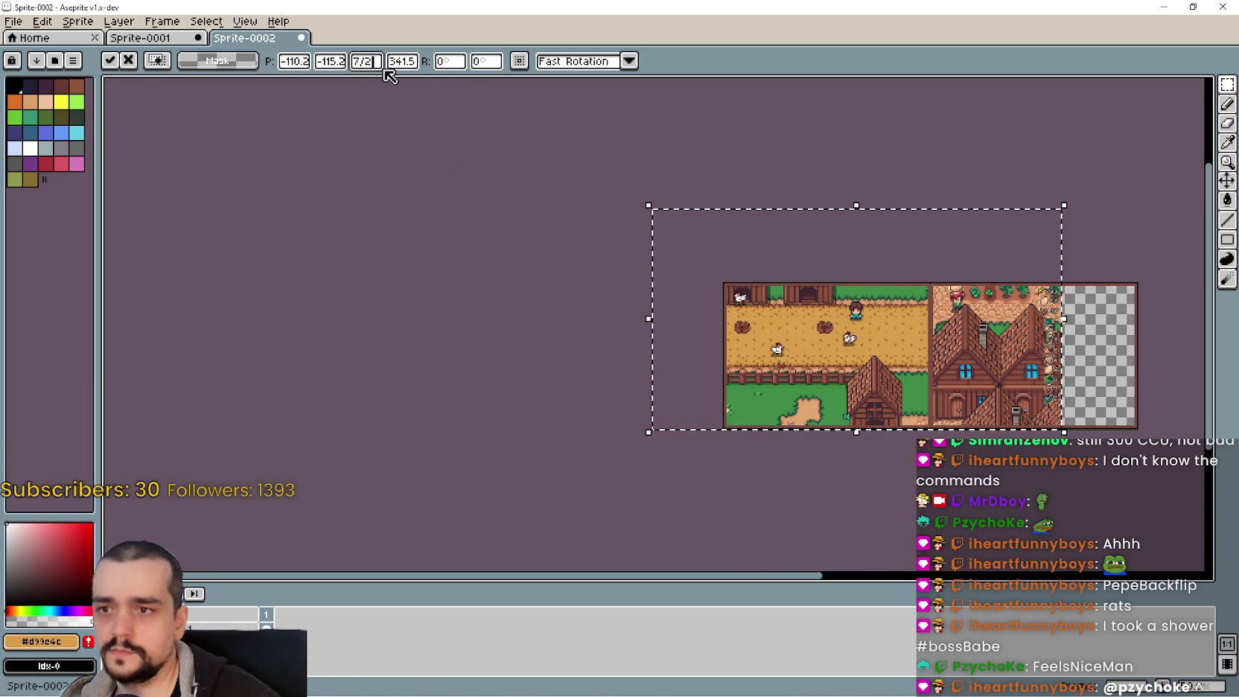
key(Return)
Place the half-size image so barn and chickens fill the right panel, leaving the left empty
scroll(577, 175, up, 3)
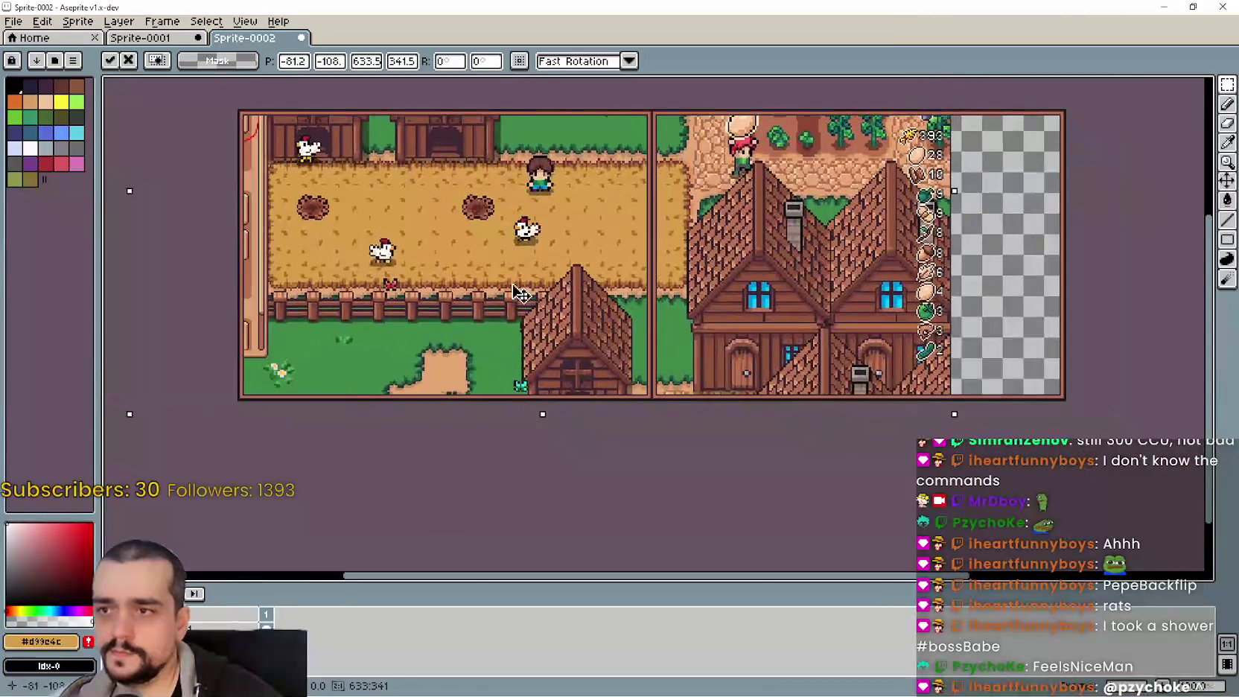
drag(846, 313, 817, 308)
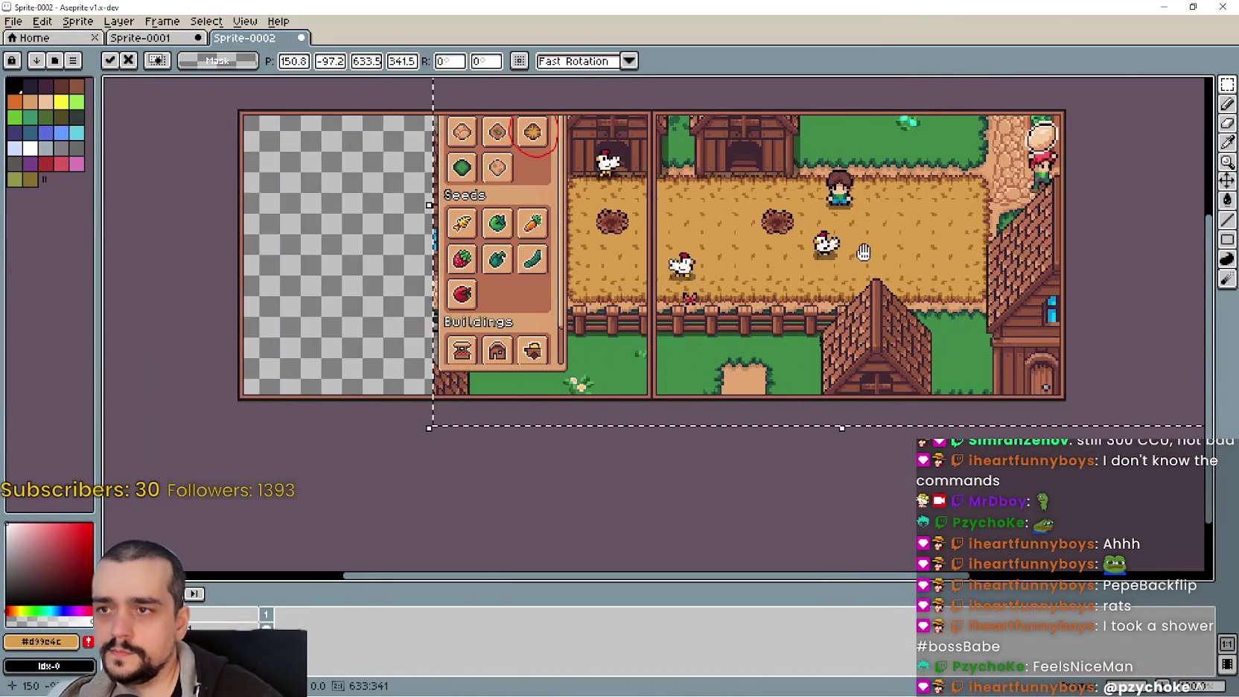
scroll(863, 253, right, 3)
mouse_move(695, 352)
mouse_down()
mouse_move(728, 350)
mouse_move(727, 423)
mouse_move(740, 418)
mouse_move(729, 420)
mouse_up()
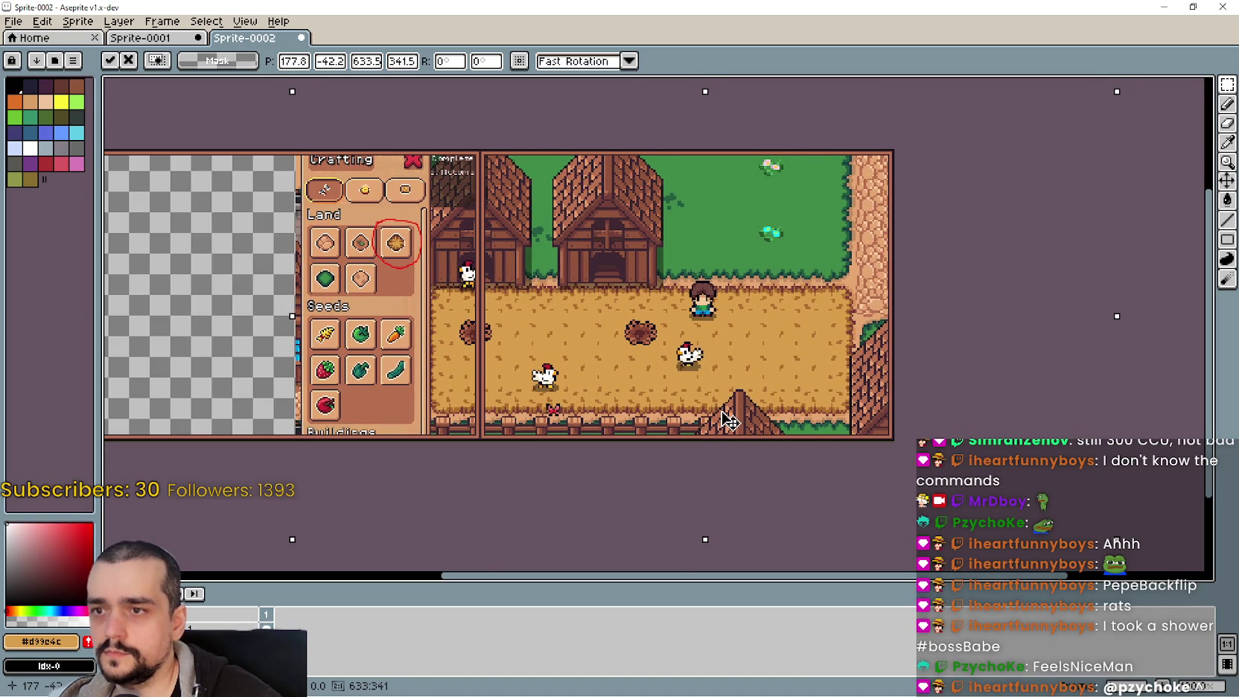
scroll(669, 360, down, 1)
scroll(671, 354, up, 3)
scroll(705, 362, down, 2)
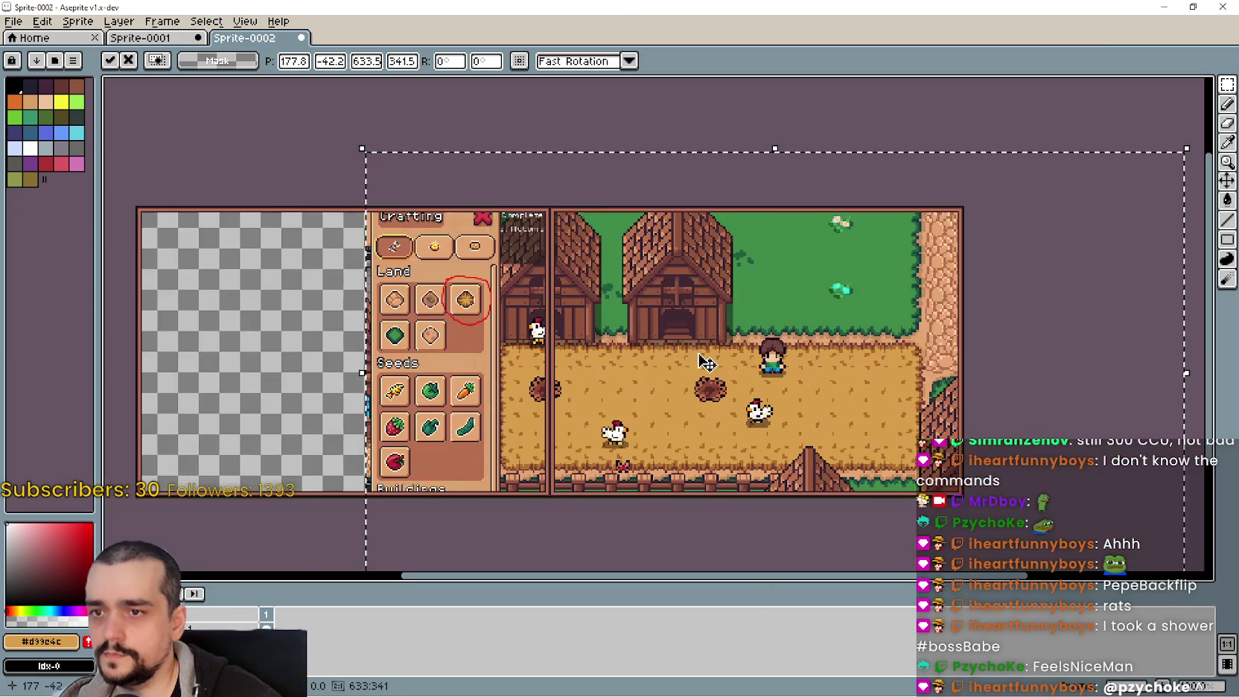
scroll(730, 369, down, 2)
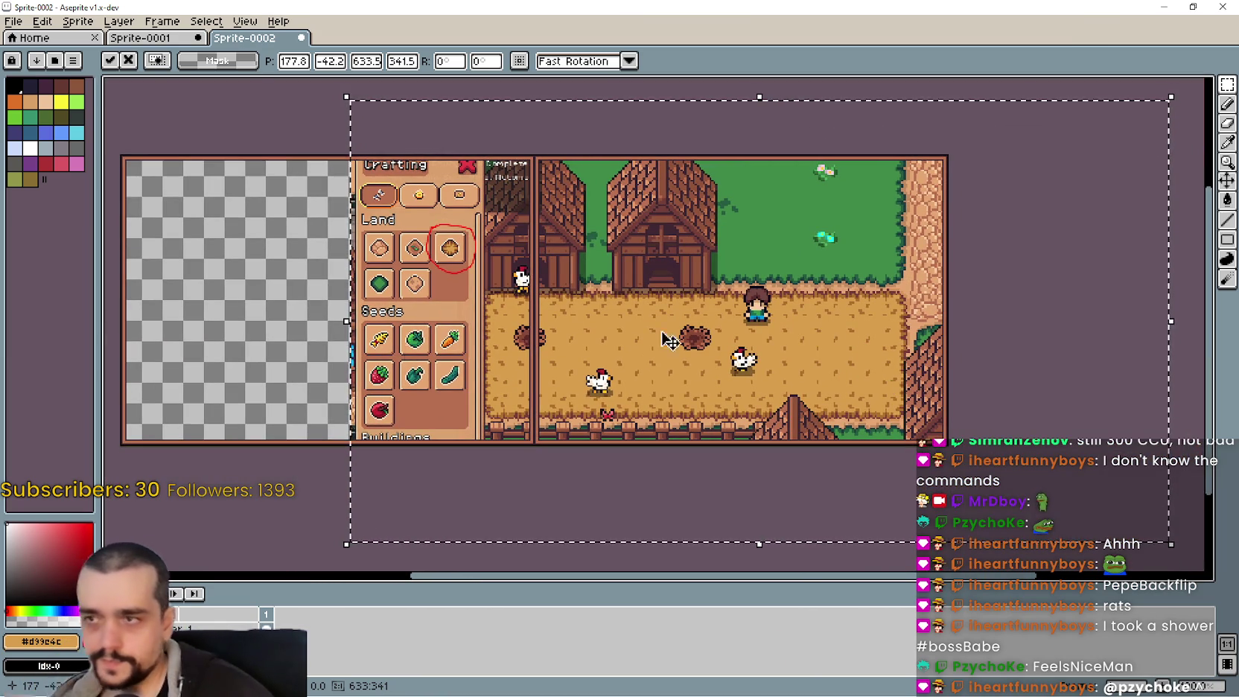
key(ctrl+d)
scroll(535, 563, up, 4)
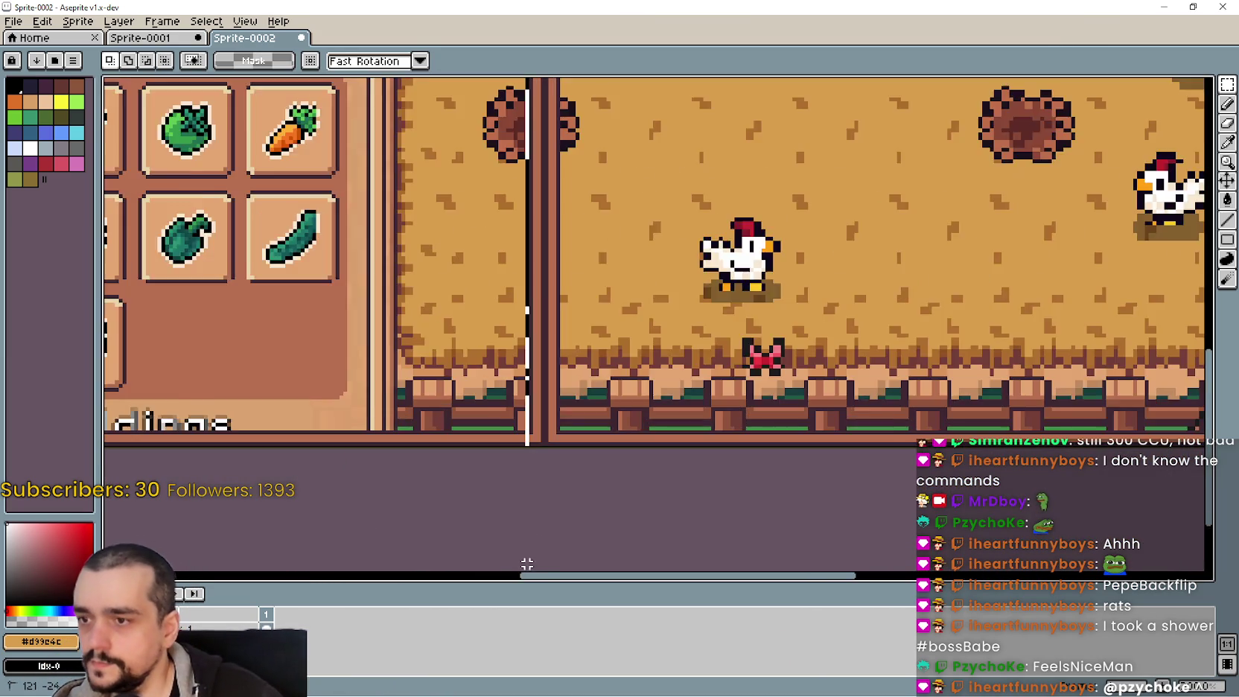
key(ctrl+z)
scroll(540, 553, down, 4)
scroll(514, 447, down, 2)
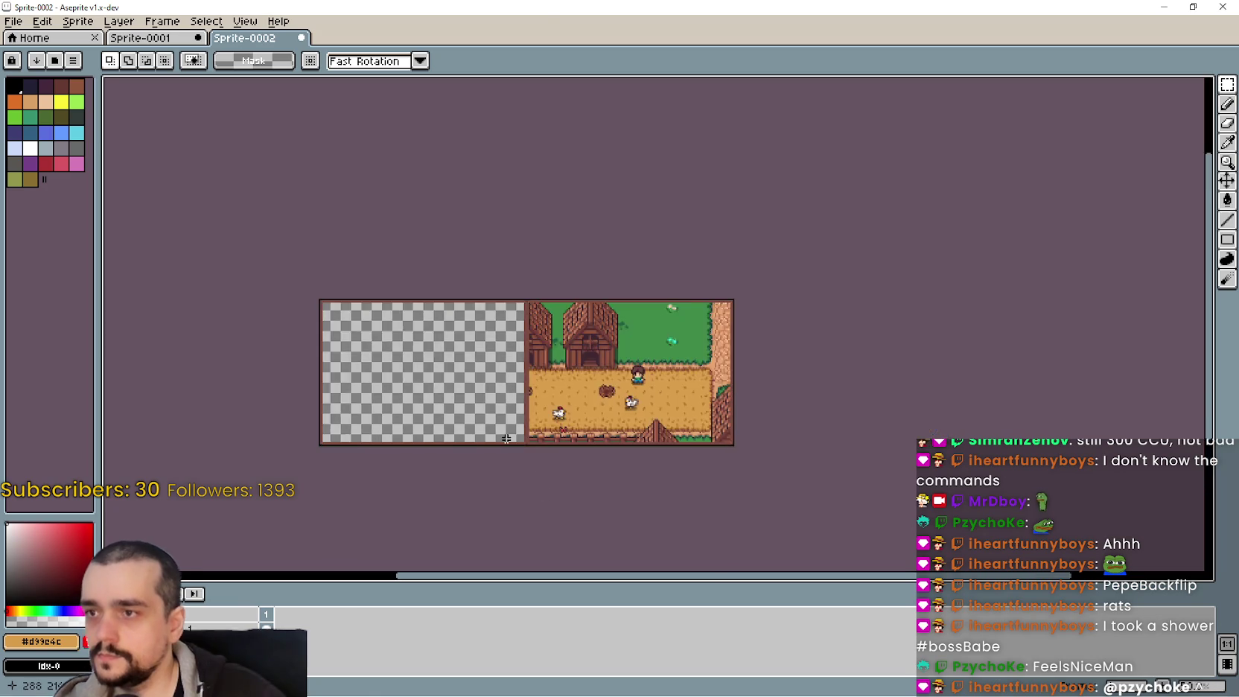
scroll(551, 432, up, 3)
Check the newTile.png screenshot, then return to Sprite-0002
scroll(573, 418, down, 1)
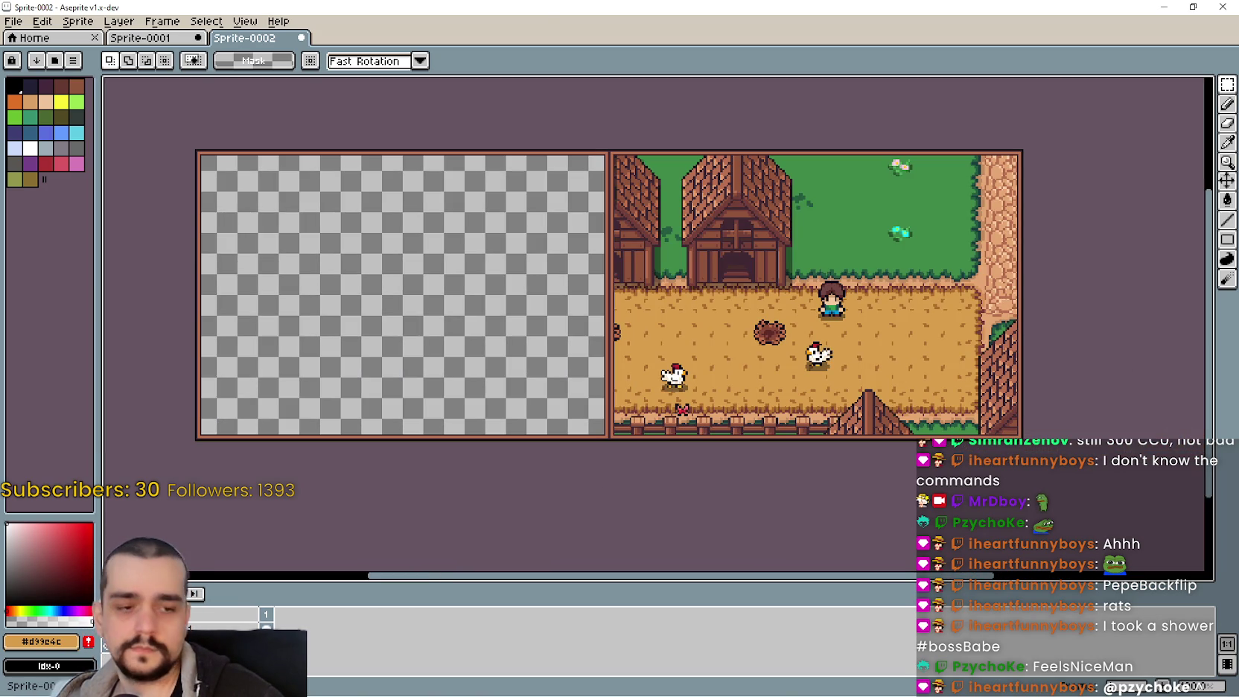
key(alt+Tab)
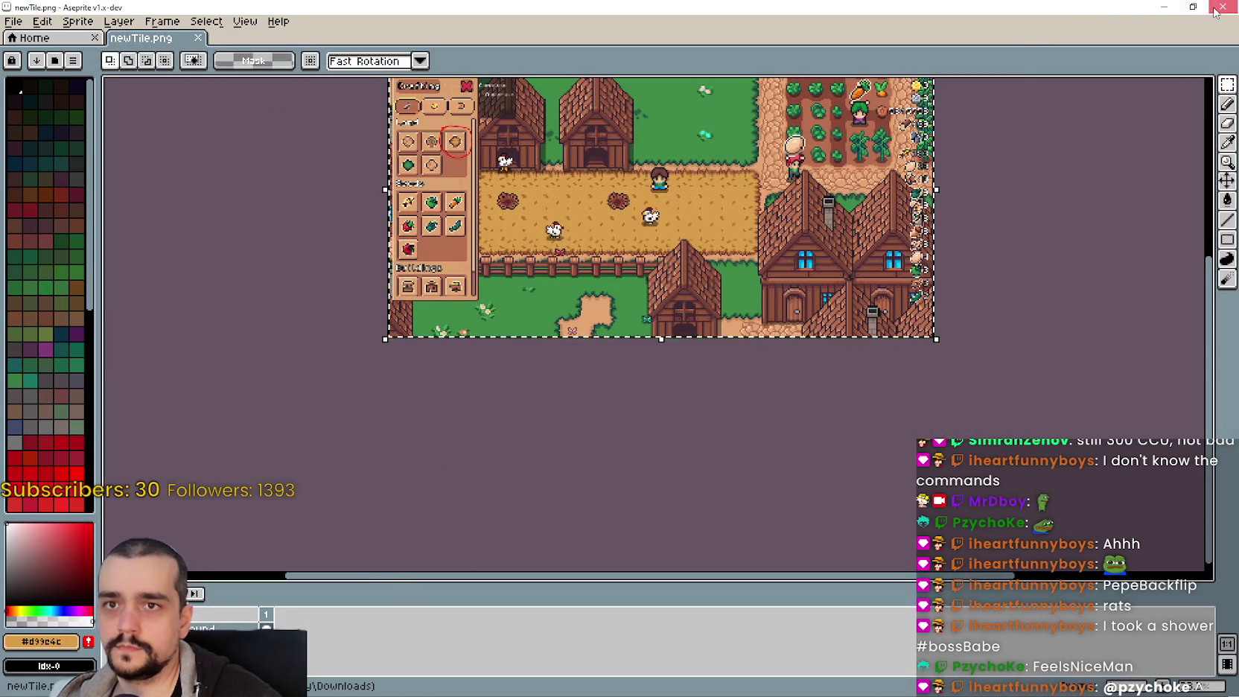
key(alt+Tab)
click(135, 43)
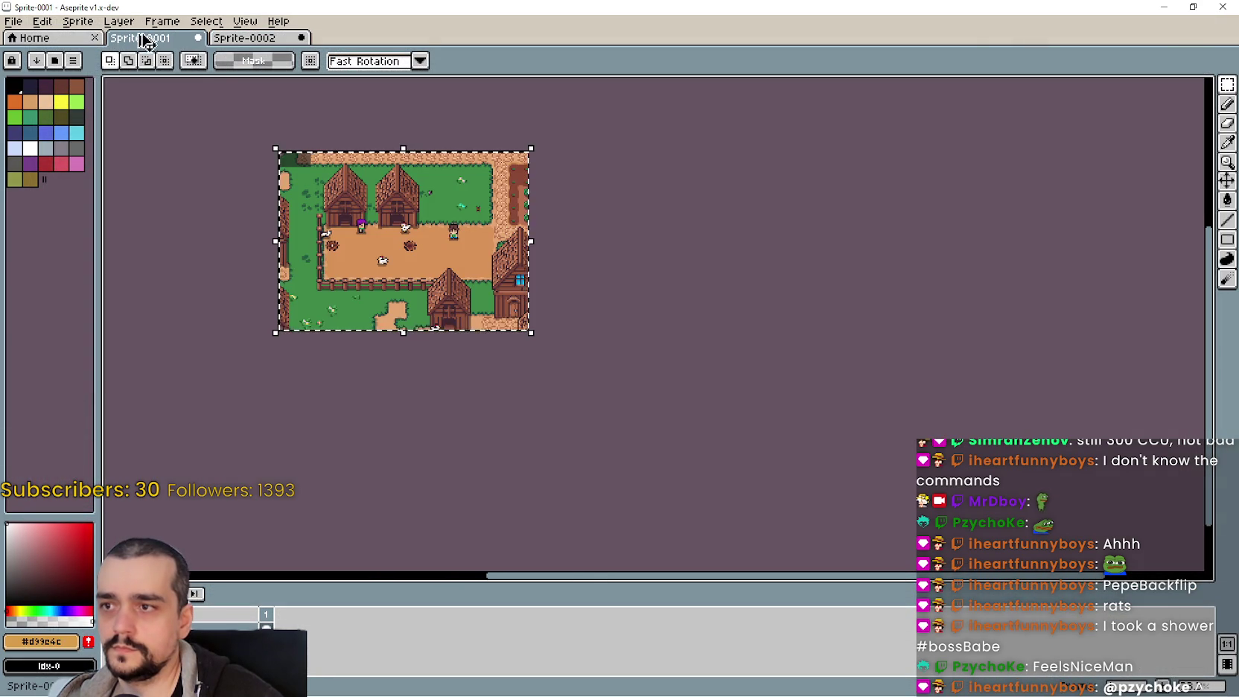
click(242, 38)
scroll(445, 236, up, 1)
Paste the 581×416 farm screenshot and position it over the left panel at -264, -86
key(ctrl+v)
scroll(636, 423, down, 2)
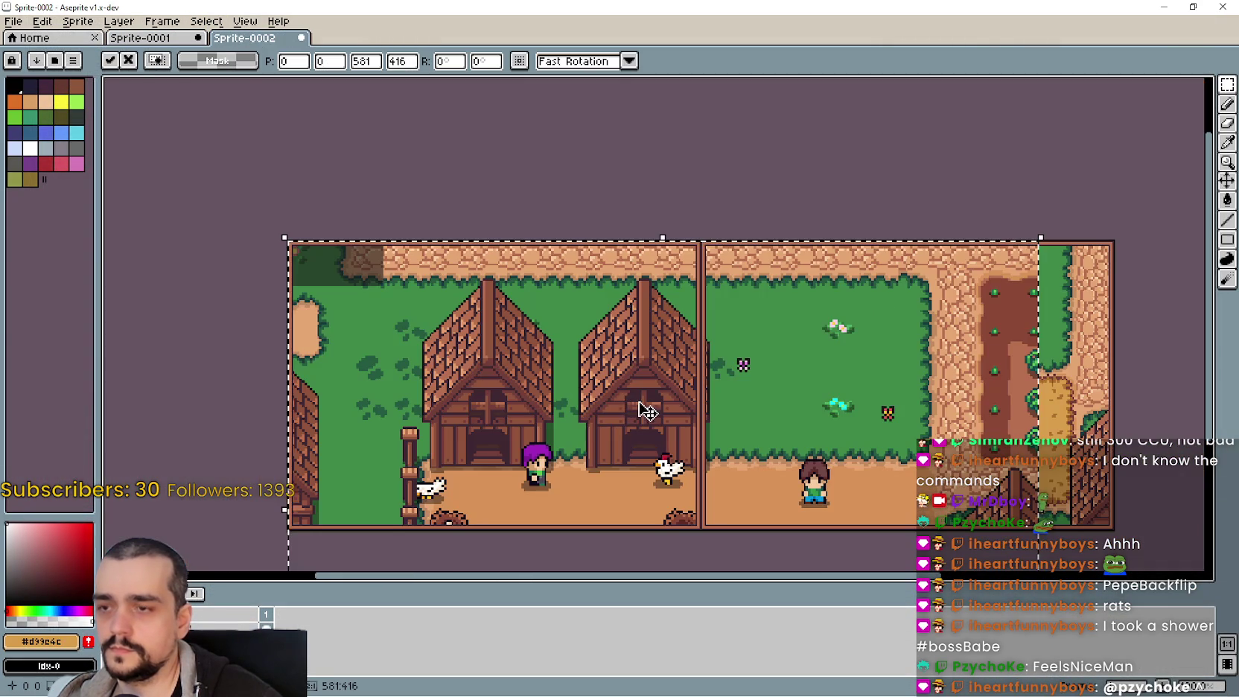
scroll(923, 477, down, 1)
mouse_move(923, 477)
mouse_down()
mouse_move(754, 414)
mouse_move(764, 419)
mouse_up()
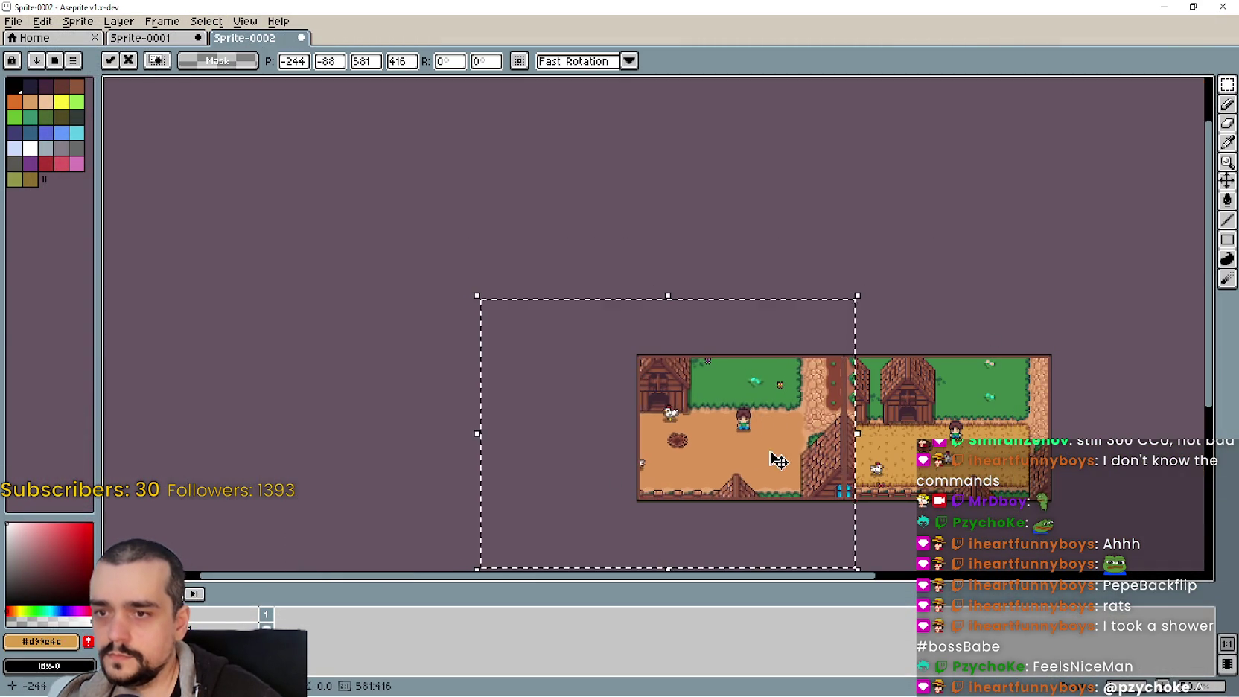
scroll(774, 469, up, 1)
drag(714, 311, 636, 341)
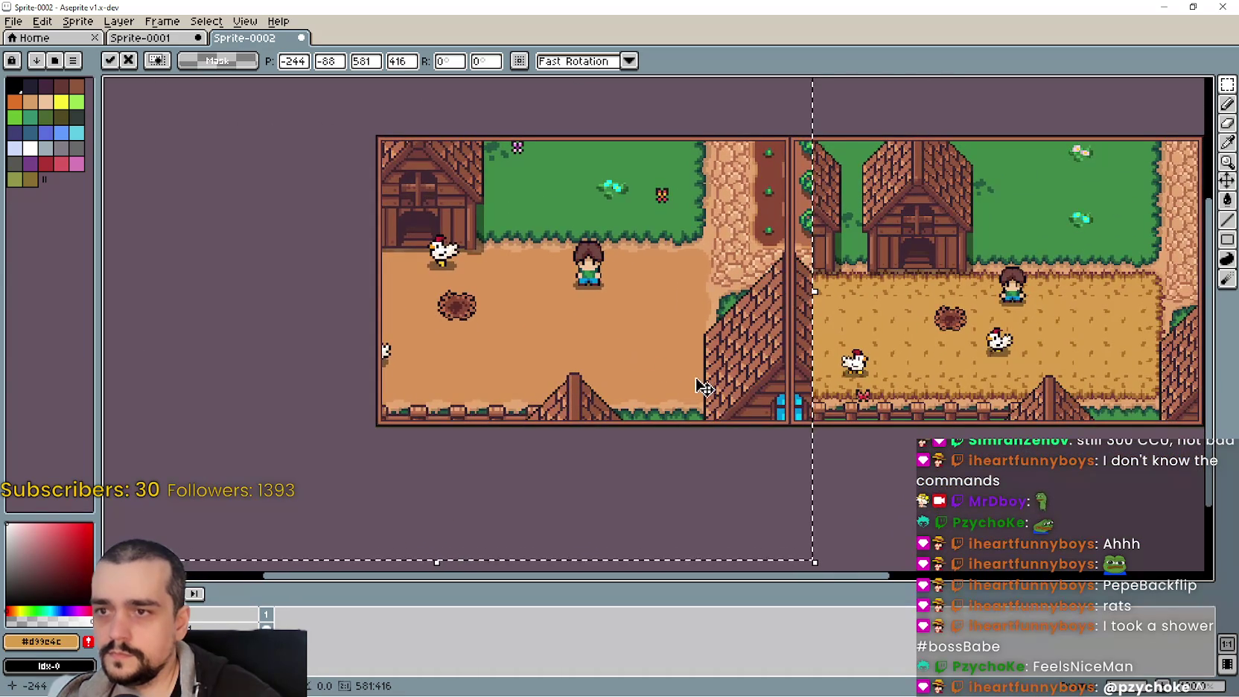
mouse_move(702, 383)
mouse_down()
mouse_move(674, 406)
mouse_move(682, 396)
mouse_up()
scroll(682, 396, down, 1)
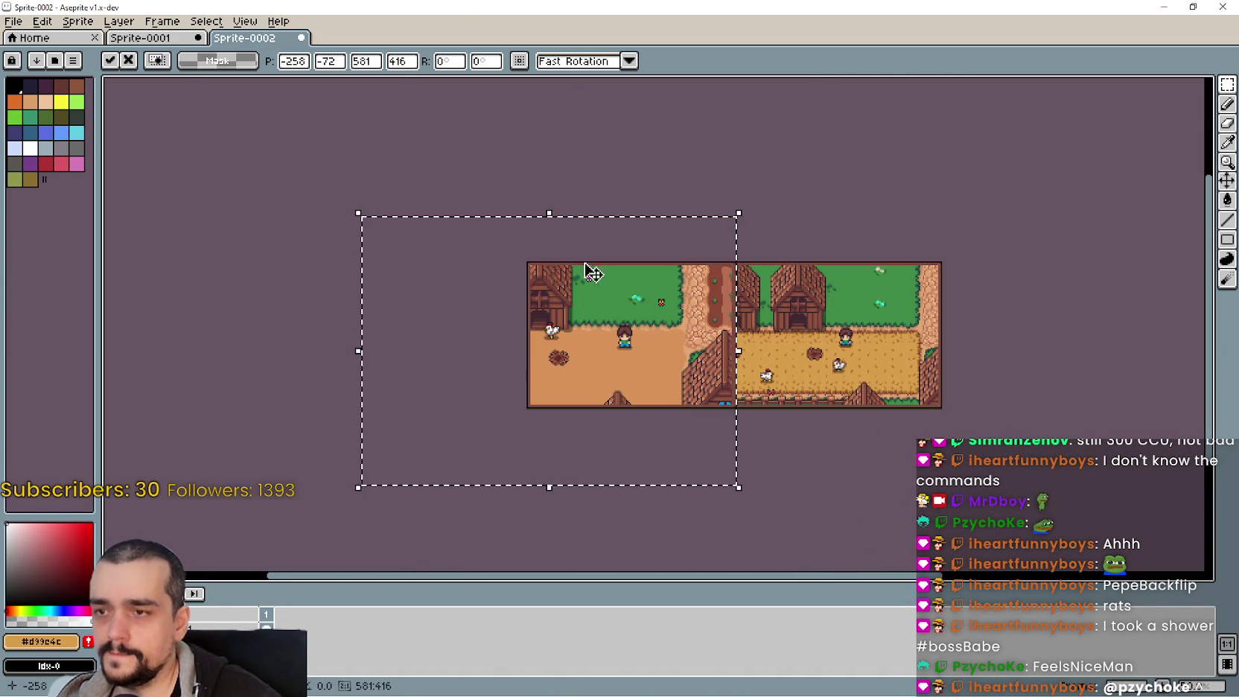
click(406, 63)
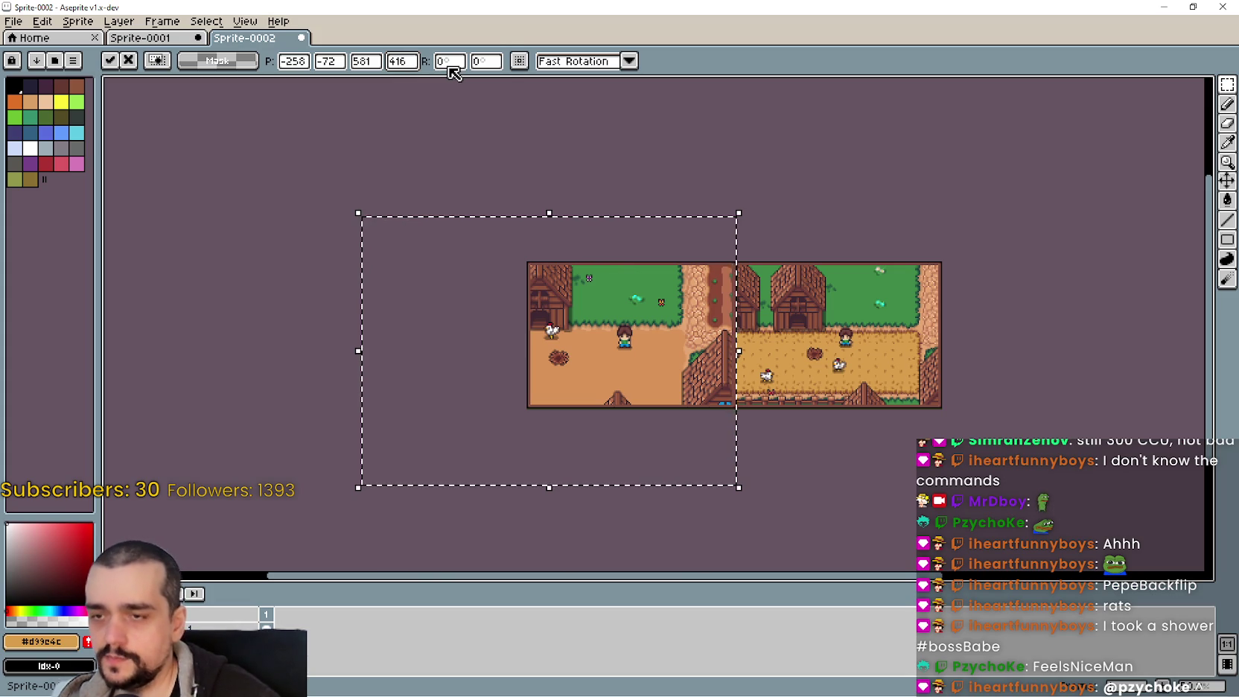
scroll(719, 415, up, 1)
mouse_move(631, 404)
mouse_down()
mouse_move(676, 439)
mouse_move(689, 438)
mouse_move(688, 409)
mouse_up()
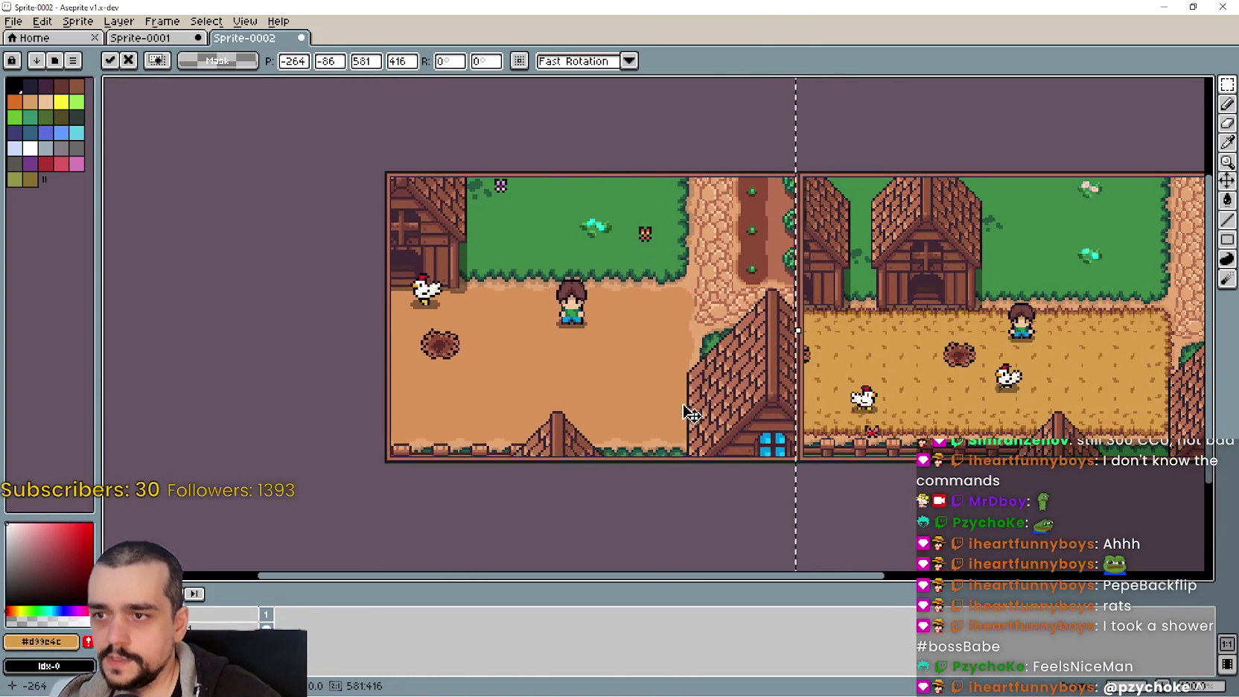
scroll(681, 339, down, 1)
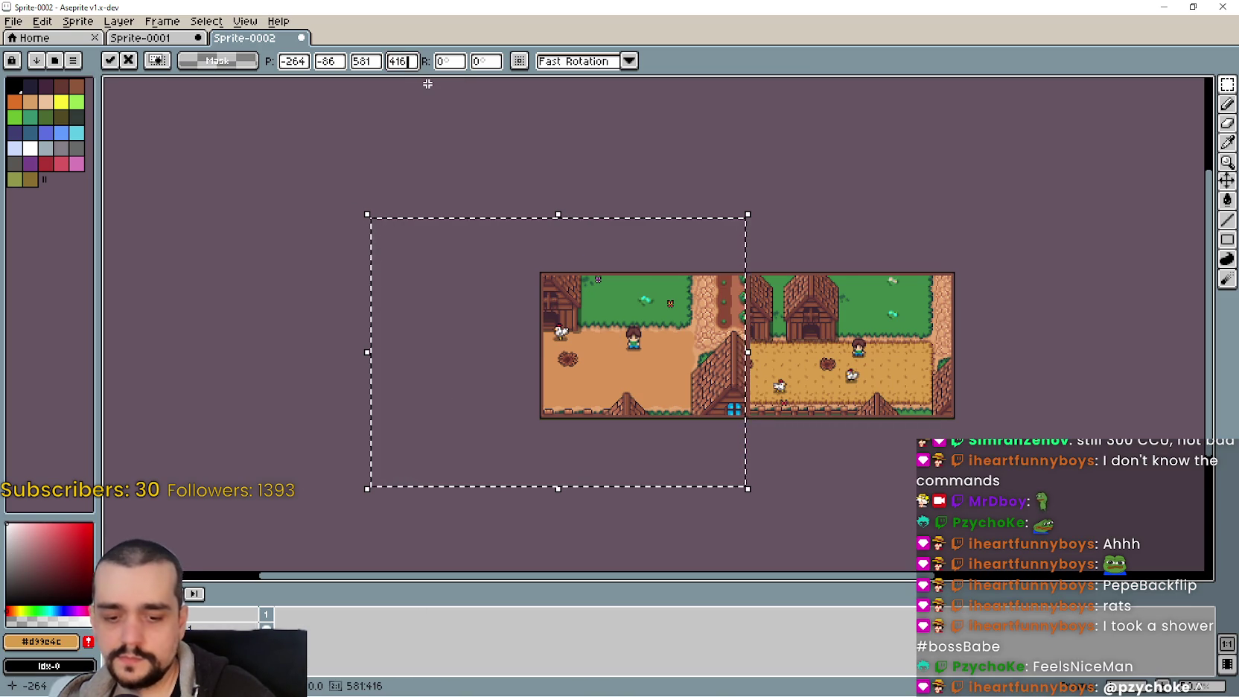
Scale the pasted farm image to 80%: height 416*0.8 (332.8) and width 581*0.8
text(164)
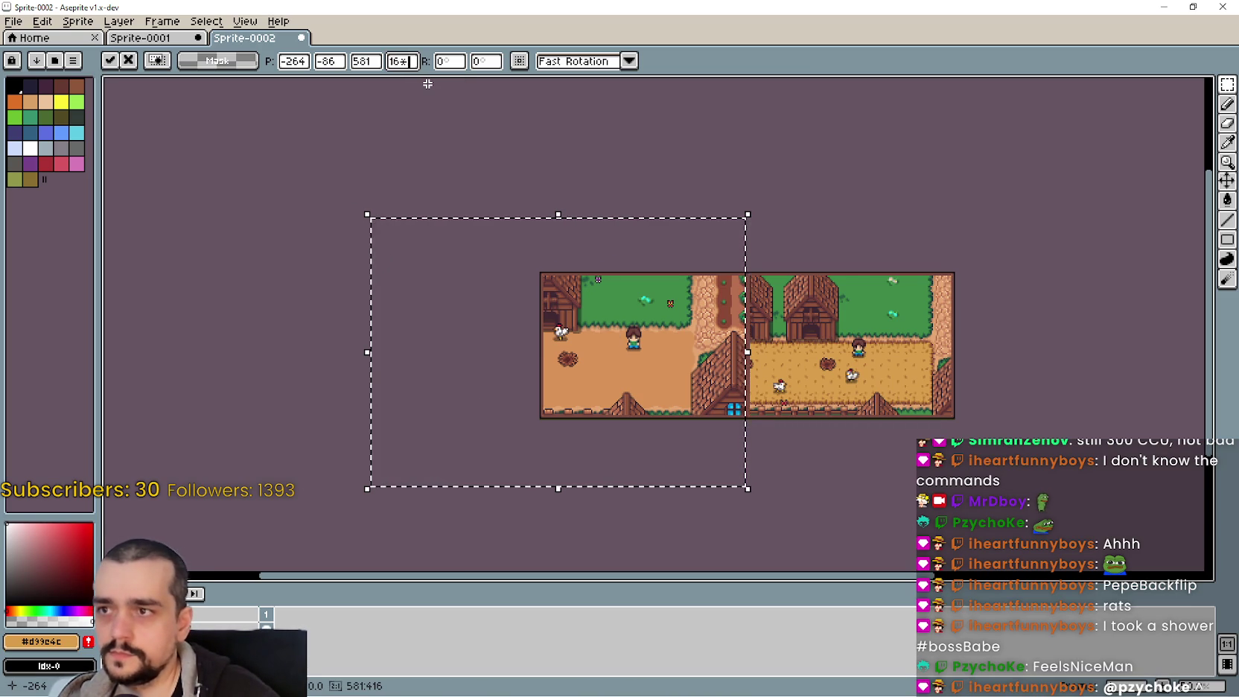
text(0)
key(BackSpace)
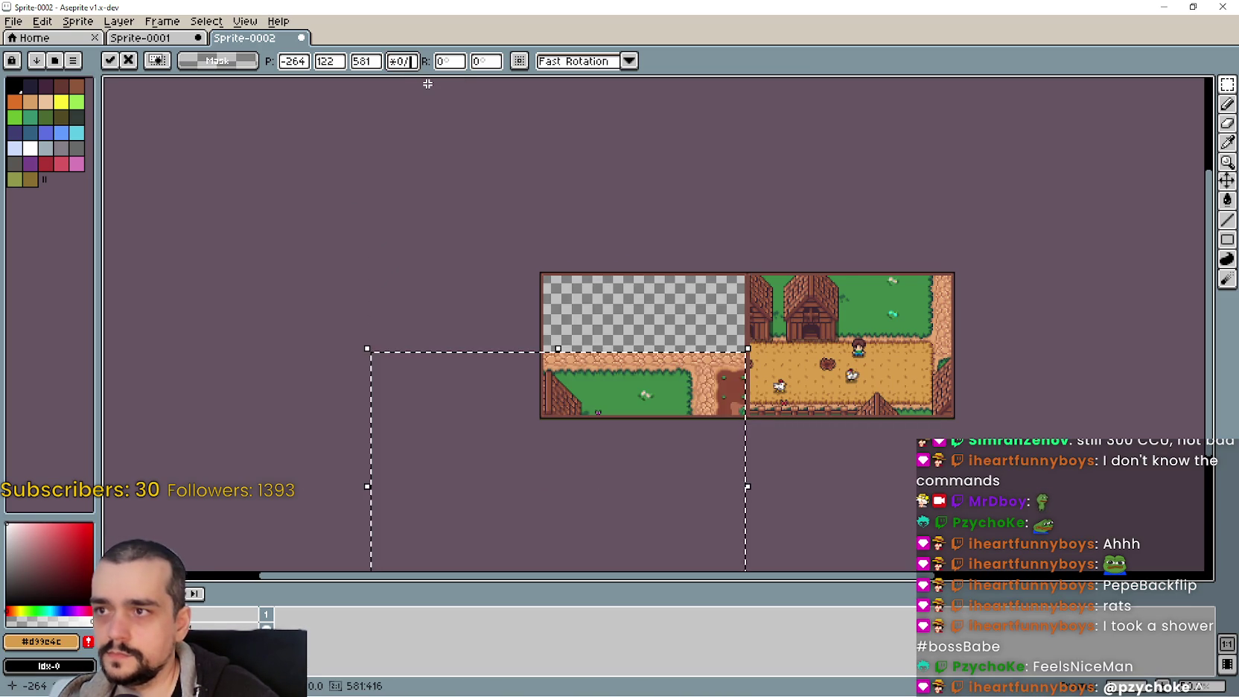
text(0.8)
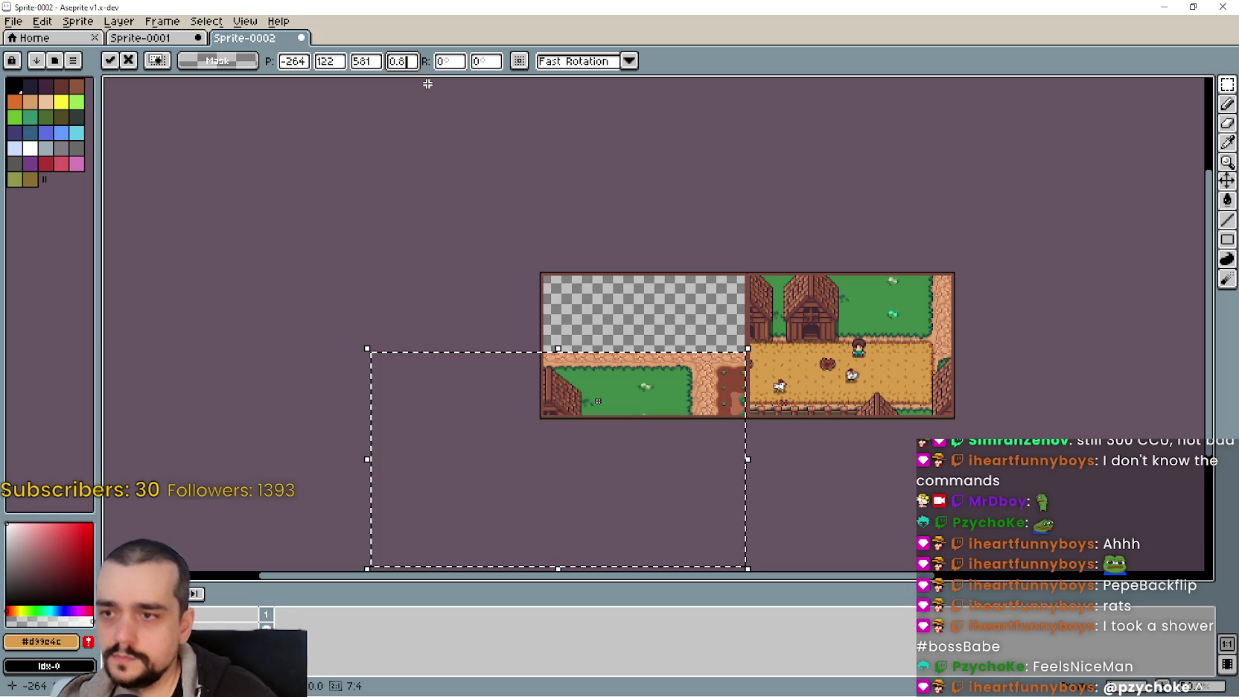
double_click(395, 64)
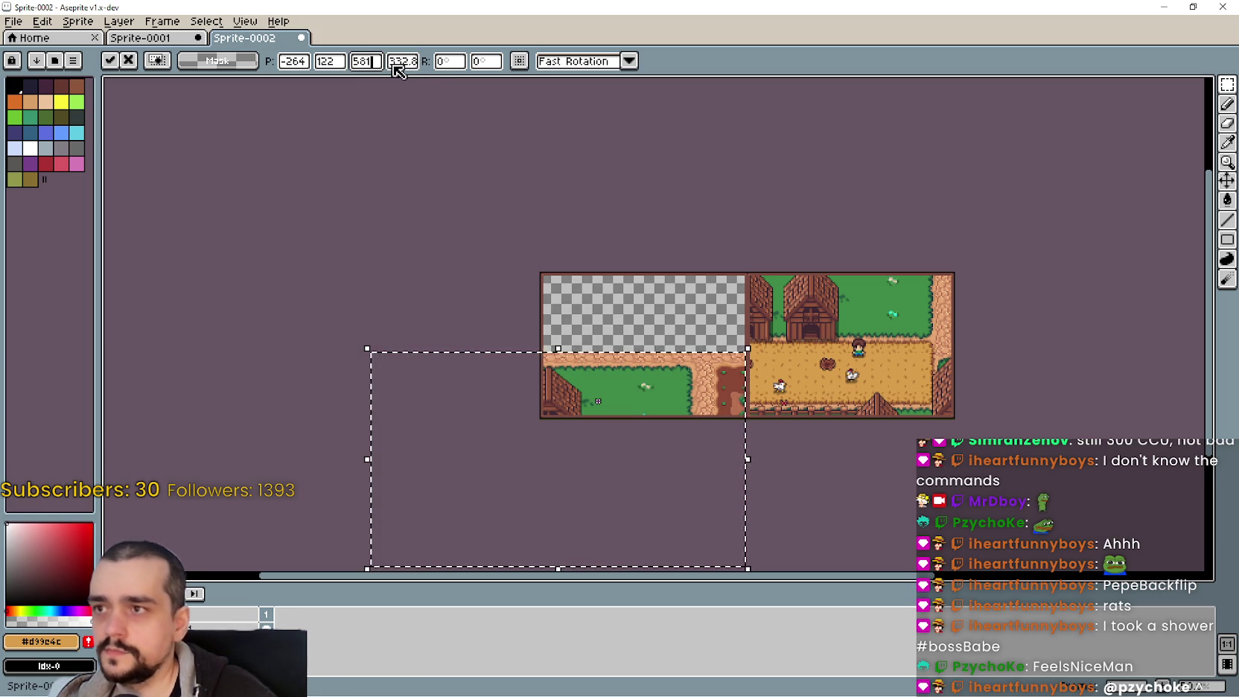
key(shift+Tab)
text(1*0)
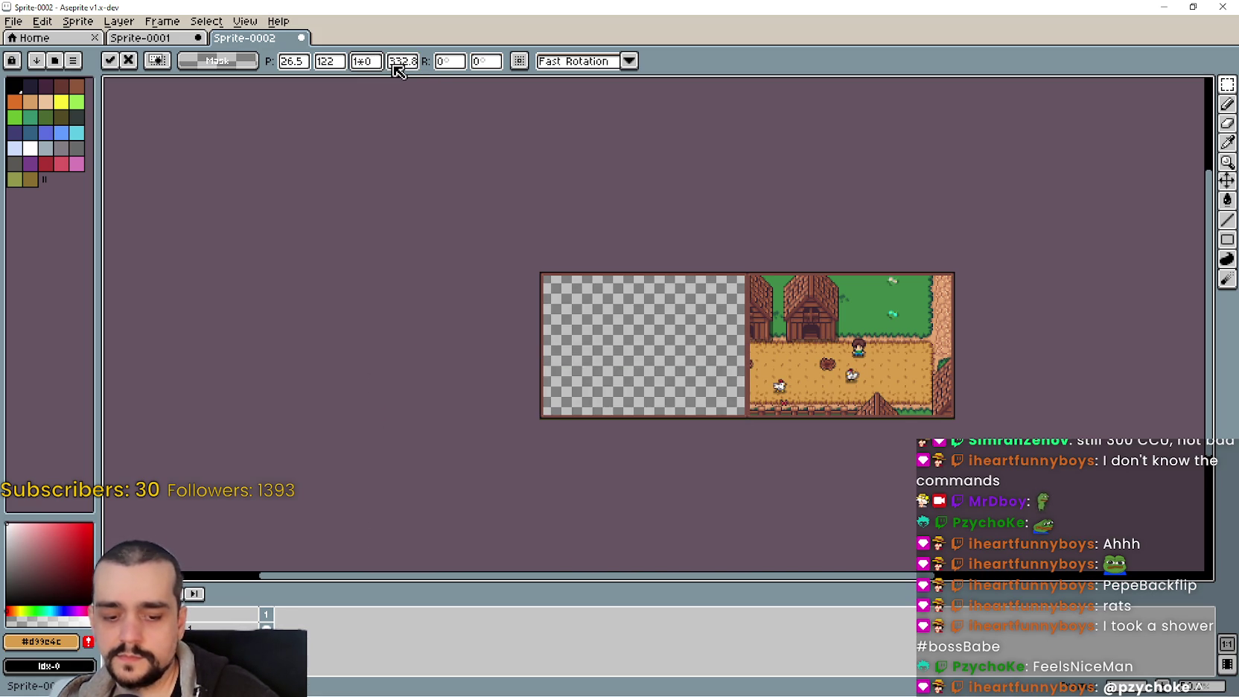
text(/8)
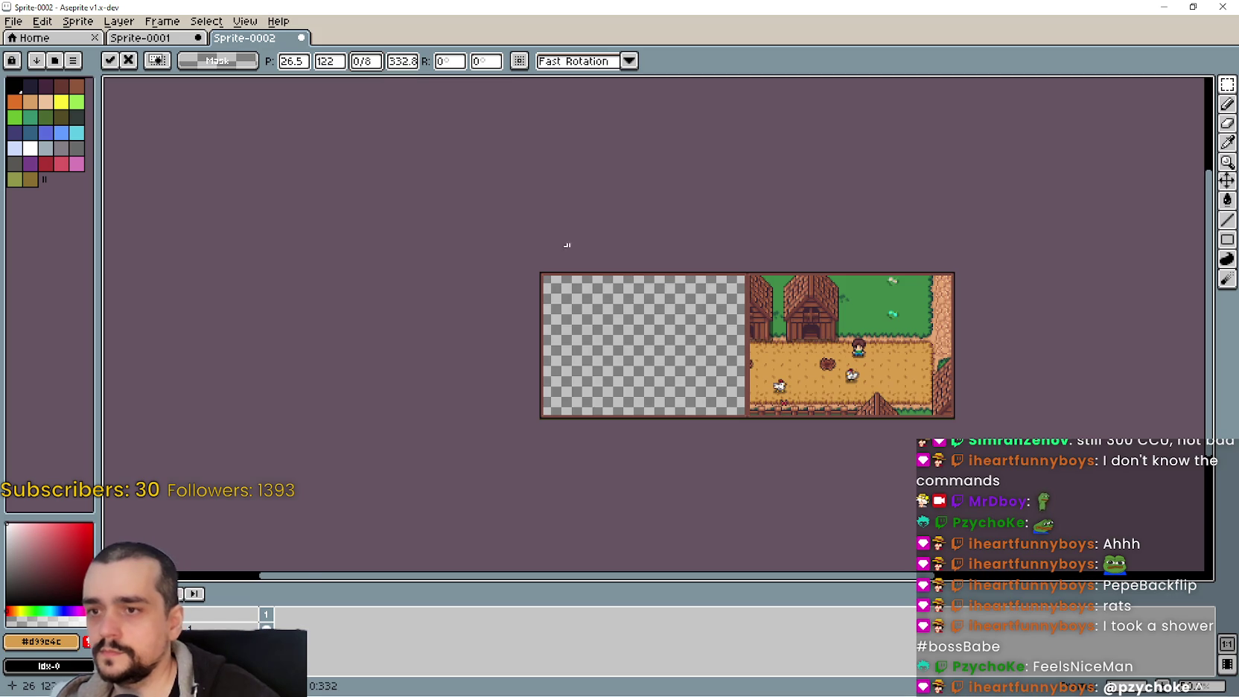
scroll(630, 304, down, 1)
key(BackSpace)
key(BackSpace)
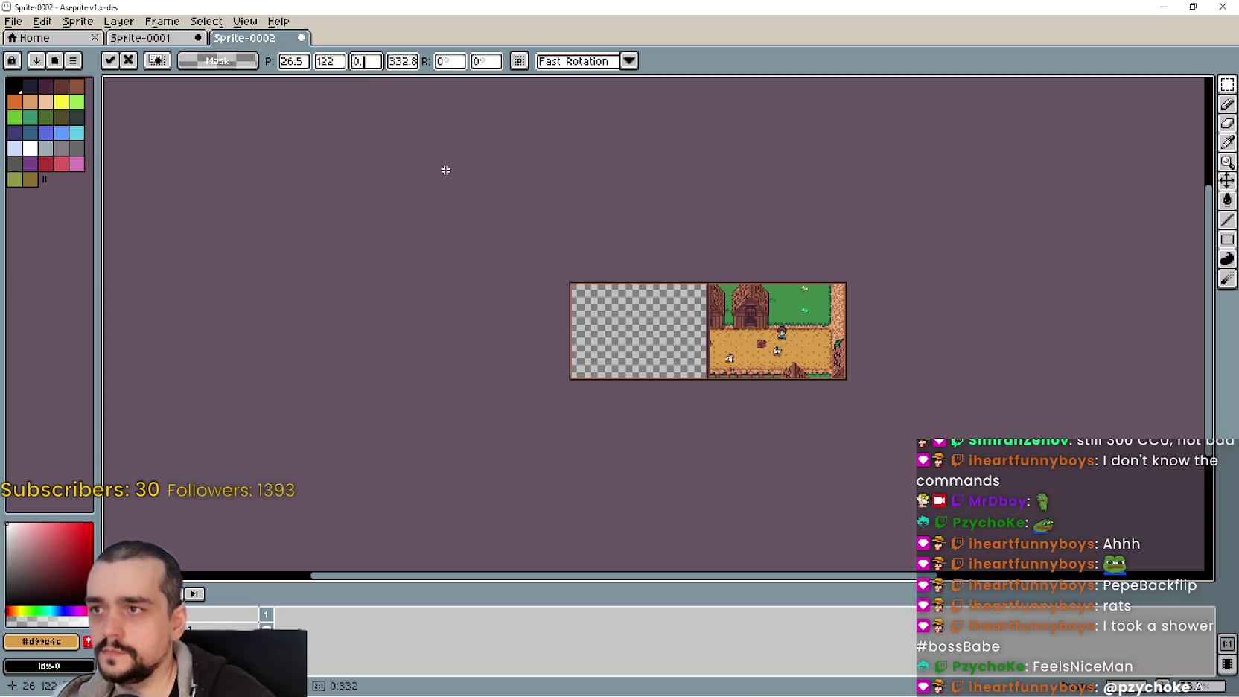
key(Return)
Try the scaled image in the left panel, then discard the paste
scroll(674, 416, up, 3)
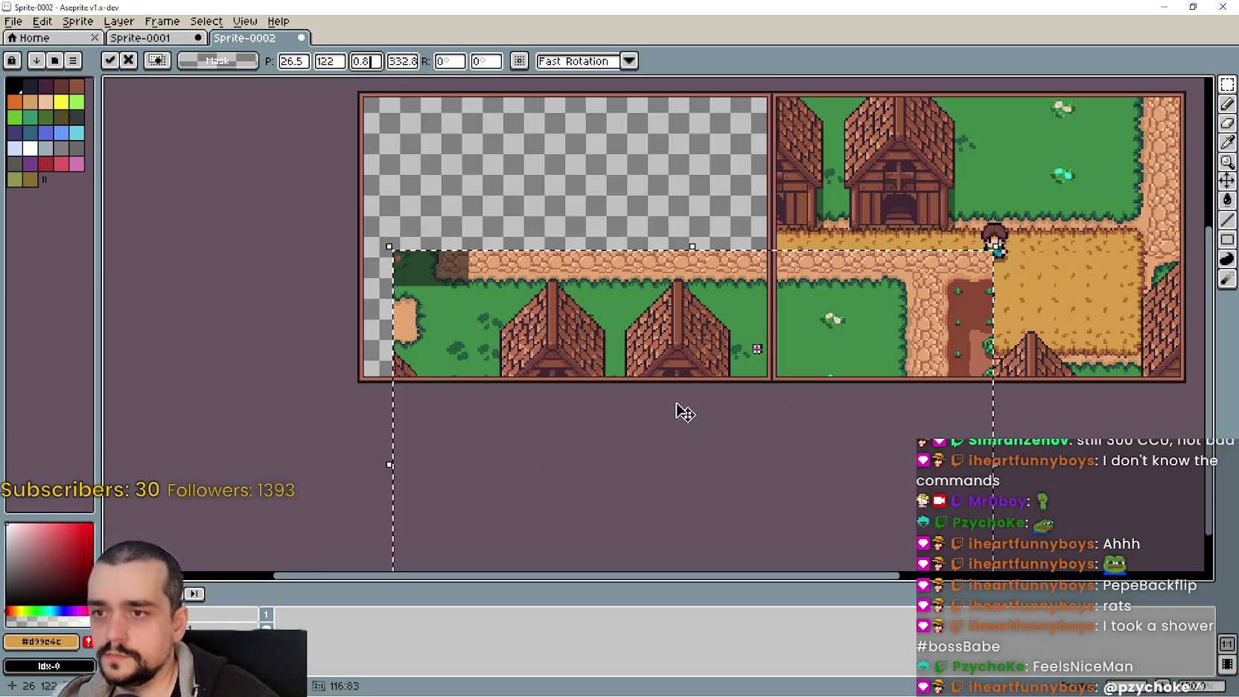
text(464.8)
mouse_move(691, 363)
mouse_down()
mouse_move(567, 247)
mouse_move(524, 248)
mouse_move(589, 307)
mouse_move(620, 308)
mouse_move(578, 298)
mouse_move(596, 300)
mouse_move(539, 359)
mouse_up()
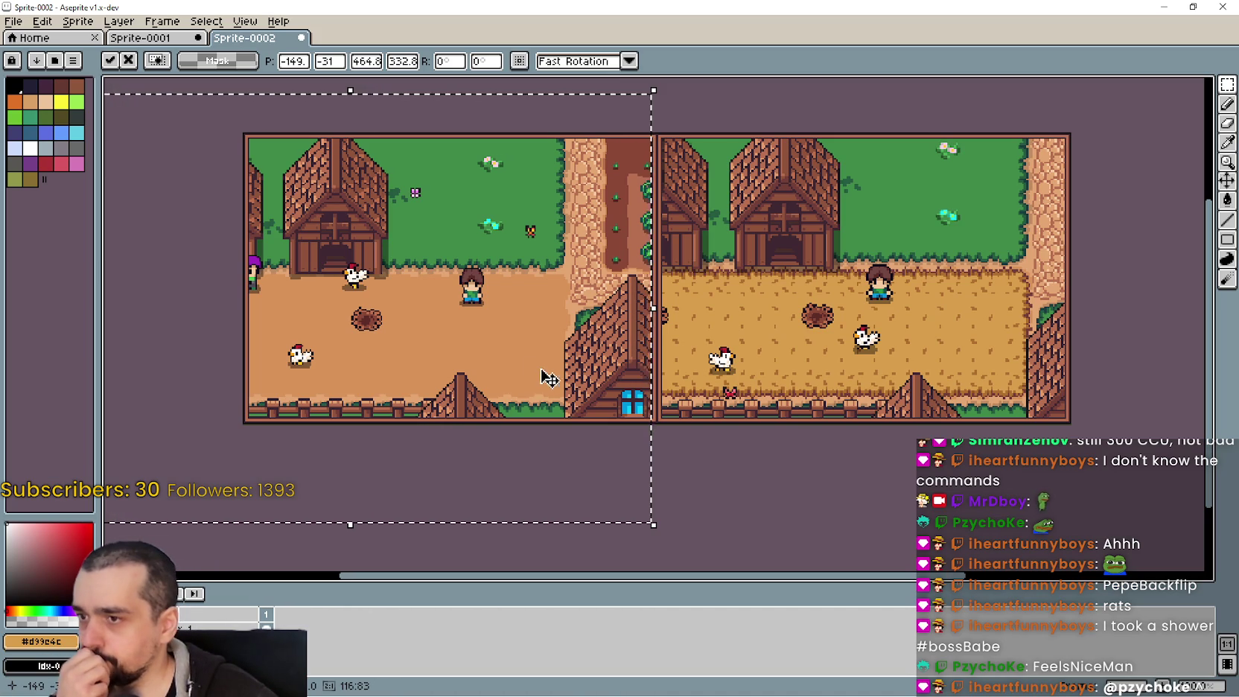
mouse_move(547, 376)
mouse_down()
mouse_move(509, 369)
mouse_move(551, 431)
mouse_move(564, 401)
mouse_move(599, 399)
mouse_move(603, 377)
mouse_move(531, 376)
mouse_up()
scroll(533, 374, down, 1)
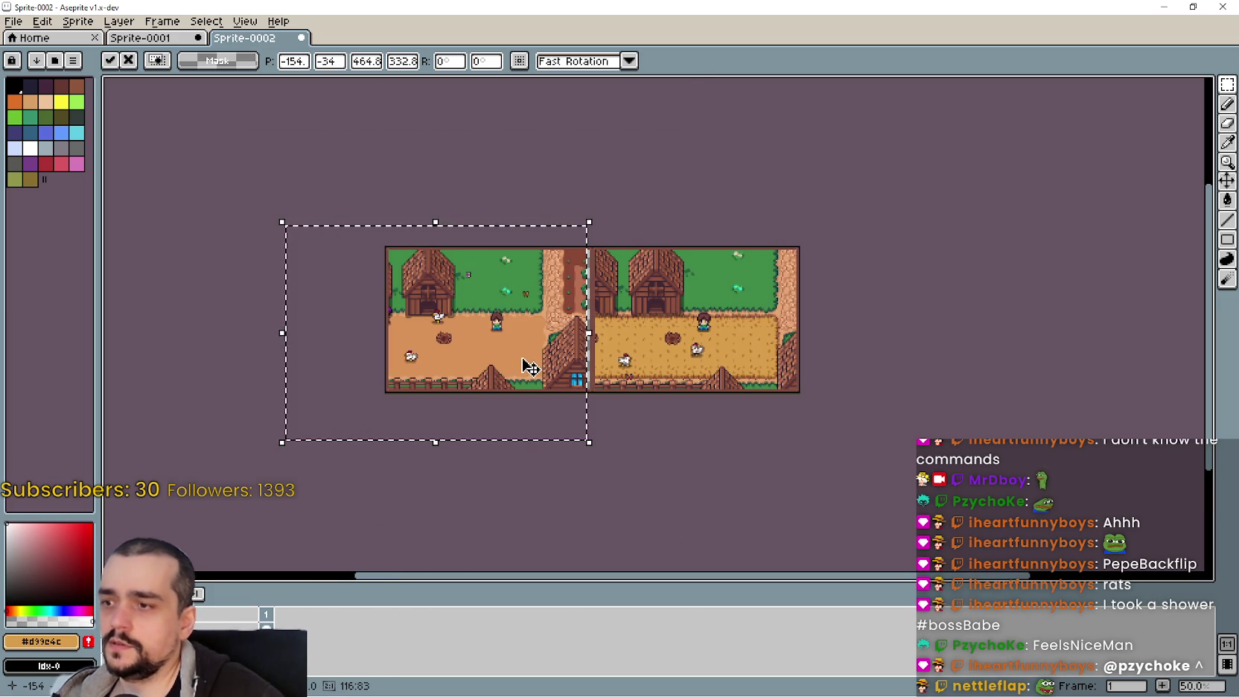
key(Escape)
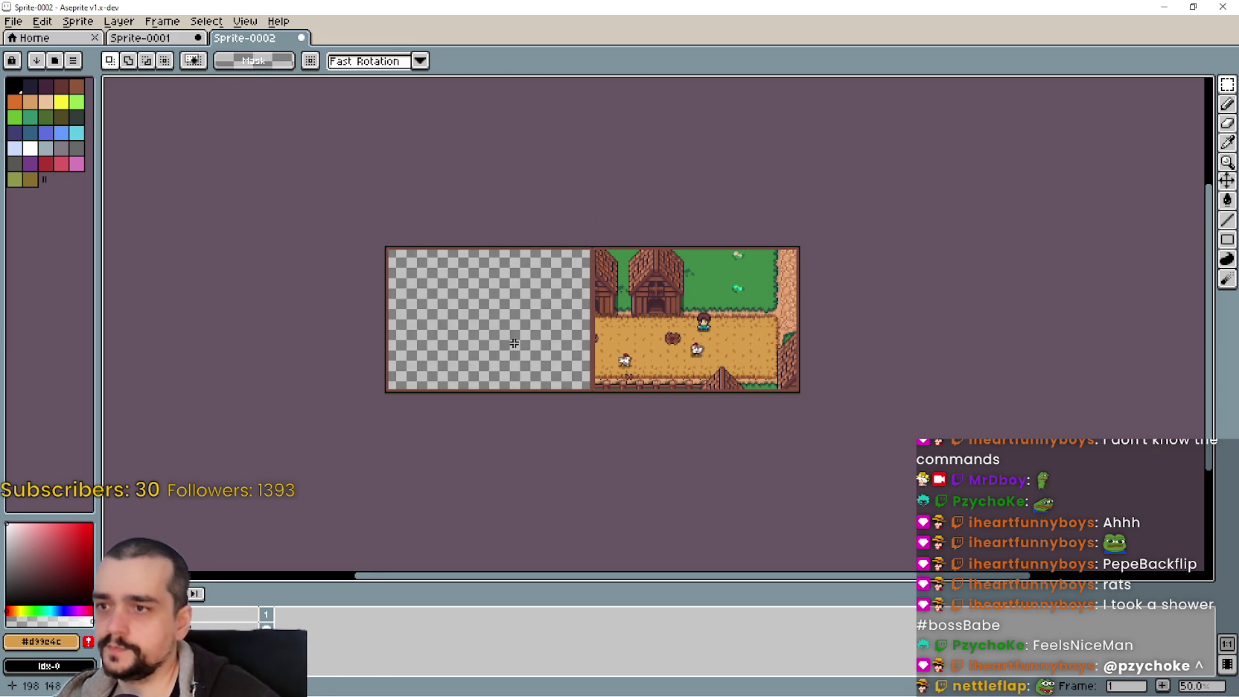
Create a new sprite and paste the copied farm scene into it
click(14, 21)
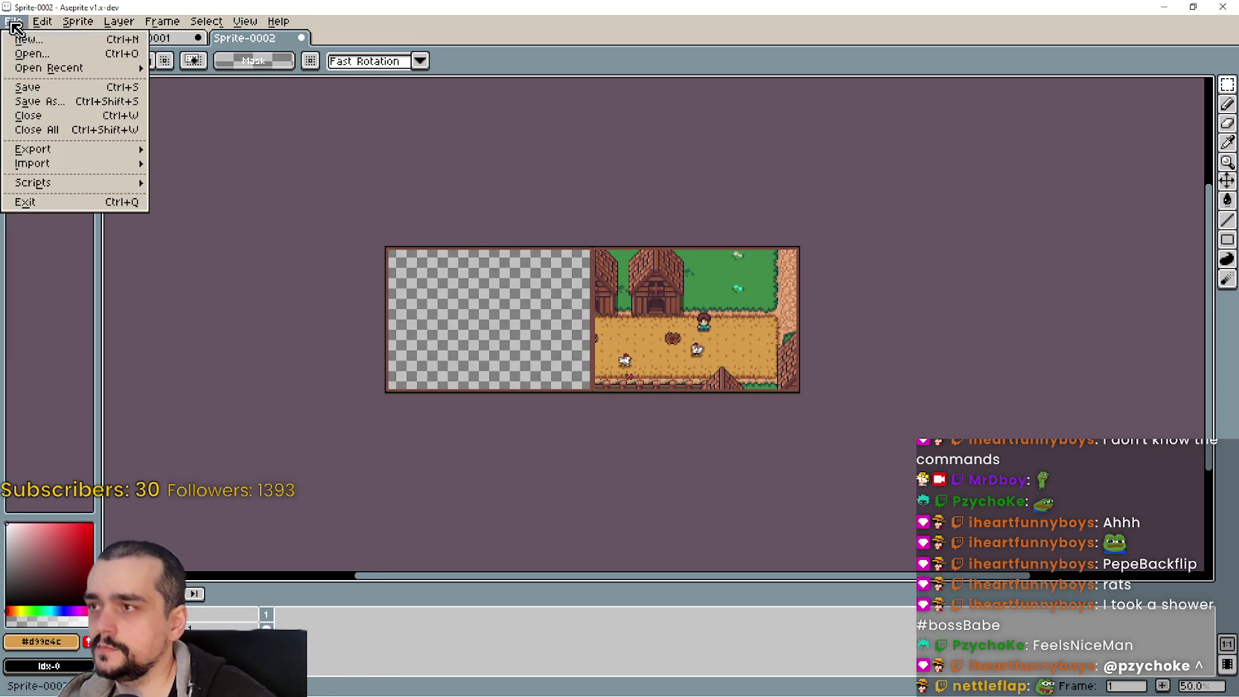
click(33, 43)
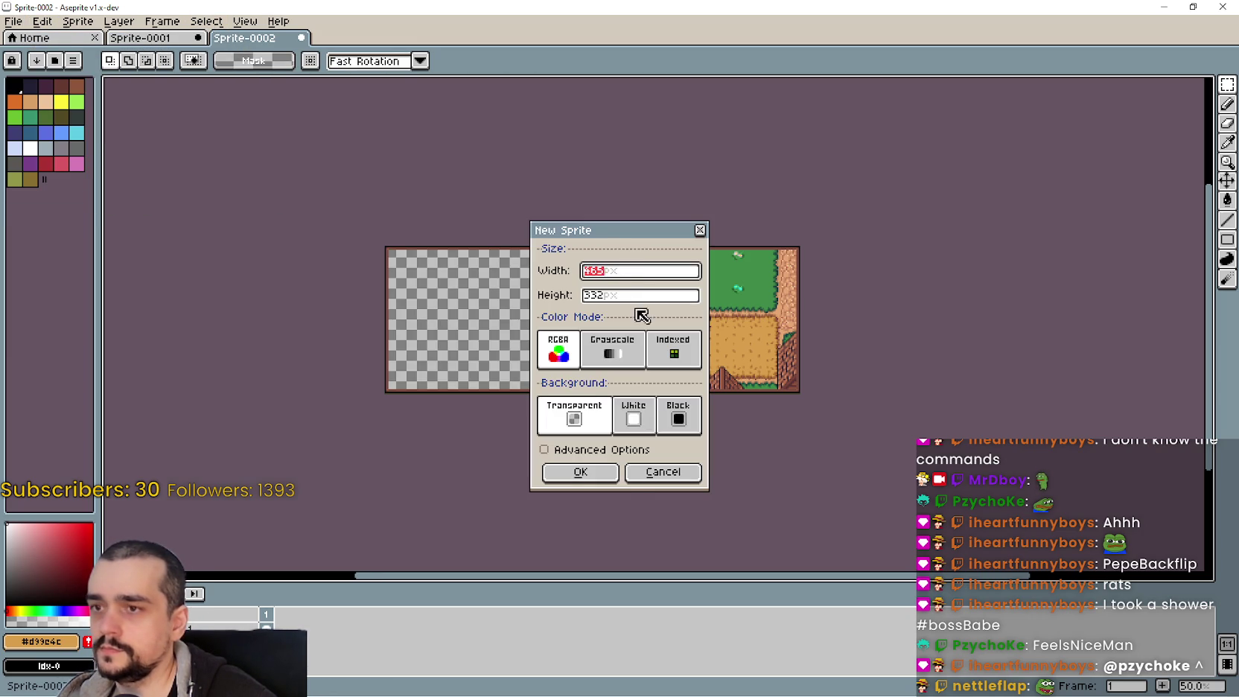
click(599, 477)
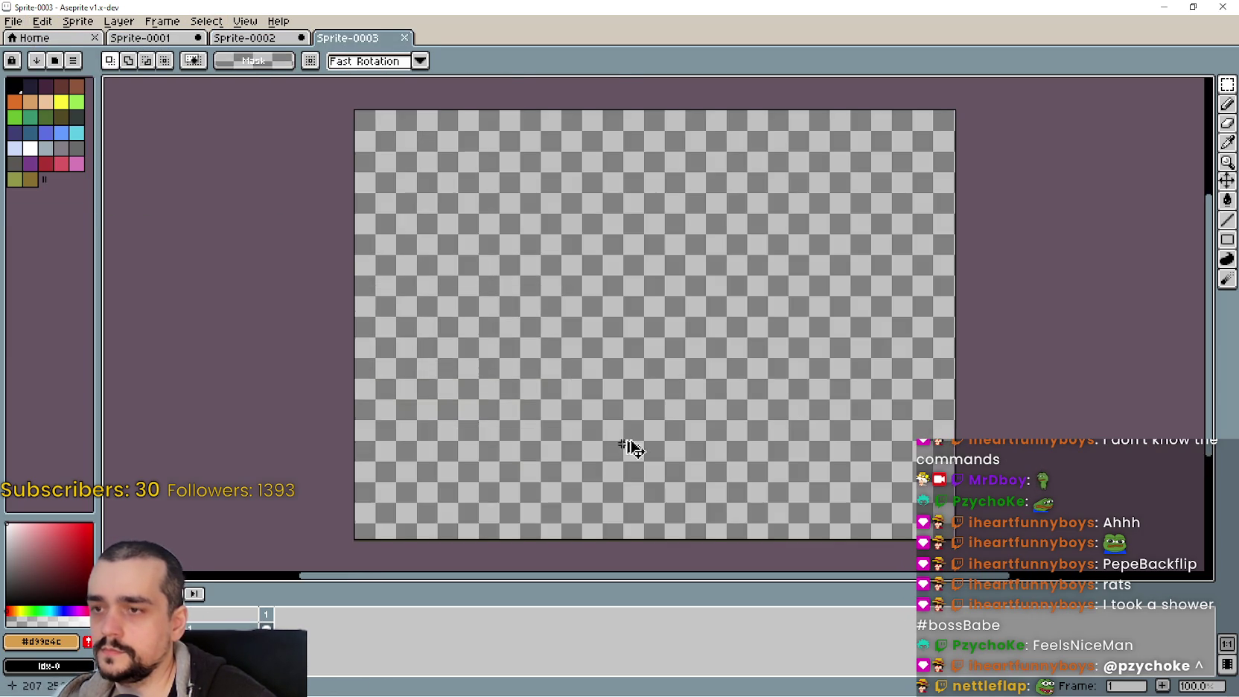
key(ctrl+v)
scroll(992, 142, up, 2)
scroll(993, 143, down, 2)
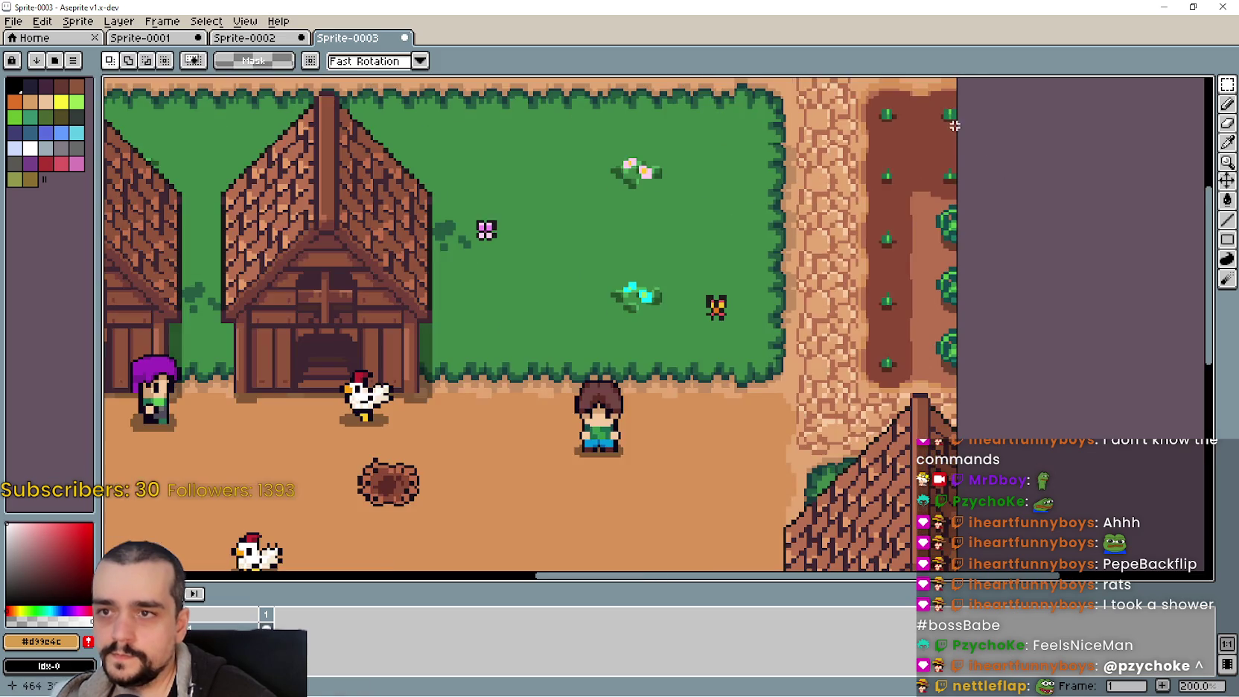
scroll(856, 159, up, 1)
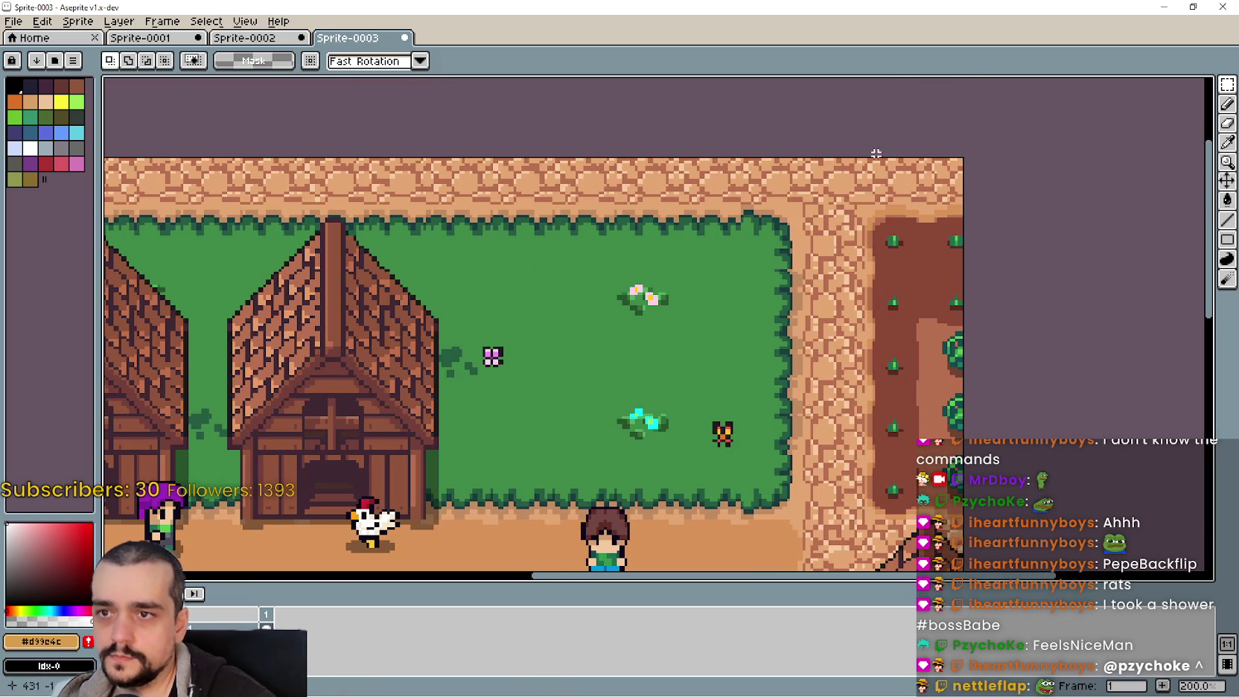
scroll(944, 167, down, 2)
scroll(869, 79, down, 1)
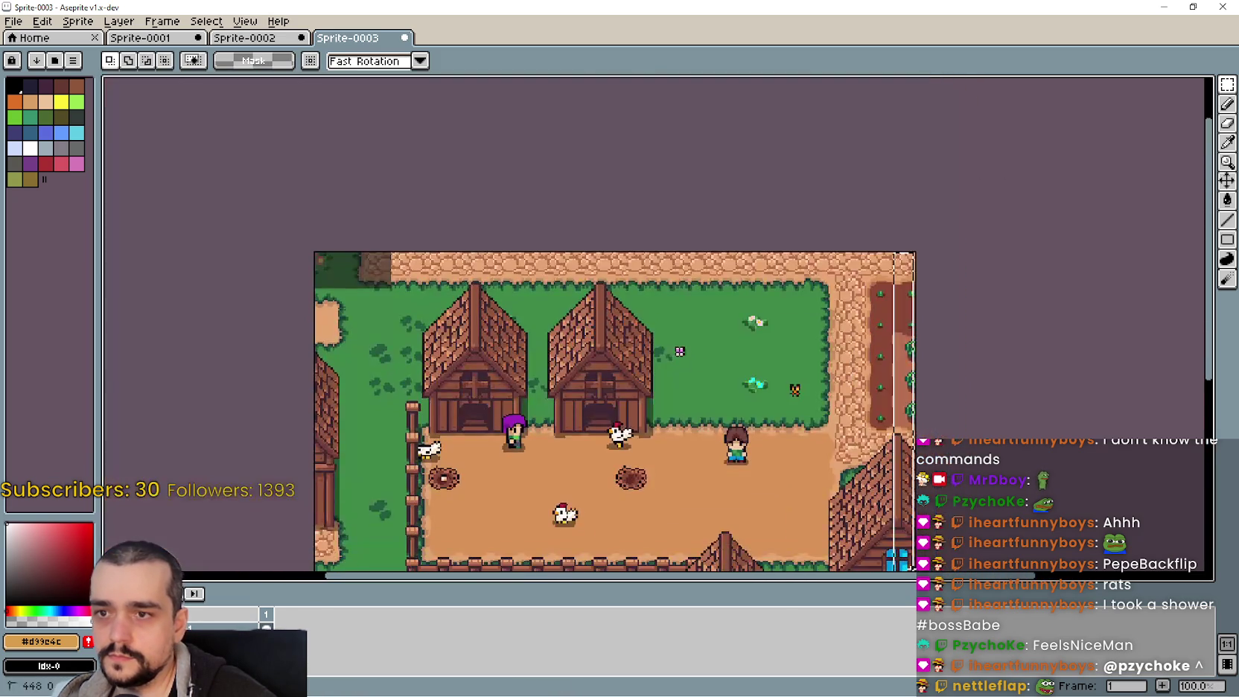
scroll(868, 79, down, 3)
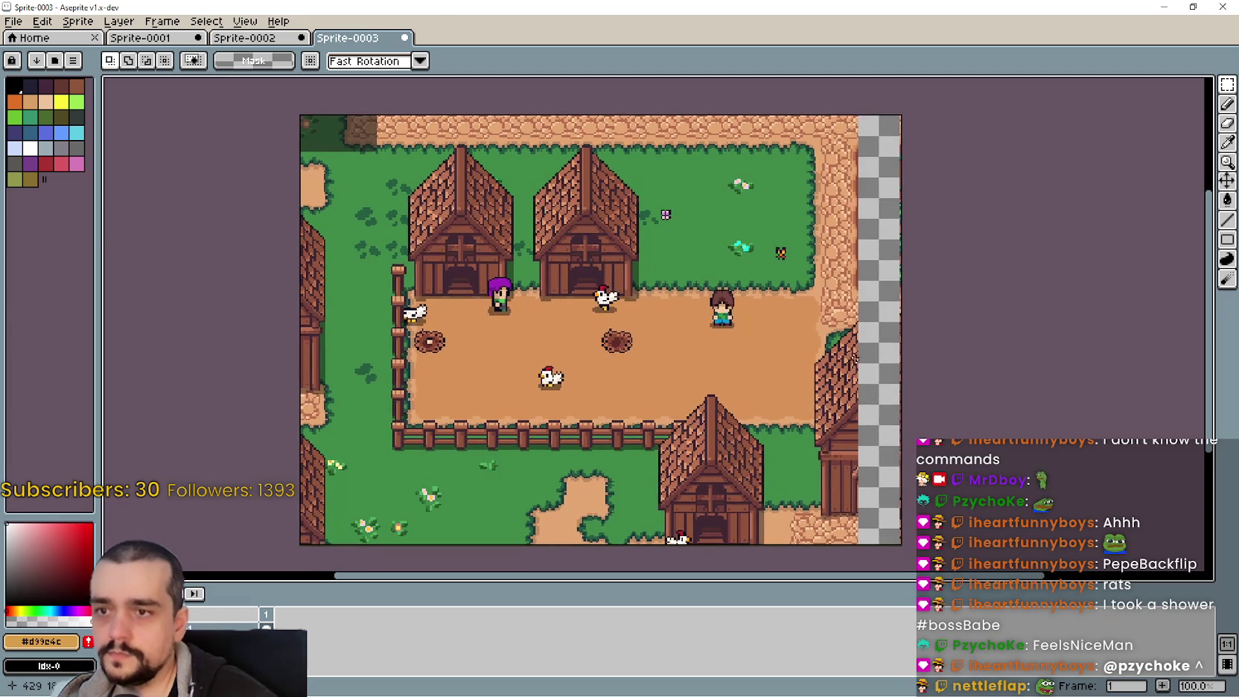
scroll(859, 347, up, 1)
drag(876, 117, 864, 215)
scroll(864, 215, up, 2)
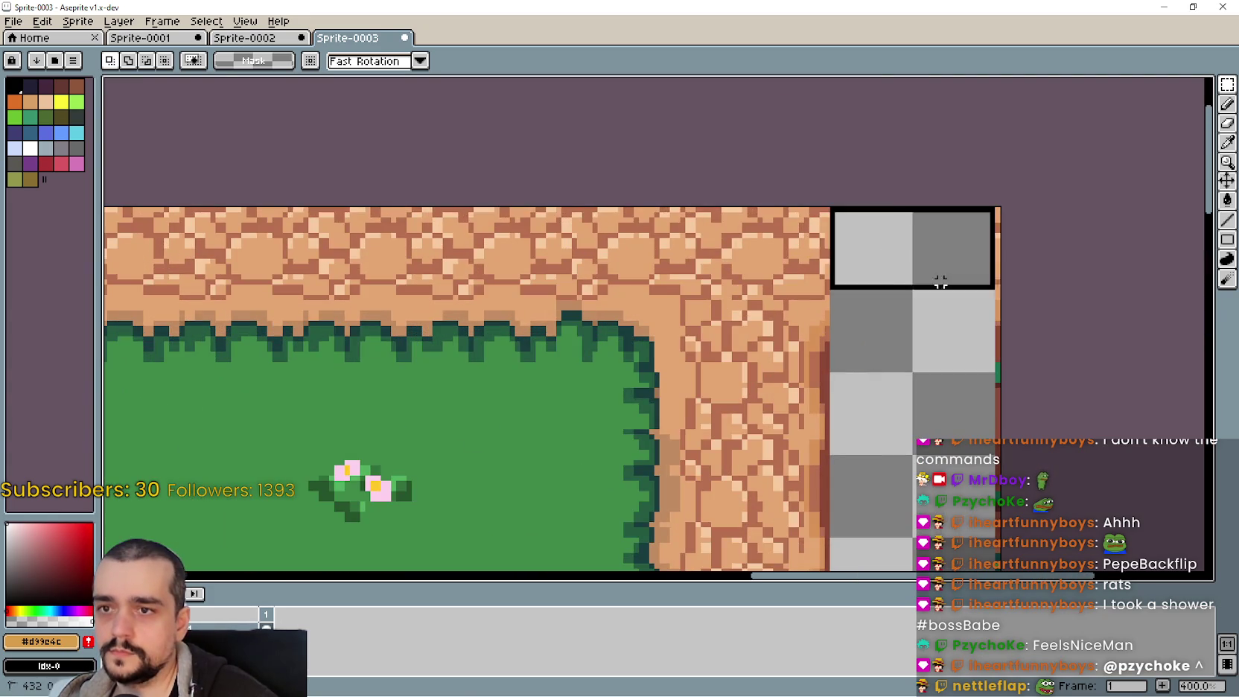
scroll(864, 216, down, 8)
scroll(913, 241, down, 5)
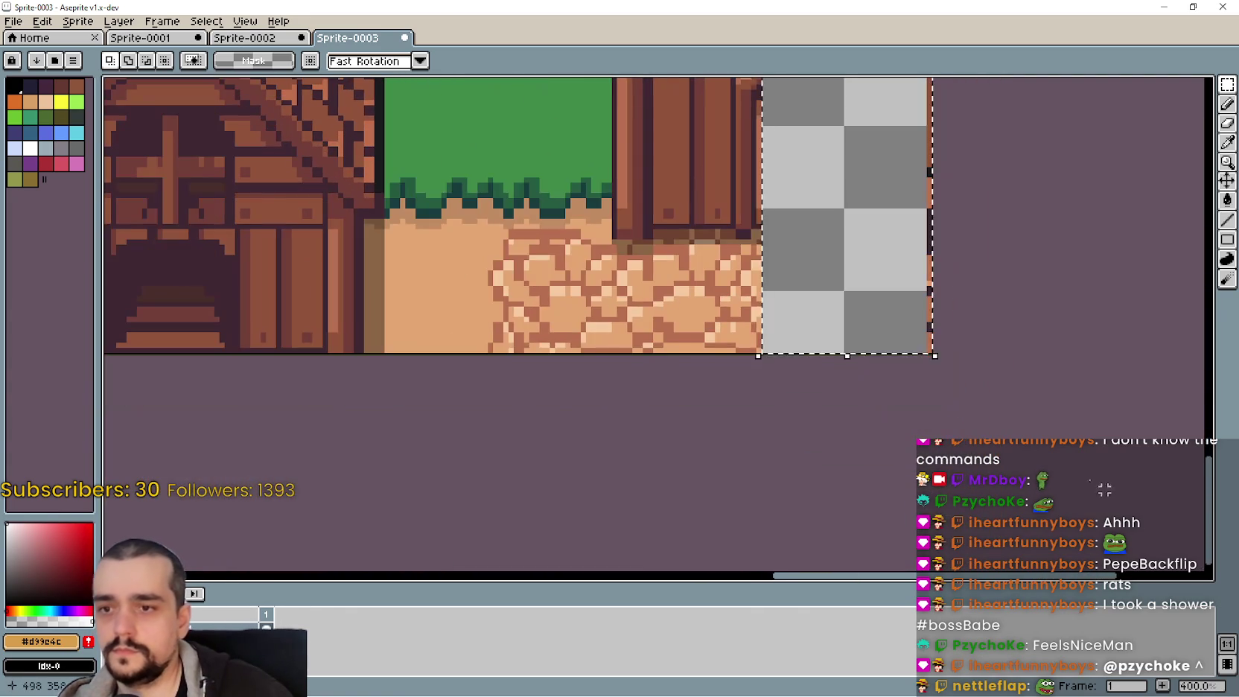
scroll(912, 241, up, 5)
scroll(759, 102, up, 5)
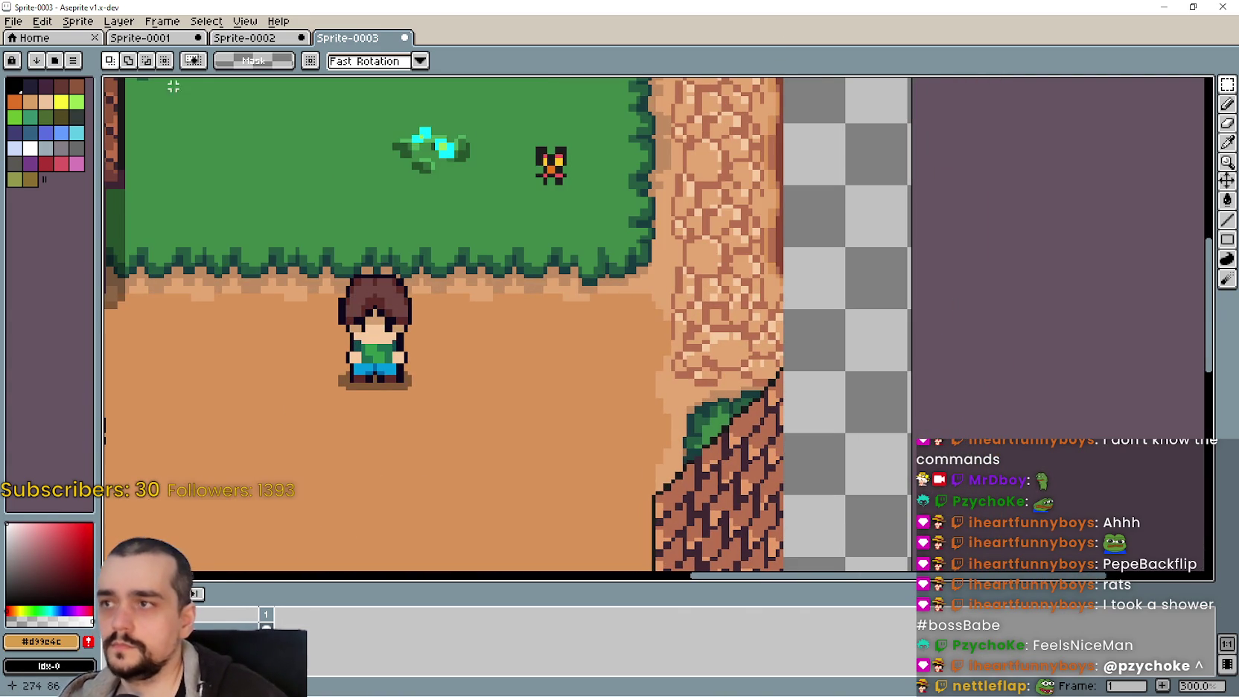
Check the view options and compare Sprite-0002 with the Sprite-0003 farm image
click(246, 21)
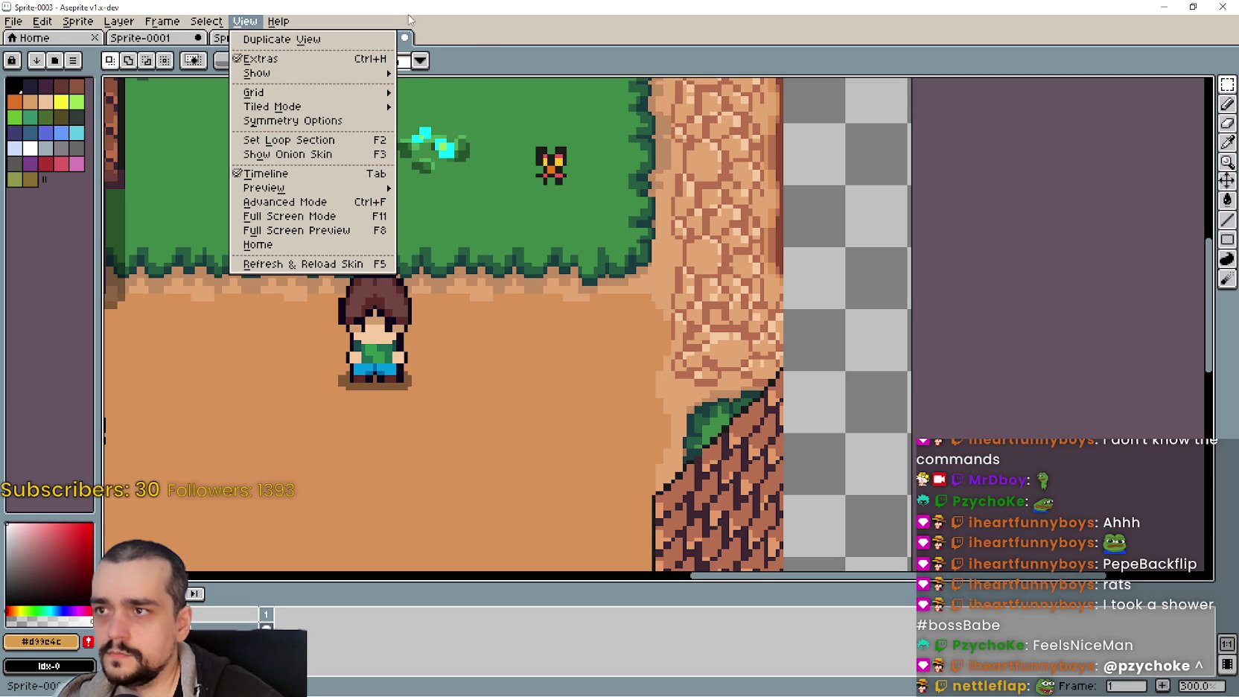
click(494, 47)
click(257, 38)
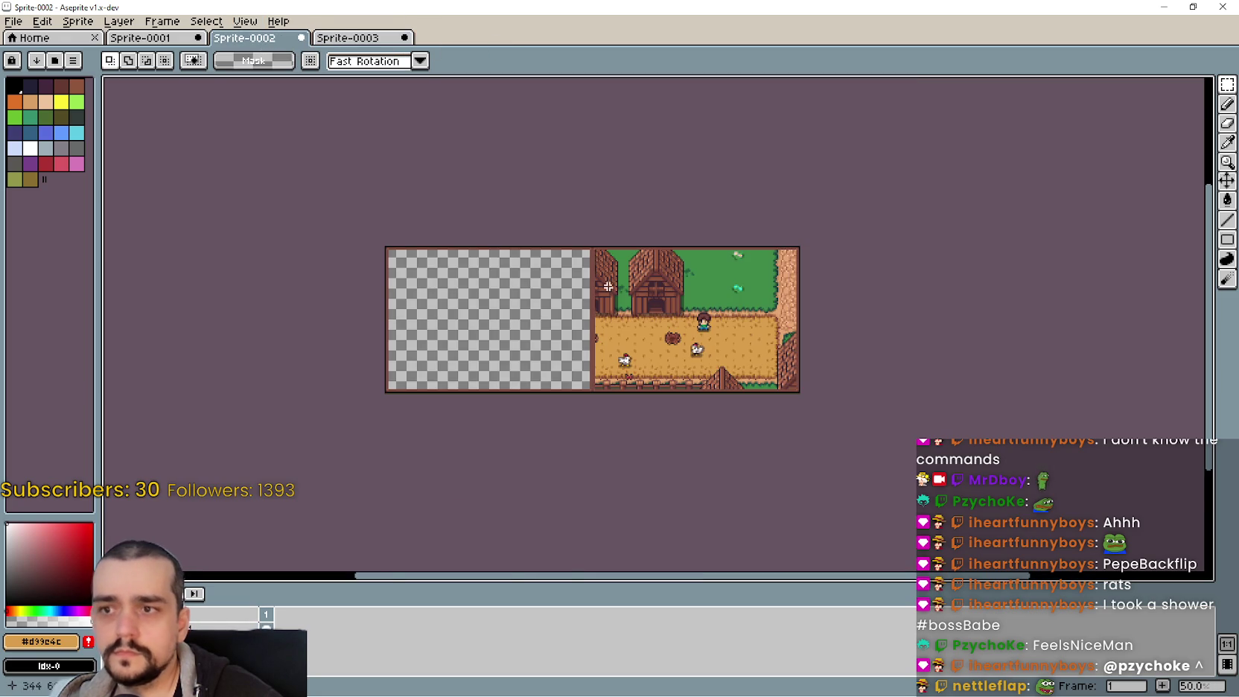
scroll(609, 286, up, 4)
click(357, 38)
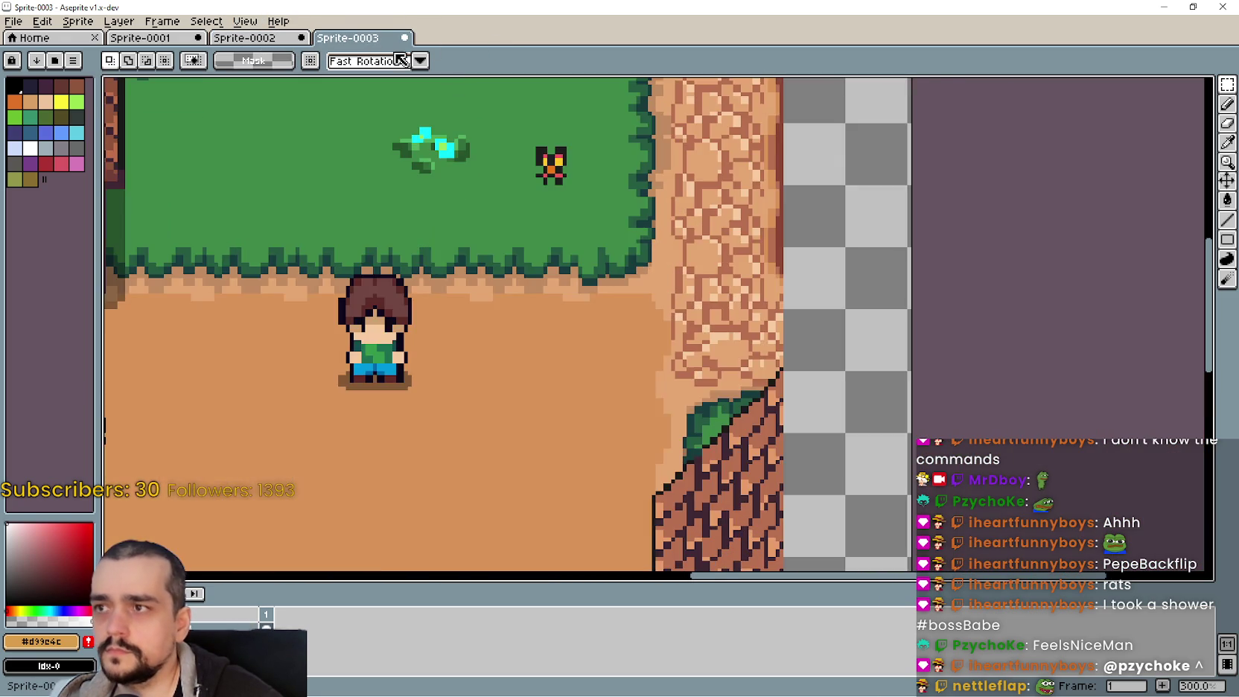
scroll(779, 351, up, 5)
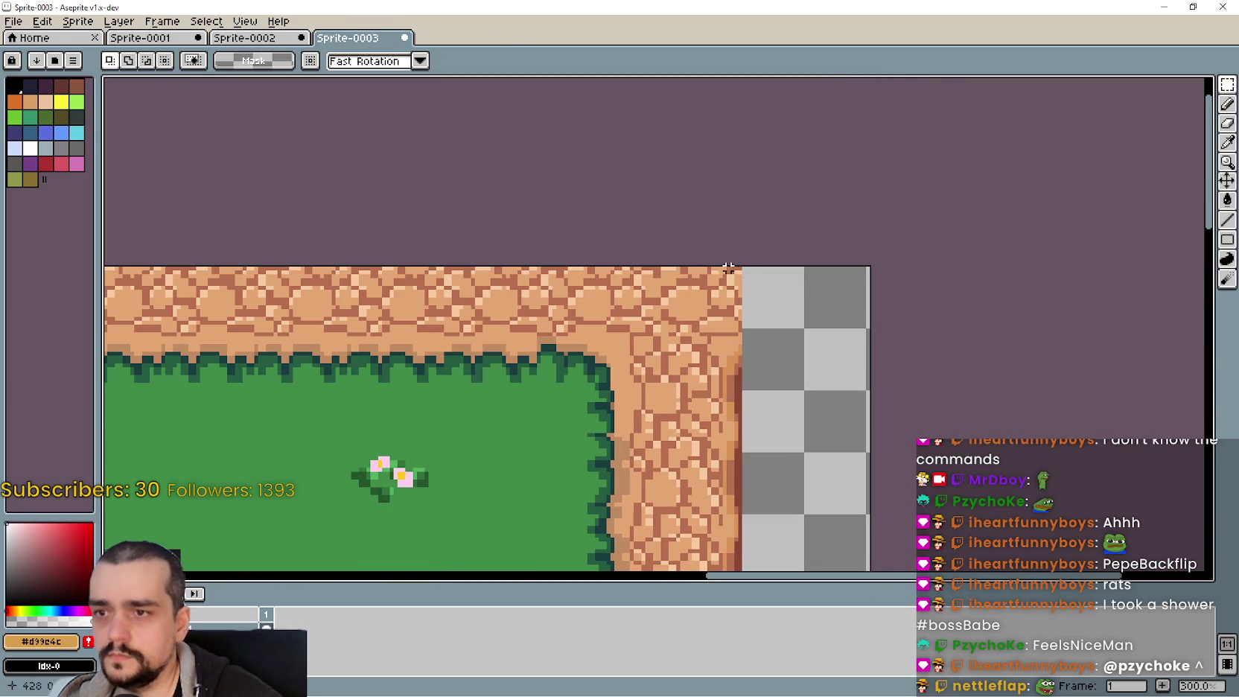
scroll(735, 307, up, 1)
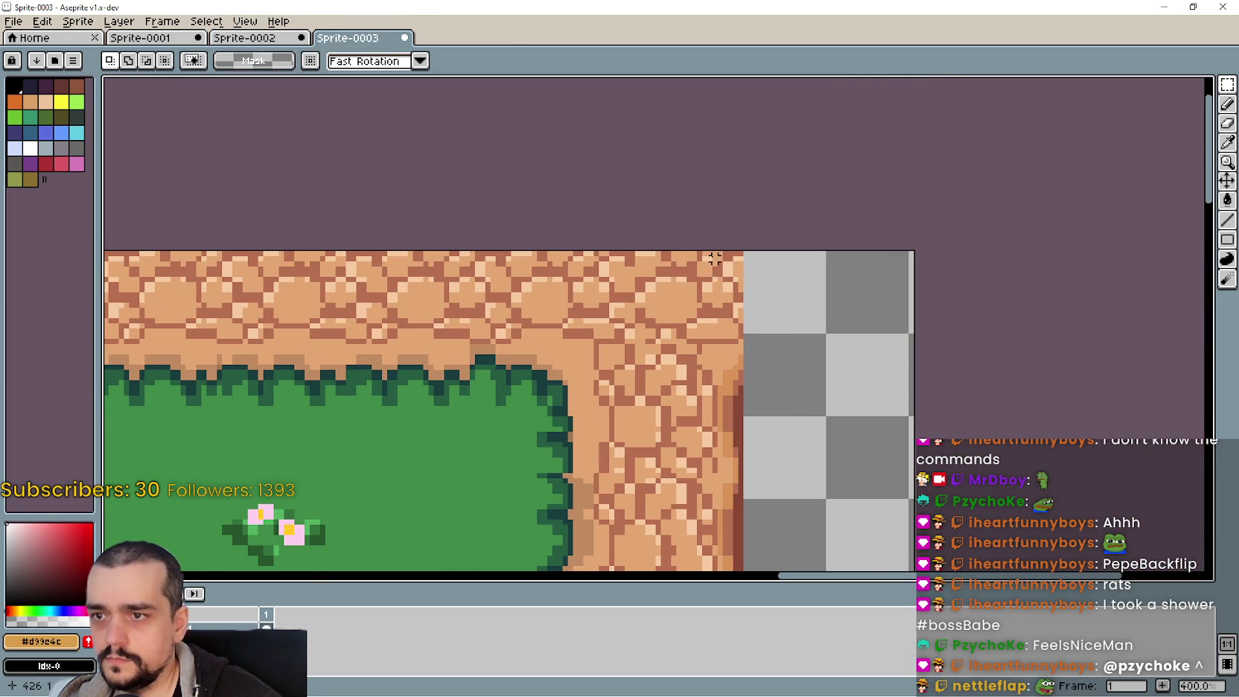
scroll(709, 254, down, 2)
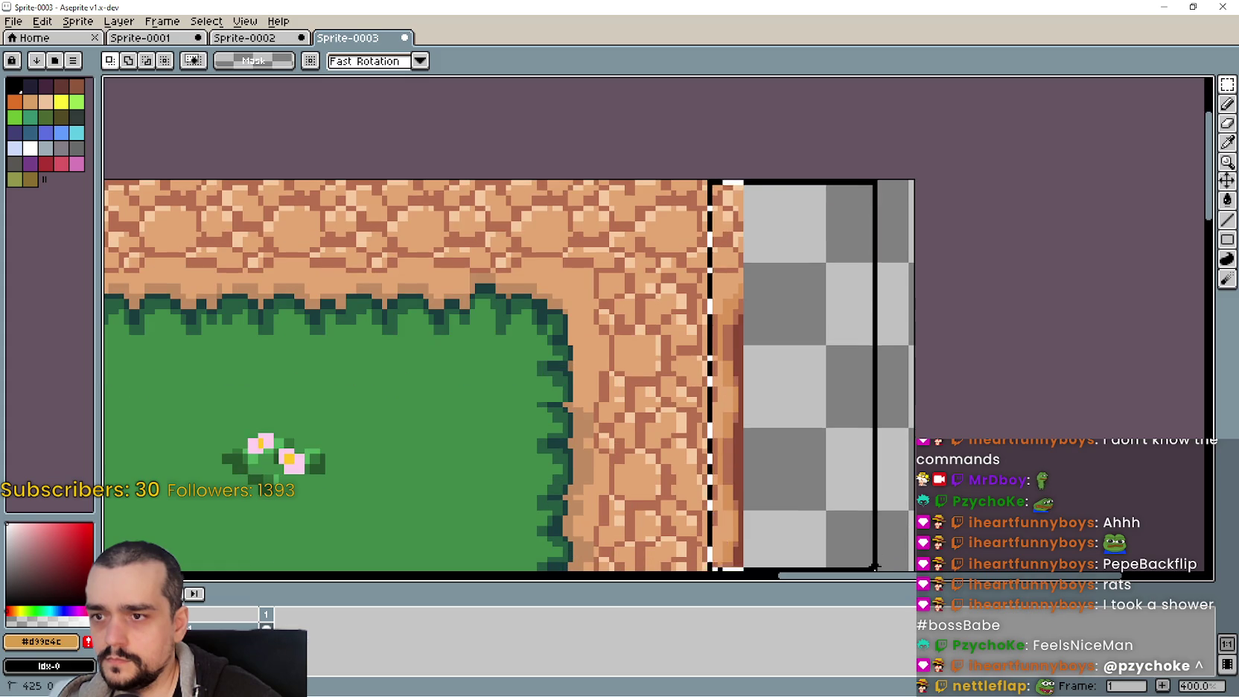
Test rectangle selections along the path's right edge in Sprite-0003
drag(714, 181, 788, 421)
click(709, 201)
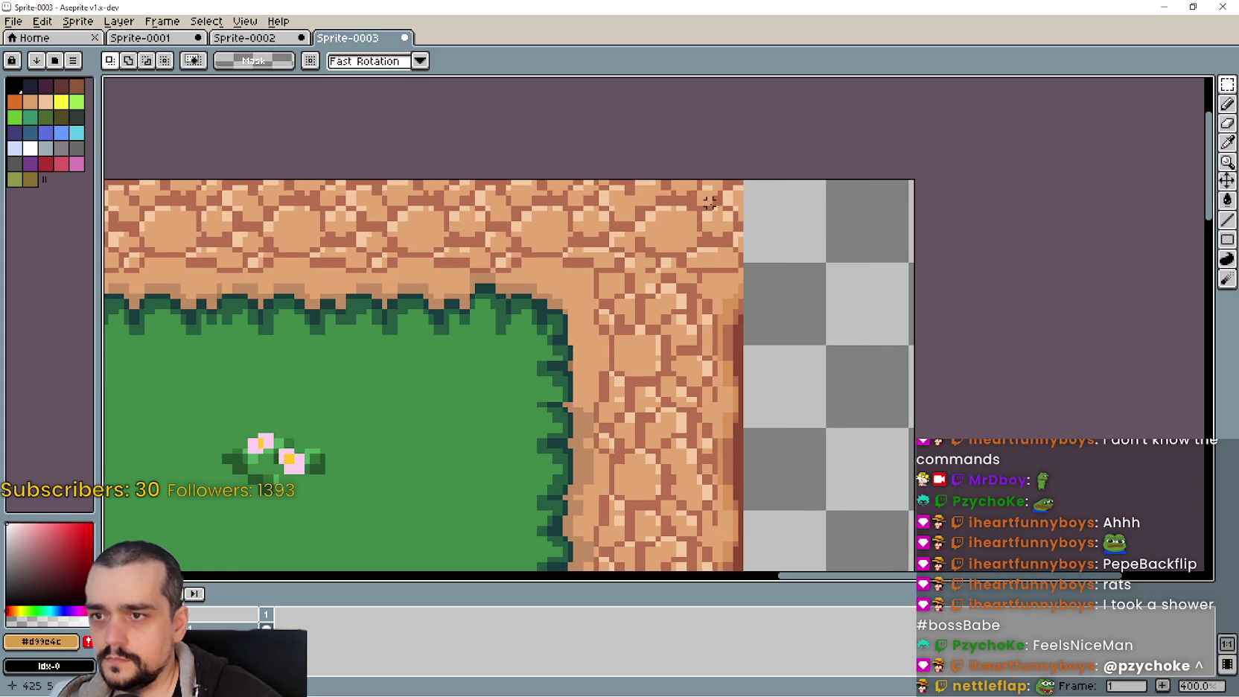
drag(714, 181, 815, 407)
click(693, 264)
mouse_move(719, 182)
mouse_down()
mouse_move(774, 359)
mouse_move(797, 498)
mouse_up()
scroll(862, 569, down, 3)
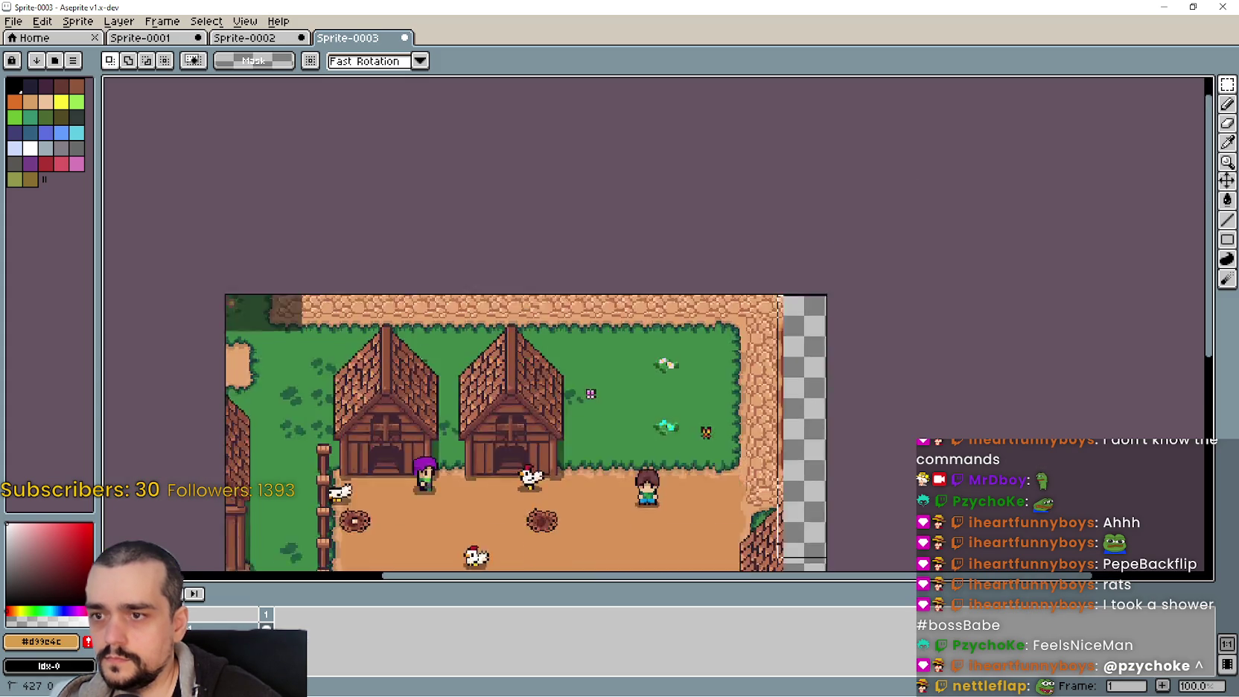
scroll(719, 349, up, 3)
scroll(719, 349, down, 1)
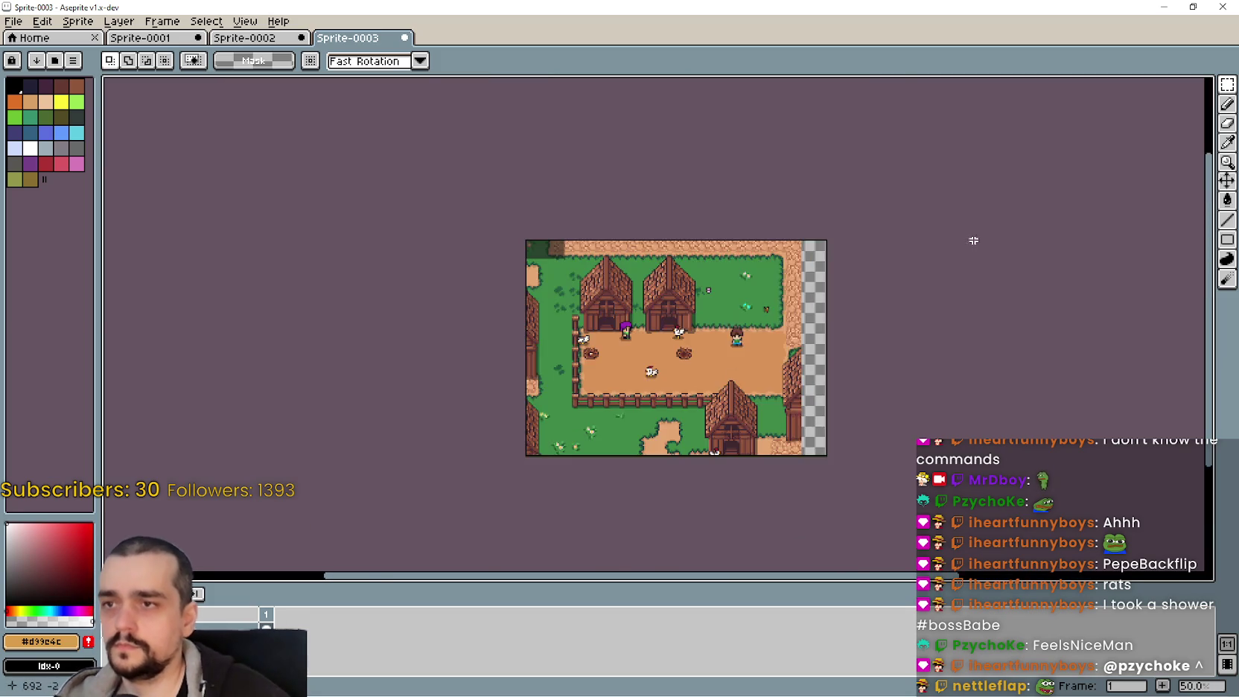
scroll(974, 240, up, 1)
scroll(787, 209, down, 2)
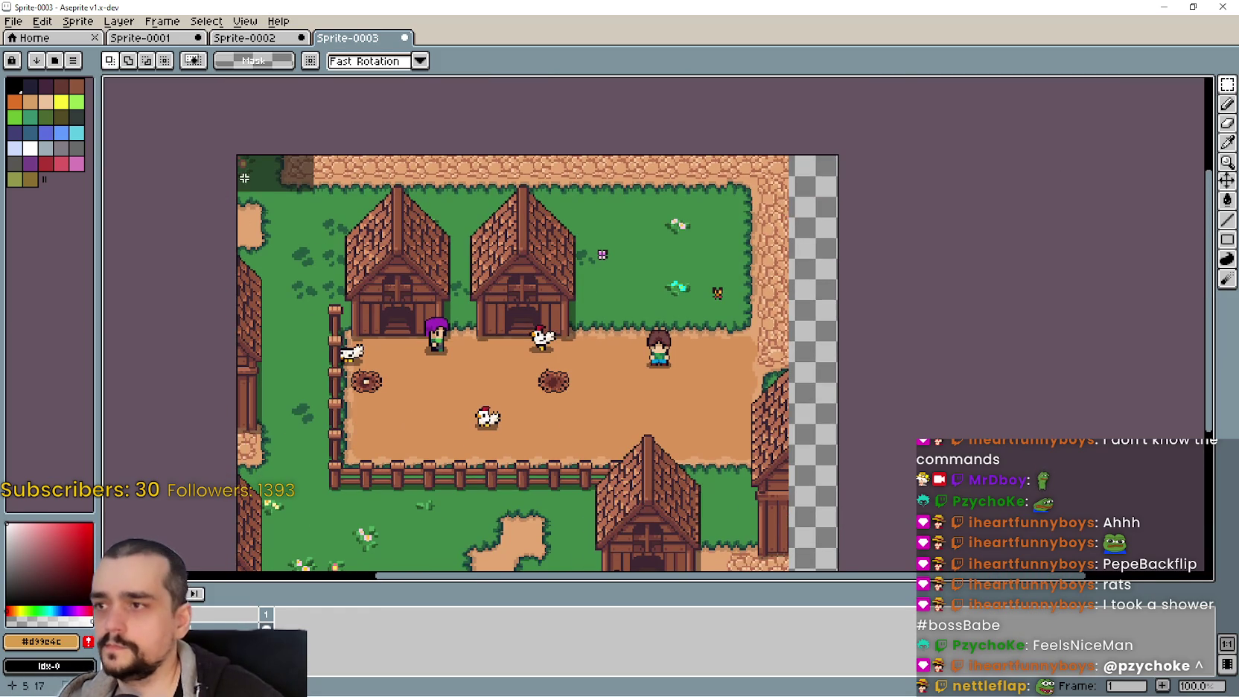
scroll(802, 539, down, 3)
Select the whole farm scene and paste it into Sprite-0002
key(ctrl+a)
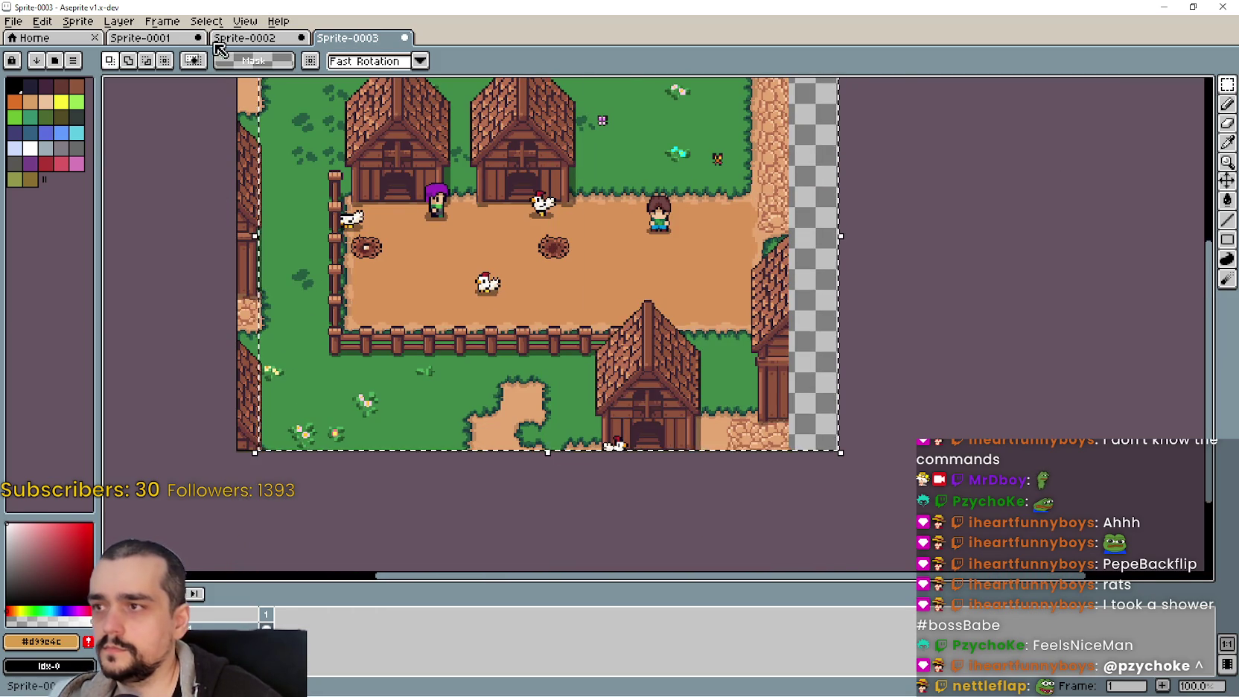
click(220, 39)
scroll(594, 326, down, 3)
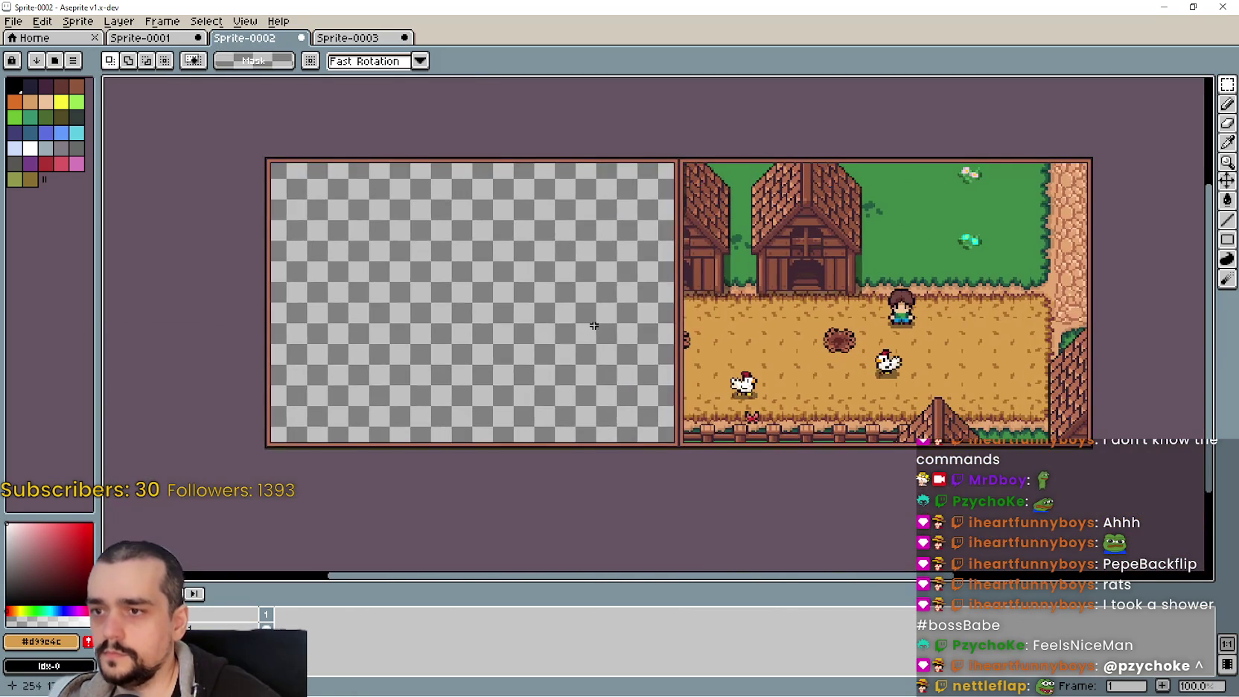
key(ctrl+v)
Move the pasted old farm scene into the left half, nudge it into alignment, and apply
mouse_move(755, 429)
mouse_down()
mouse_move(589, 348)
mouse_move(644, 360)
mouse_up()
scroll(618, 354, up, 1)
scroll(624, 365, down, 2)
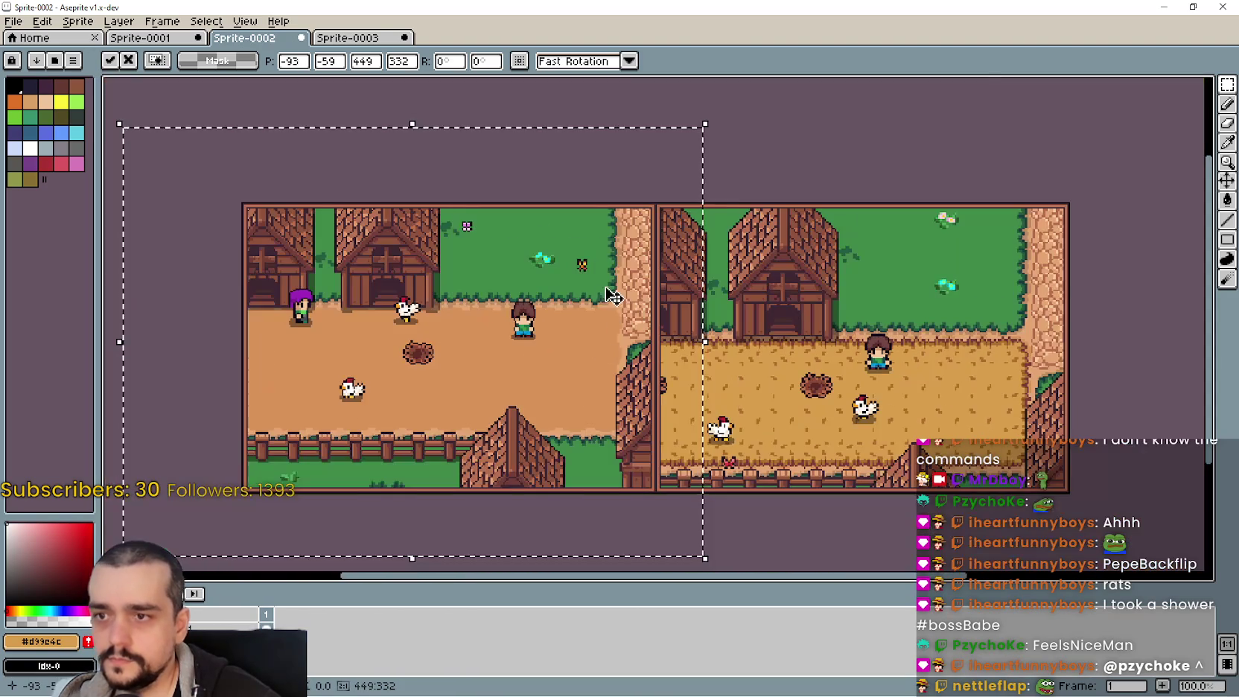
mouse_move(607, 290)
mouse_down()
mouse_move(572, 354)
mouse_move(573, 387)
mouse_up()
scroll(588, 491, up, 2)
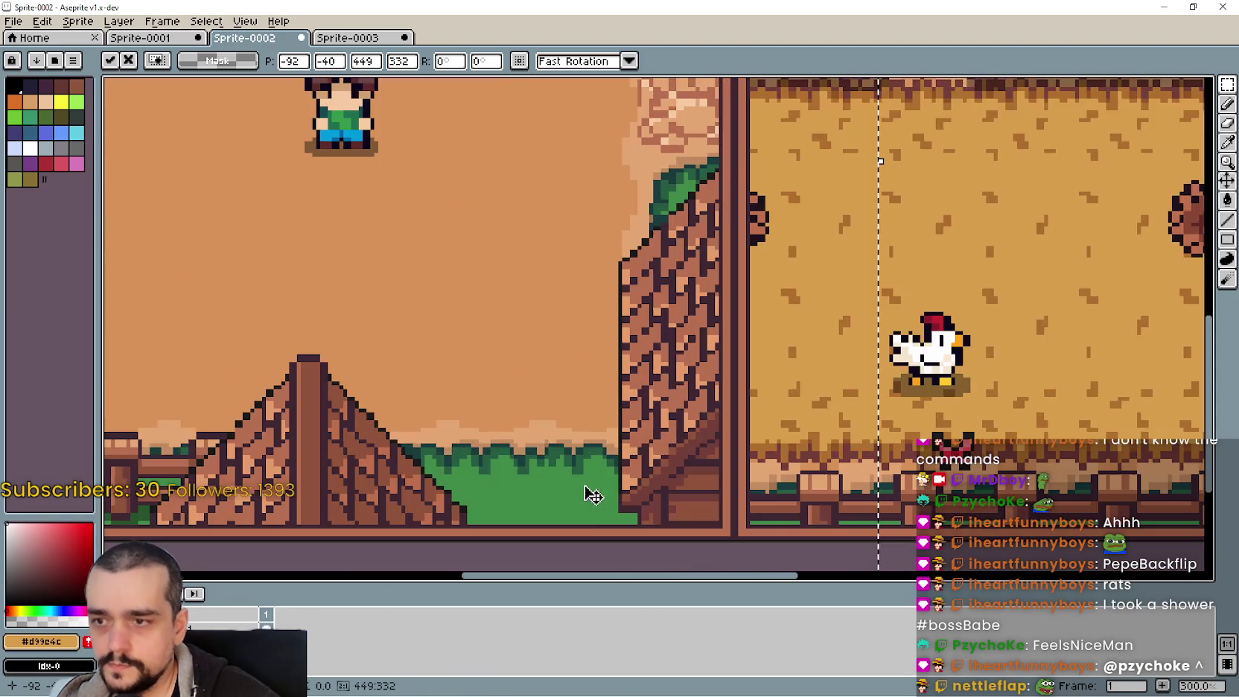
scroll(593, 495, down, 1)
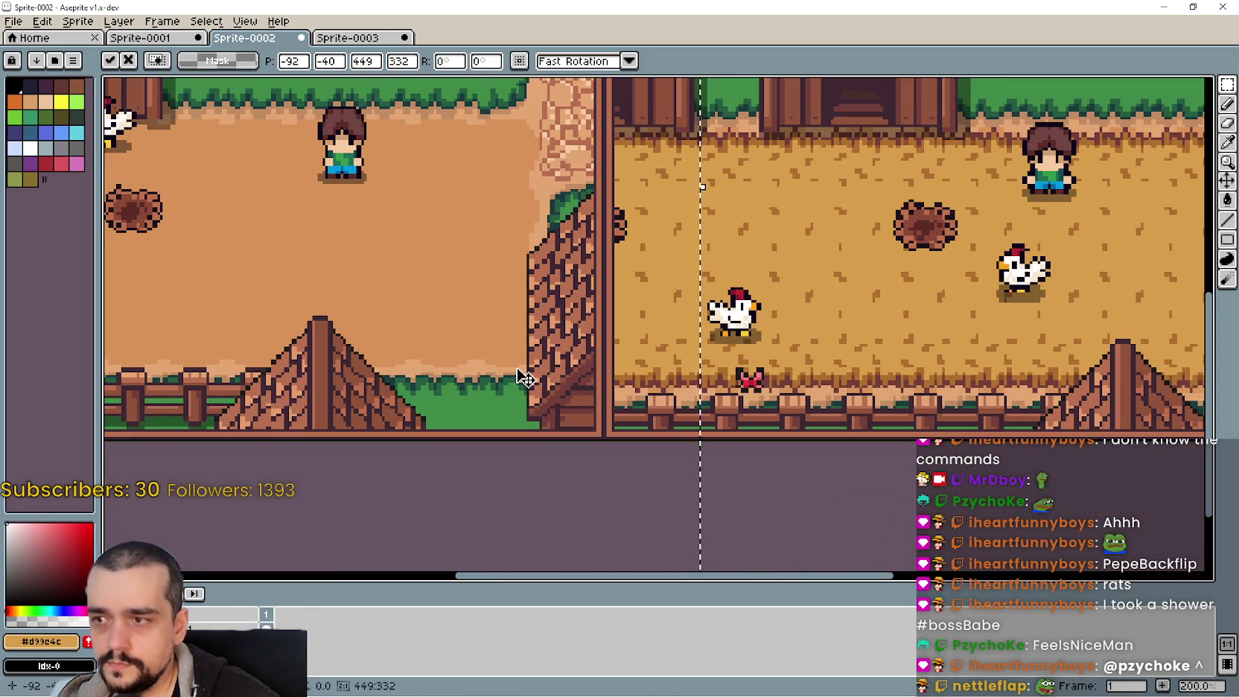
drag(525, 378, 526, 387)
scroll(521, 387, down, 2)
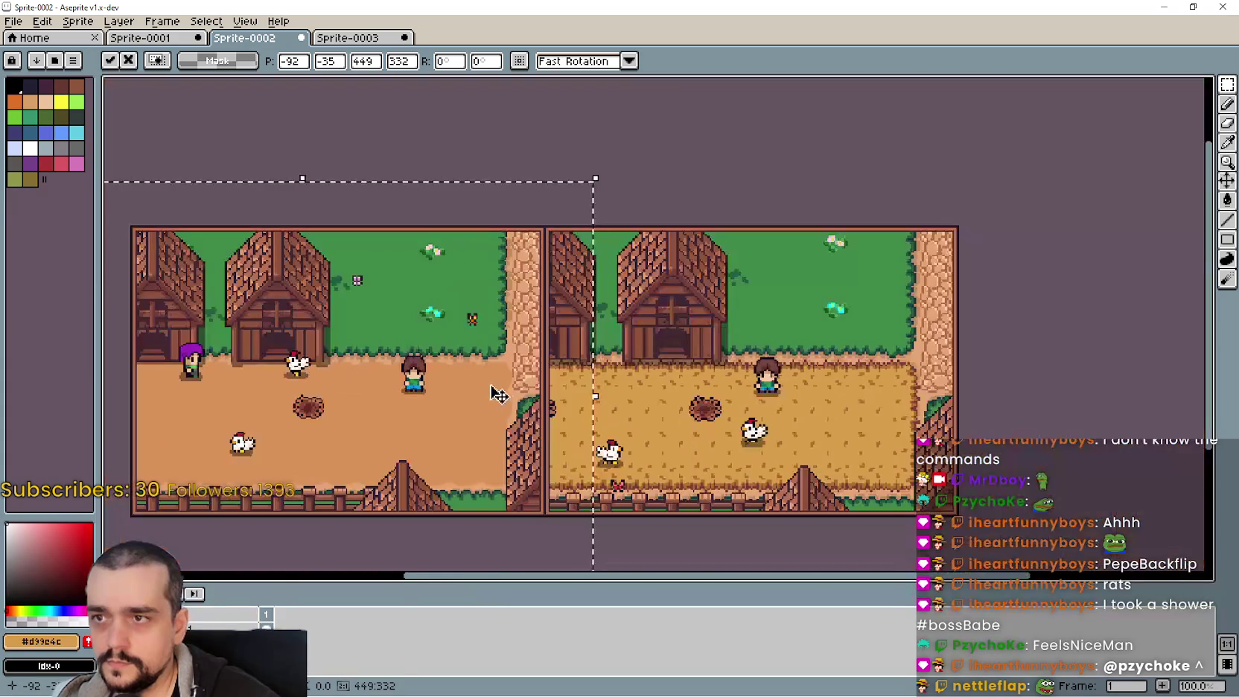
scroll(497, 517, down, 1)
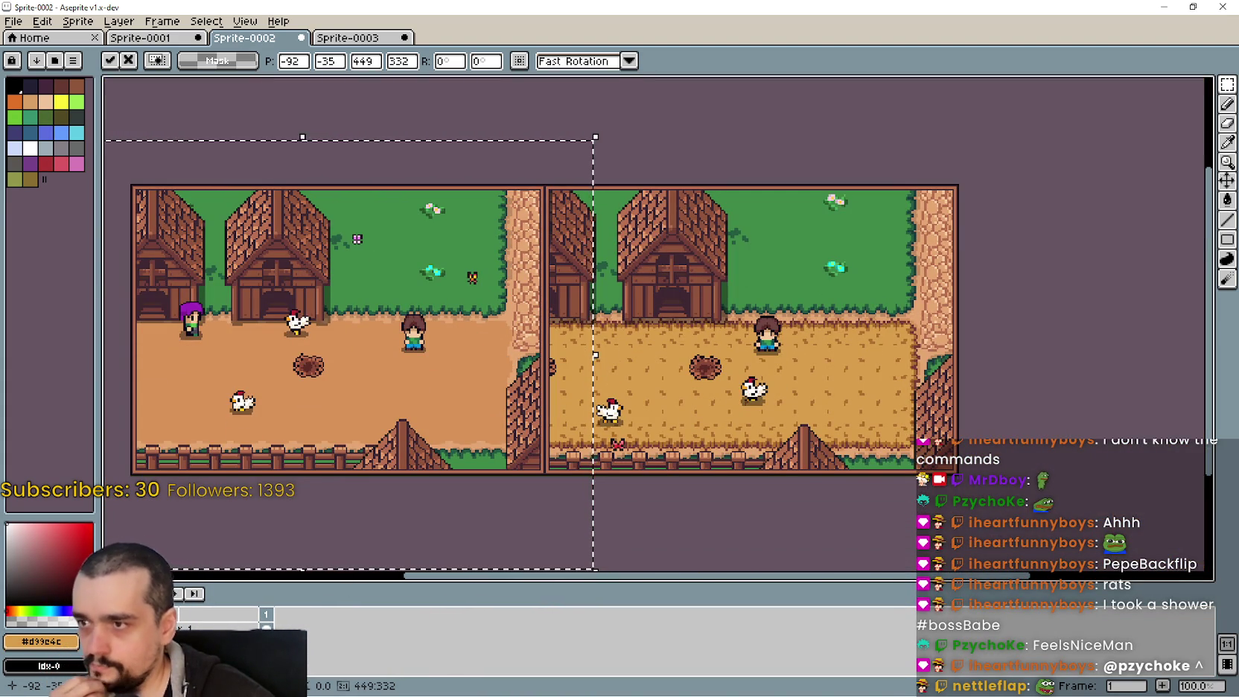
key(Return)
Pan and zoom across Sprite-0002 to inspect the old farm scene on the left
mouse_move(741, 422)
mouse_down()
mouse_move(867, 397)
mouse_move(730, 426)
mouse_up()
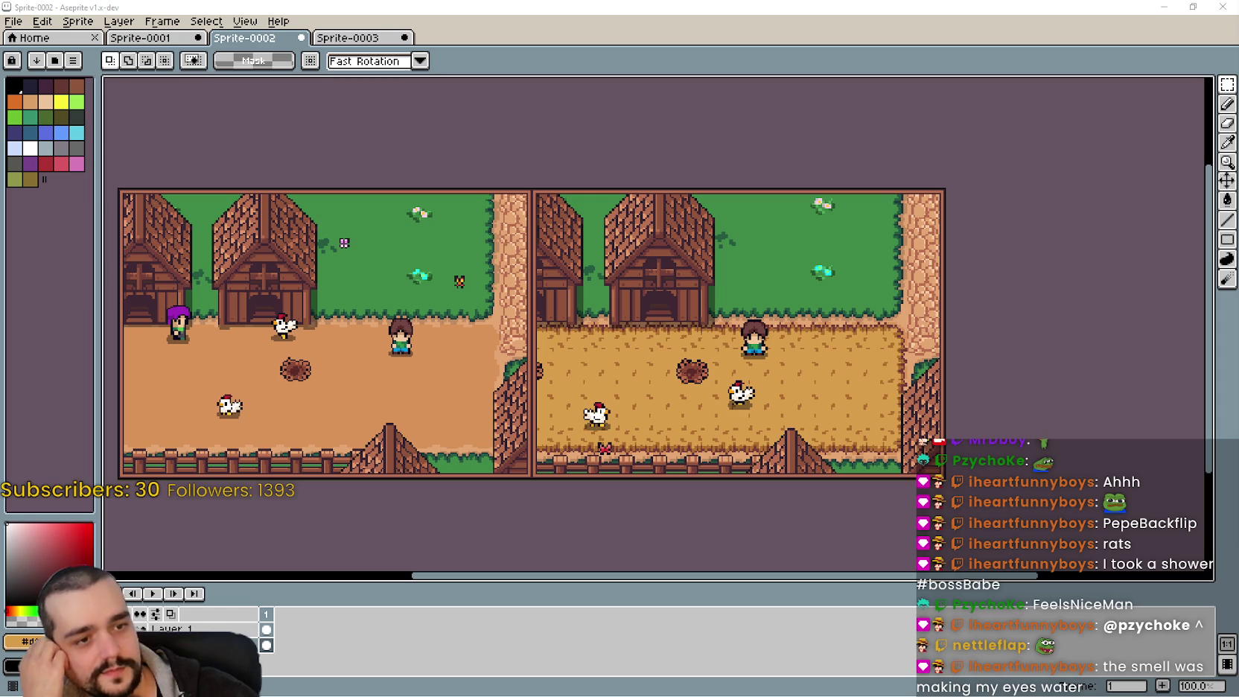
scroll(504, 377, left, 5)
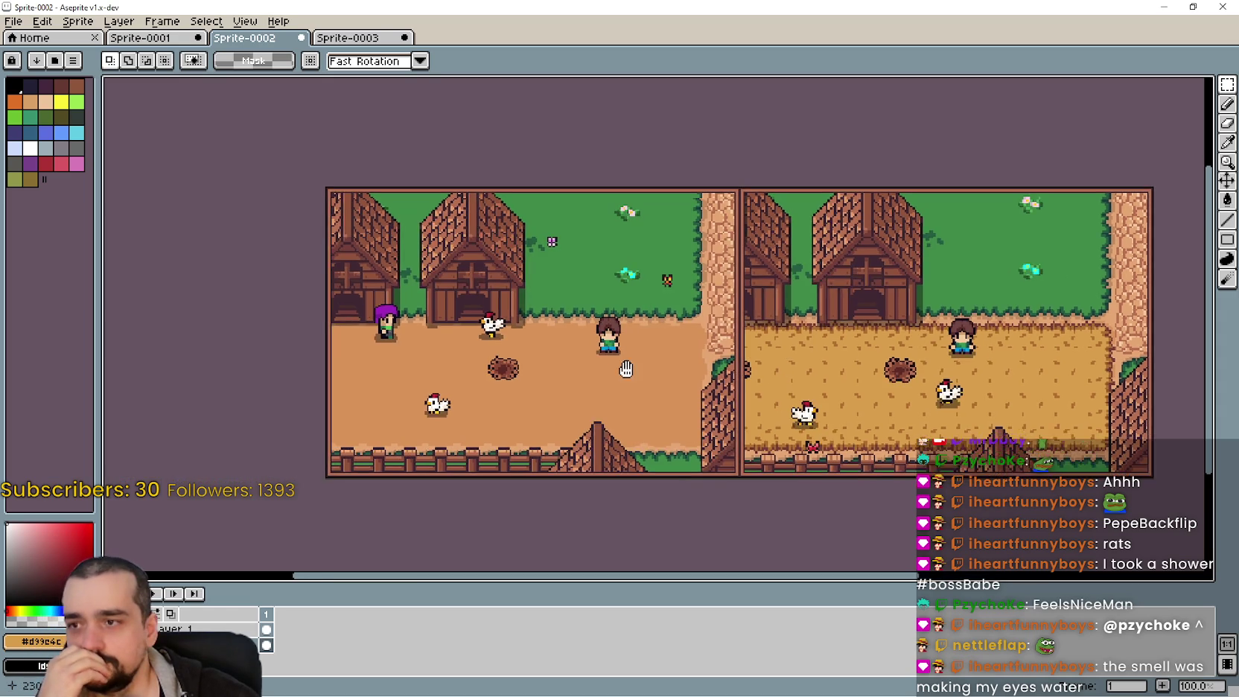
scroll(464, 461, up, 1)
scroll(478, 418, down, 1)
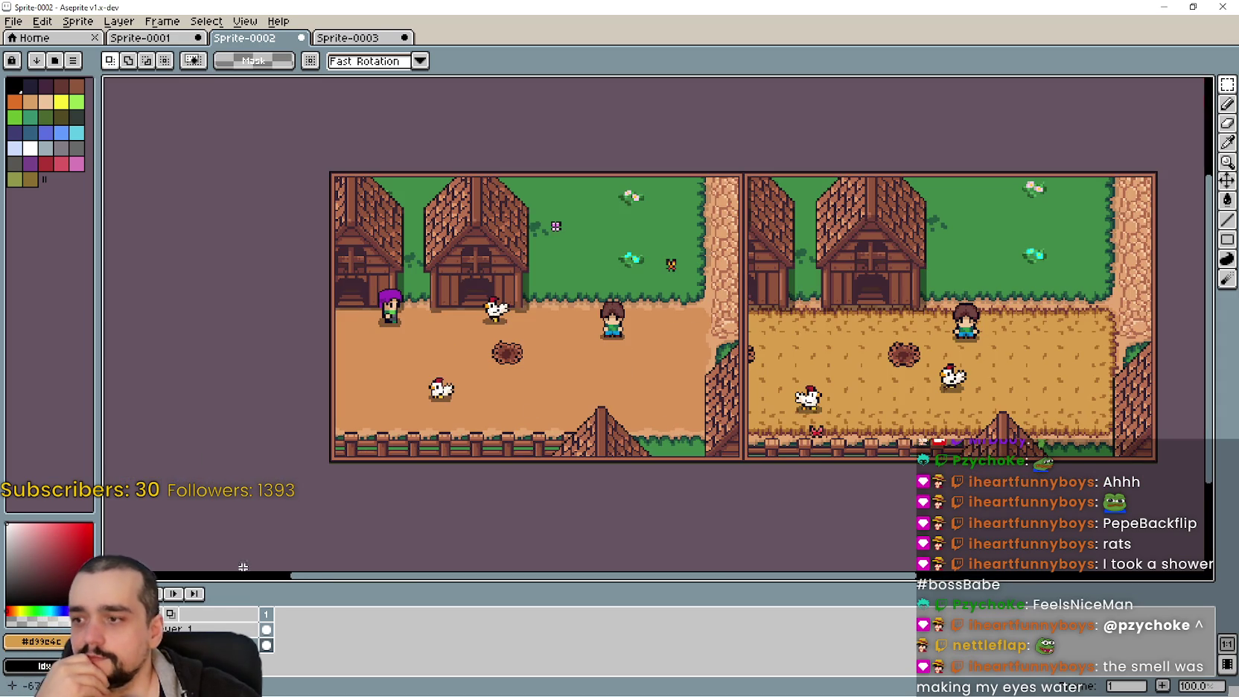
scroll(339, 462, up, 1)
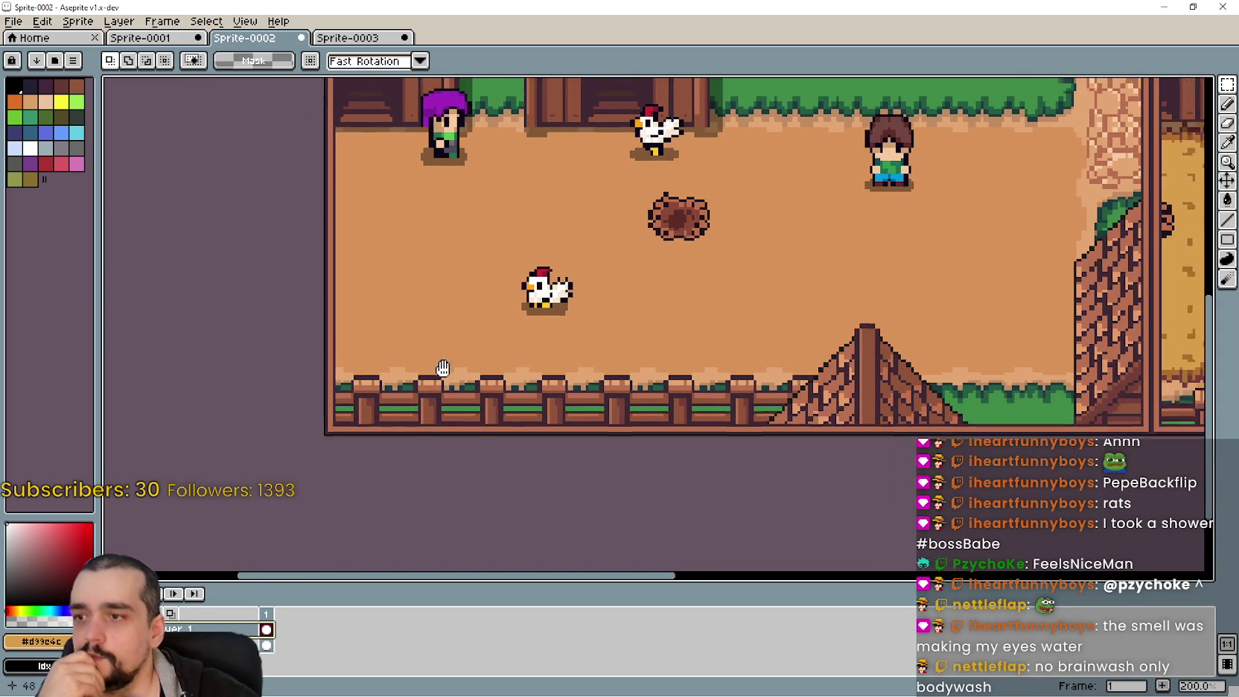
drag(442, 368, 405, 380)
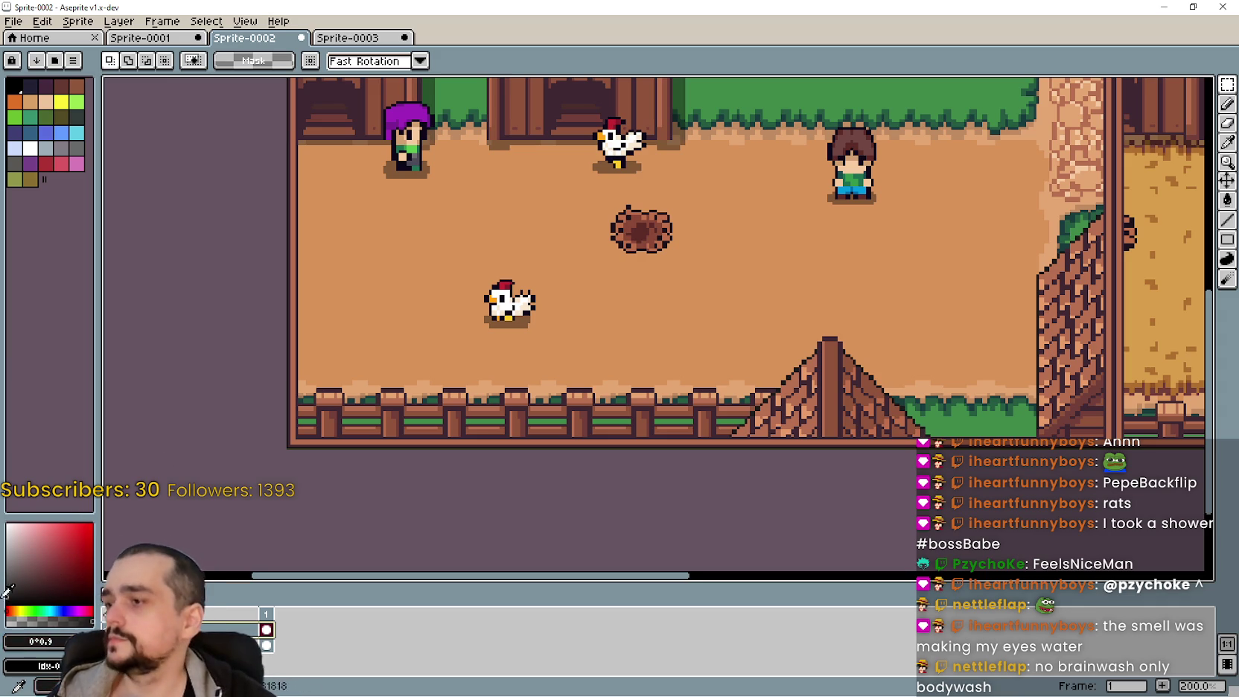
Insert black 'OLD' text and drop it in the left image's bottom-left corner
key(ctrl+t)
text(OLD)
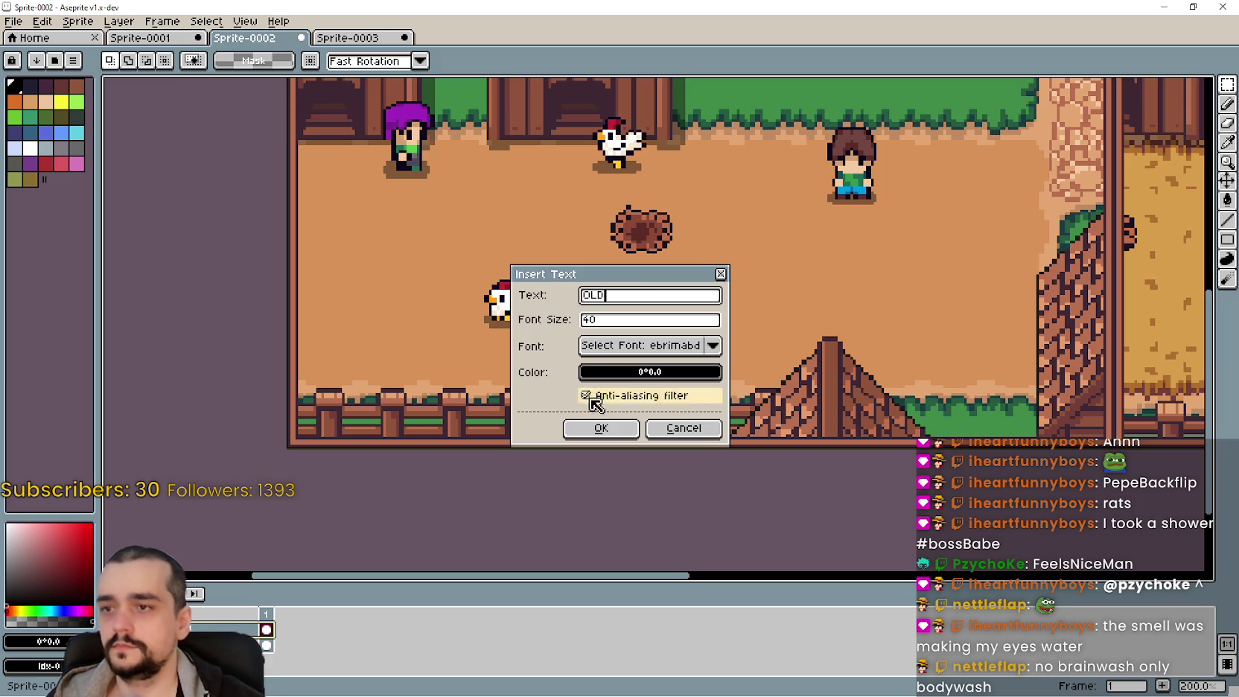
click(596, 428)
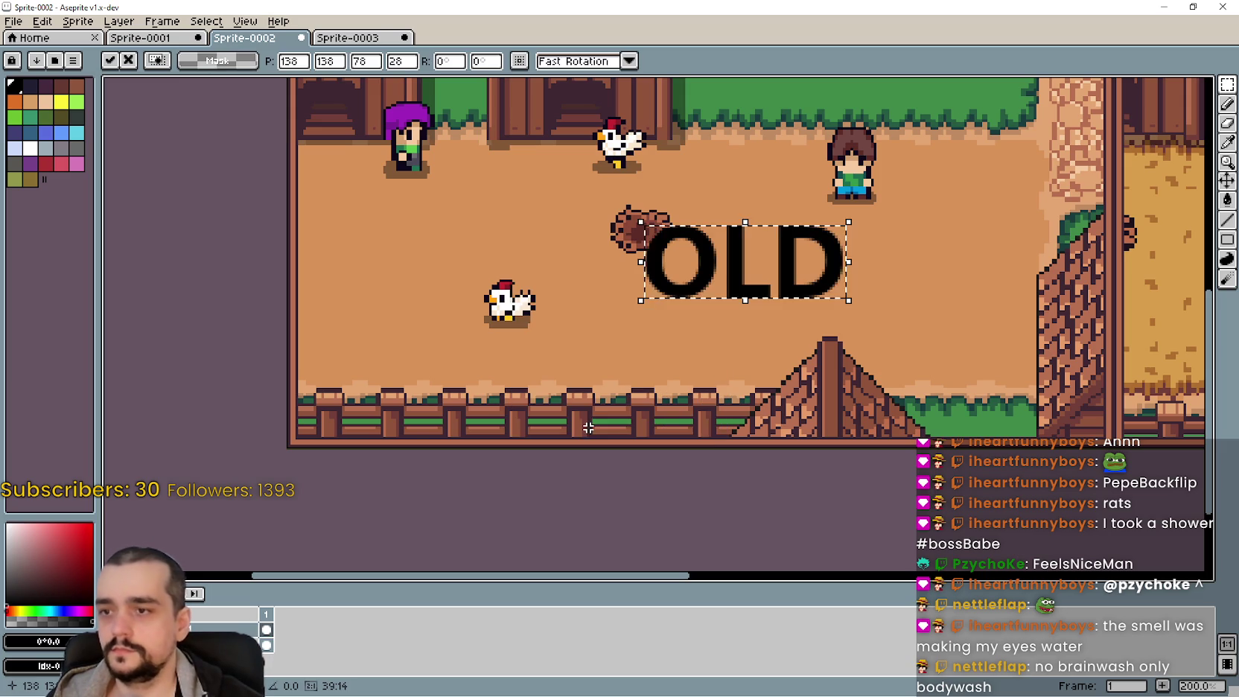
mouse_move(729, 282)
mouse_down()
mouse_move(456, 347)
mouse_move(401, 404)
mouse_up()
scroll(401, 402, down, 1)
scroll(395, 410, up, 1)
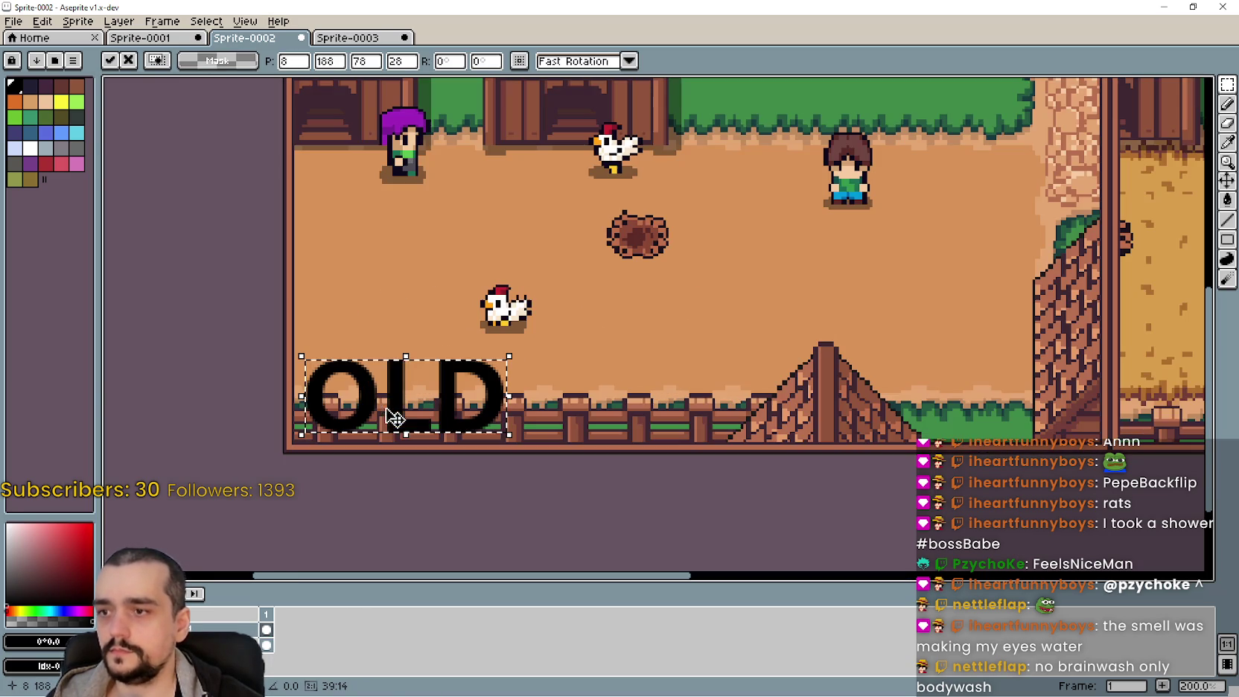
scroll(378, 415, up, 1)
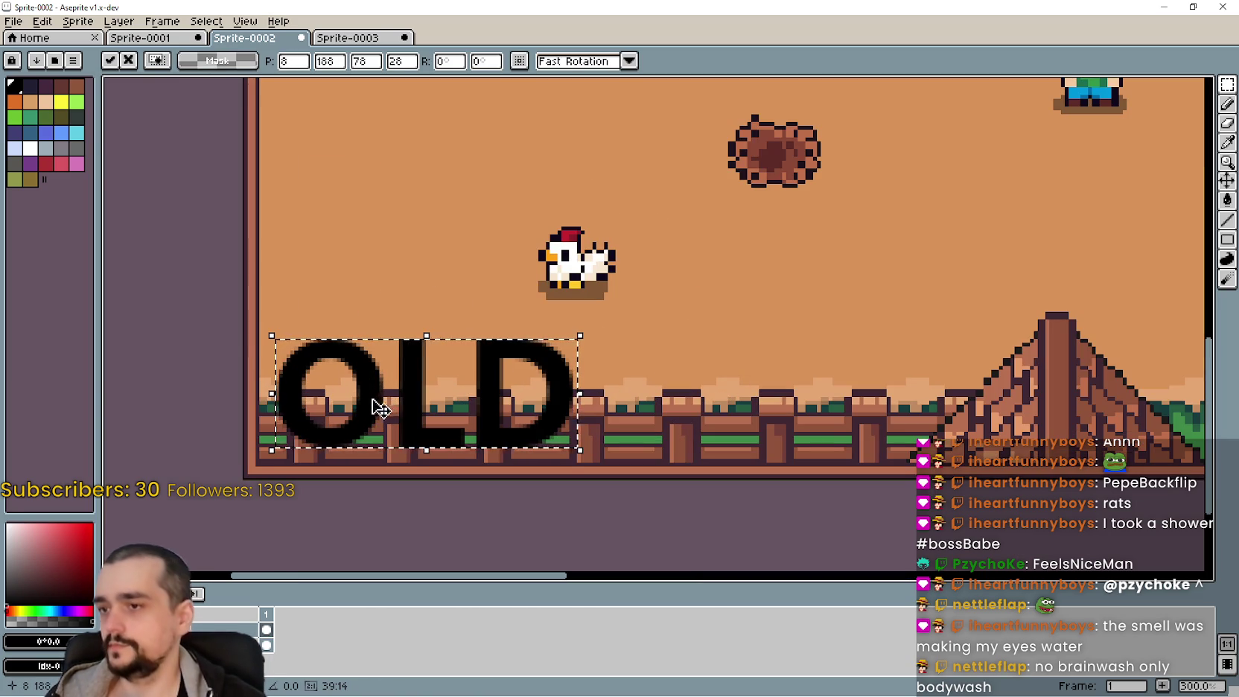
mouse_move(375, 410)
mouse_down()
mouse_move(365, 431)
mouse_move(354, 420)
mouse_move(379, 447)
mouse_move(384, 438)
mouse_up()
scroll(342, 425, up, 1)
scroll(387, 434, up, 2)
scroll(386, 437, down, 3)
scroll(386, 437, down, 1)
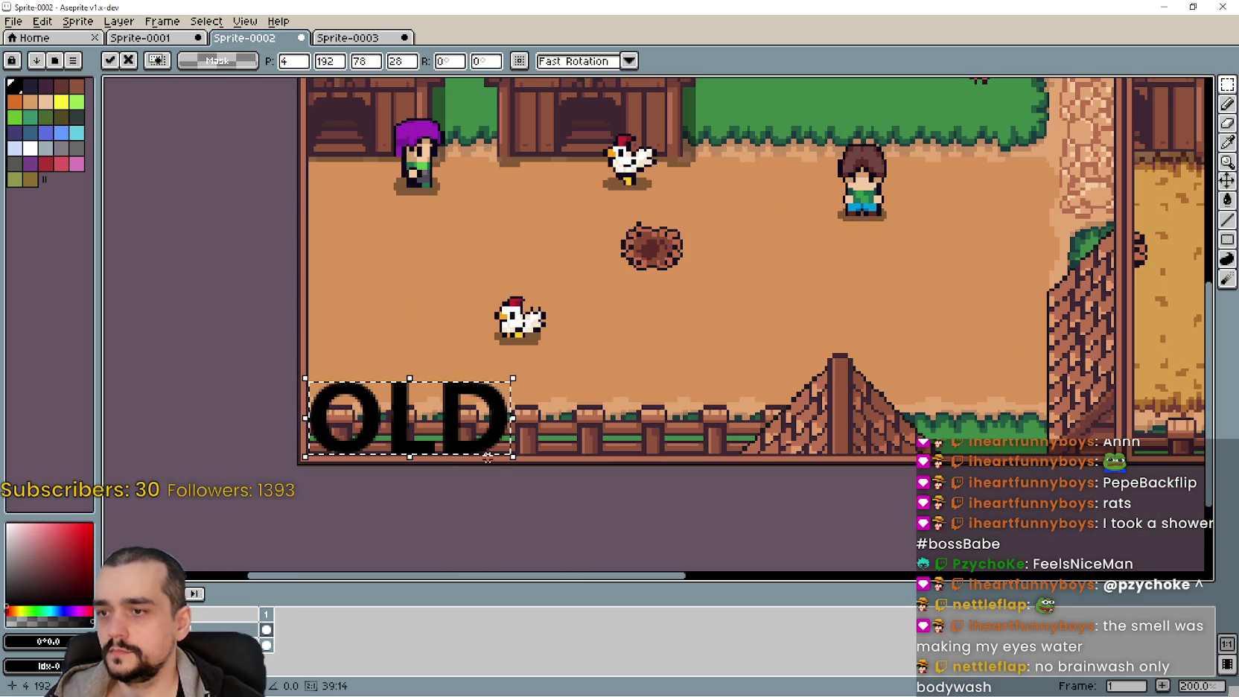
click(284, 506)
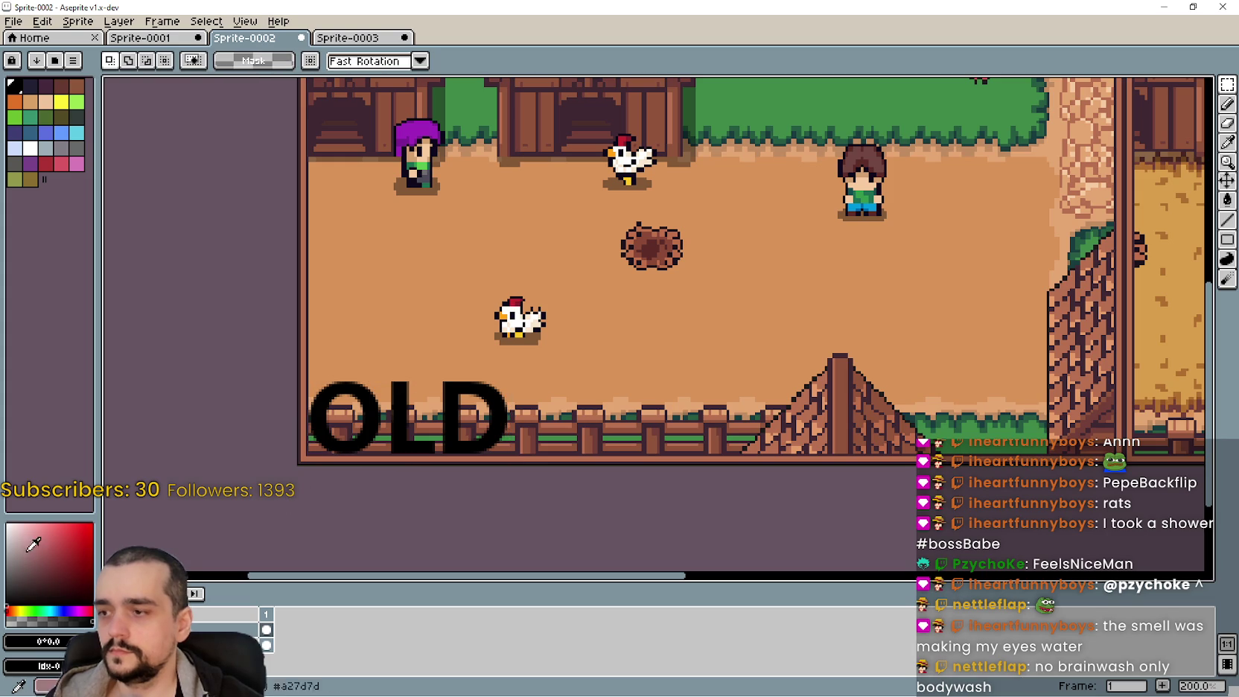
Add a white 'OLD' over the black one, offset slightly left as a shadow
key(x)
key(ctrl+shift+t)
click(590, 425)
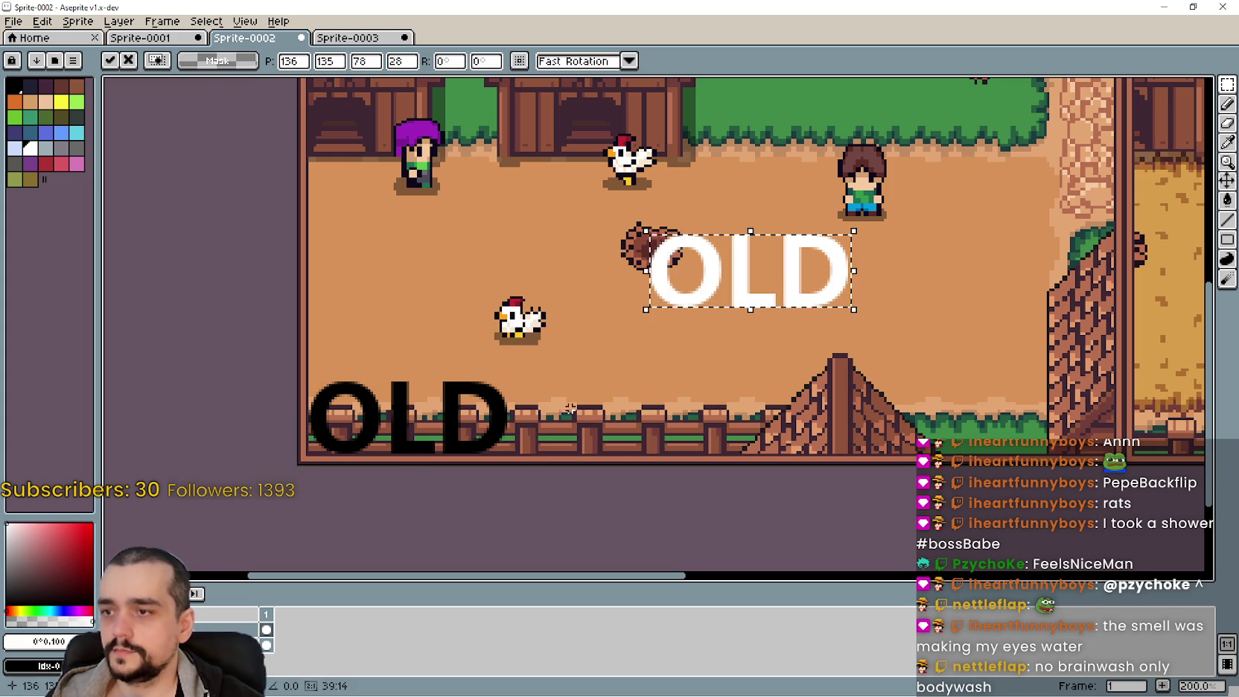
drag(772, 271, 438, 417)
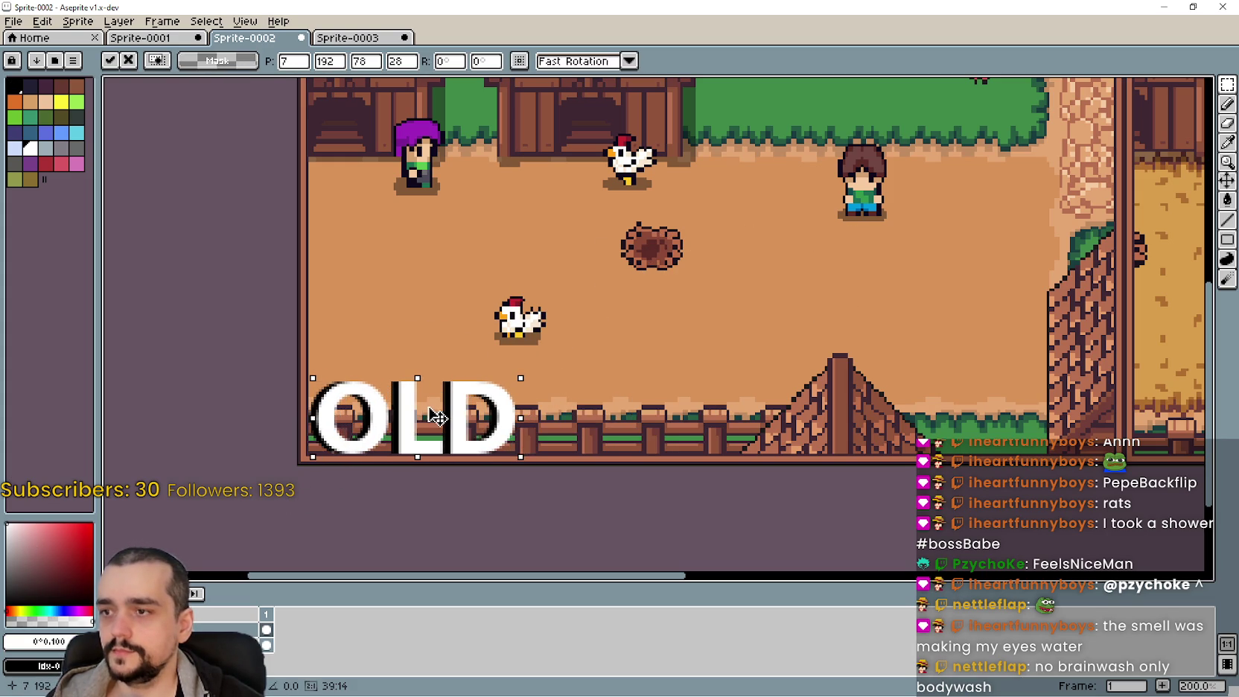
scroll(592, 471, down, 2)
scroll(592, 471, up, 2)
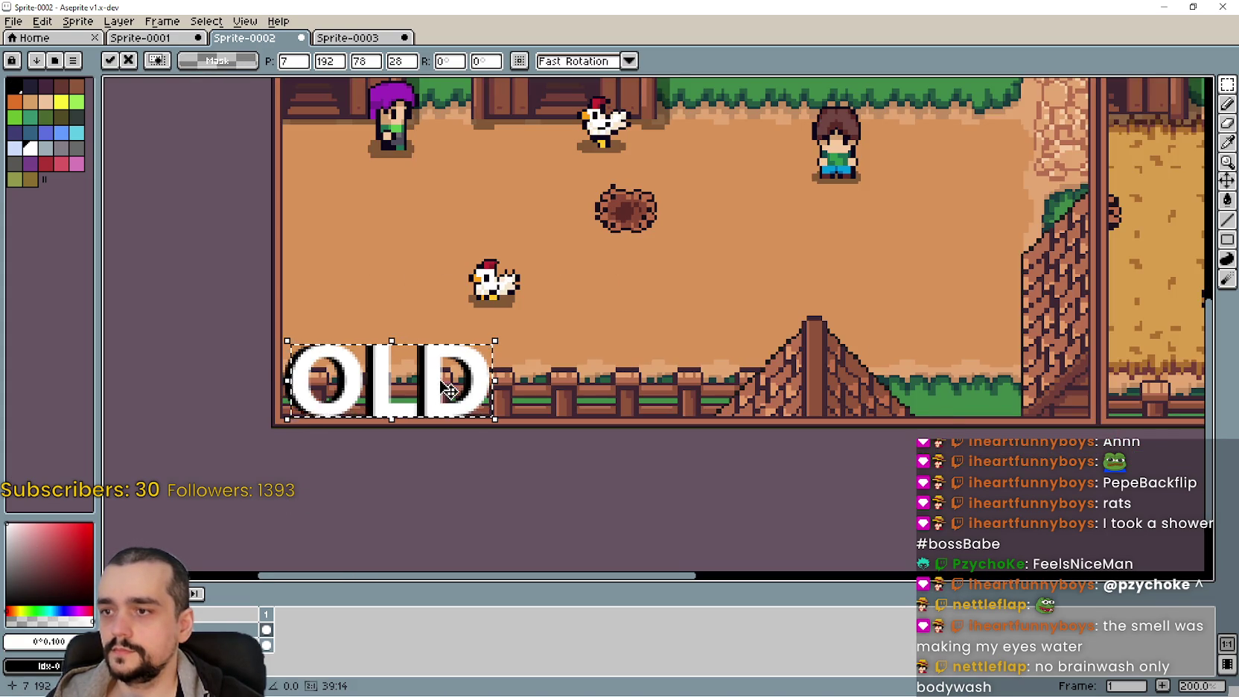
scroll(450, 390, up, 1)
drag(443, 402, 437, 403)
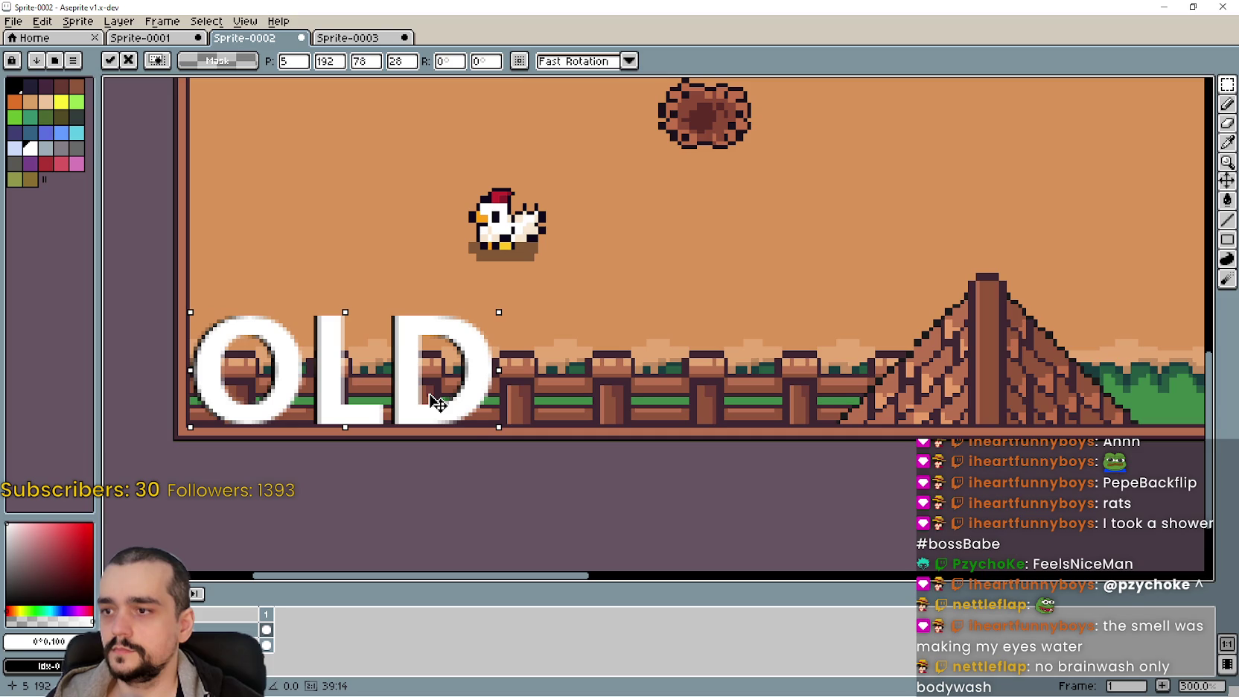
click(663, 470)
scroll(704, 473, down, 2)
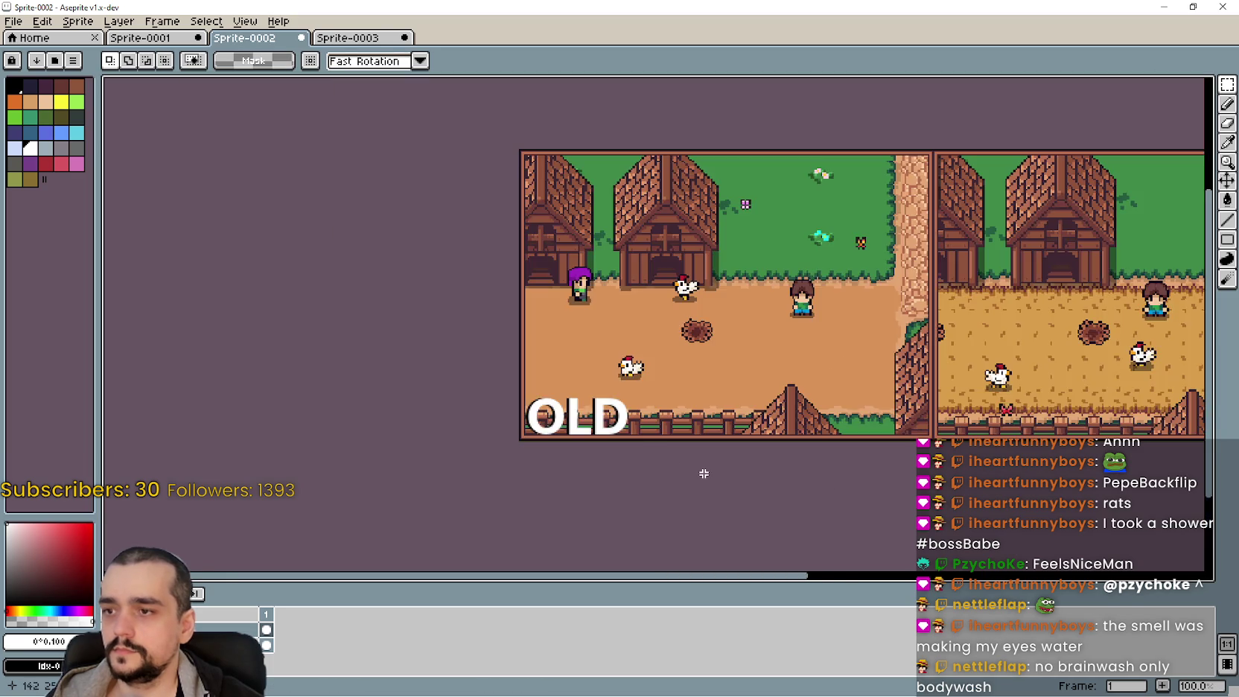
scroll(534, 481, right, 4)
scroll(636, 416, down, 1)
scroll(634, 418, up, 1)
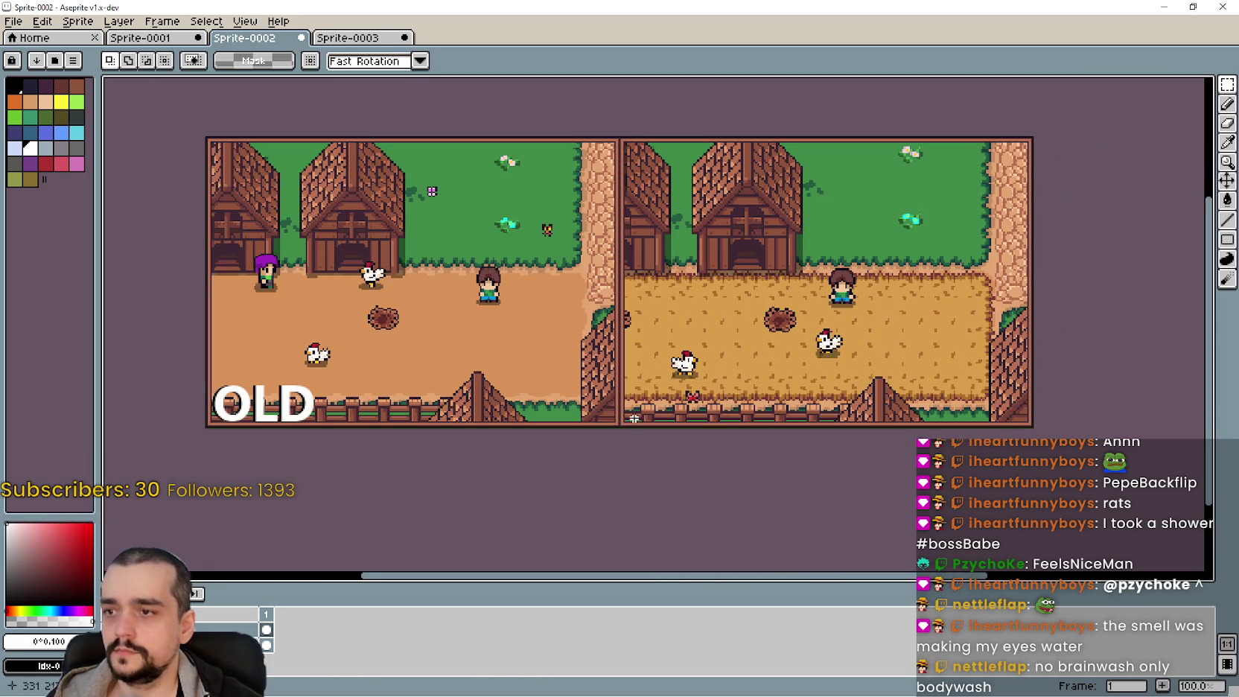
mouse_move(634, 417)
mouse_down()
mouse_move(629, 468)
mouse_move(637, 438)
mouse_move(624, 408)
mouse_move(620, 417)
mouse_up()
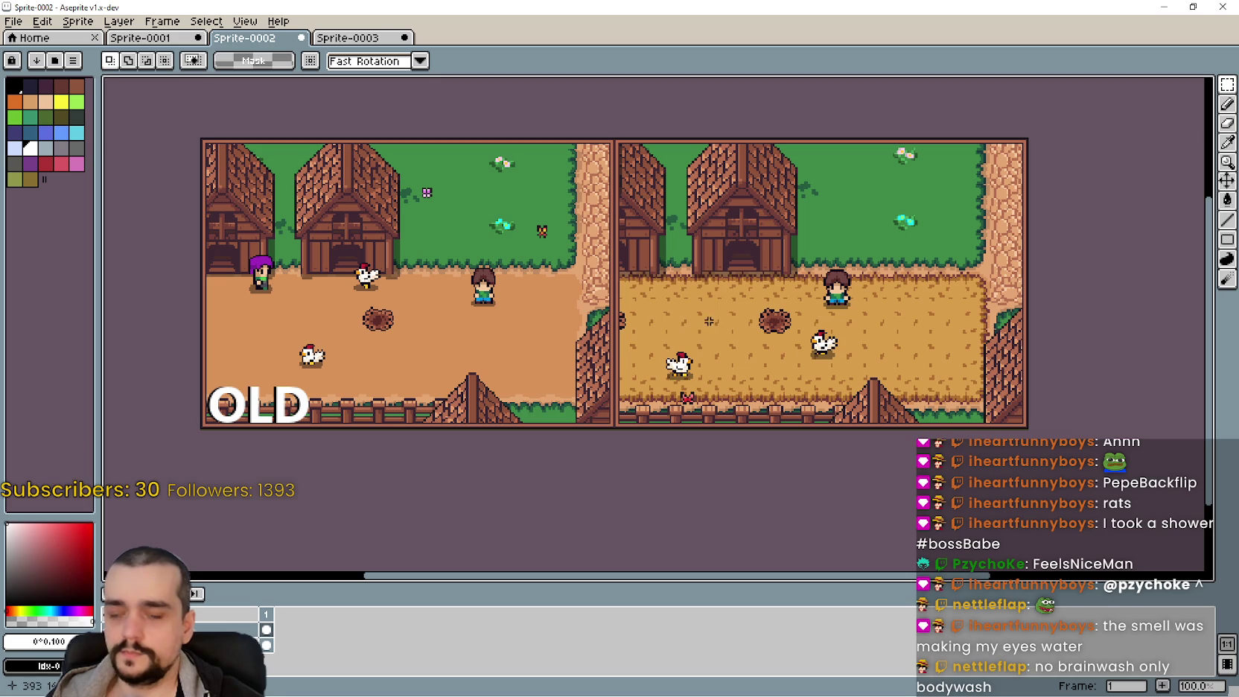
Insert black 'NEW' text and nudge it into position on the right image
key(t)
click(679, 428)
click(6, 625)
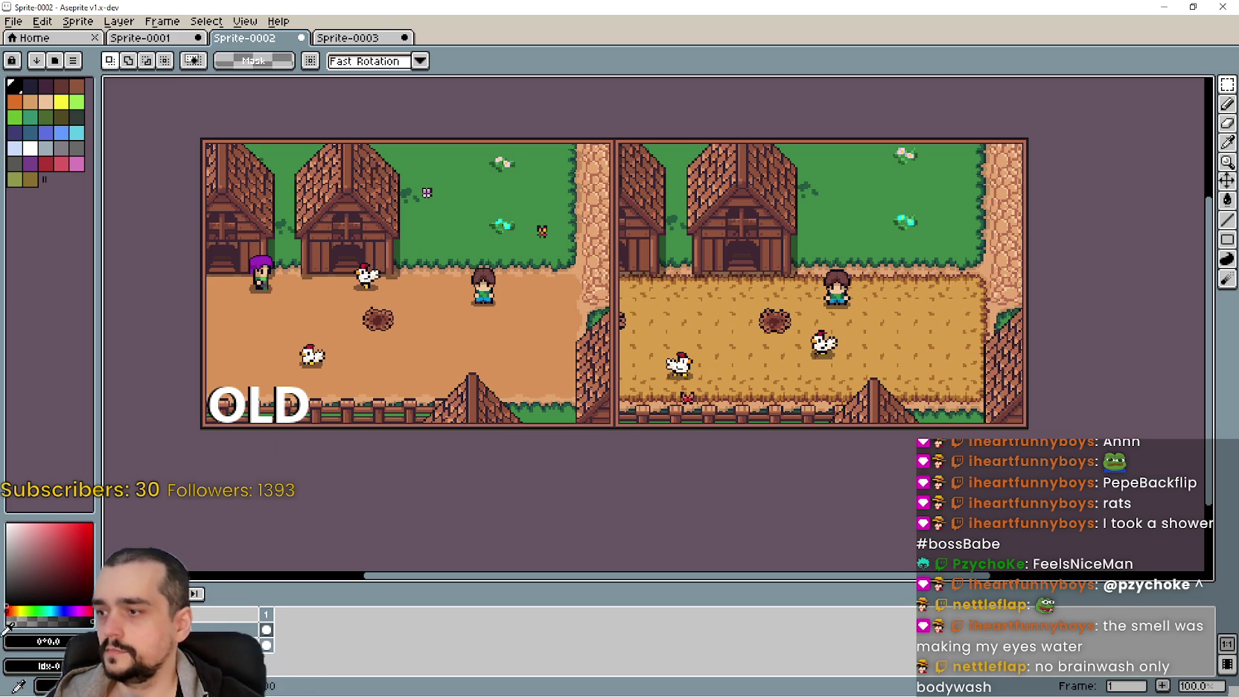
text(t)
text(W)
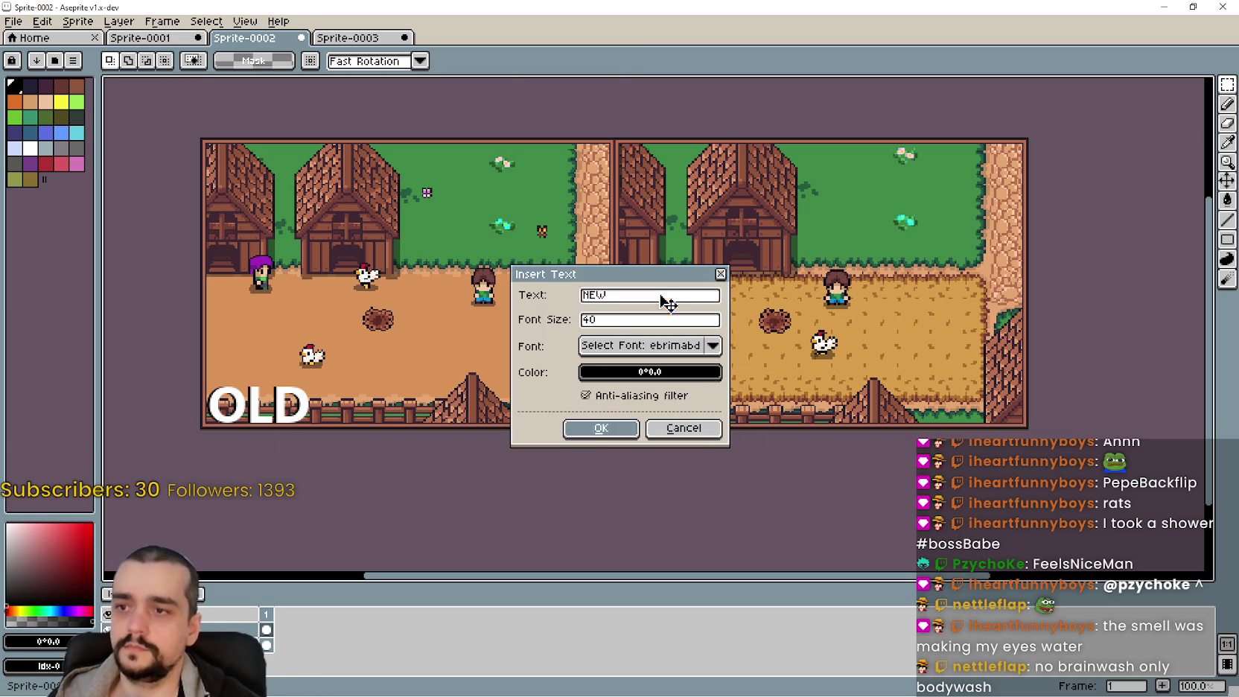
key(Return)
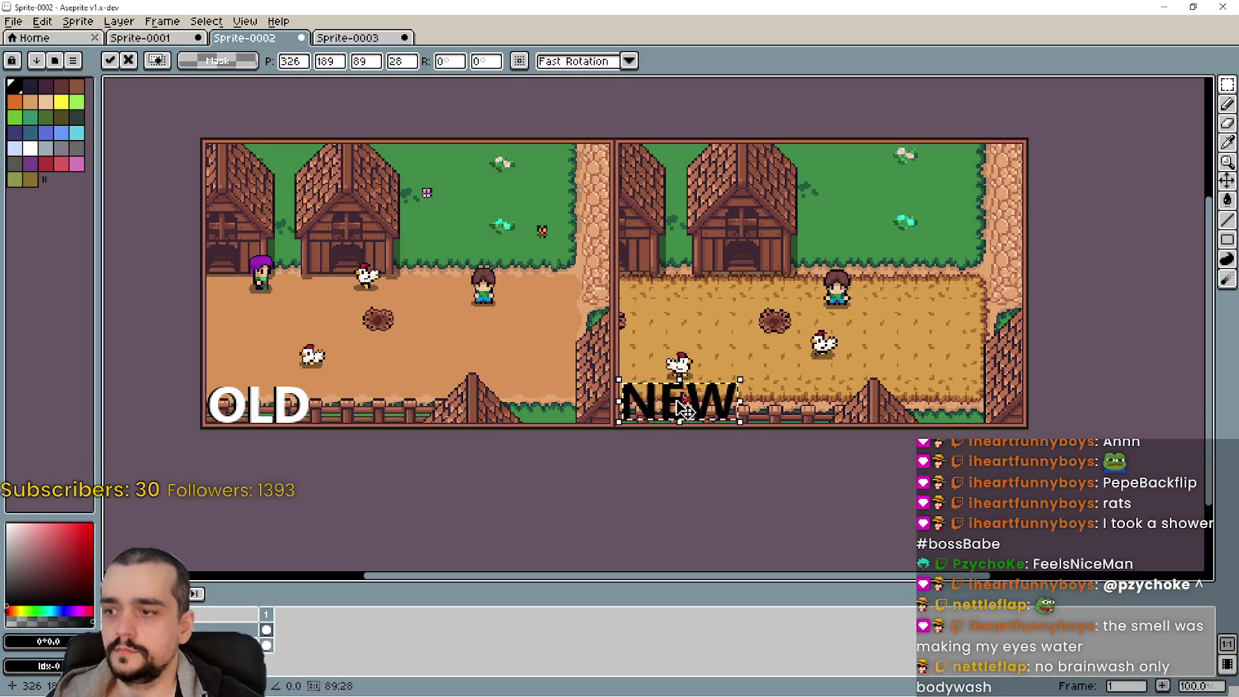
scroll(683, 408, up, 2)
drag(641, 396, 608, 419)
scroll(633, 405, up, 3)
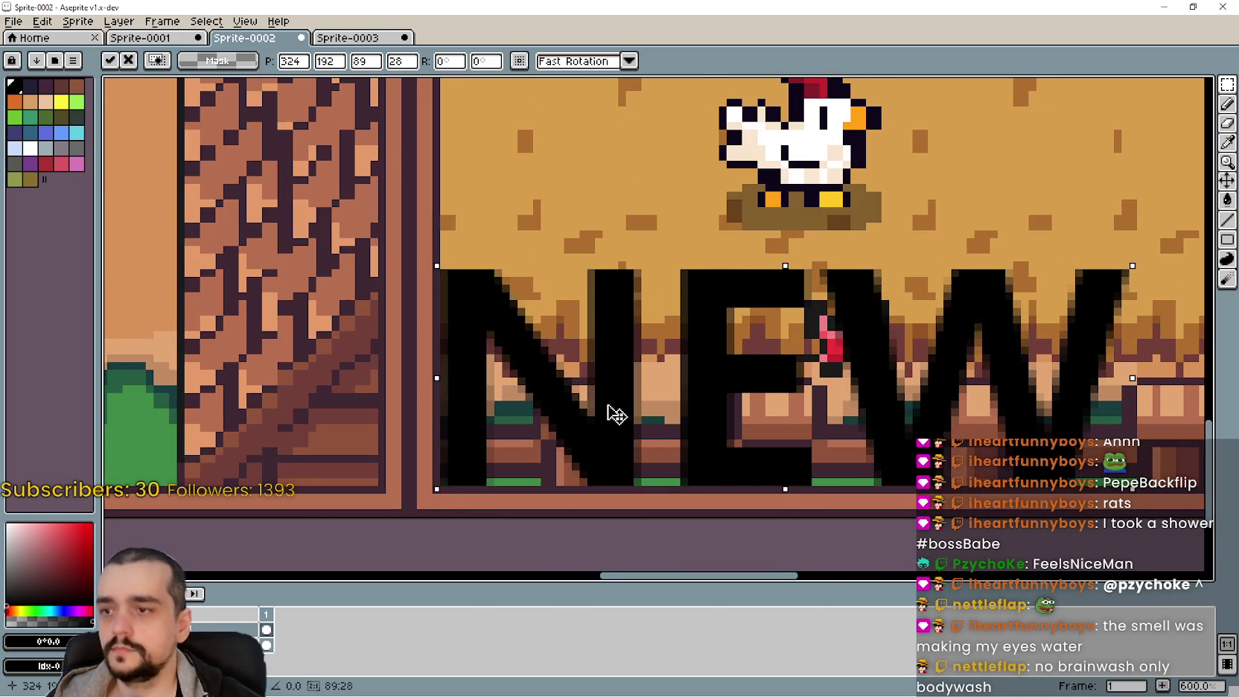
scroll(630, 409, down, 4)
scroll(396, 462, left, 10)
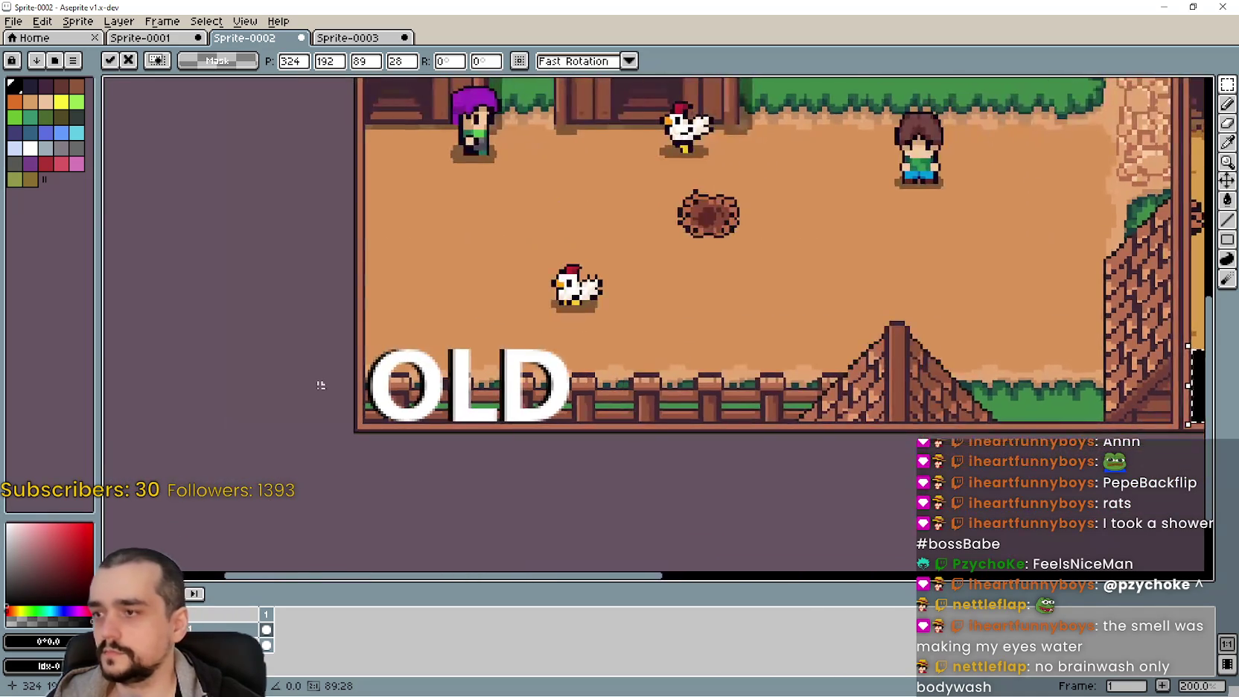
scroll(341, 365, up, 1)
scroll(641, 389, down, 3)
scroll(385, 376, up, 3)
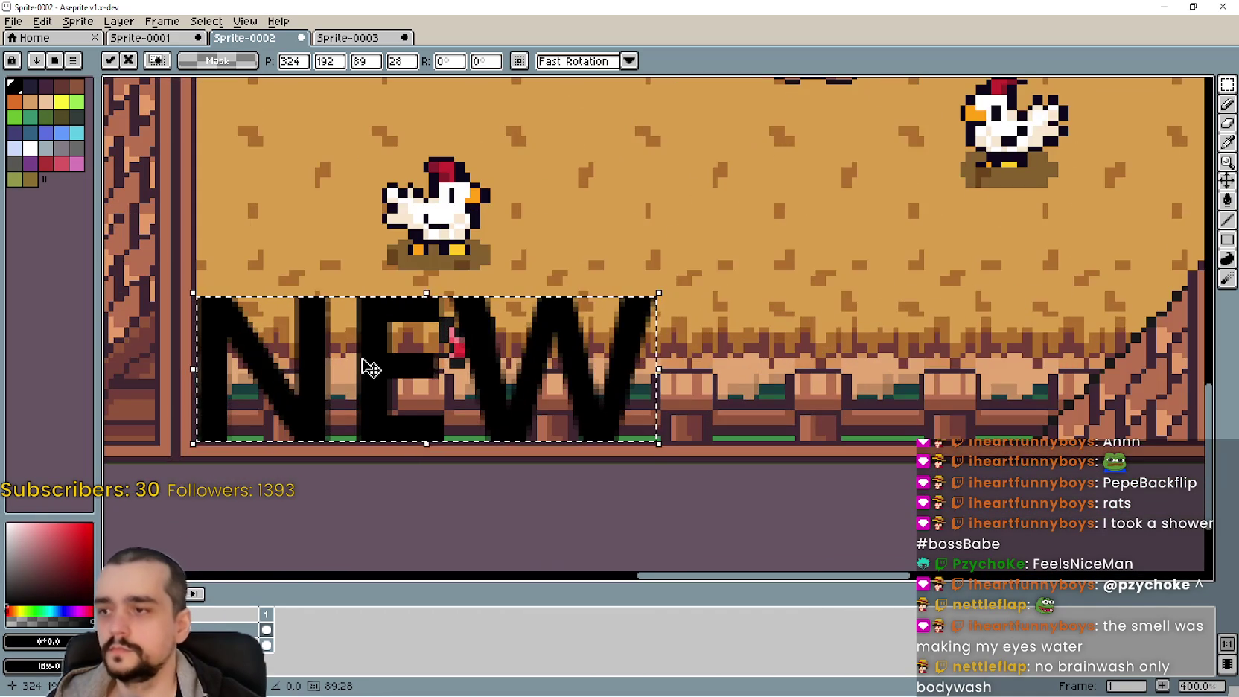
scroll(375, 366, down, 3)
scroll(592, 409, up, 3)
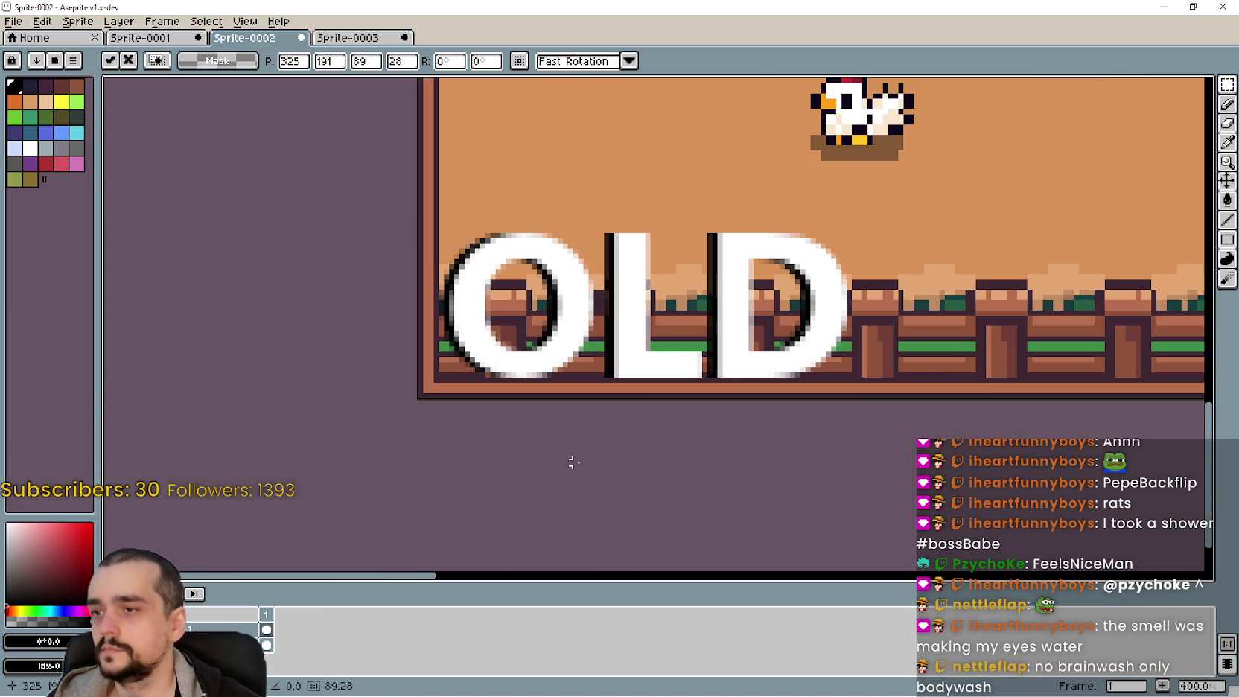
scroll(570, 442, down, 2)
scroll(874, 409, right, 5)
scroll(384, 451, right, 5)
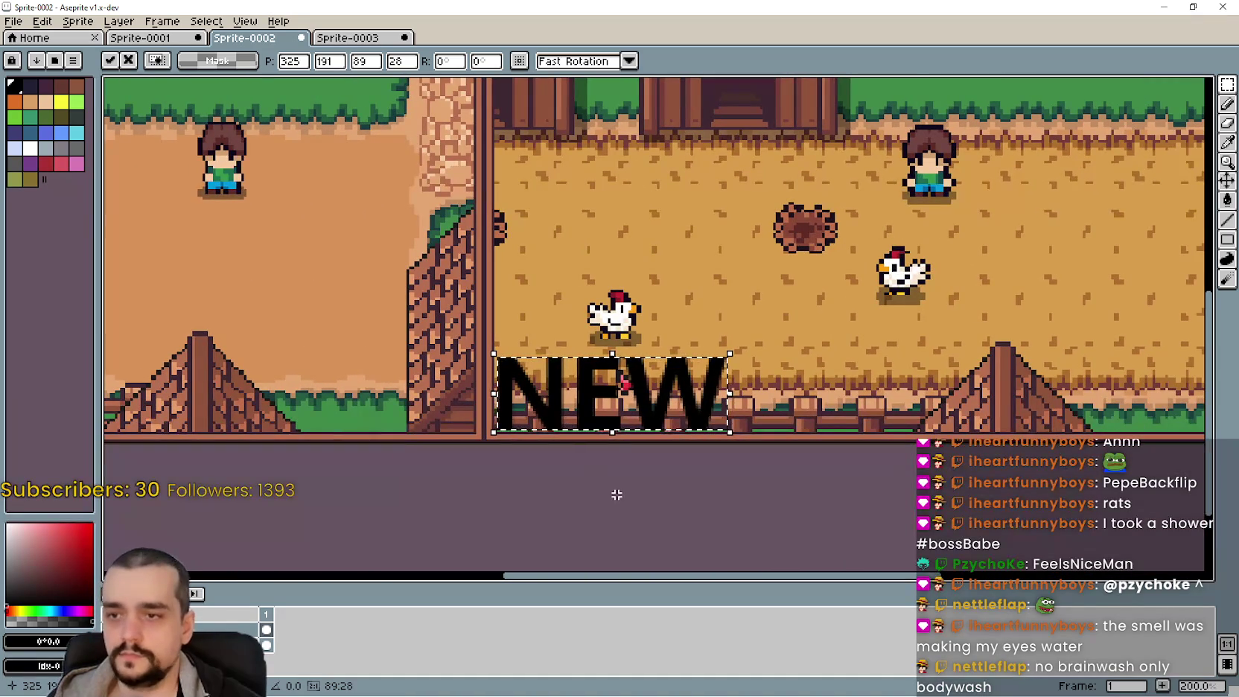
Add a white 'NEW' label on the right image's lower fence and commit it
key(ctrl+t)
click(674, 372)
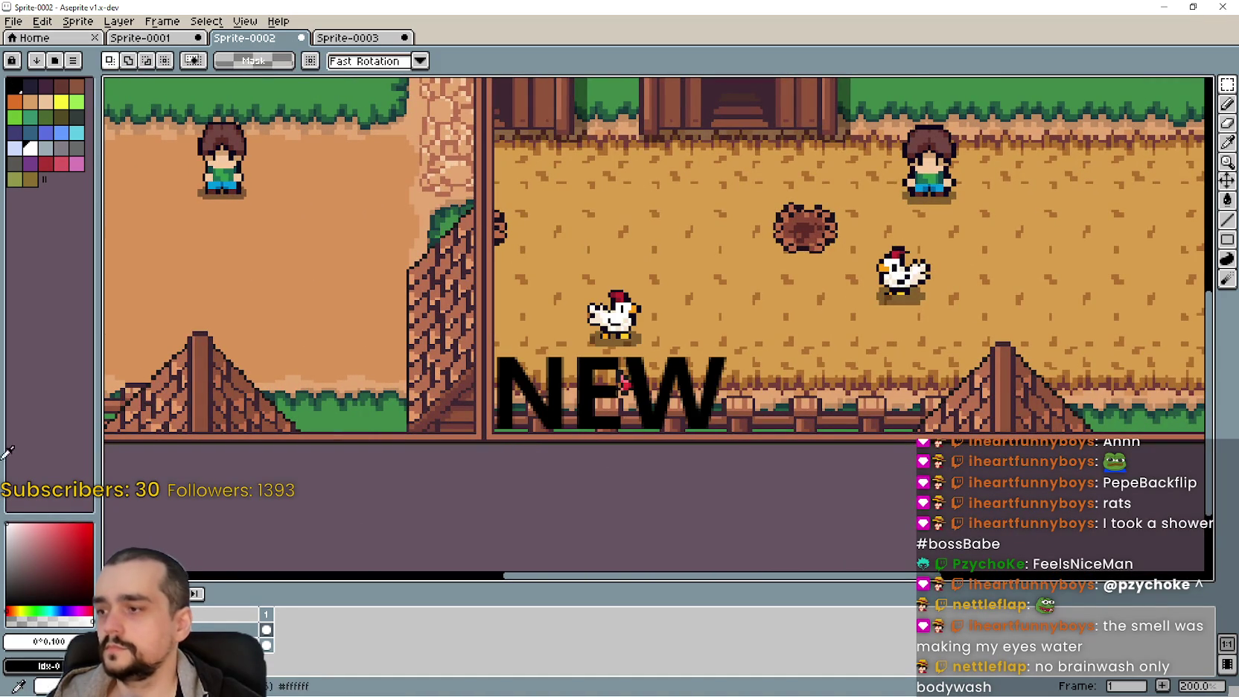
click(601, 428)
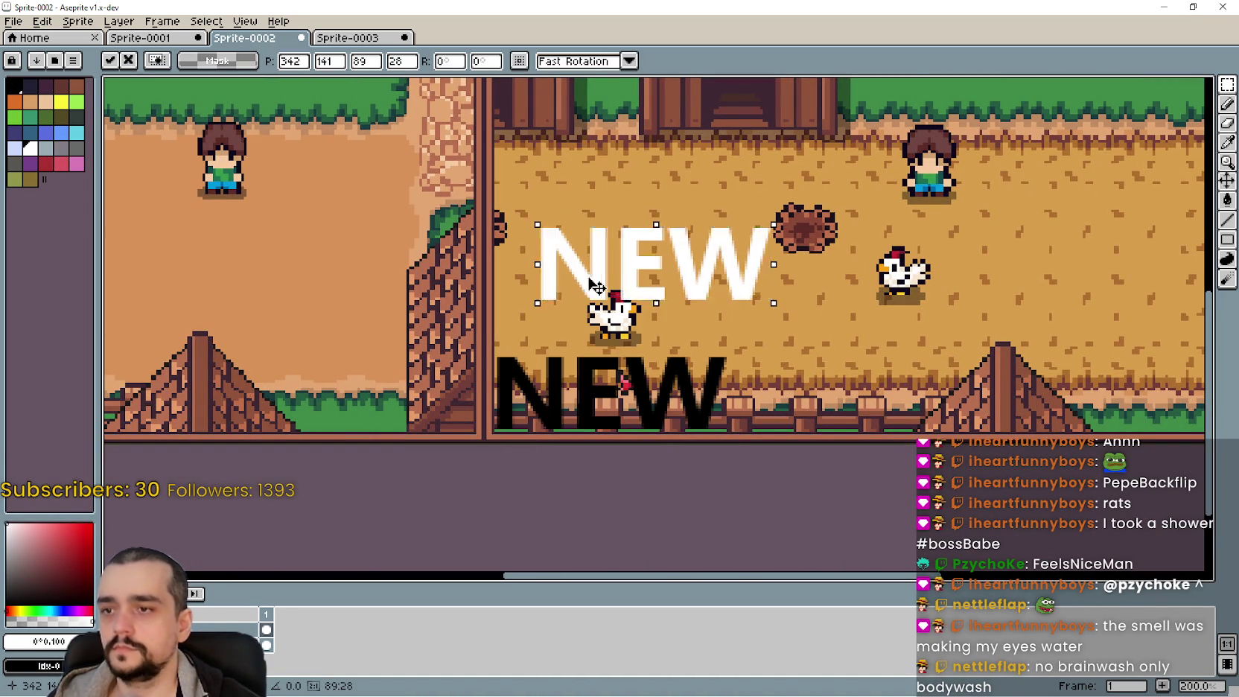
mouse_move(572, 274)
mouse_down()
mouse_move(560, 408)
mouse_move(1092, 402)
mouse_move(859, 396)
mouse_up()
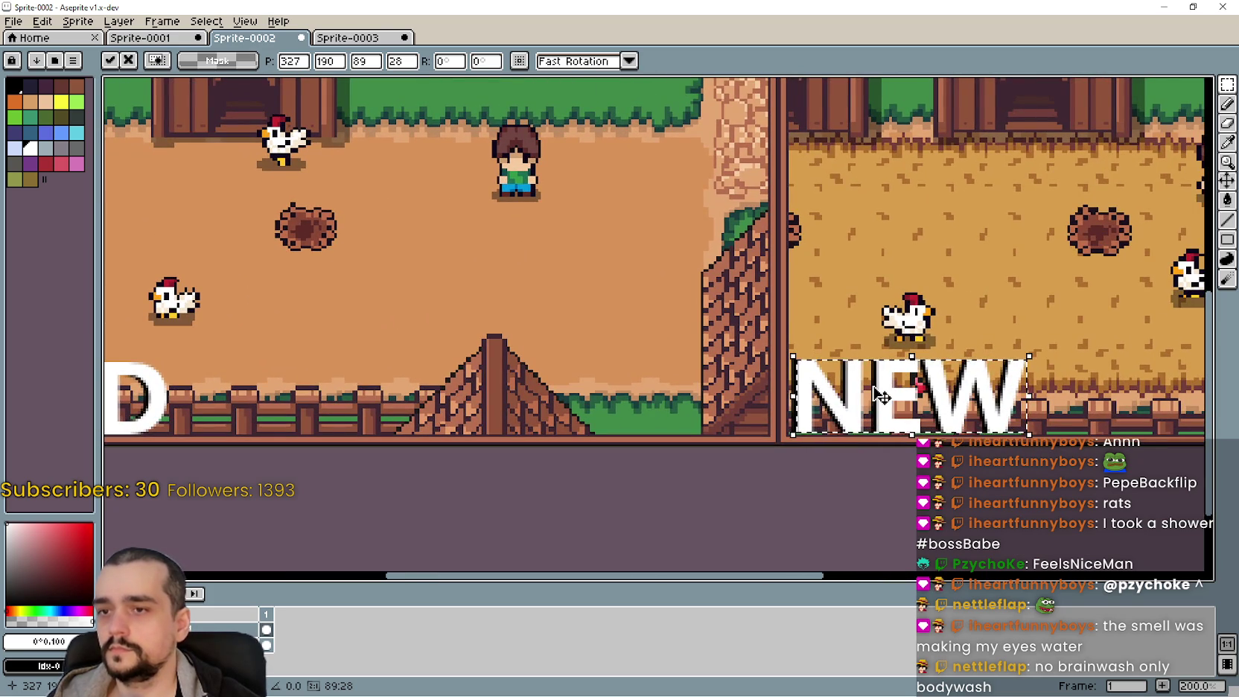
scroll(880, 396, up, 2)
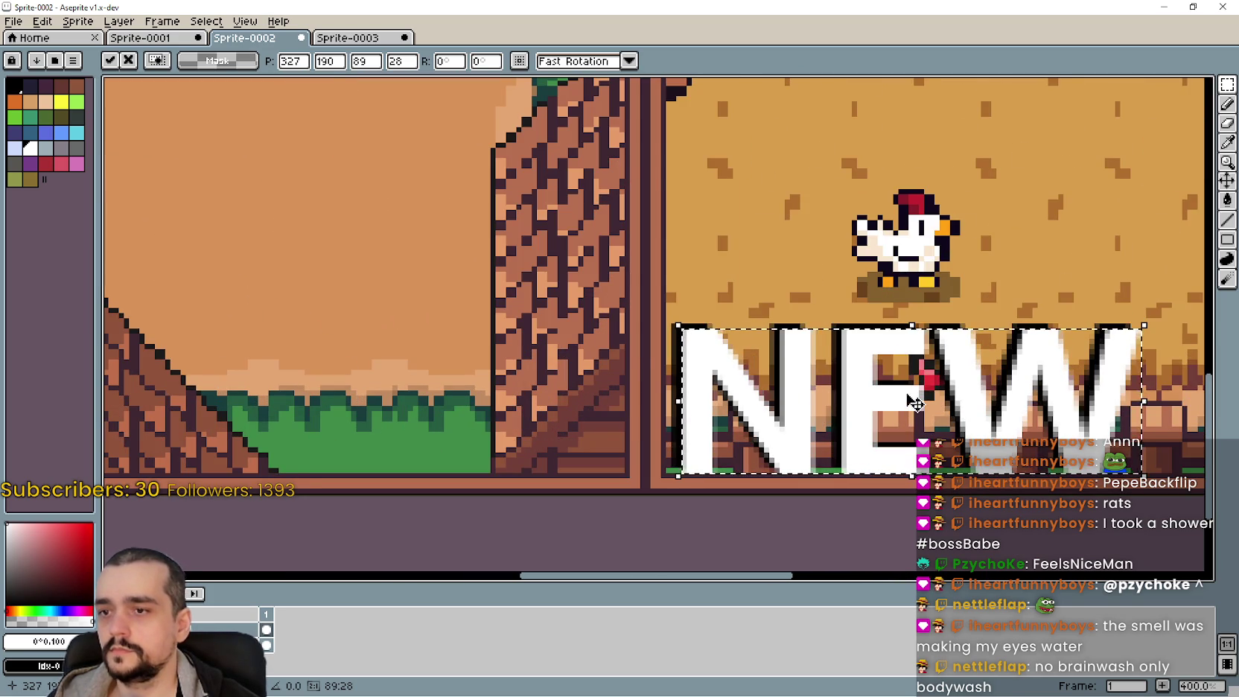
scroll(916, 403, down, 3)
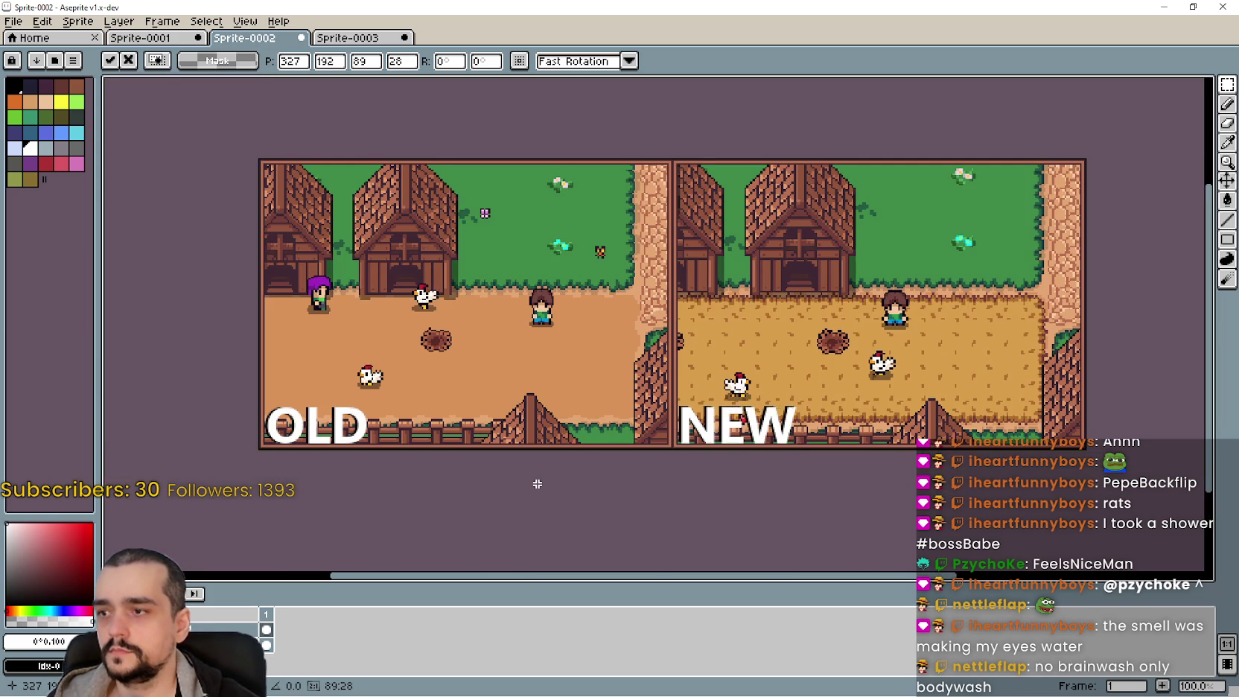
key(Return)
Recentre the comparison in view and begin saving the file
mouse_move(545, 500)
mouse_down()
mouse_move(475, 465)
mouse_move(520, 454)
mouse_move(600, 378)
mouse_up()
drag(356, 296, 370, 303)
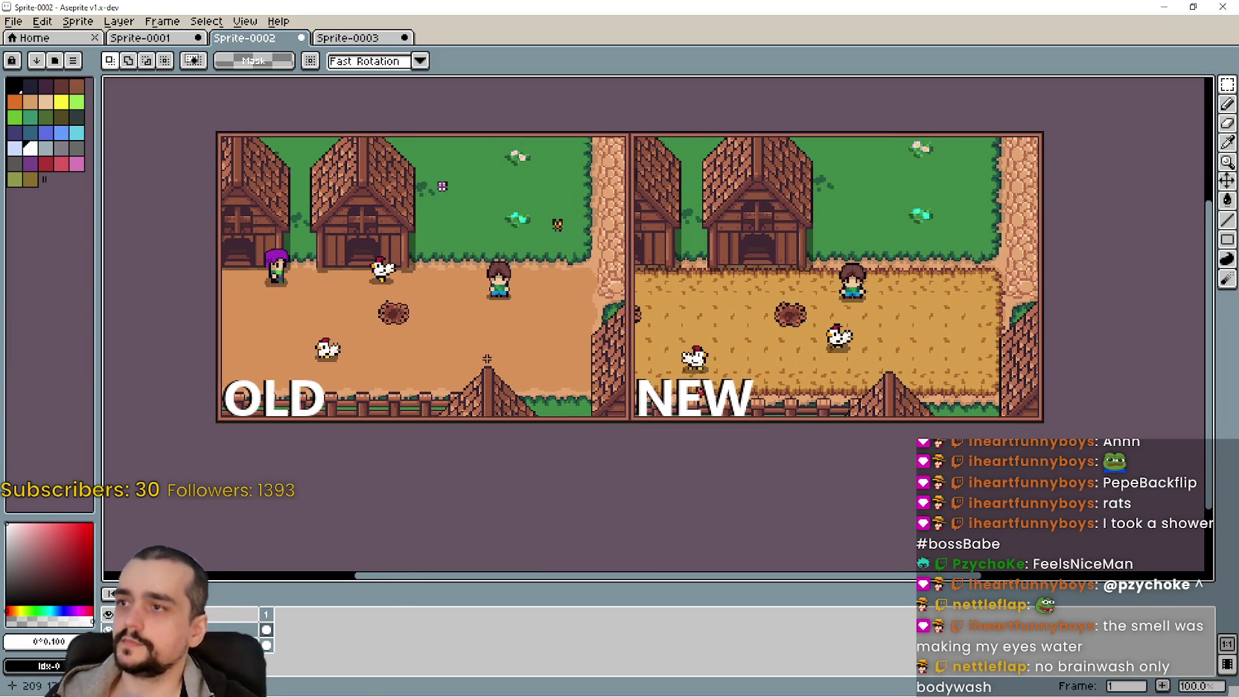
key(ctrl+s)
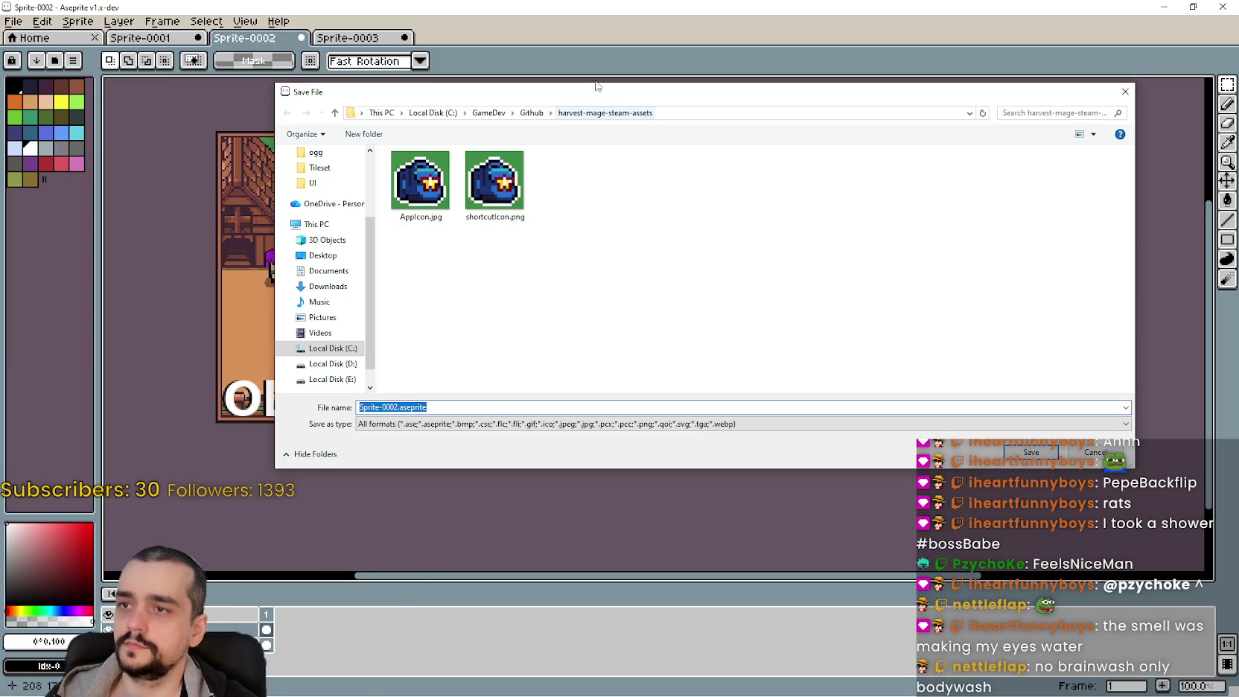
Save the comparison image as OldNewTemplate.aseprite
drag(596, 85, 915, 113)
key(Escape)
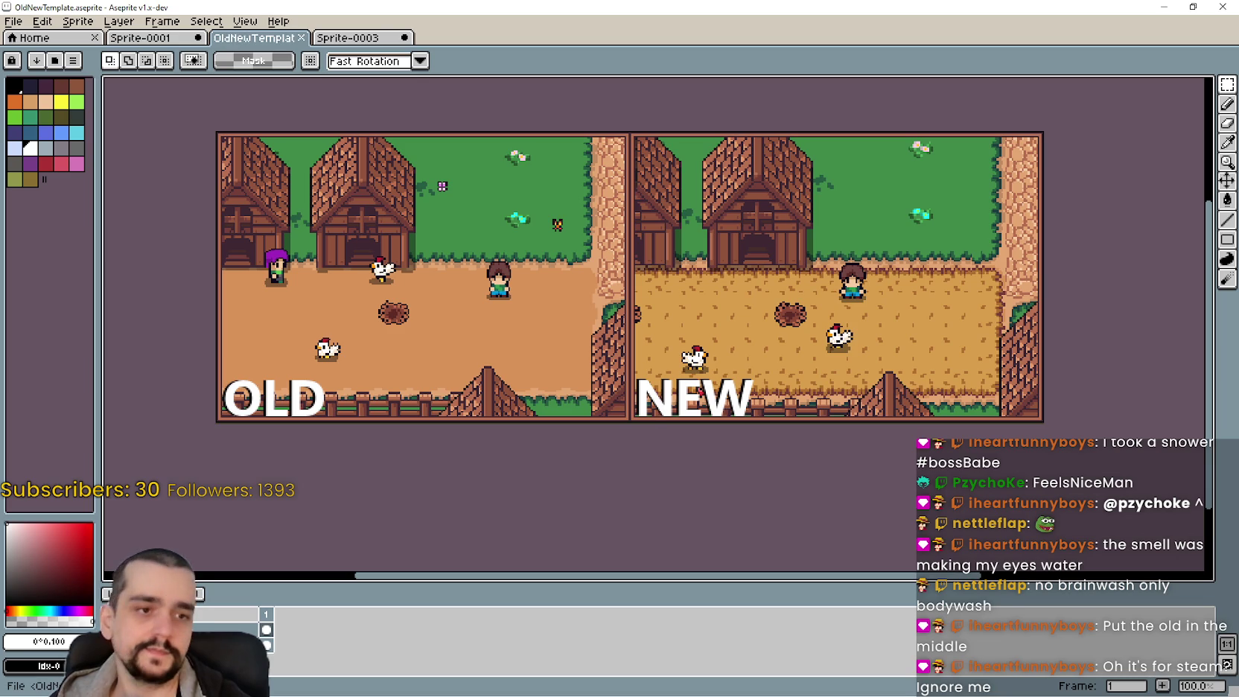
Open the export settings, cancel, then briefly minimize Aseprite and return twice
click(13, 21)
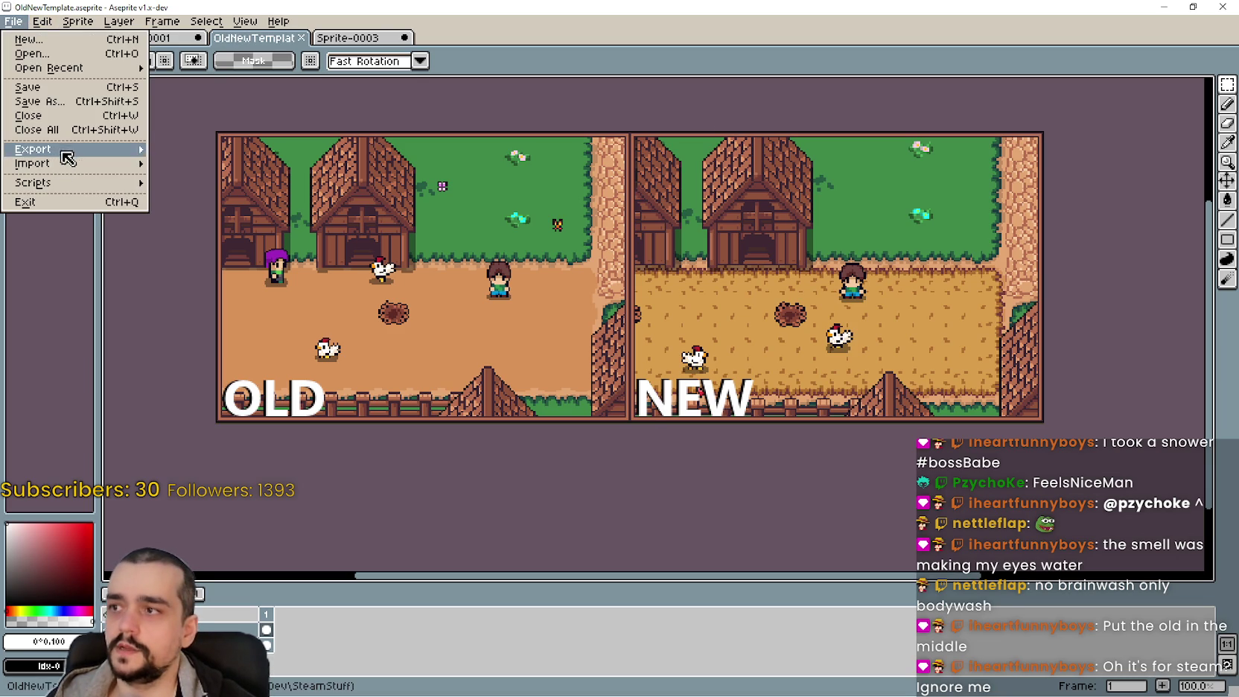
mouse_move(61, 152)
click(227, 156)
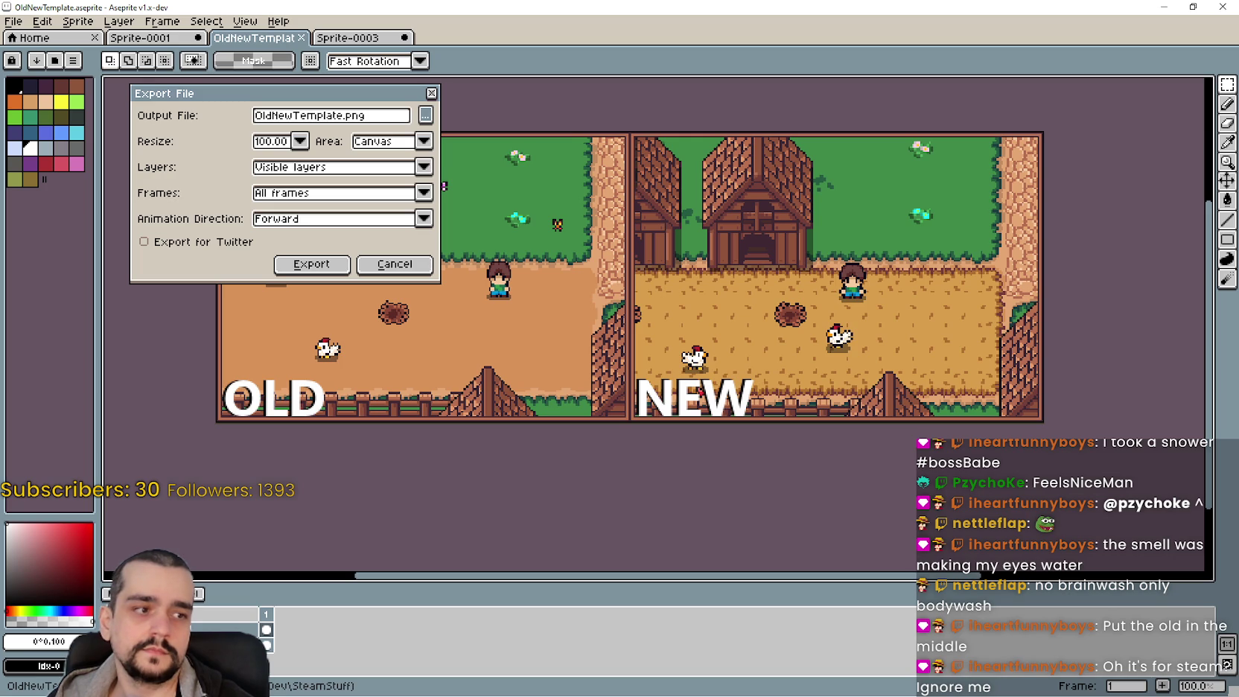
click(396, 264)
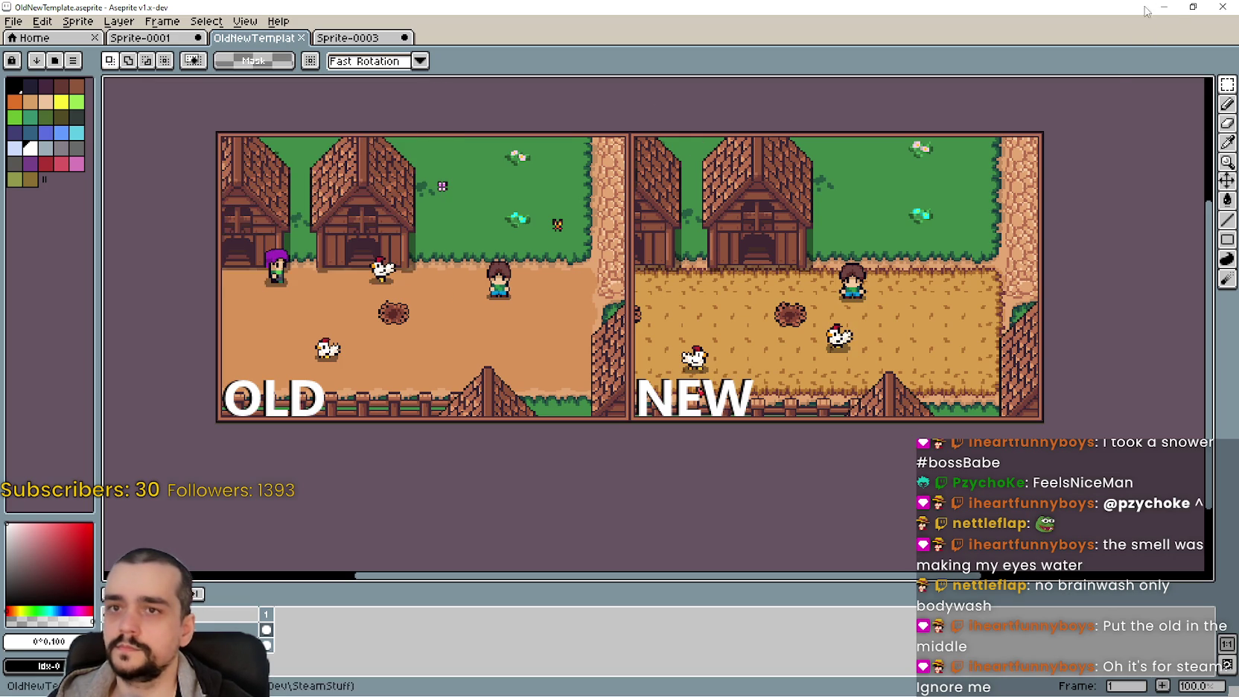
click(1164, 7)
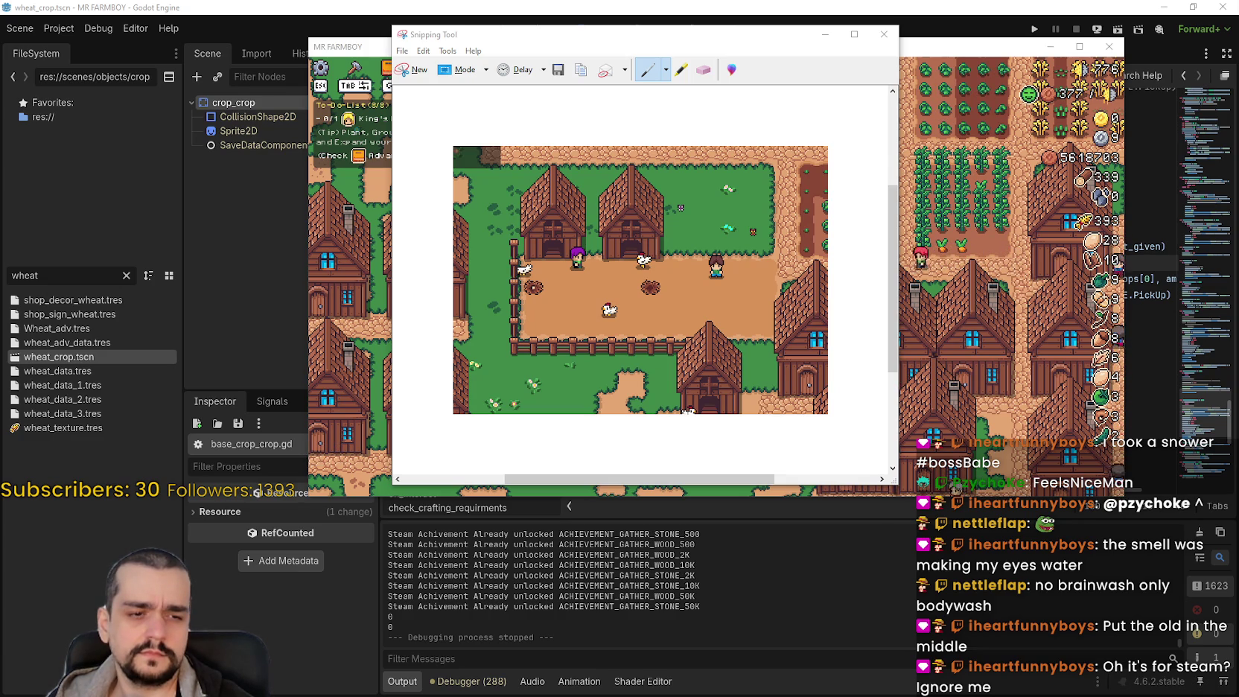
key(alt+Tab)
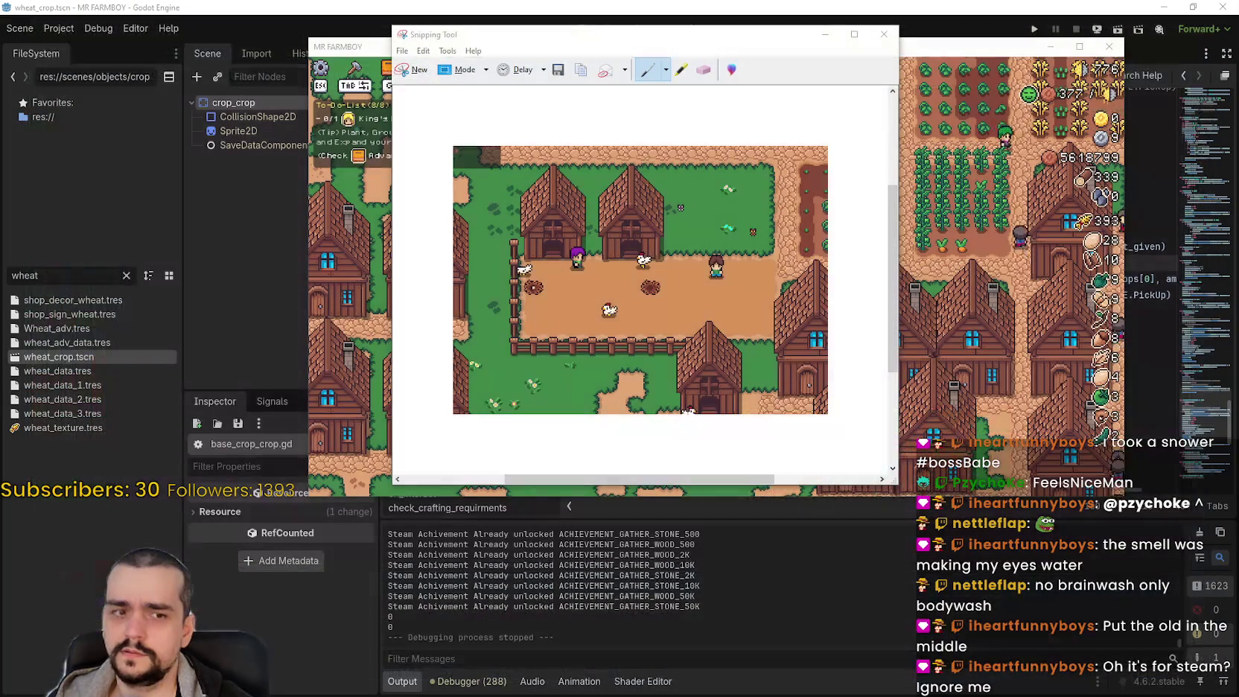
click(1164, 7)
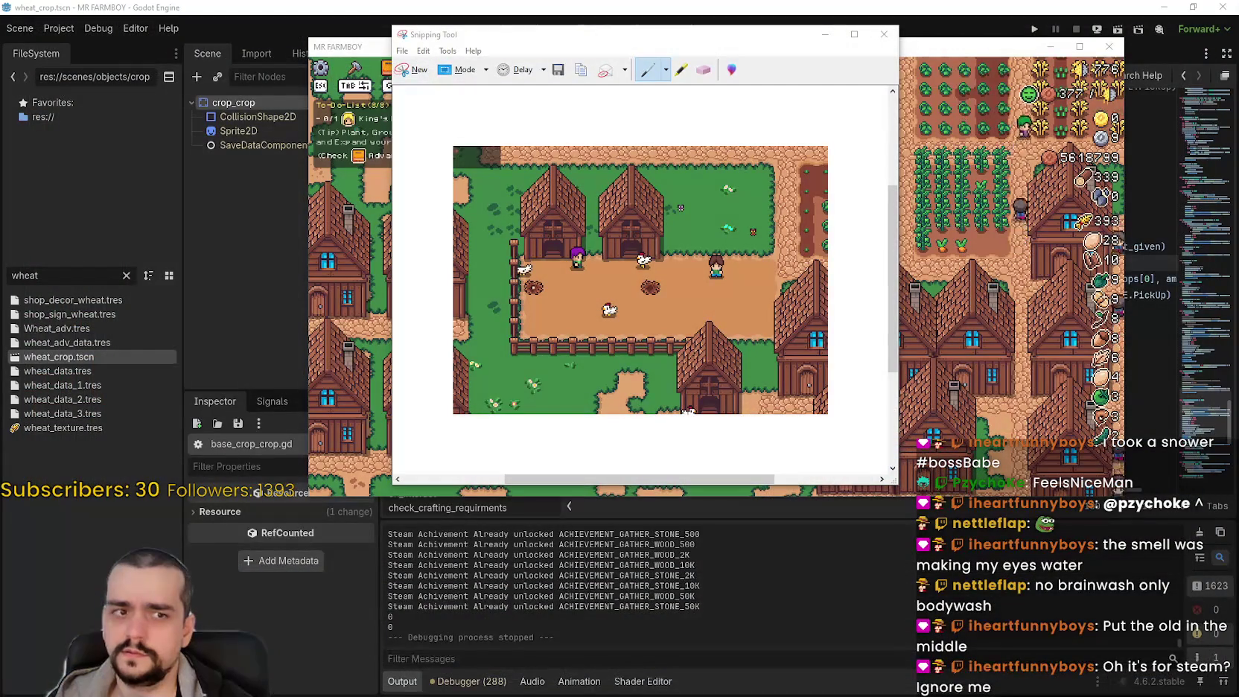
key(alt+Tab)
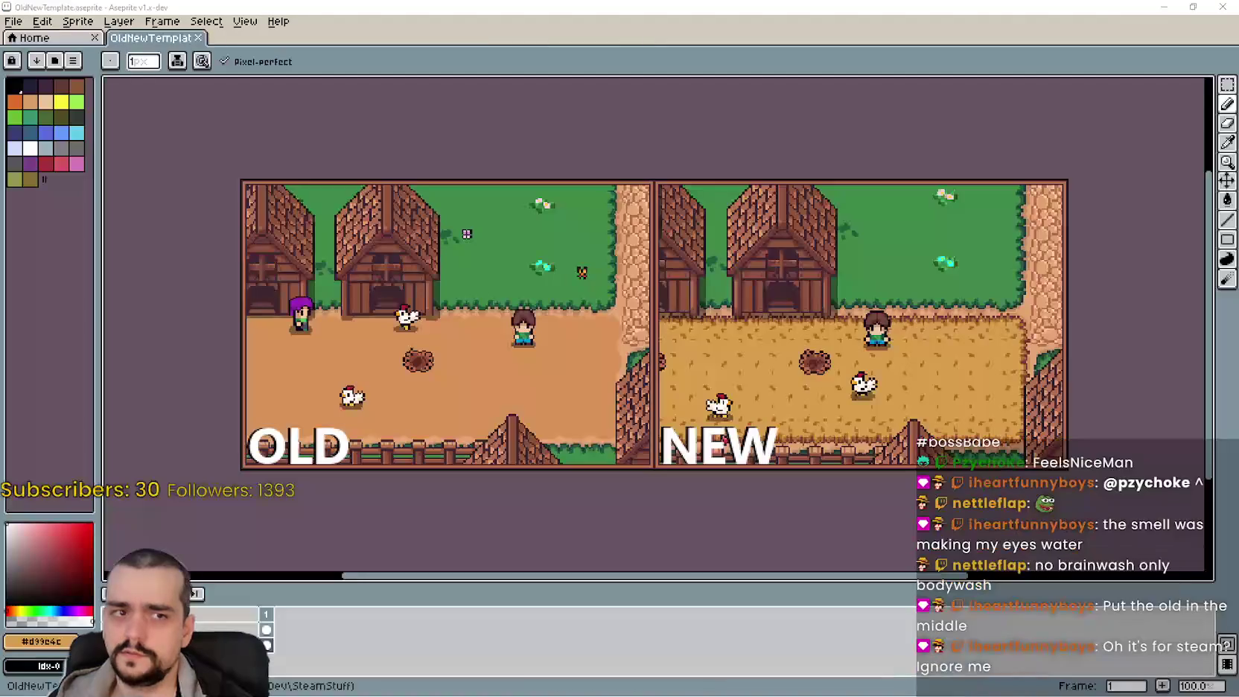
Export the comparison as OldNewTemplate.png and minimize Aseprite
click(14, 21)
mouse_move(124, 153)
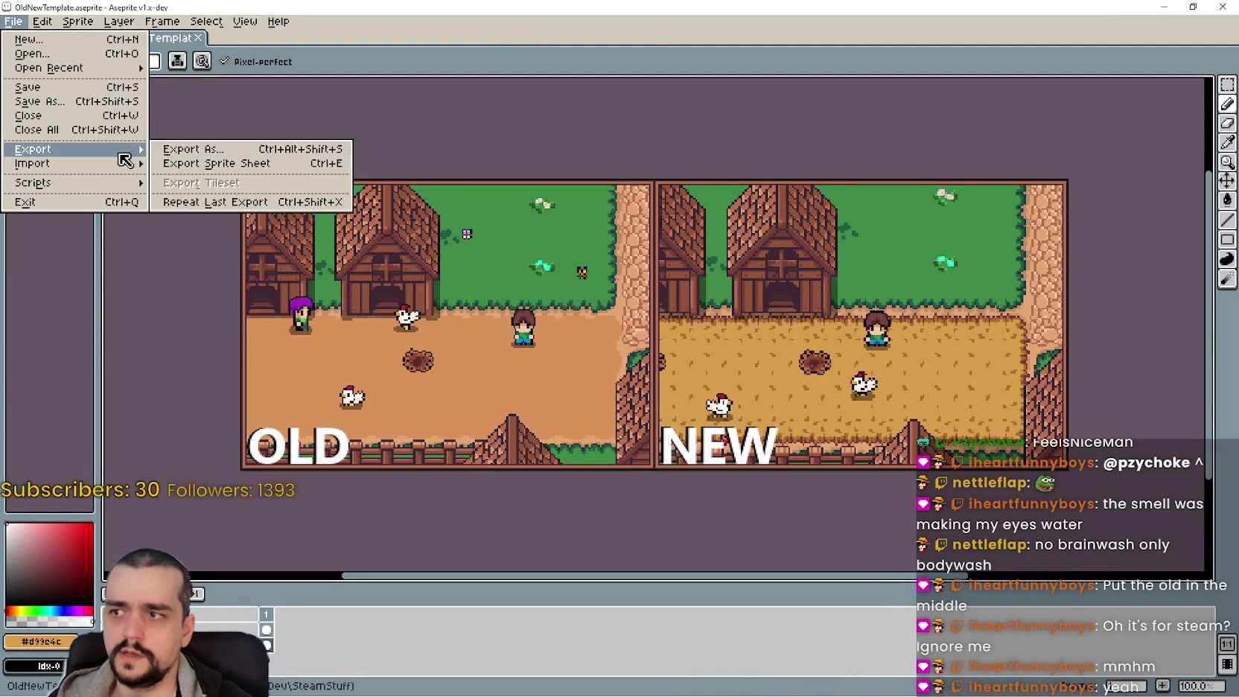
click(237, 152)
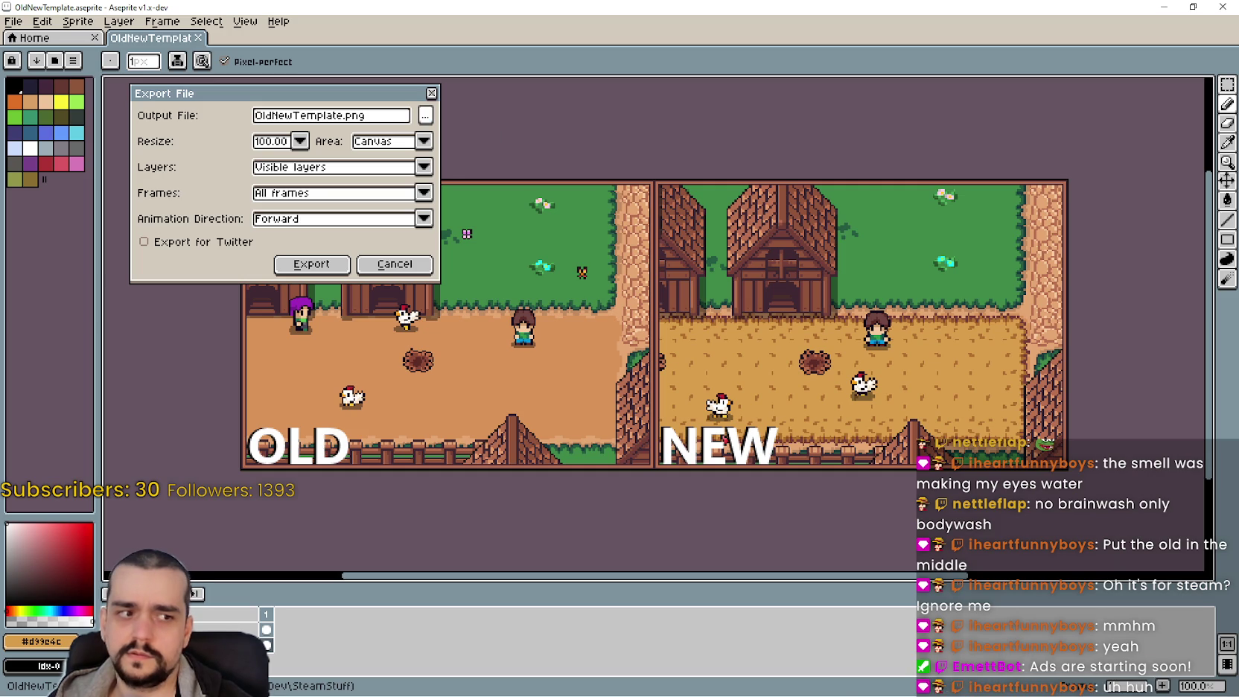
click(326, 263)
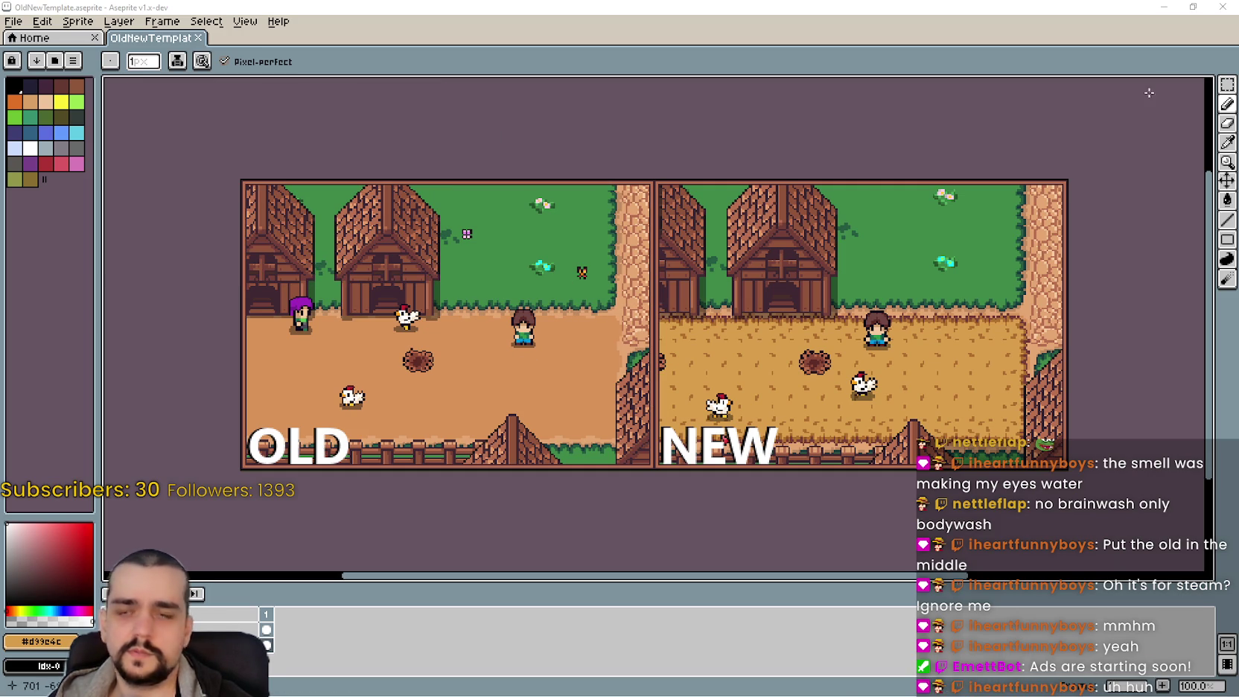
click(1222, 7)
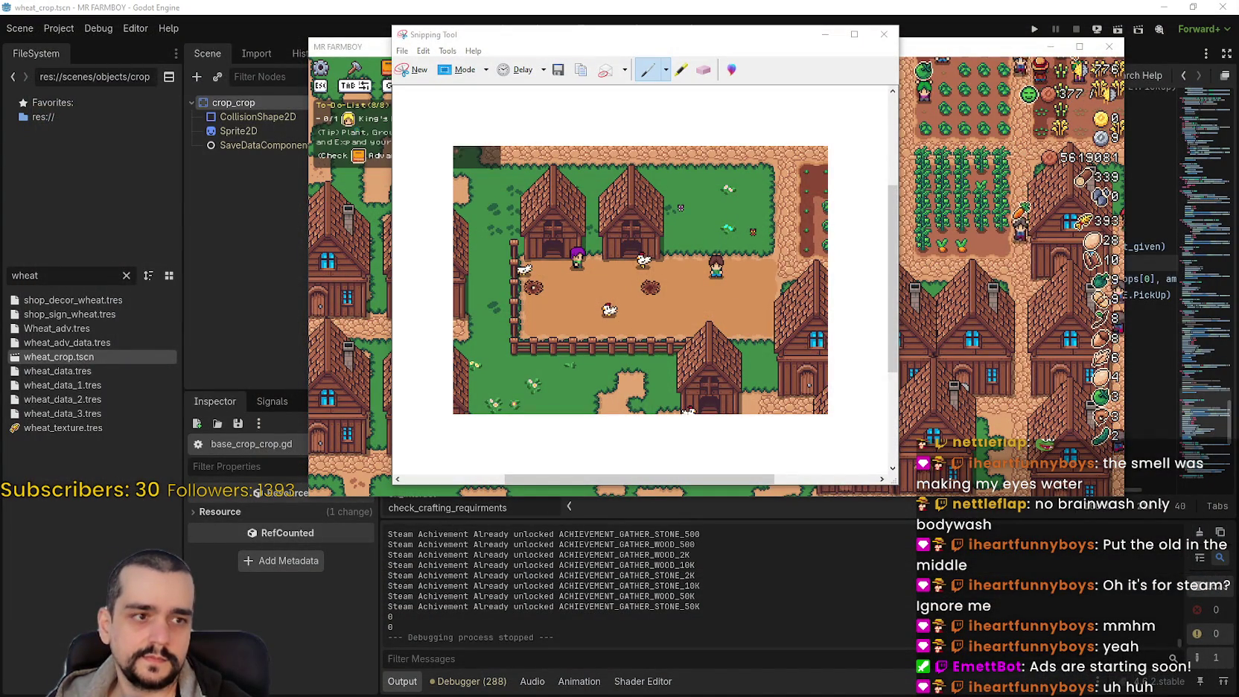
Insert the OLD/NEW comparison image on a new line under the animal tiles entry
key(alt+Tab)
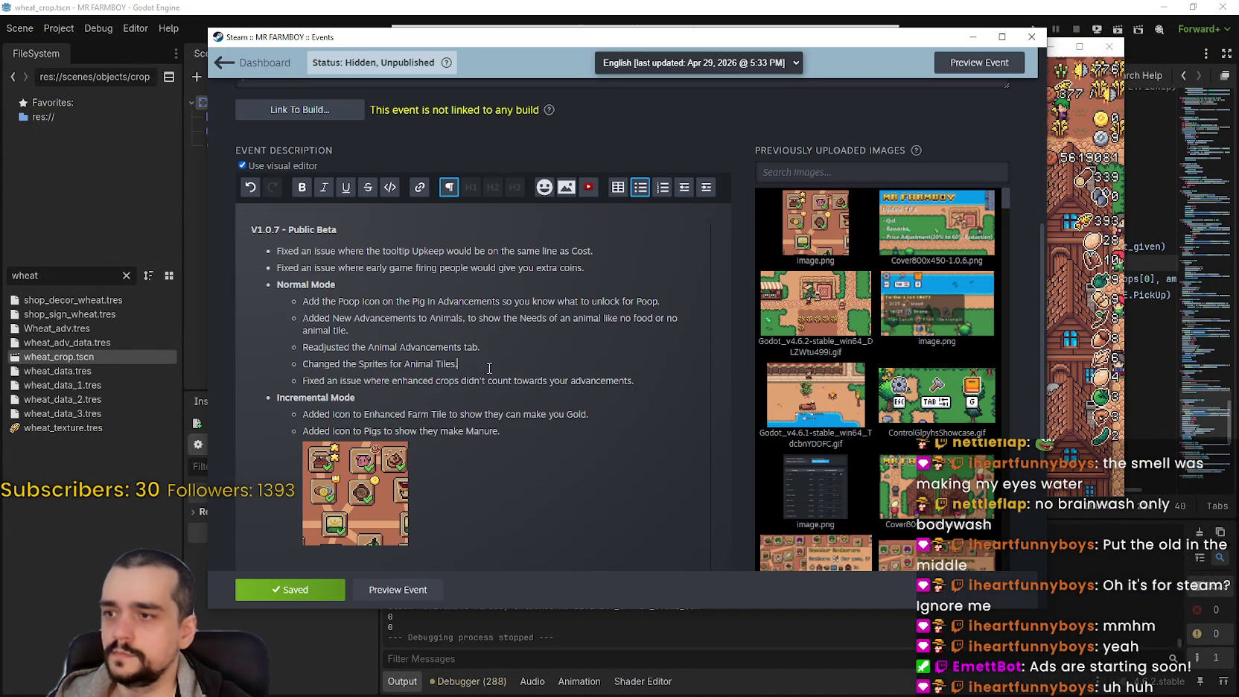
click(564, 364)
key(Return)
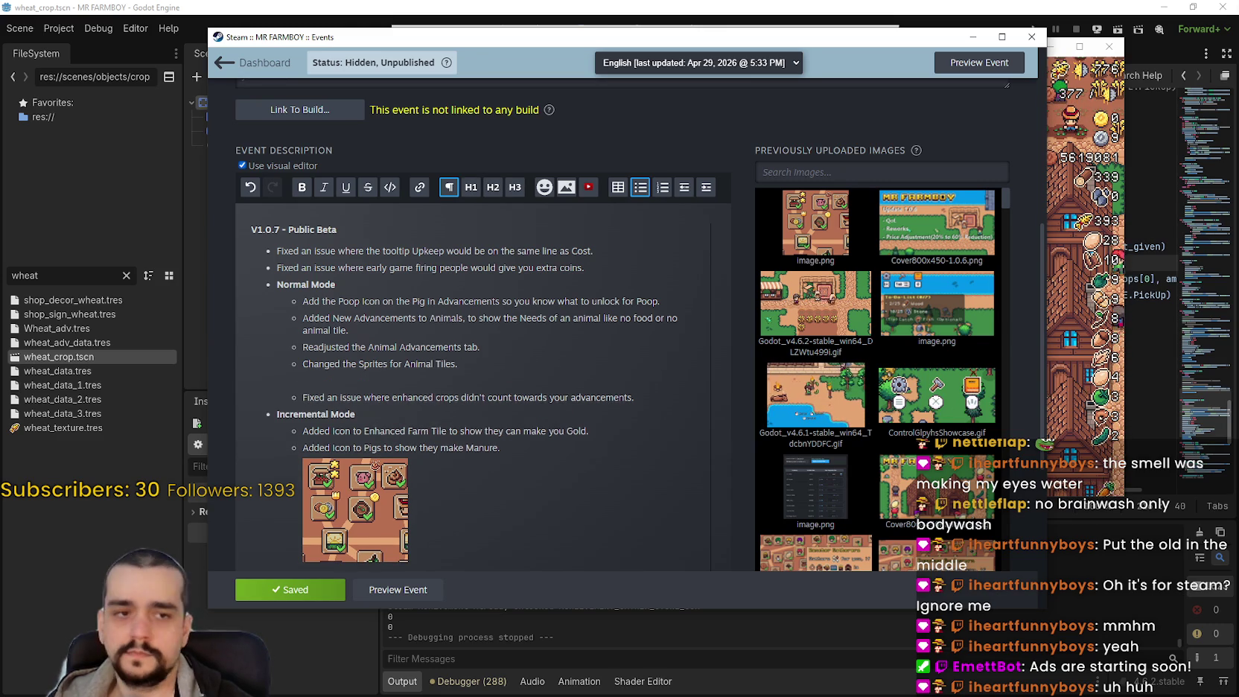
mouse_move(841, 383)
mouse_down()
mouse_move(647, 356)
mouse_move(339, 358)
mouse_move(360, 381)
mouse_up()
scroll(544, 406, down, 3)
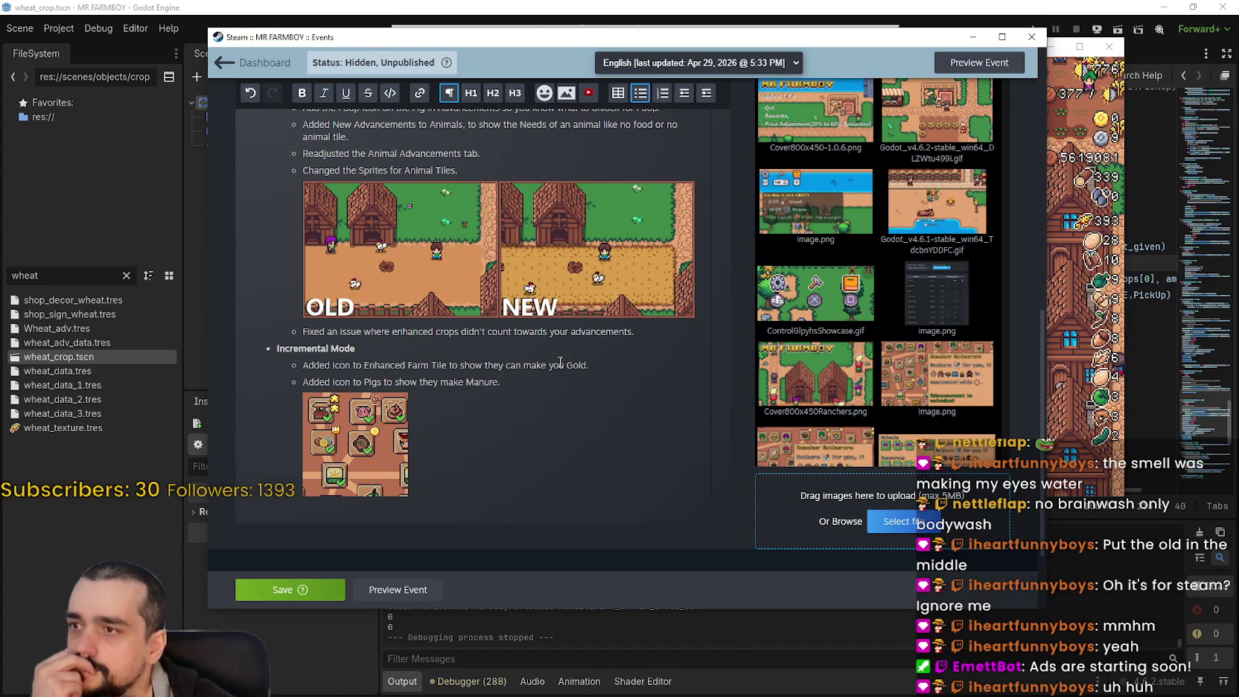
Save the event changes and bring up the Discord 'dead space' farm forum post
click(286, 590)
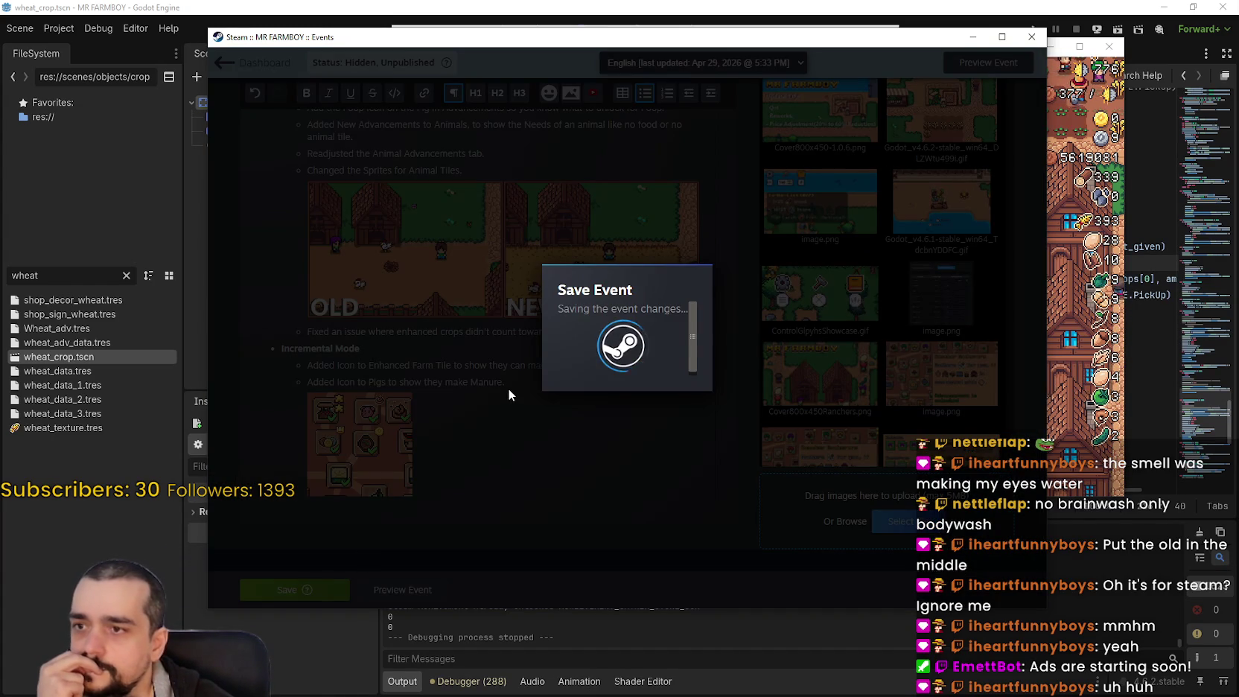
key(alt+Tab)
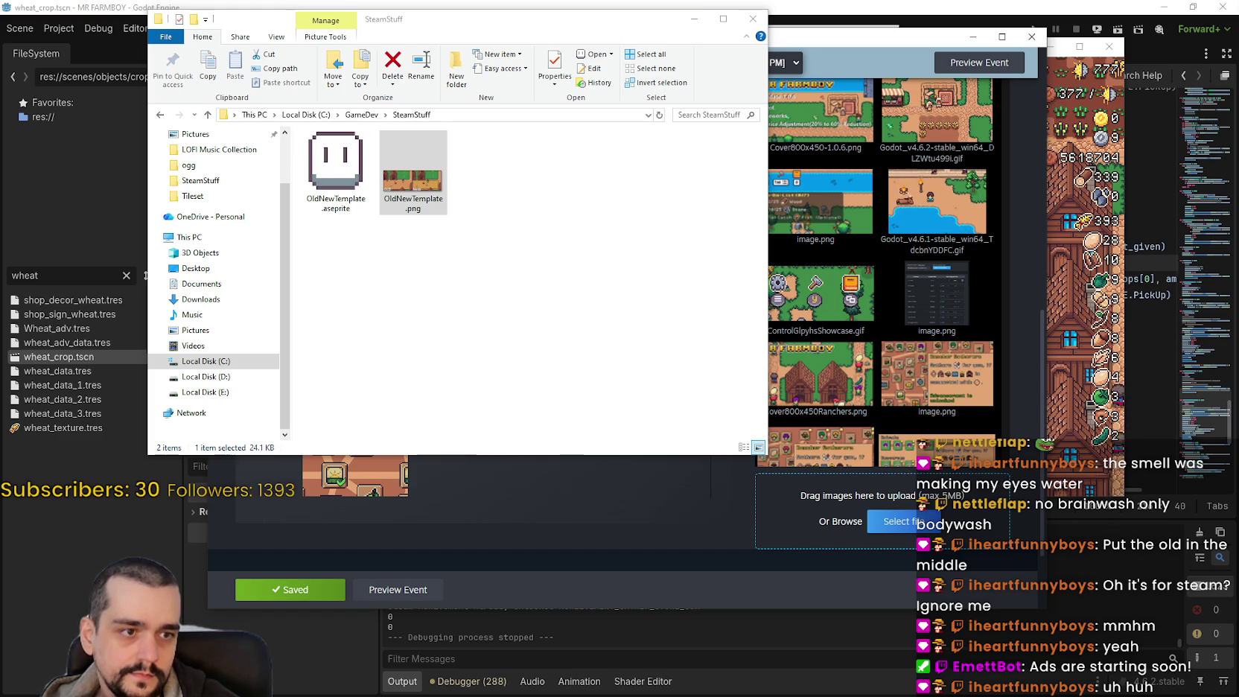
key(alt+Tab)
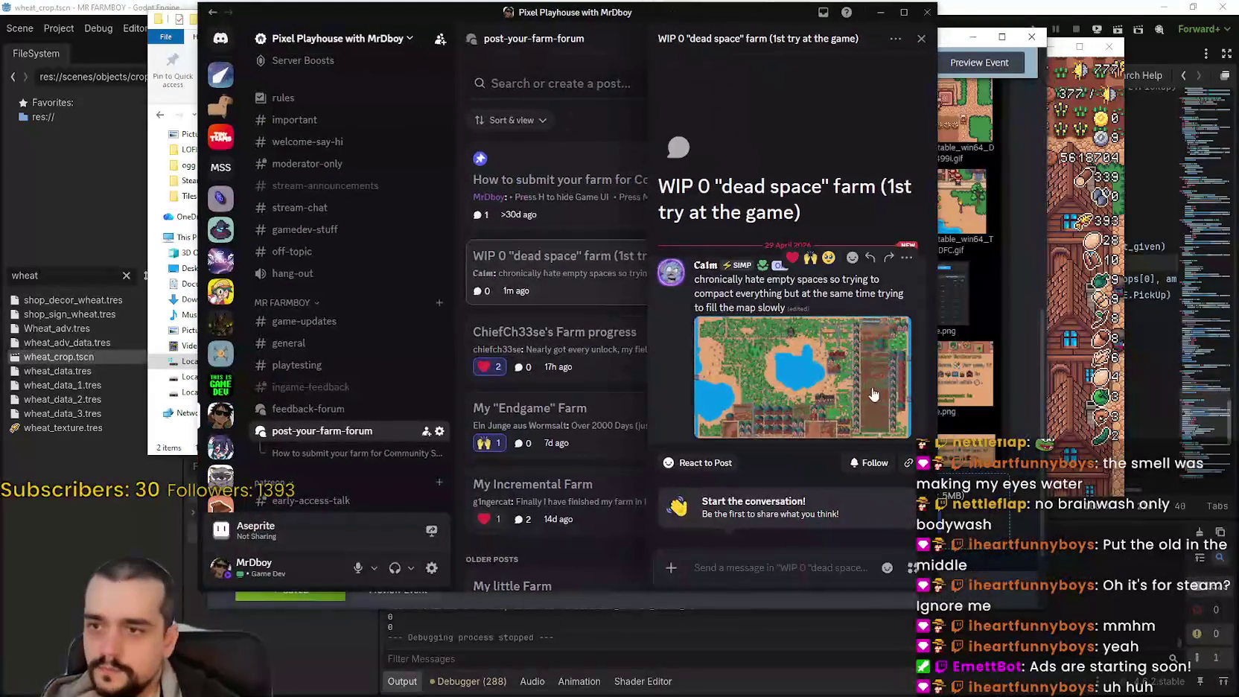
View the farm screenshot full size, zooming and panning across the fields and left lake
click(760, 353)
click(717, 256)
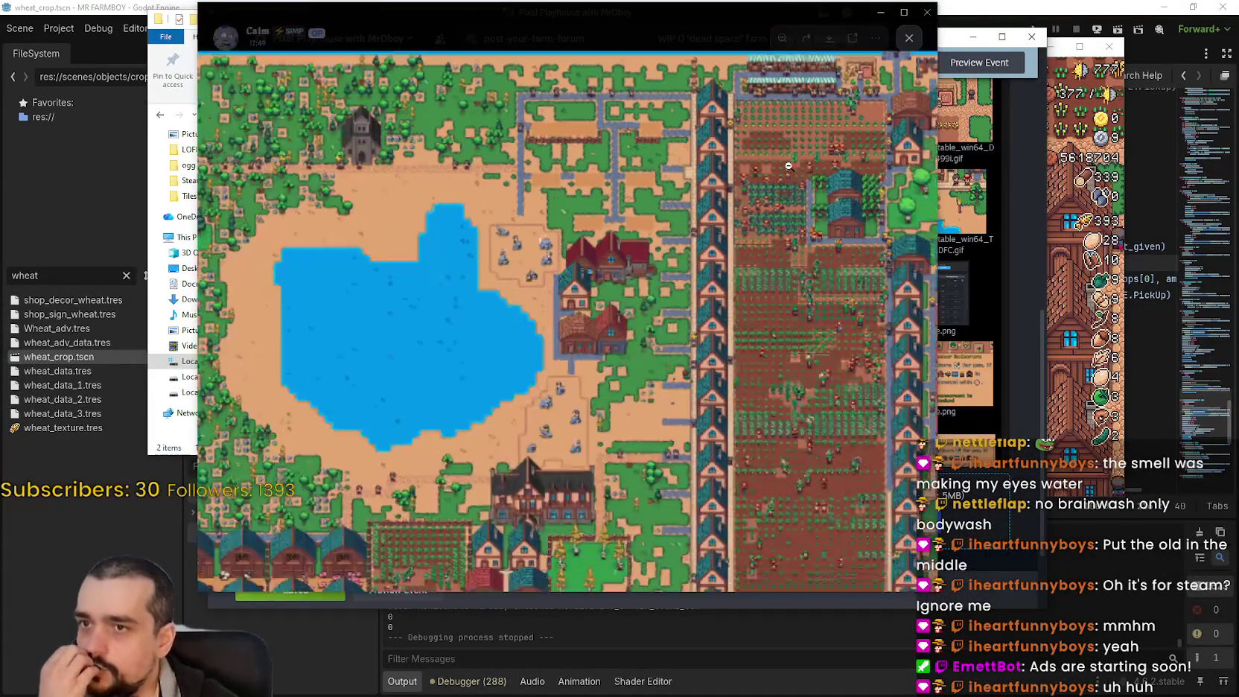
mouse_move(718, 257)
mouse_down()
mouse_move(588, 336)
mouse_move(501, 190)
mouse_move(474, 321)
mouse_move(681, 286)
mouse_move(569, 426)
mouse_up()
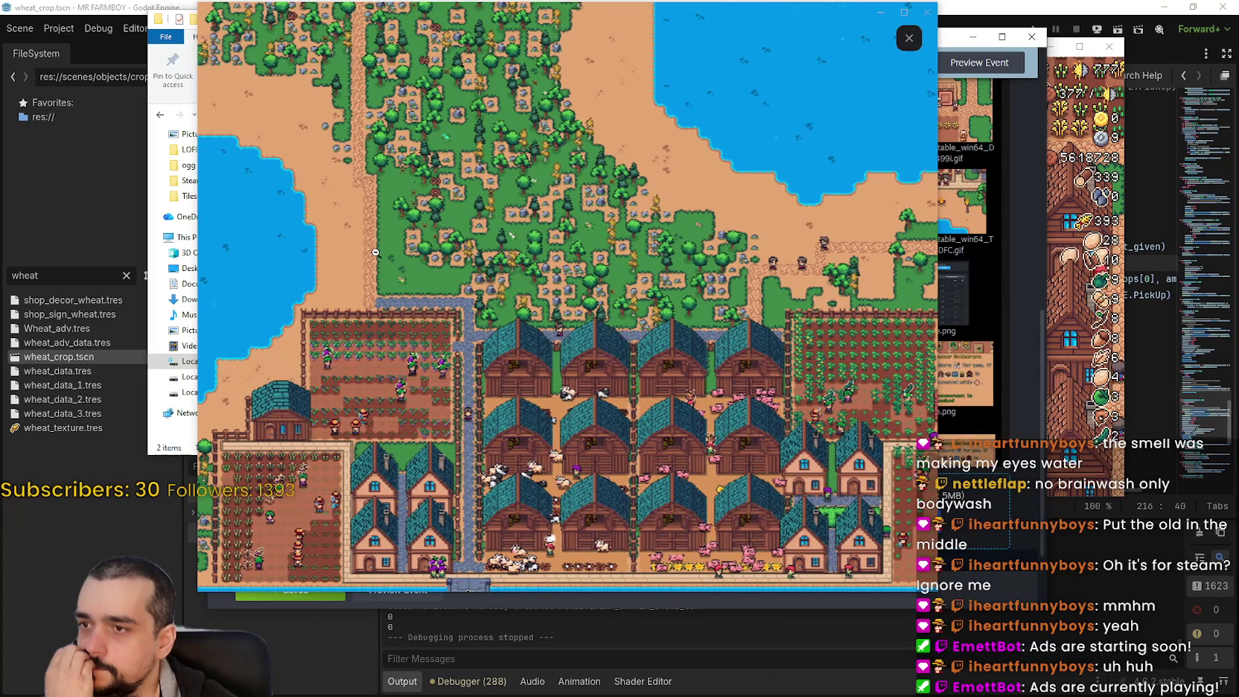
mouse_move(375, 253)
mouse_down()
mouse_move(530, 210)
mouse_move(560, 217)
mouse_move(601, 189)
mouse_up()
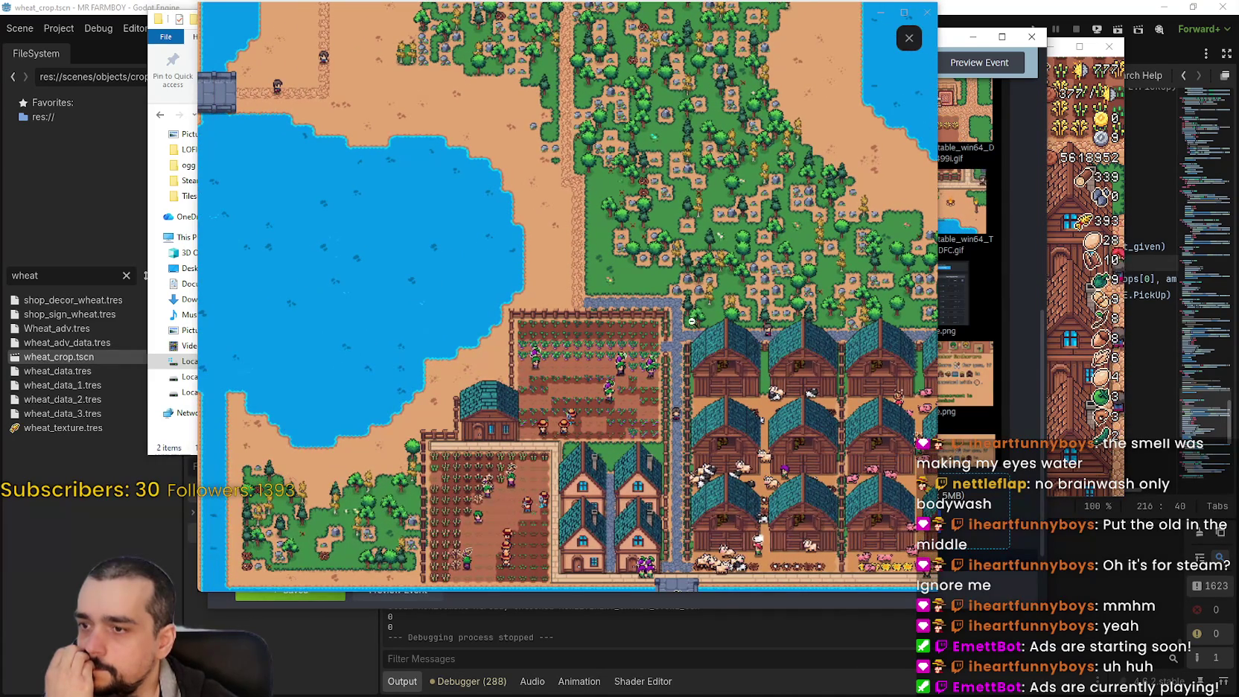
drag(691, 321, 523, 317)
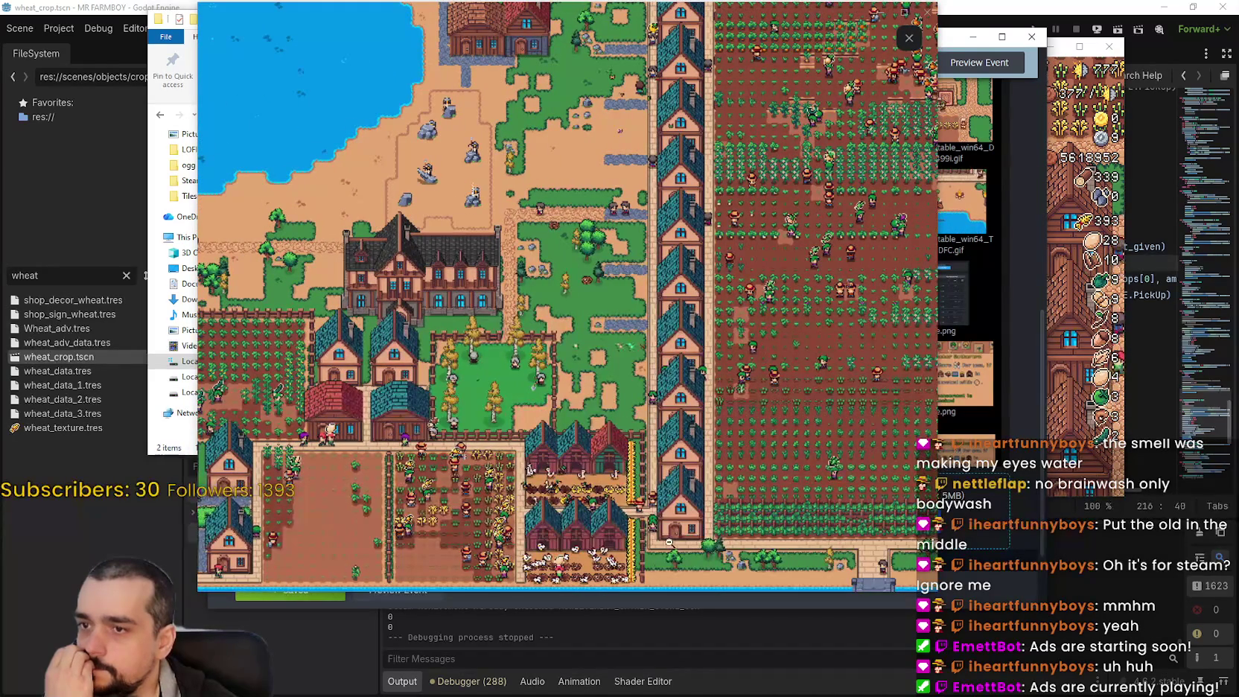
click(910, 39)
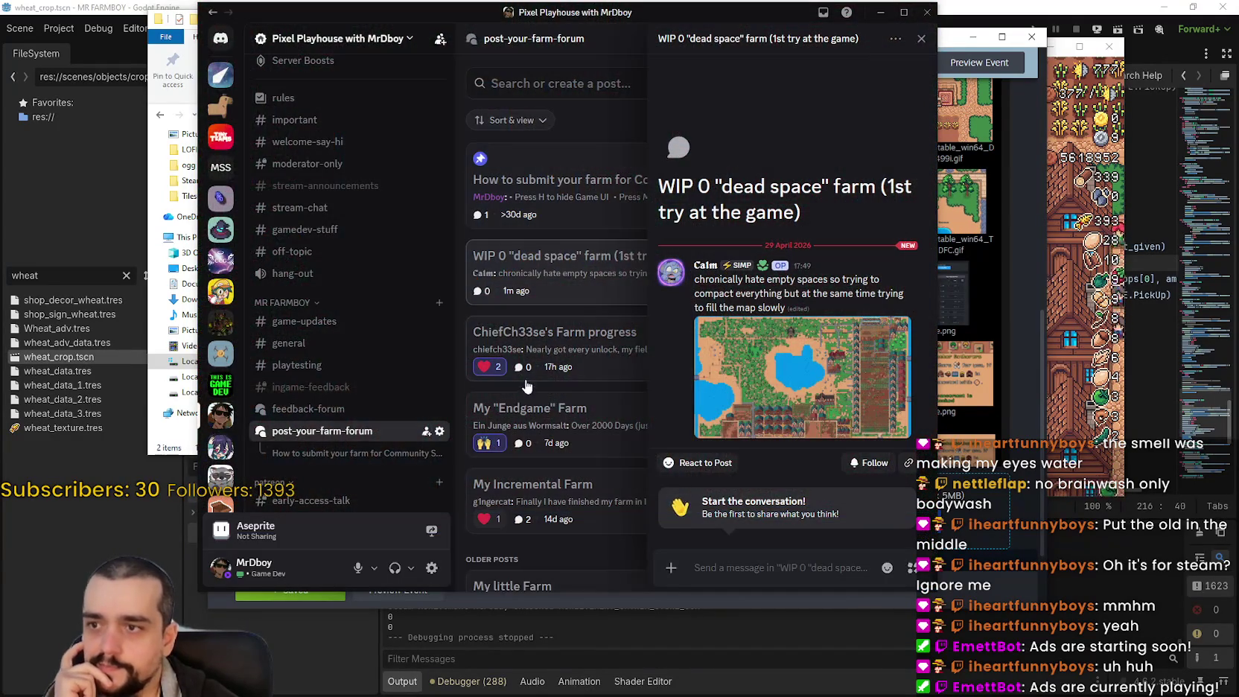
React to the post with a red heart and select its message text
click(709, 463)
click(379, 337)
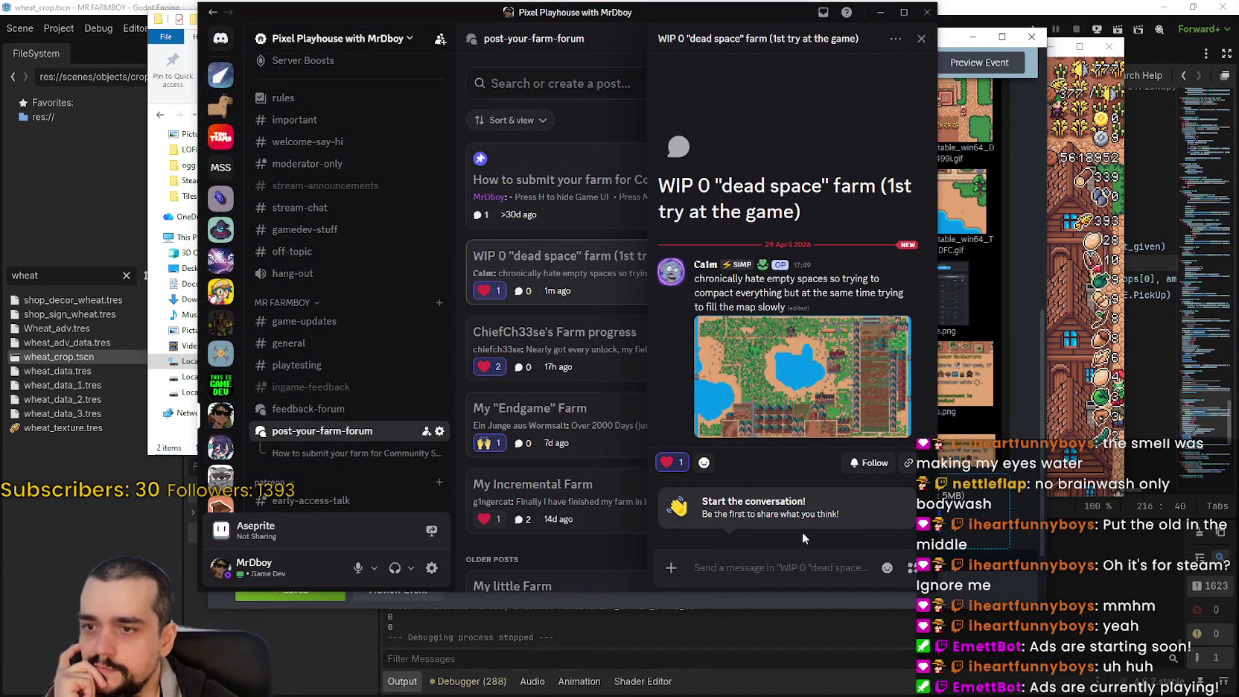
mouse_move(702, 277)
mouse_move(700, 277)
mouse_down()
mouse_move(862, 277)
mouse_move(749, 295)
mouse_up()
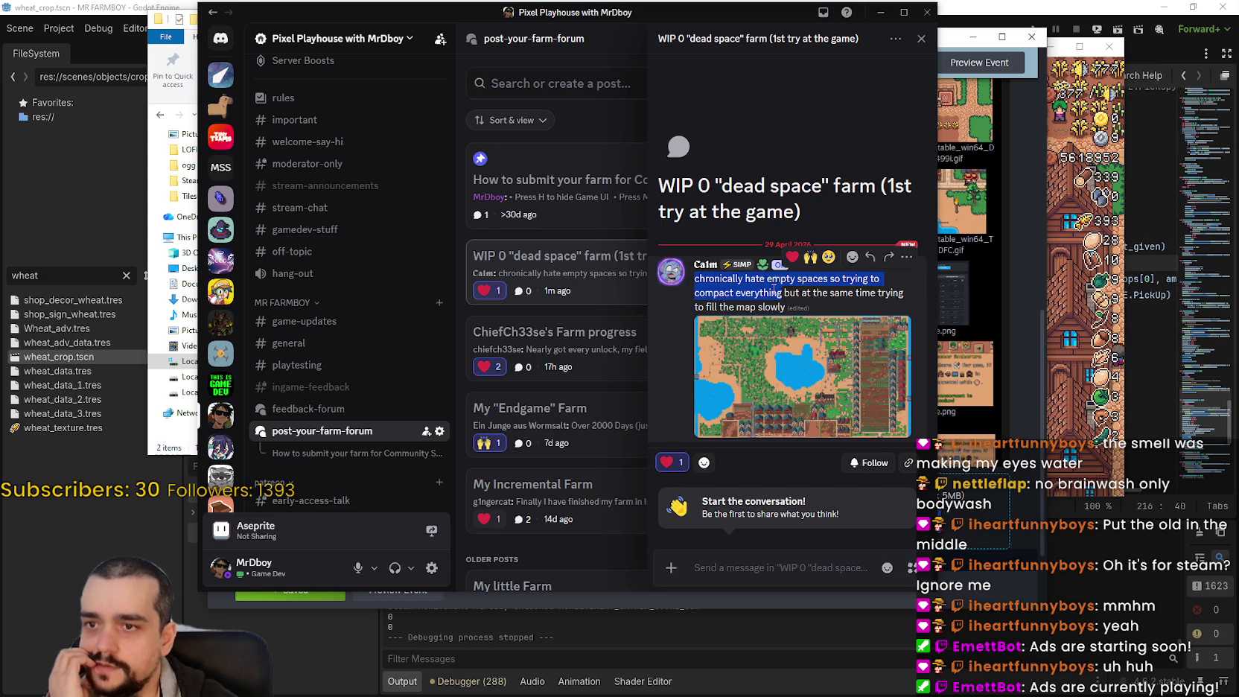
drag(881, 292, 755, 304)
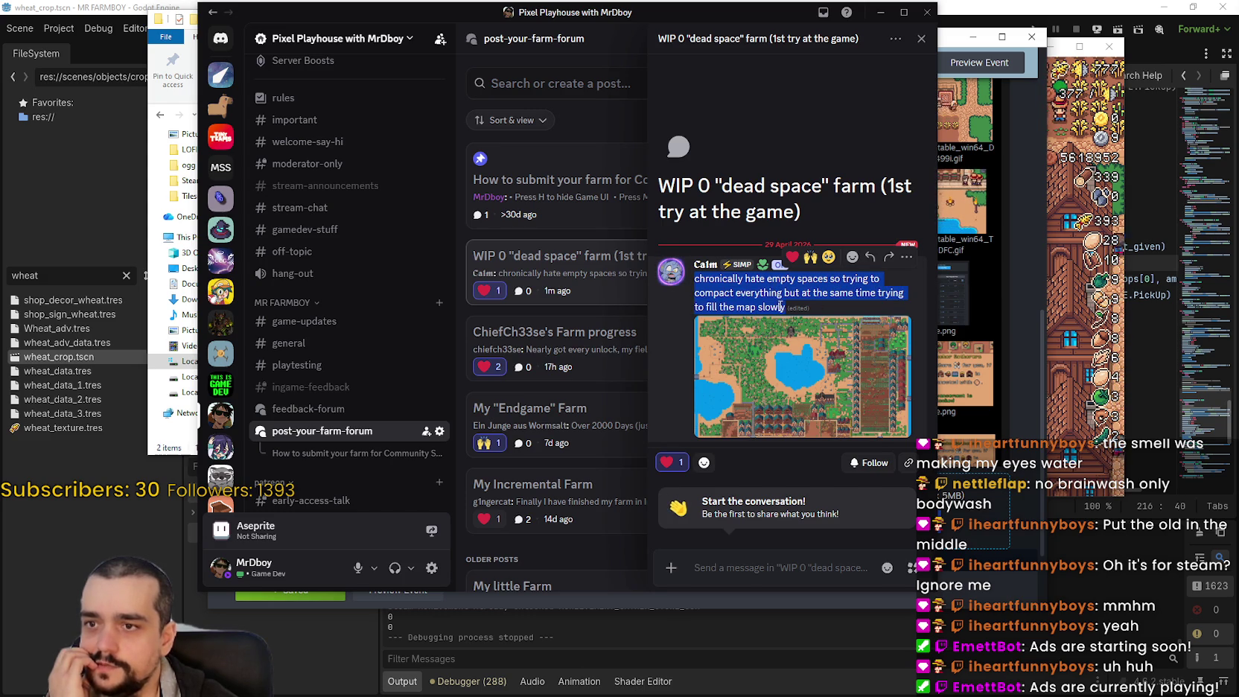
Look over the screenshot again, close the viewer, open #general, then leave Discord
click(799, 322)
scroll(513, 336, up, 5)
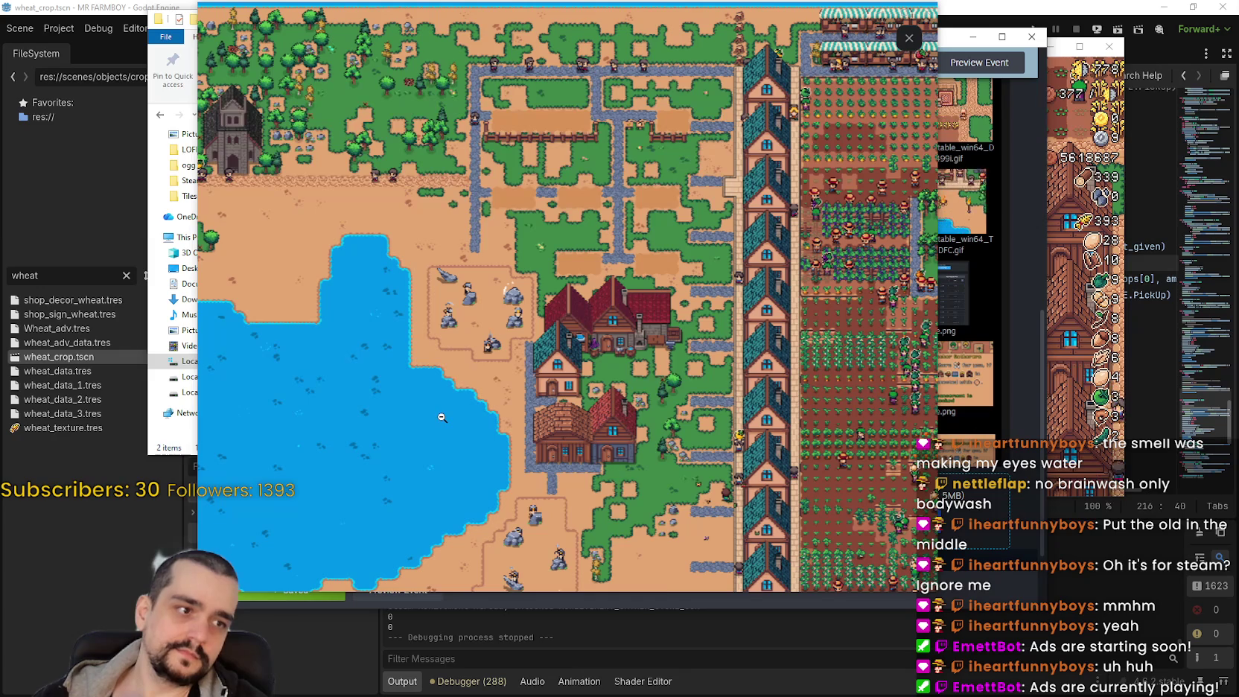
scroll(442, 417, down, 1)
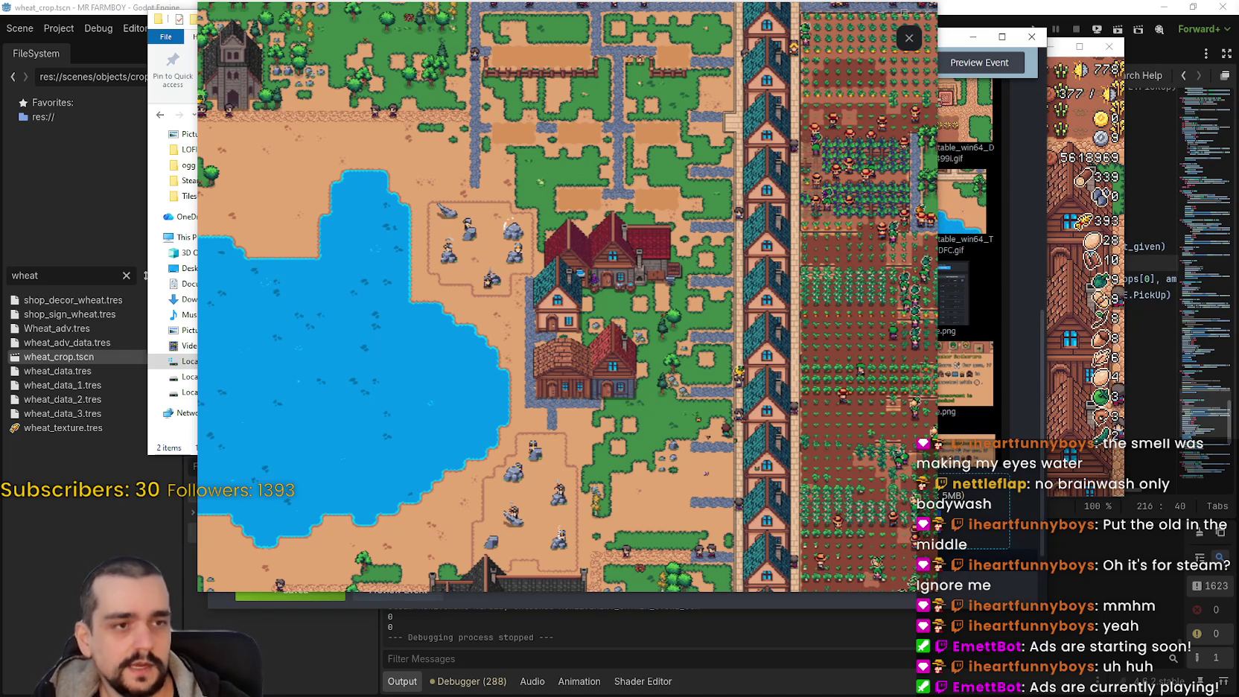
click(705, 209)
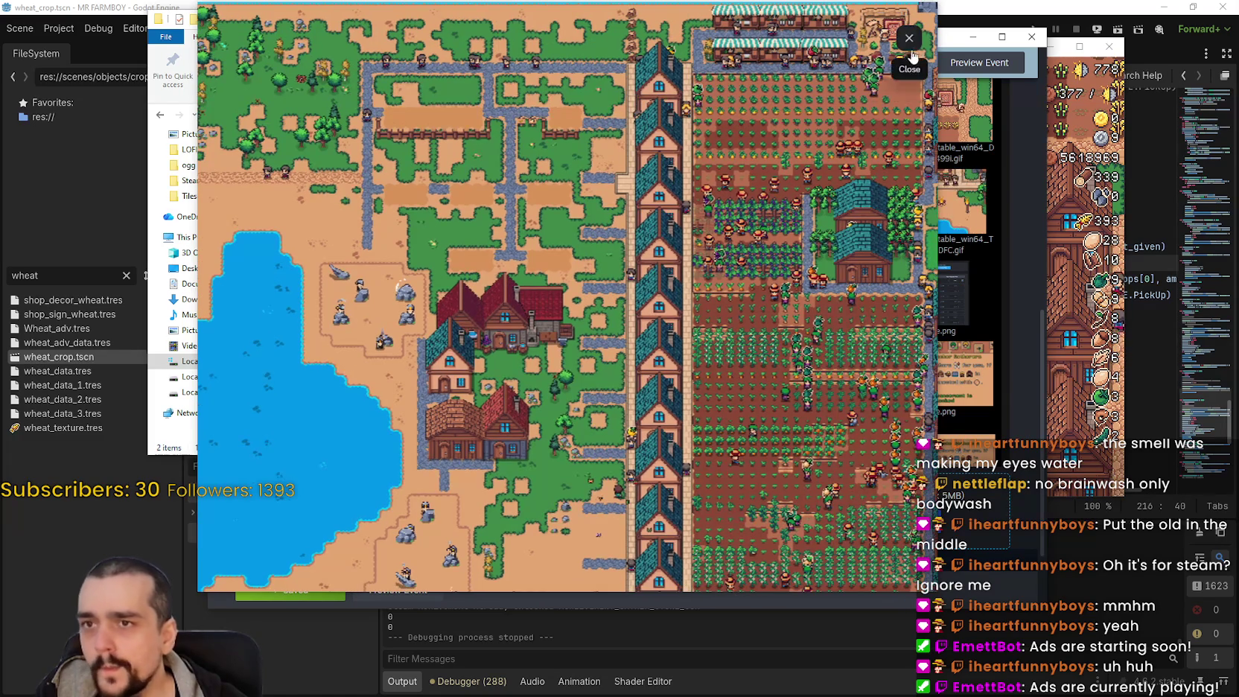
key(Escape)
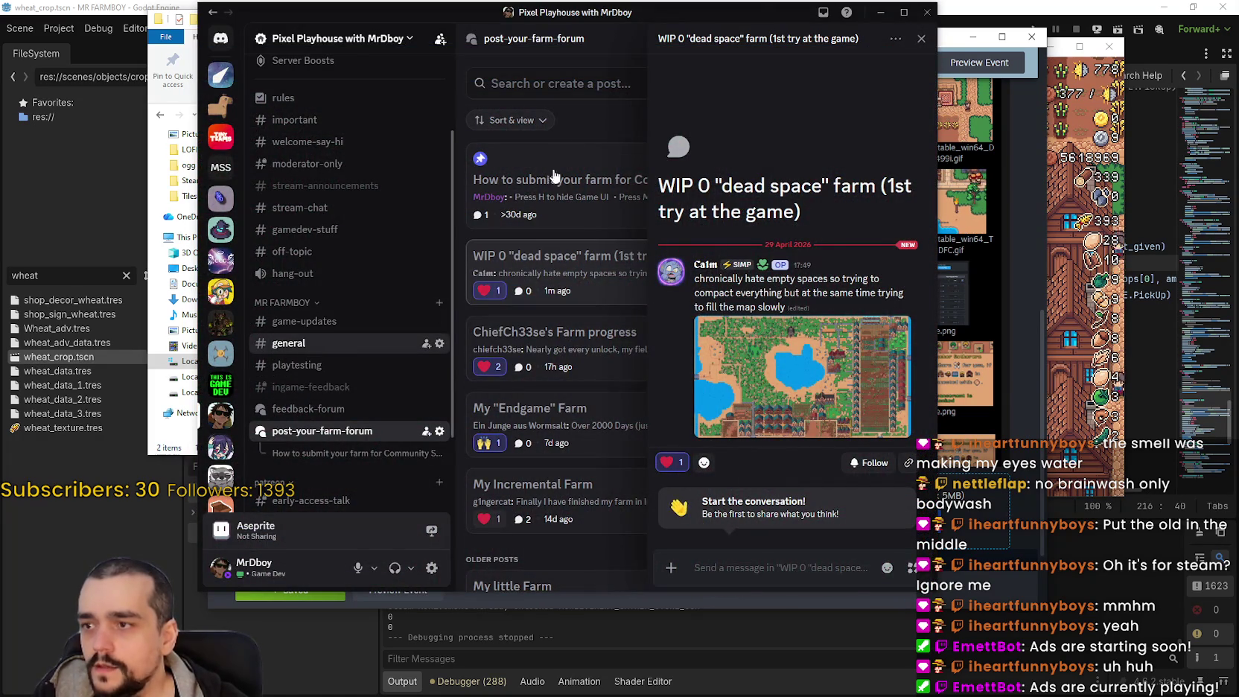
click(312, 343)
key(super+Down)
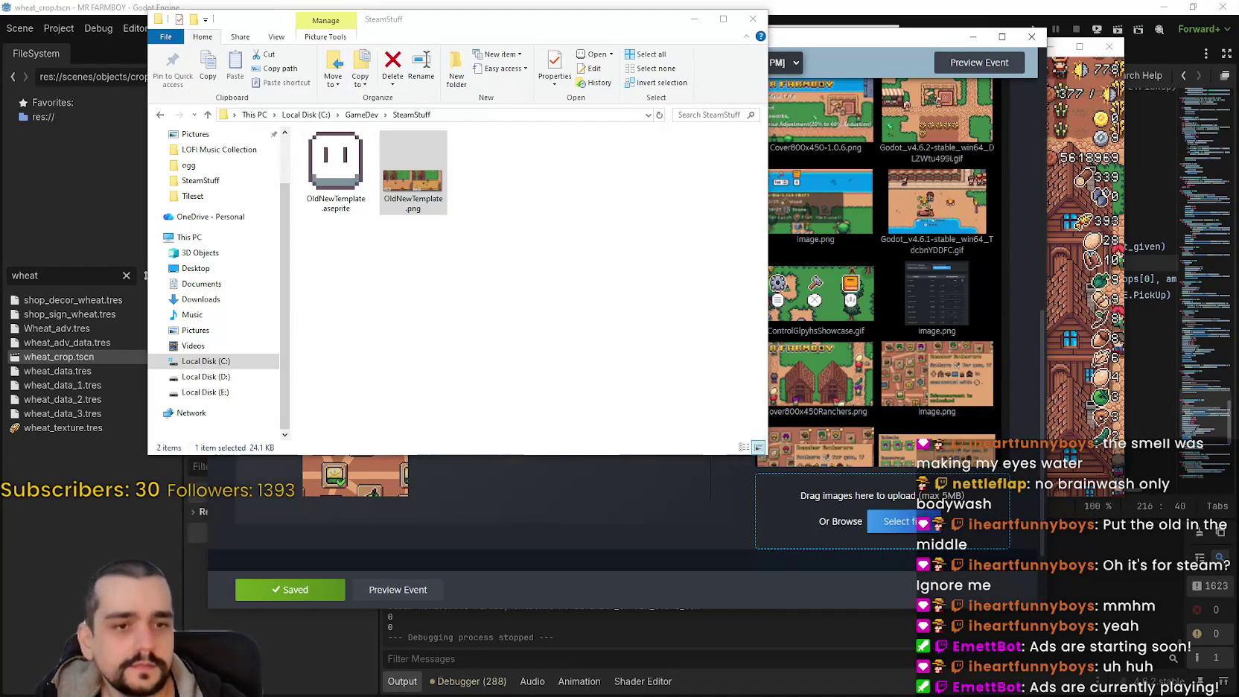
Hide the SteamStuff folder and put the cursor in the event's animal advancements bullet
click(654, 10)
click(694, 18)
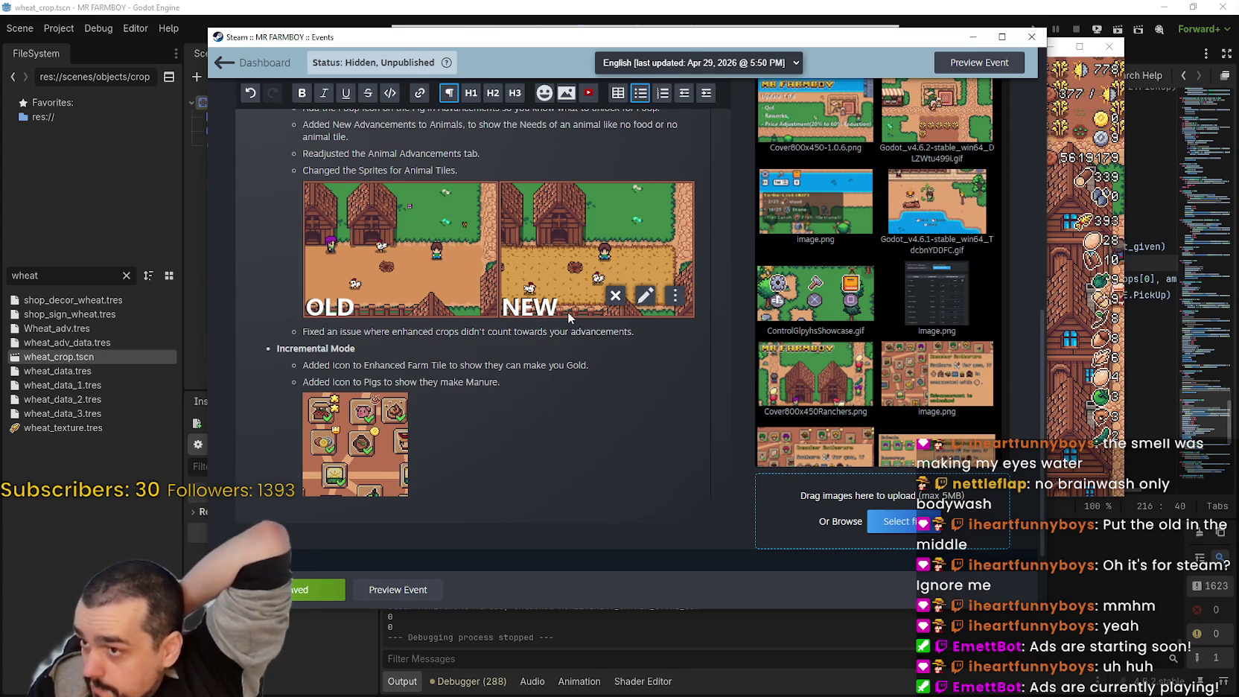
scroll(352, 277, up, 2)
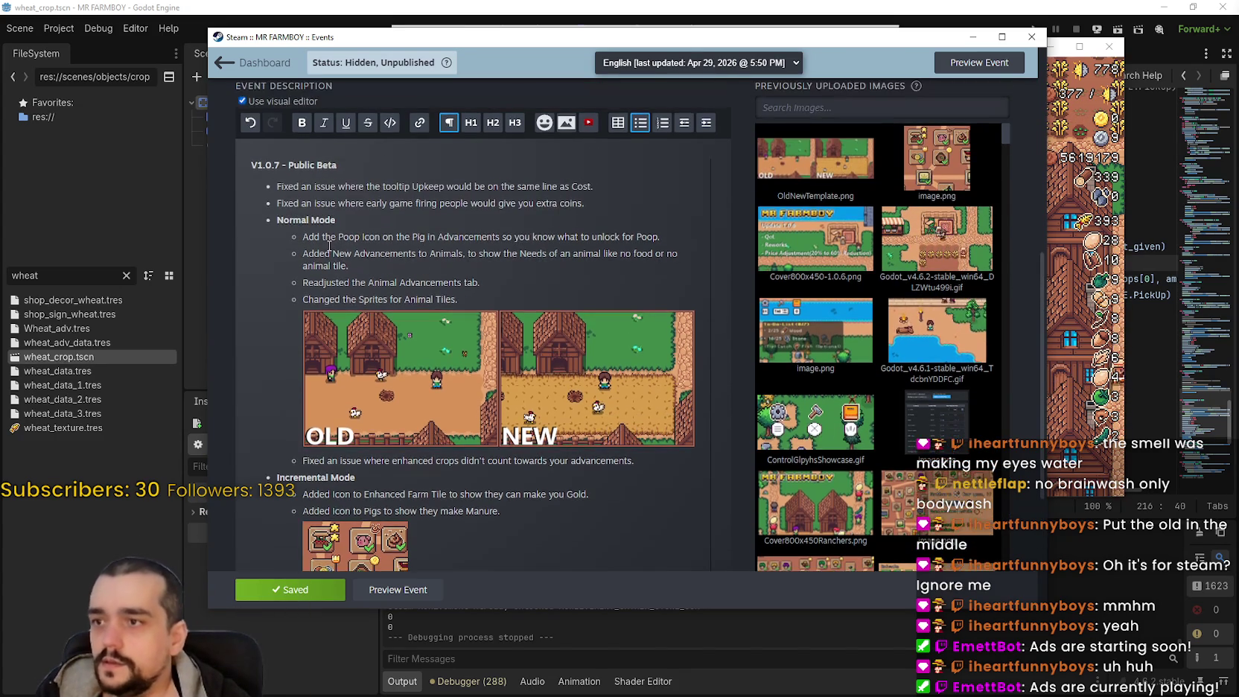
click(367, 265)
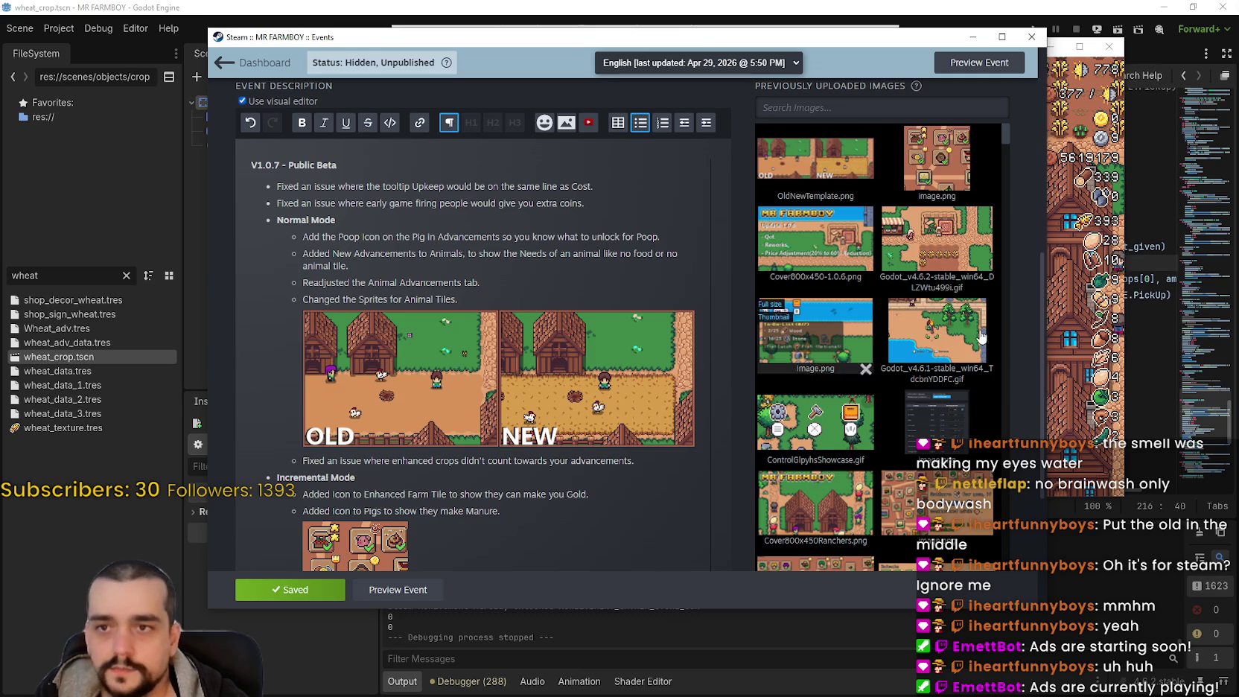
key(alt+Tab)
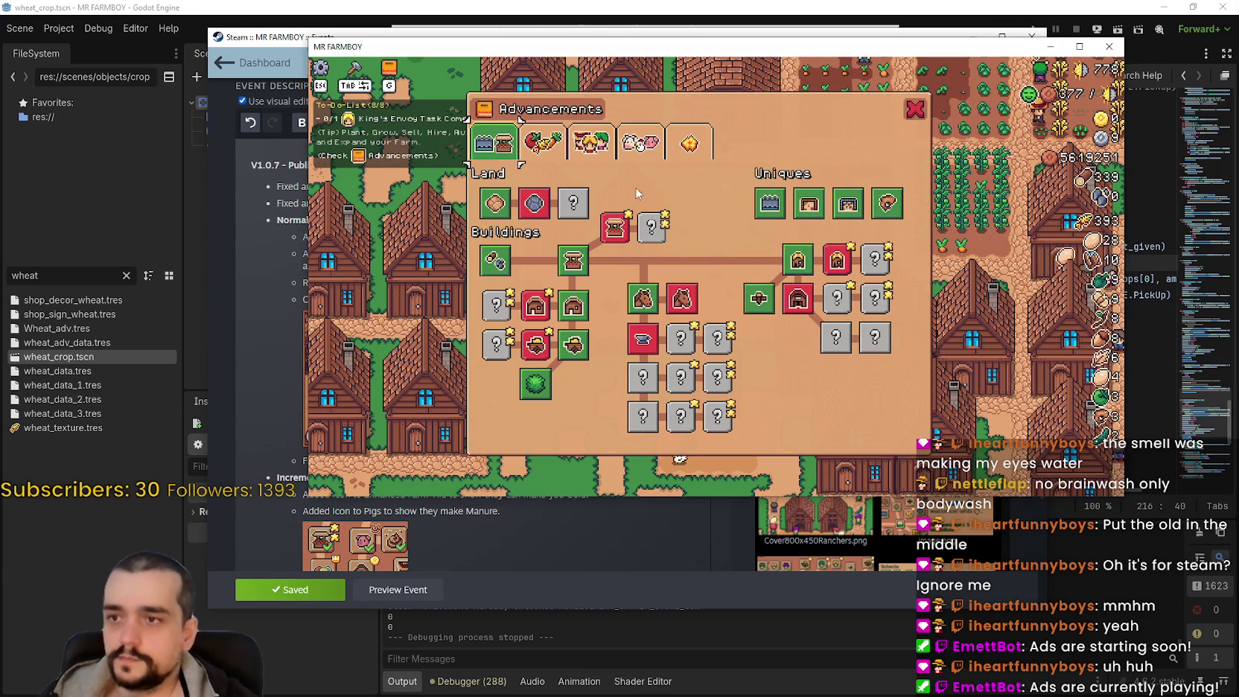
Check the Animals advancements, close the panel and game, and minimize the Steam editor
key(e)
key(e)
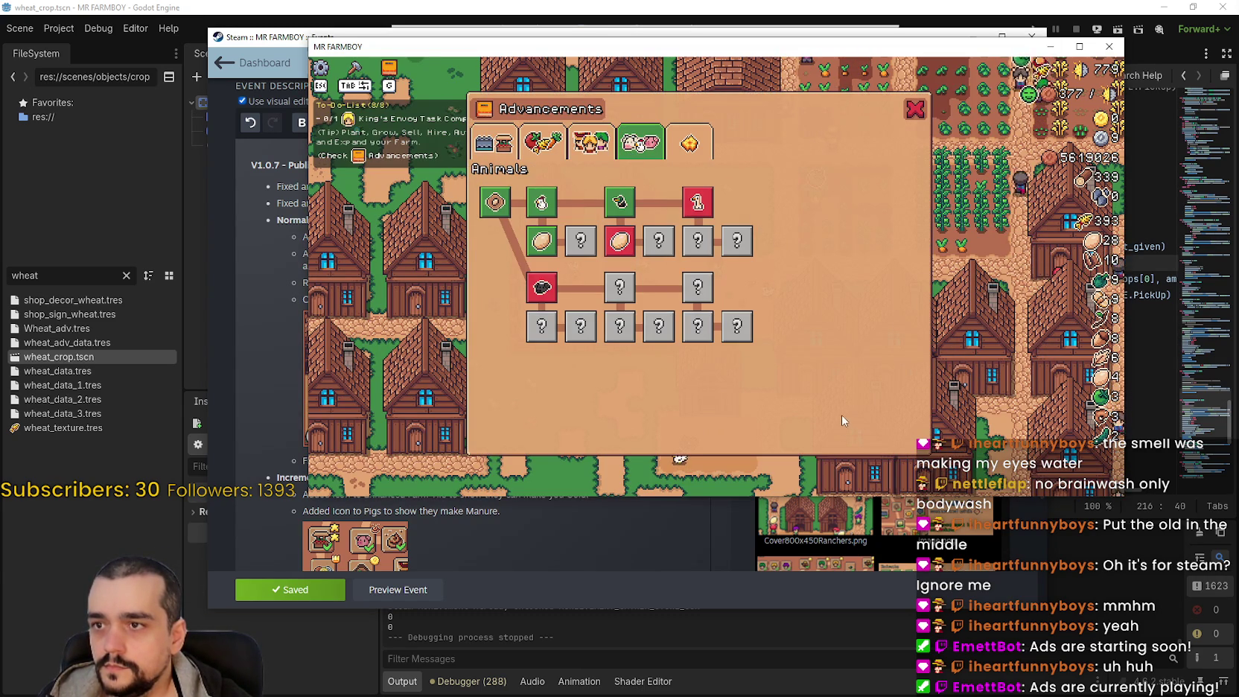
click(916, 110)
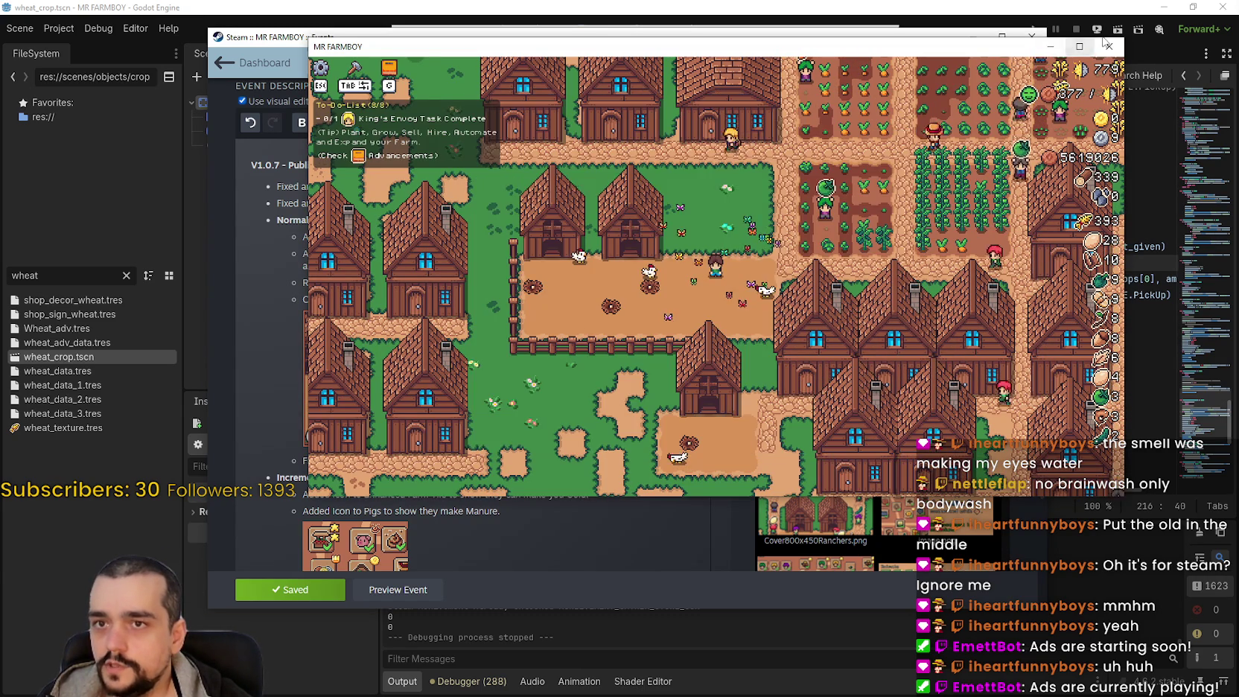
click(1109, 46)
click(974, 37)
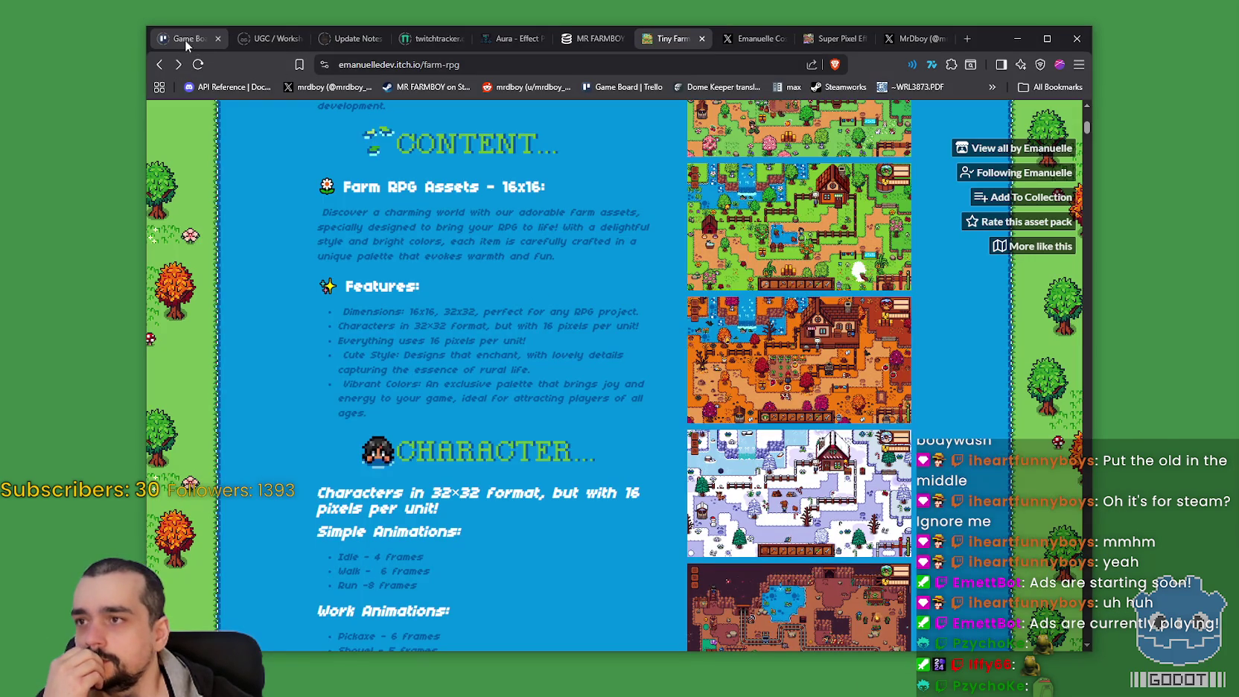
Reload the MR FARMBOY SteamDB page to see 304 current players and 77.09% reviews
click(595, 41)
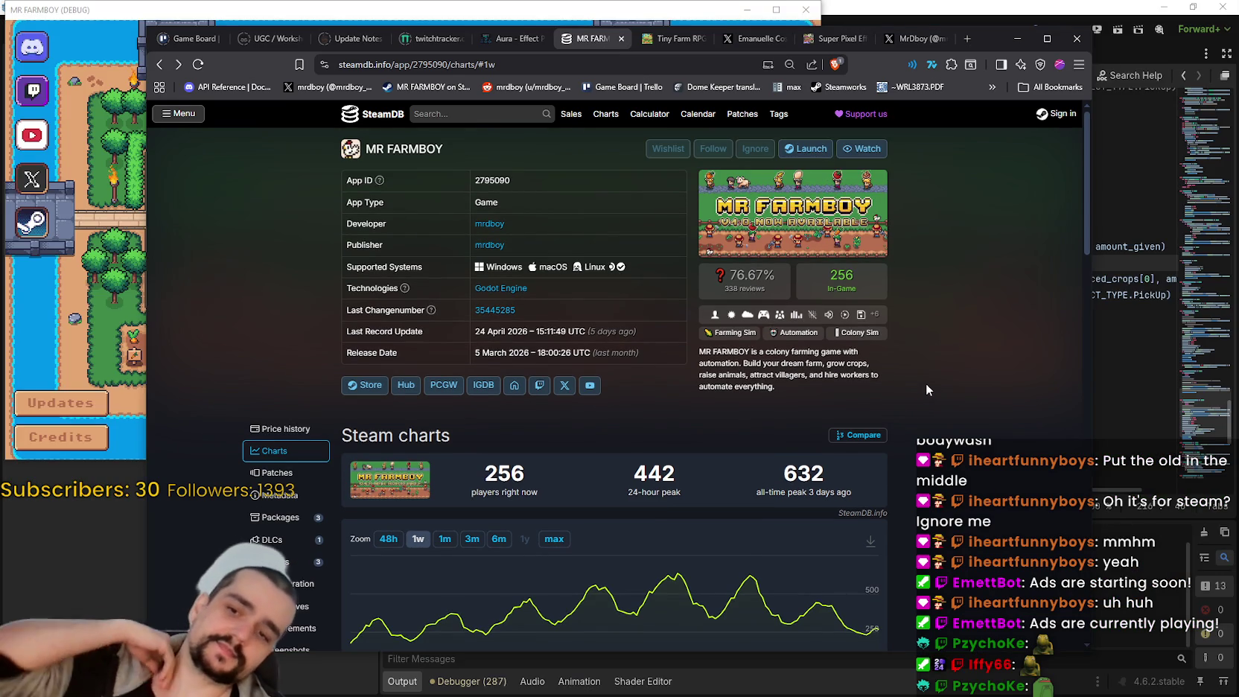
right_click(920, 382)
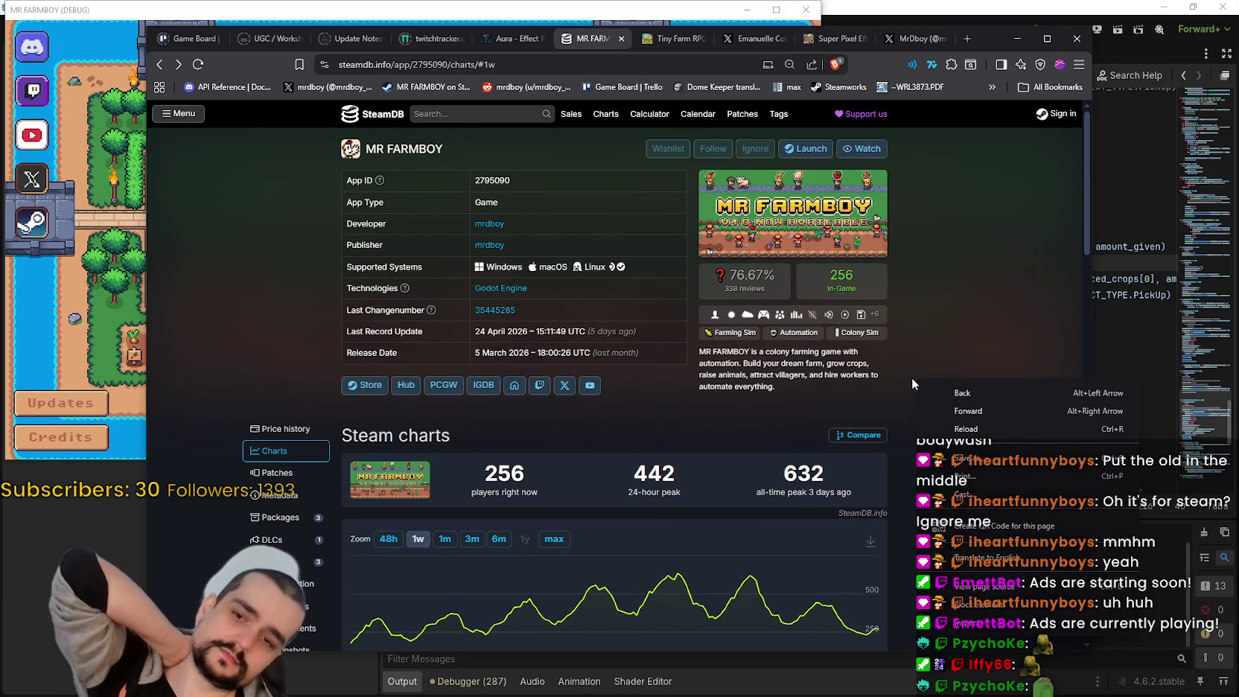
click(941, 430)
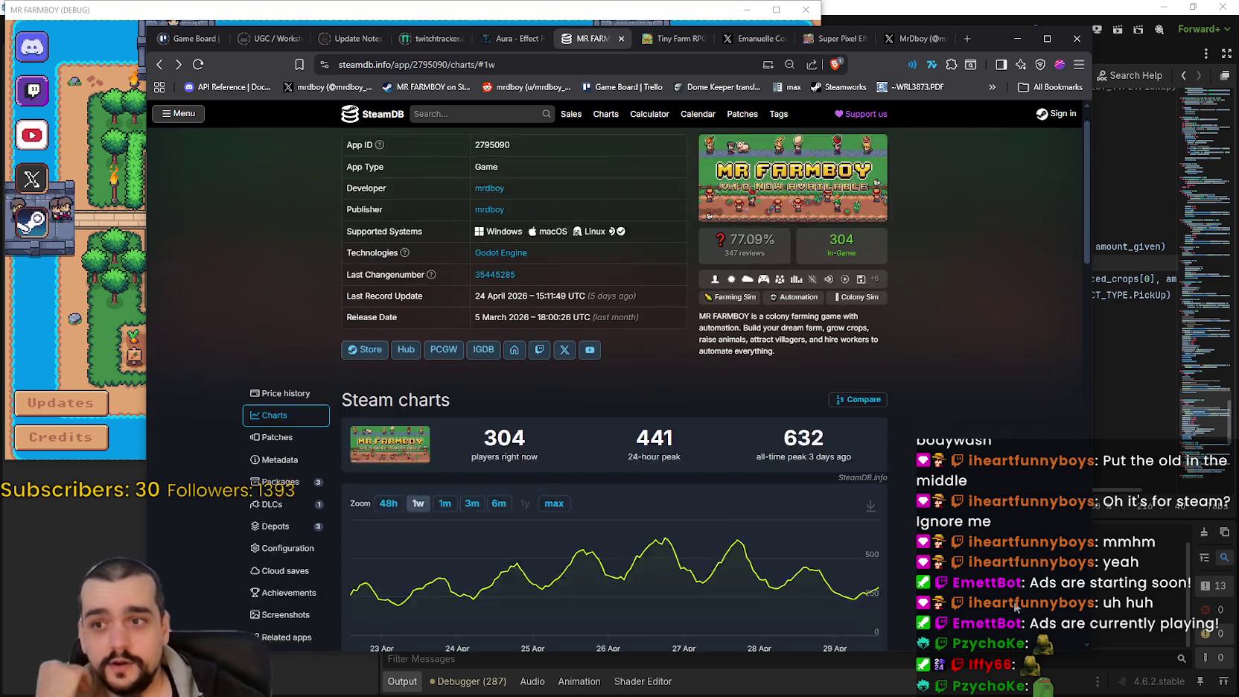
scroll(902, 508, down, 2)
click(286, 13)
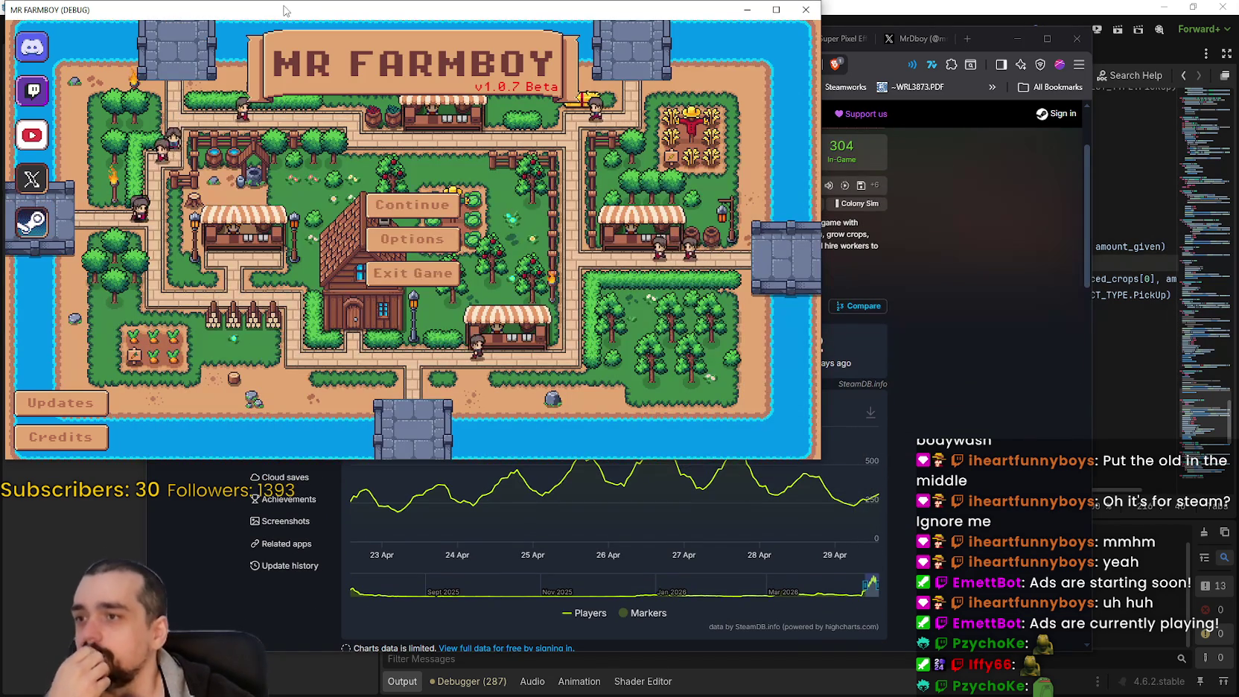
Centre the game window, browse the Select Save Game list, then open MR FARMBOY's Community hub
drag(286, 14, 646, 104)
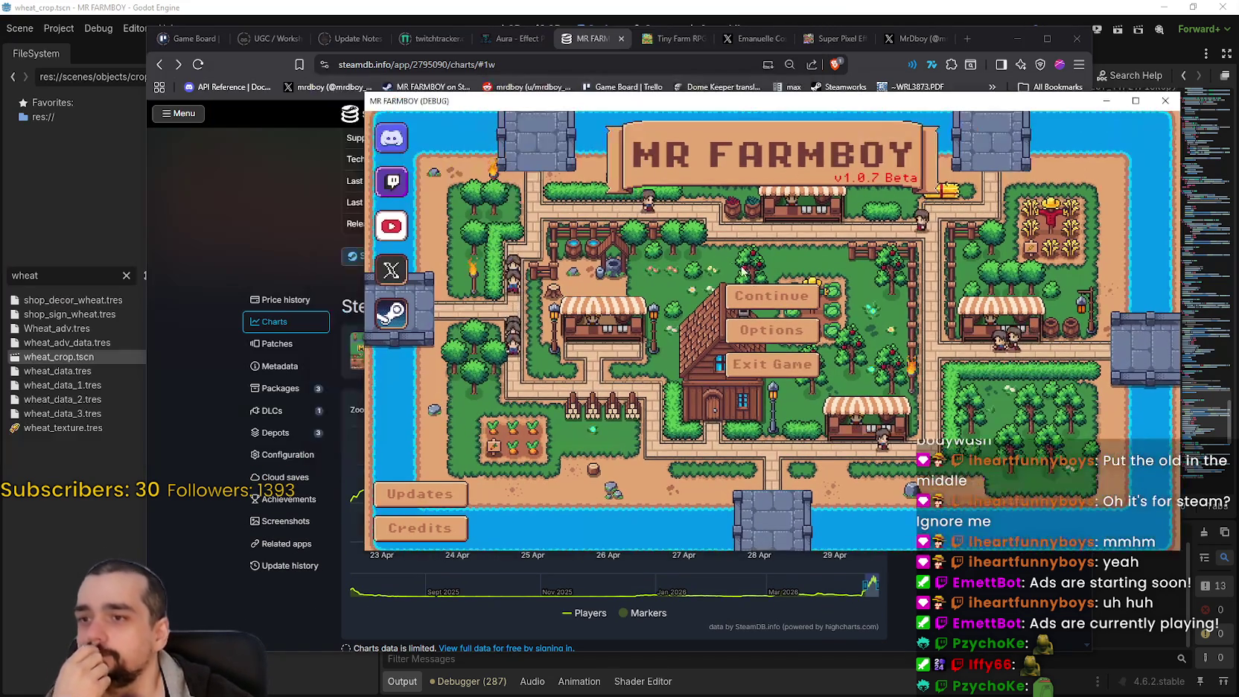
click(797, 298)
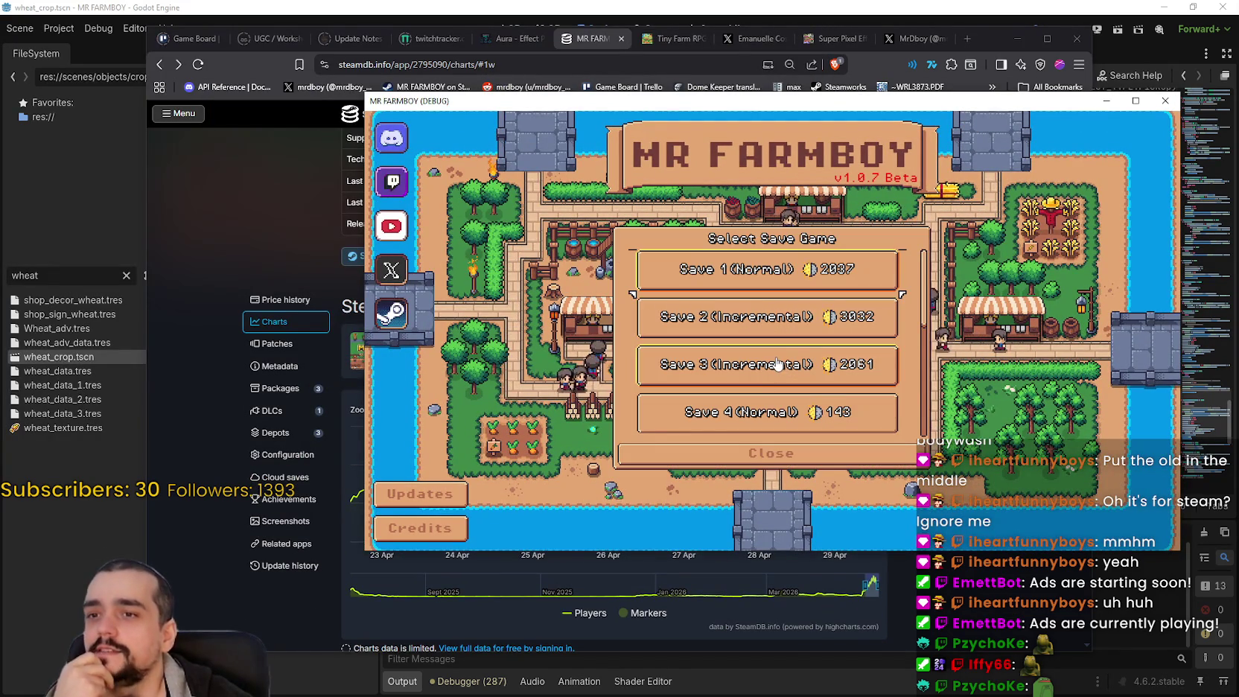
scroll(842, 363, down, 2)
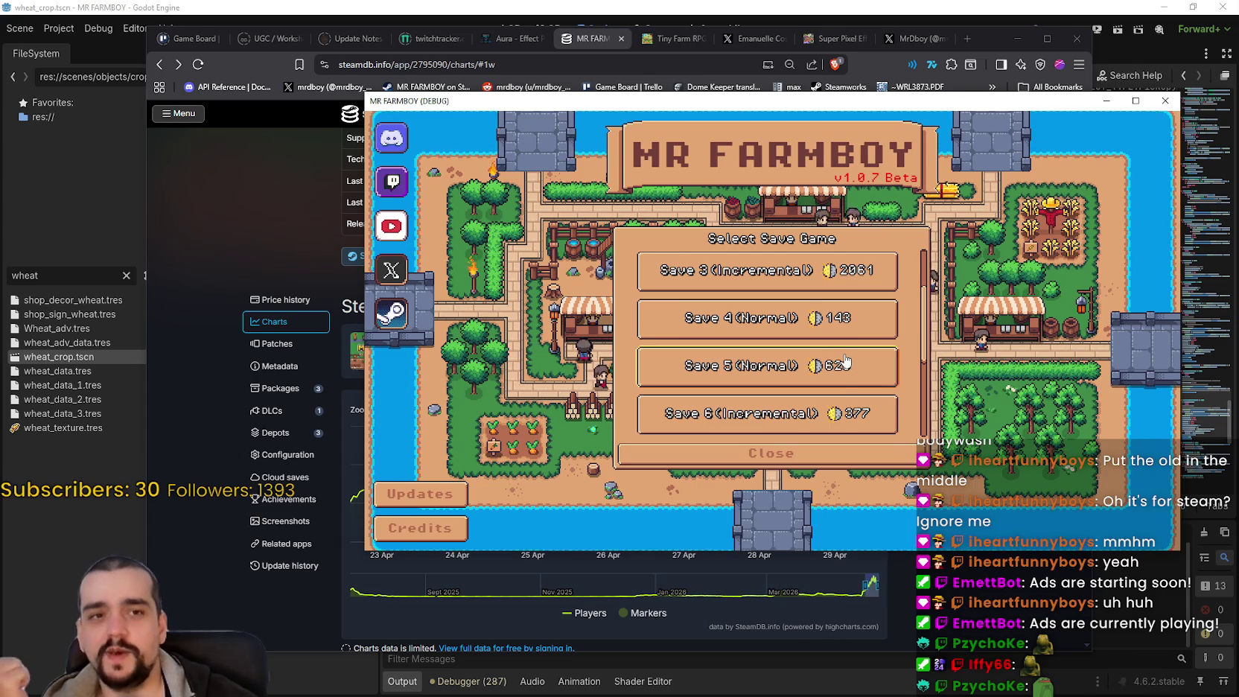
scroll(844, 372, up, 1)
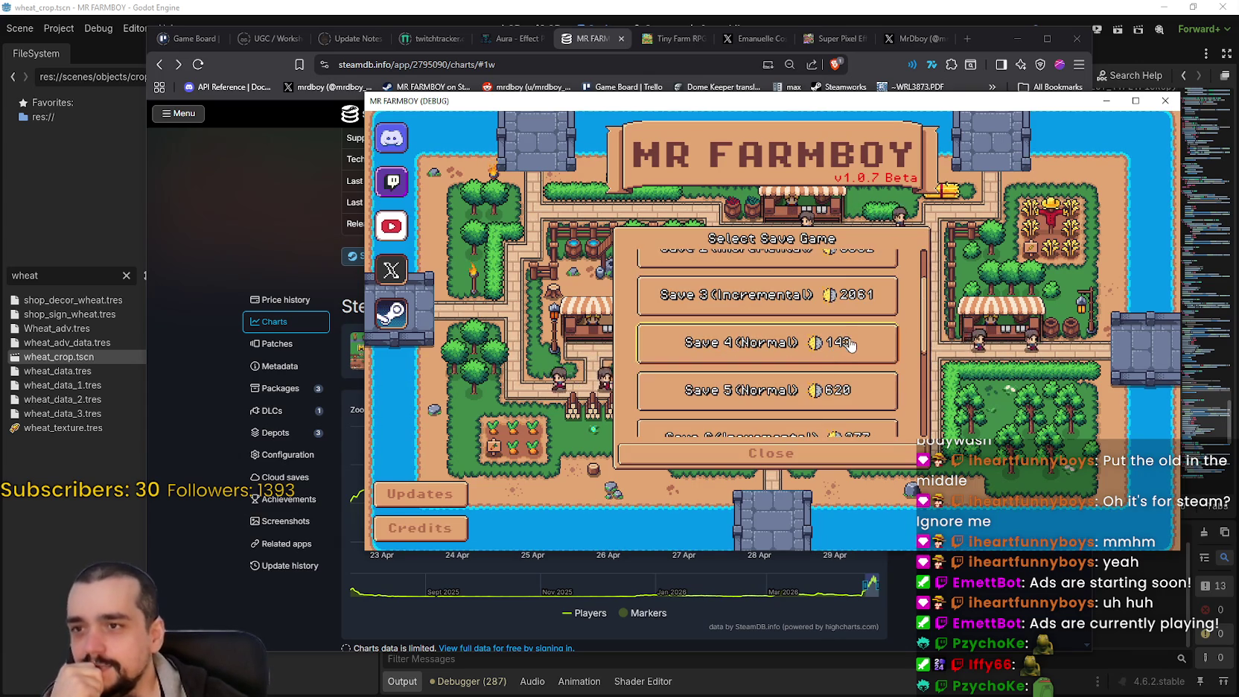
scroll(864, 421, down, 1)
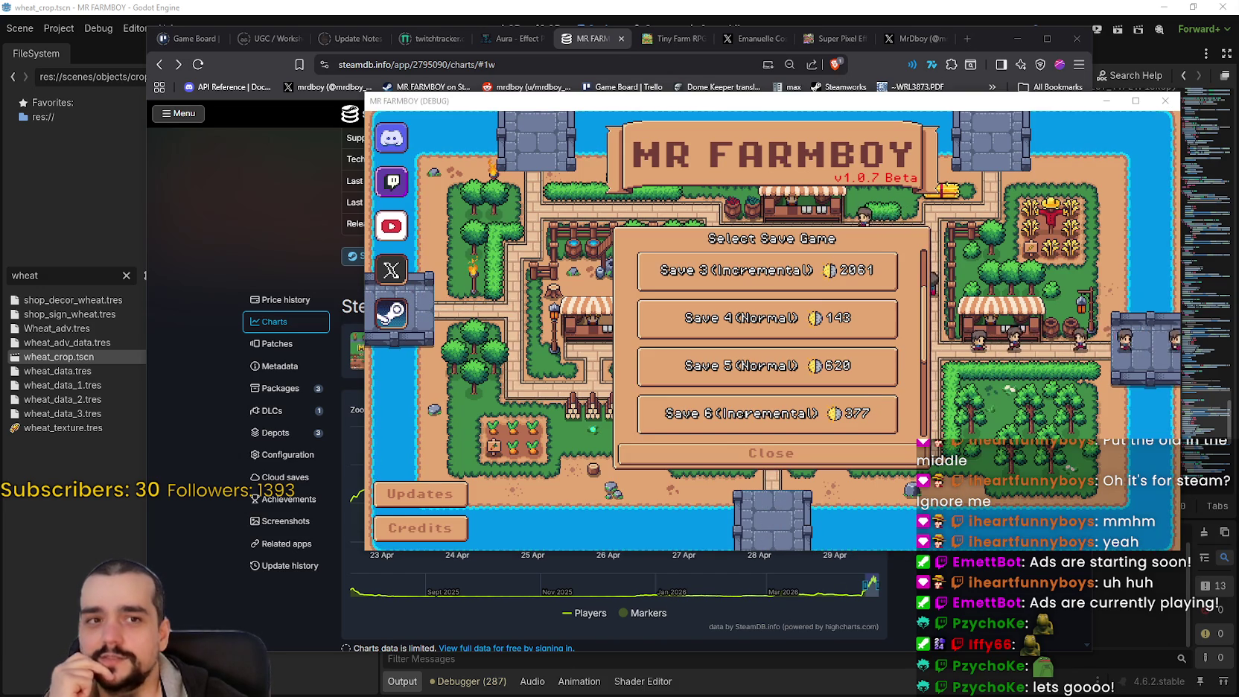
drag(1238, 98, 702, 108)
click(484, 237)
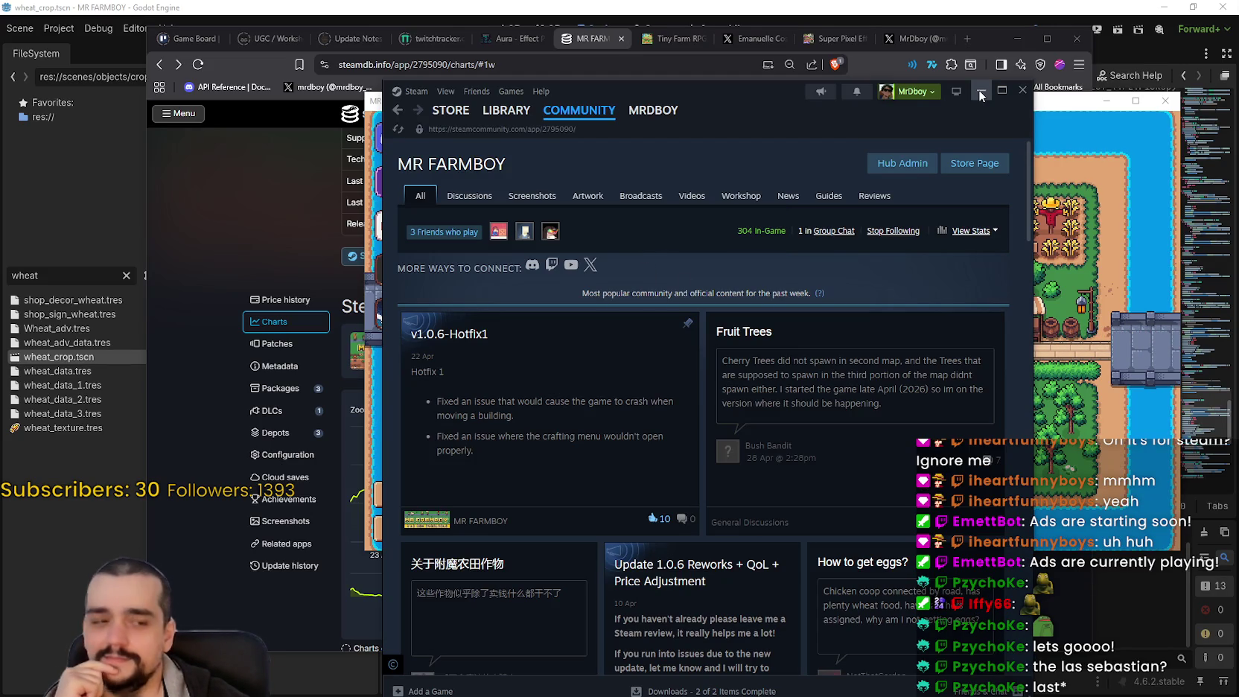
Look over the hub's 304 in-game count and group chat, then close the chat window
double_click(741, 231)
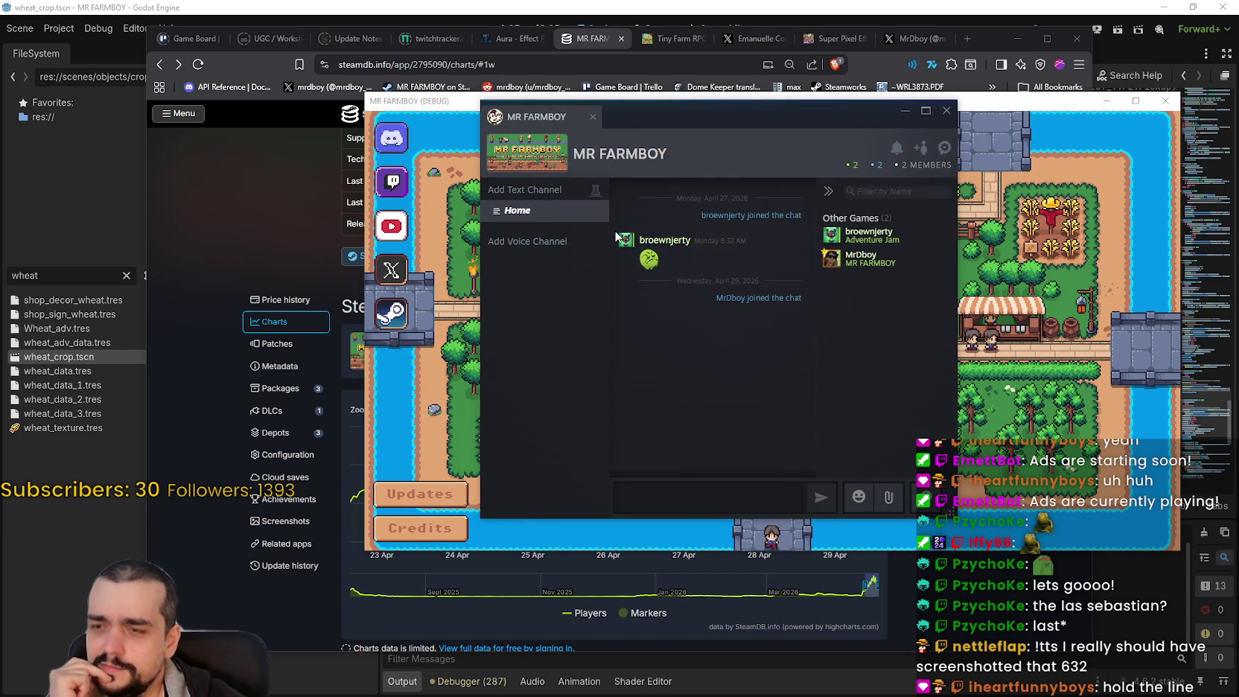
mouse_move(834, 243)
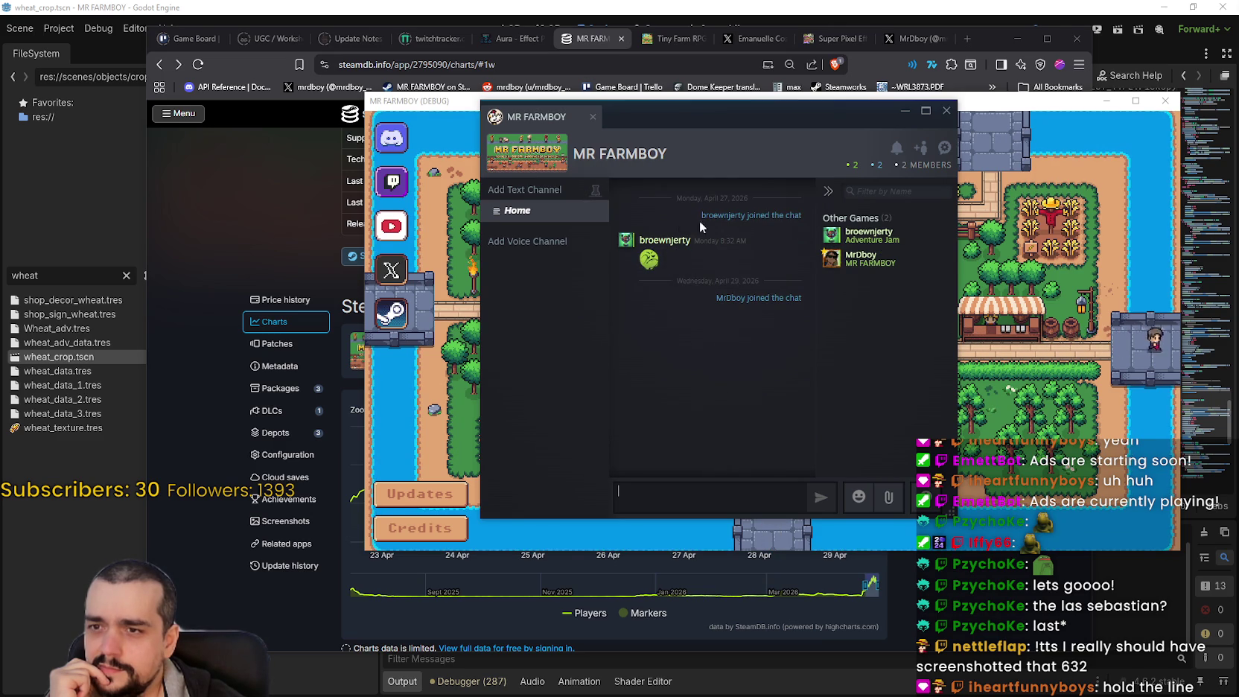
mouse_move(640, 242)
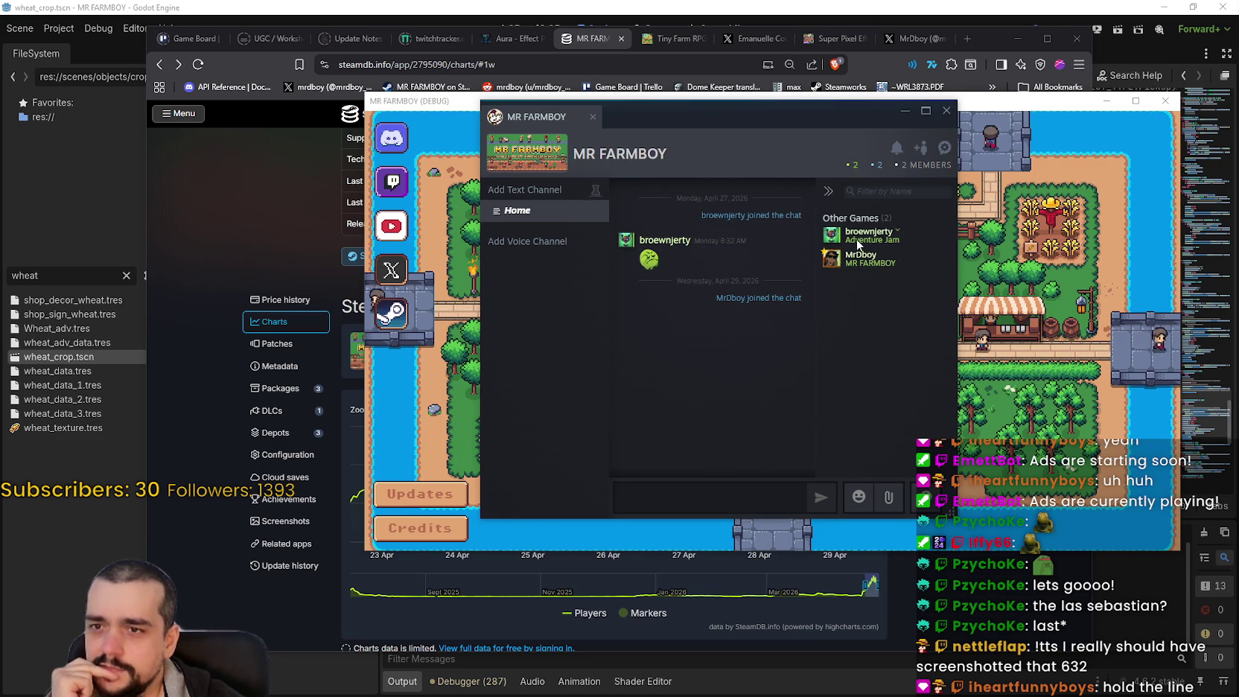
right_click(901, 228)
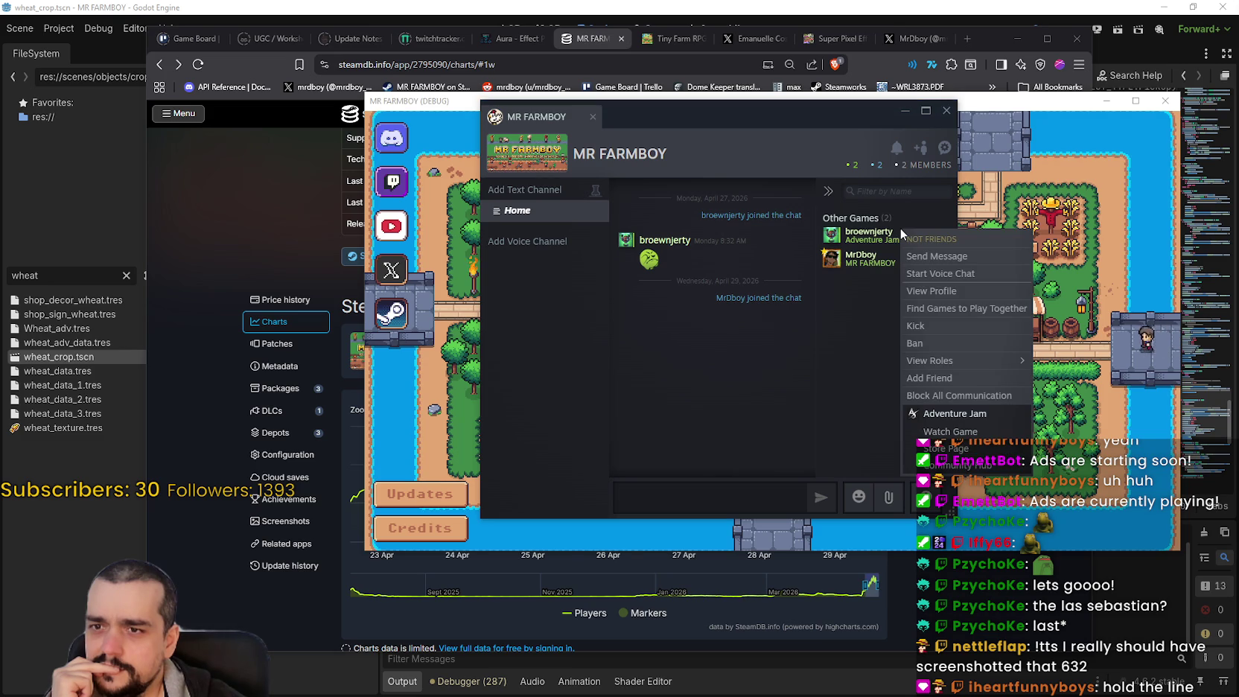
click(942, 290)
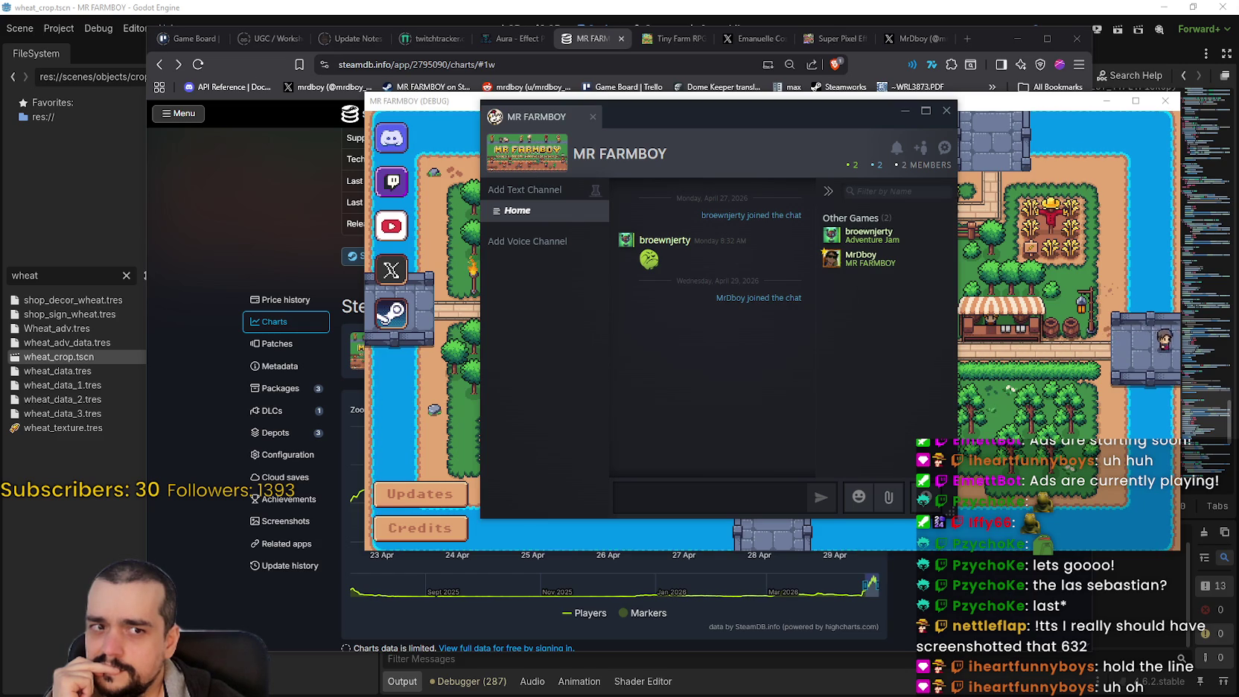
drag(668, 114, 637, 117)
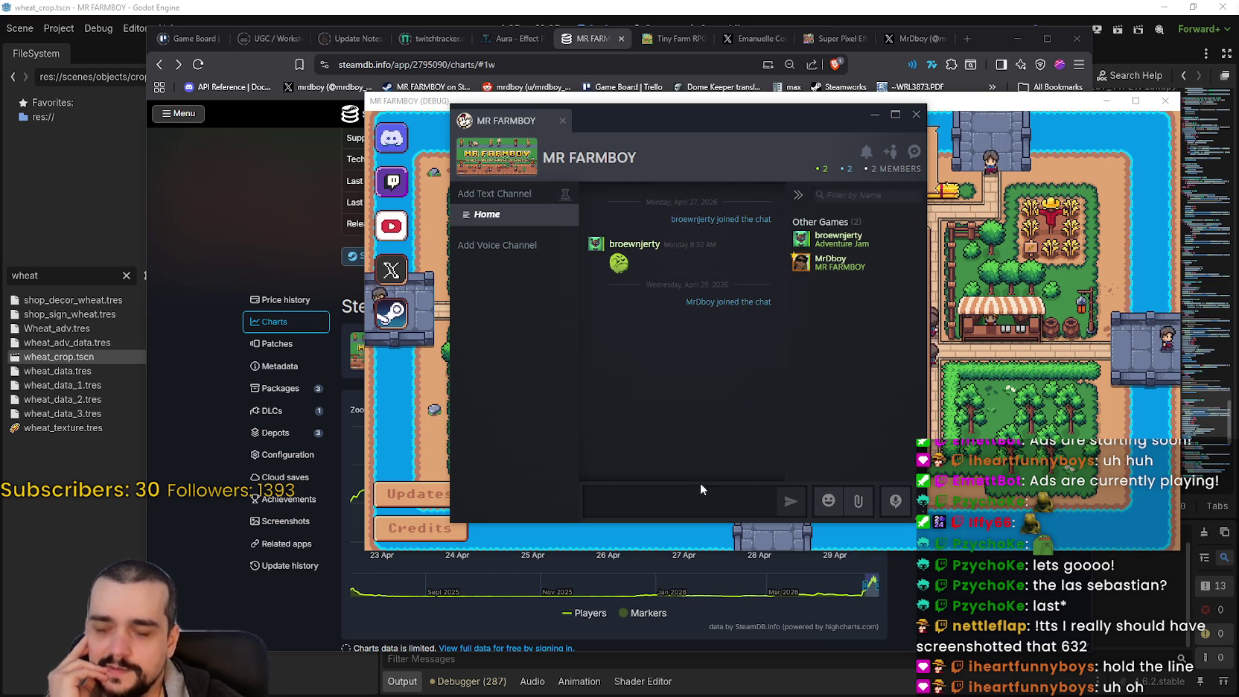
click(702, 513)
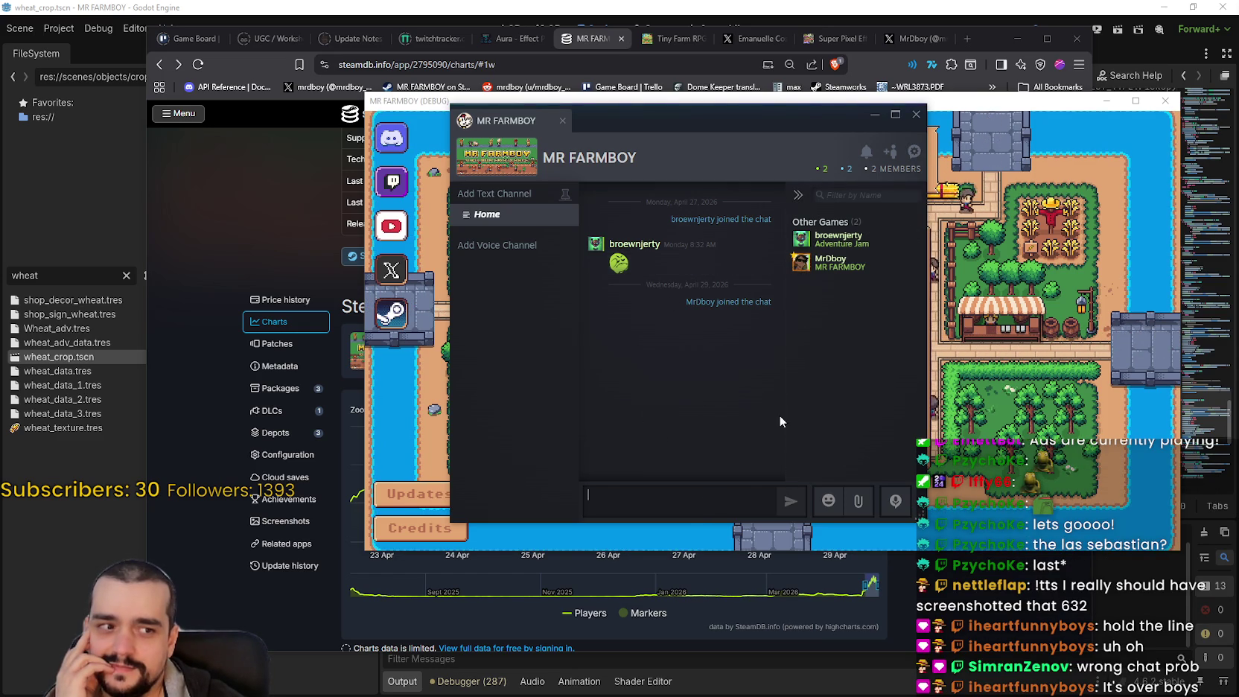
mouse_move(649, 110)
mouse_down()
mouse_move(687, 113)
mouse_move(640, 111)
mouse_up()
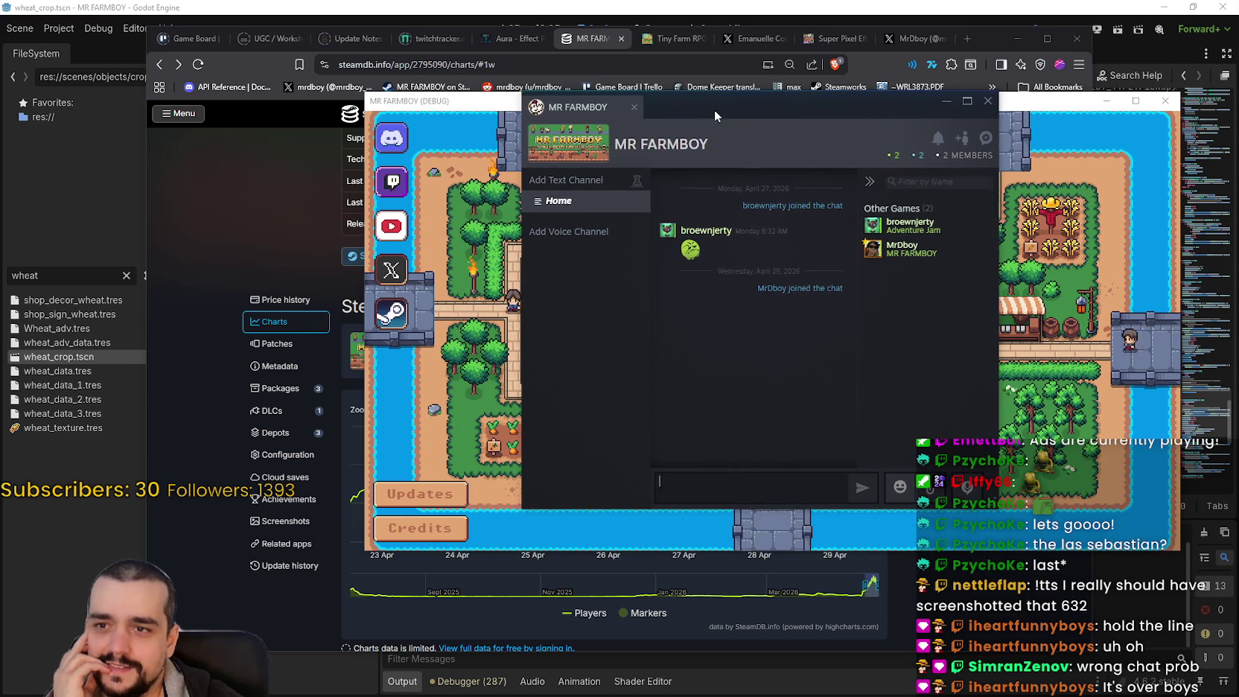
click(946, 101)
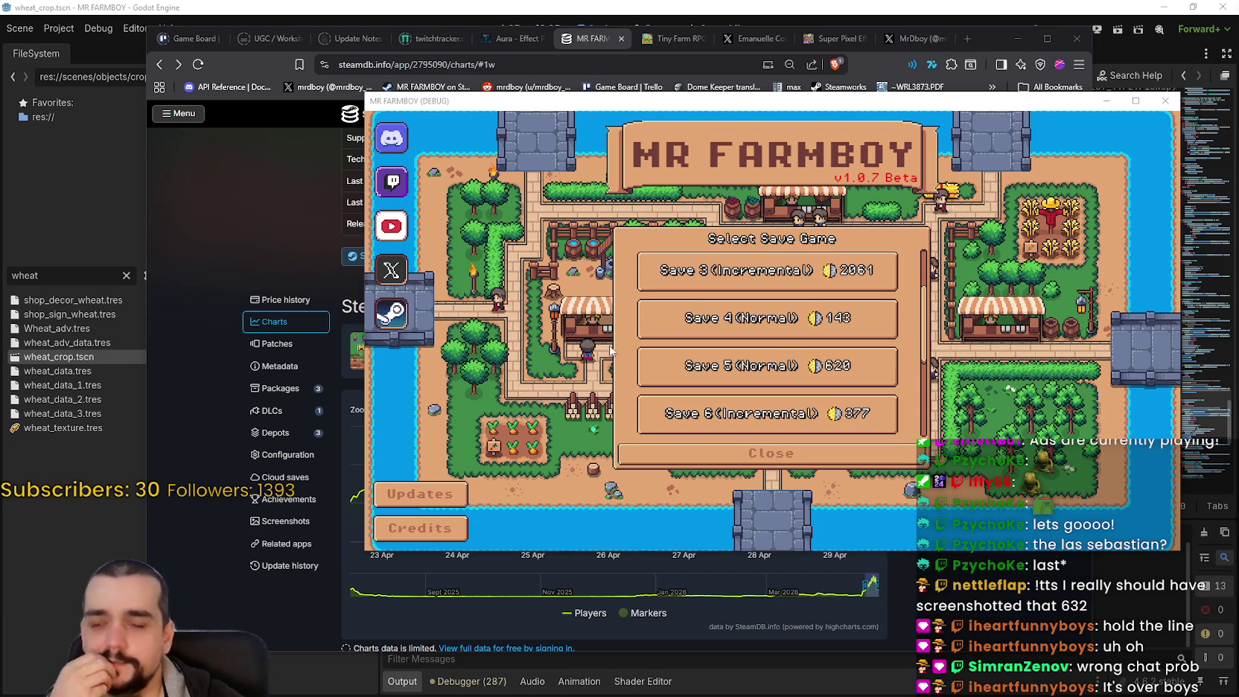
Load a save and open Advancements on the Animals tab with its Coop and Barn upgrades
scroll(774, 336, down, 1)
scroll(775, 336, down, 3)
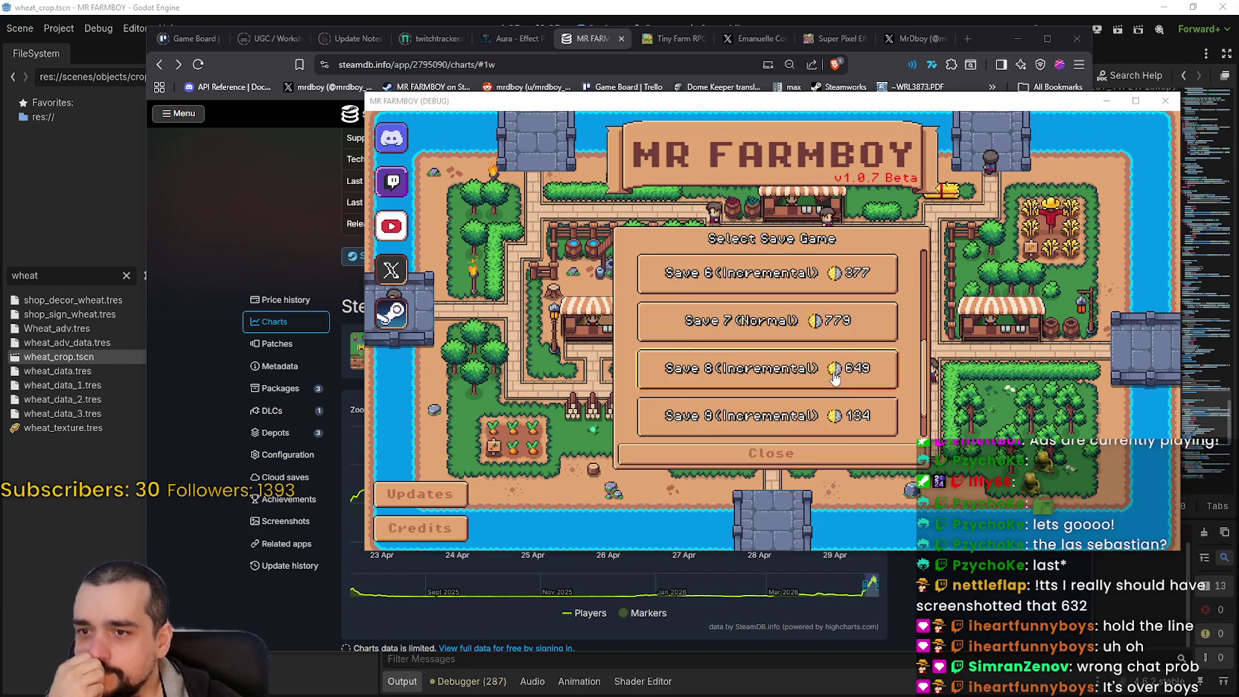
click(739, 305)
click(737, 315)
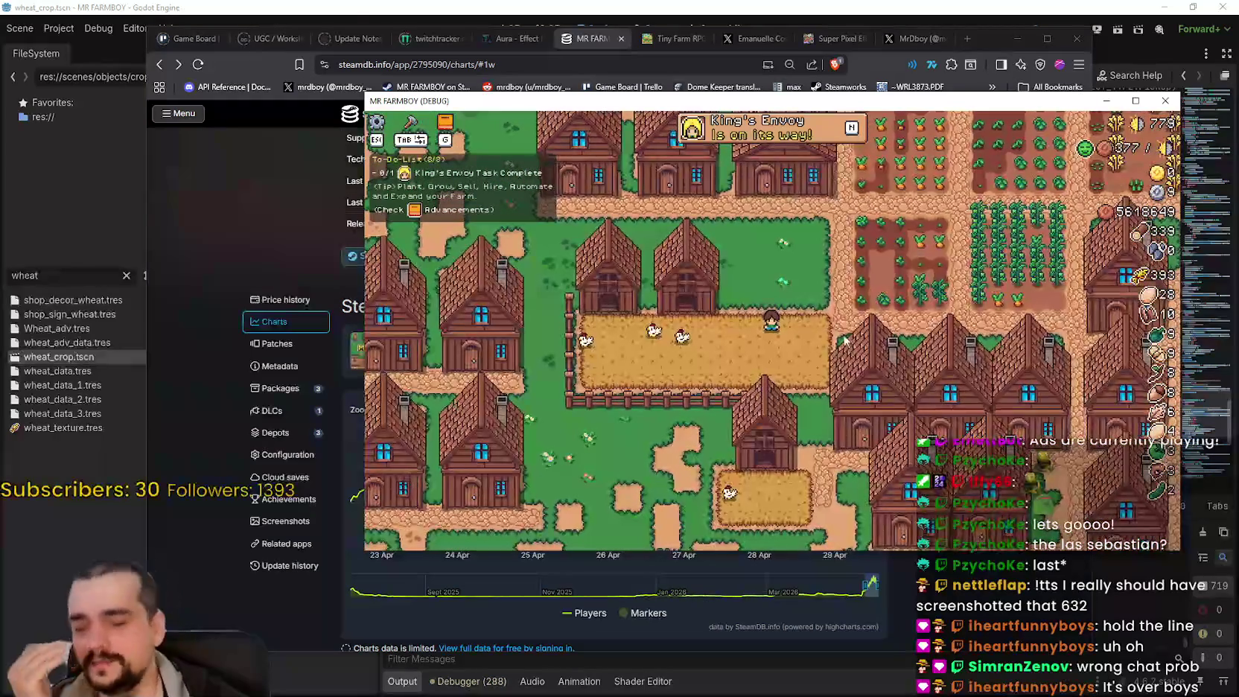
key(g)
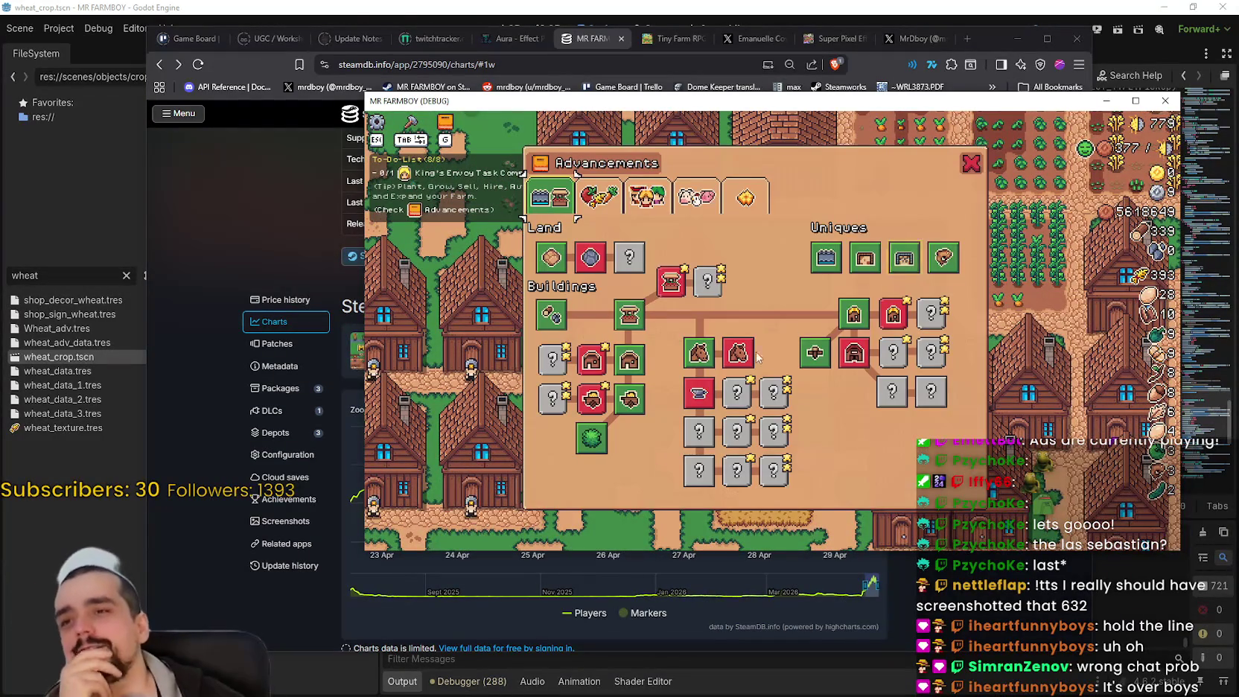
click(646, 197)
click(696, 197)
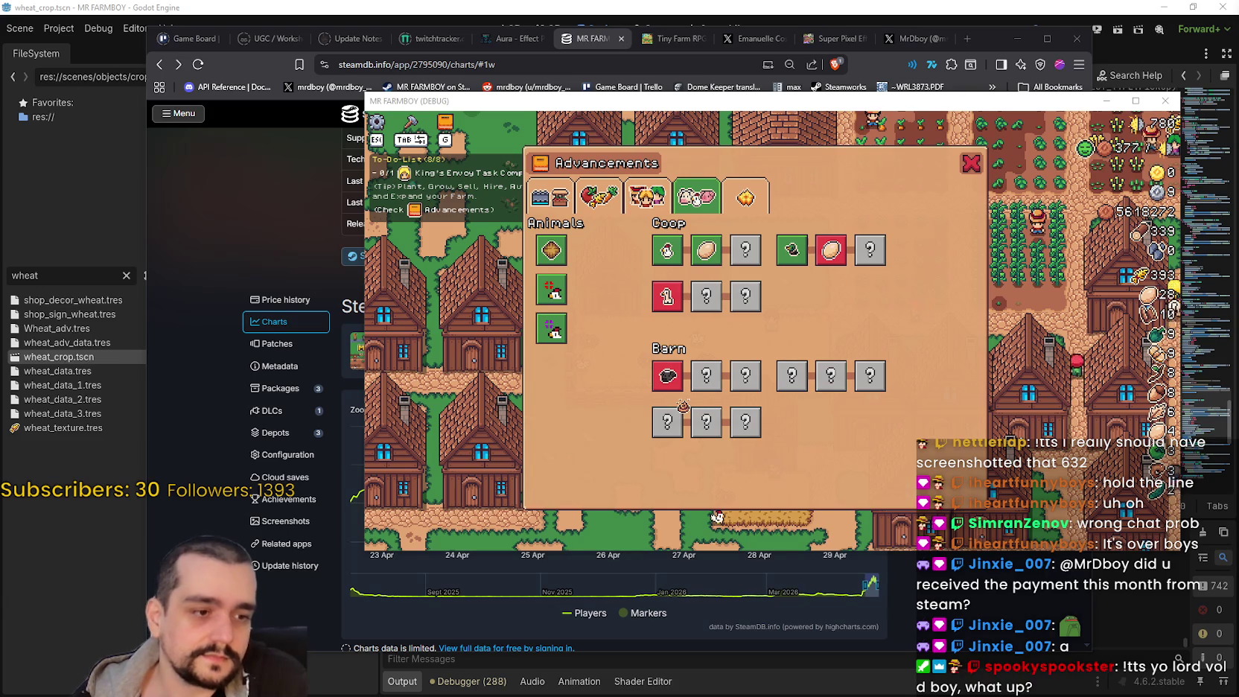
Snip the Animals advancements area with Coop and Barn, retaking the capture once
key(alt+Tab)
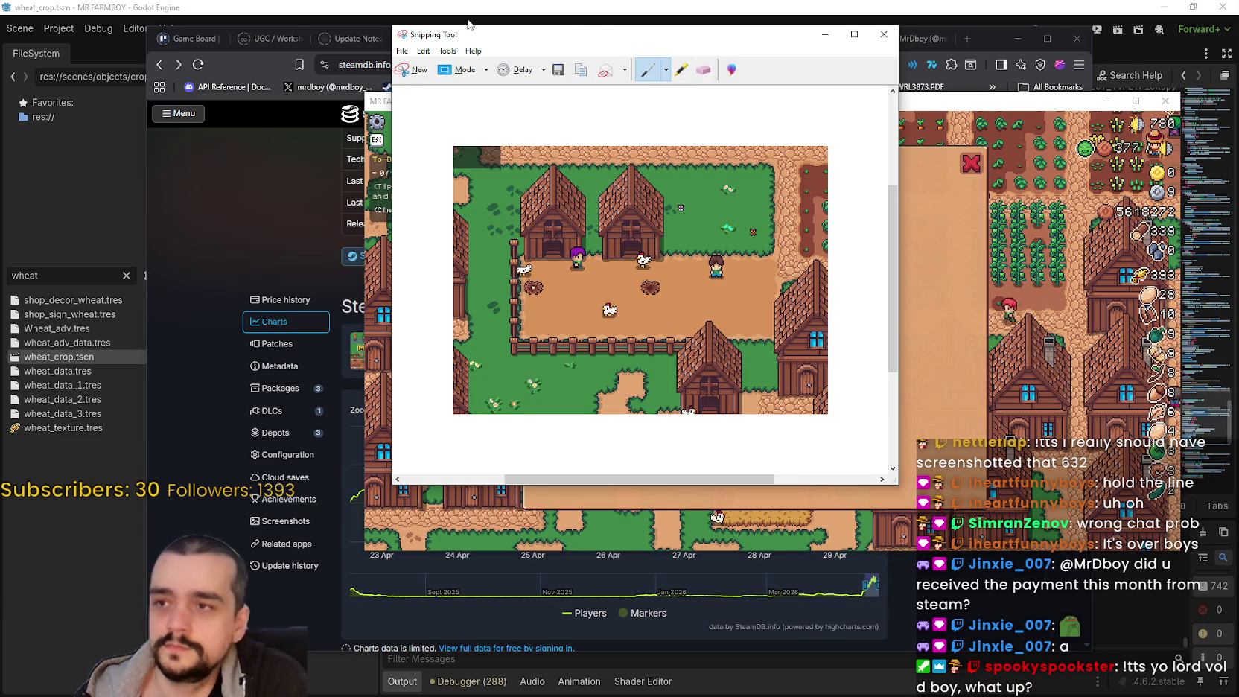
key(alt+Tab)
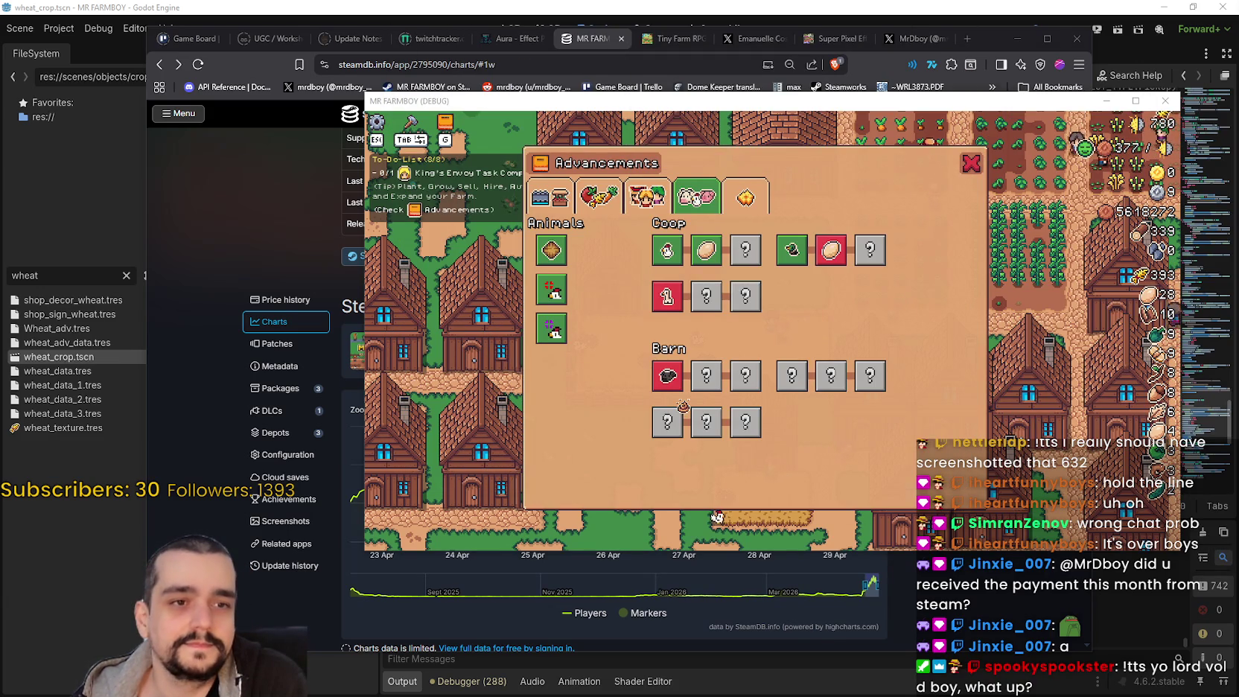
key(alt+Tab)
key(ctrl+n)
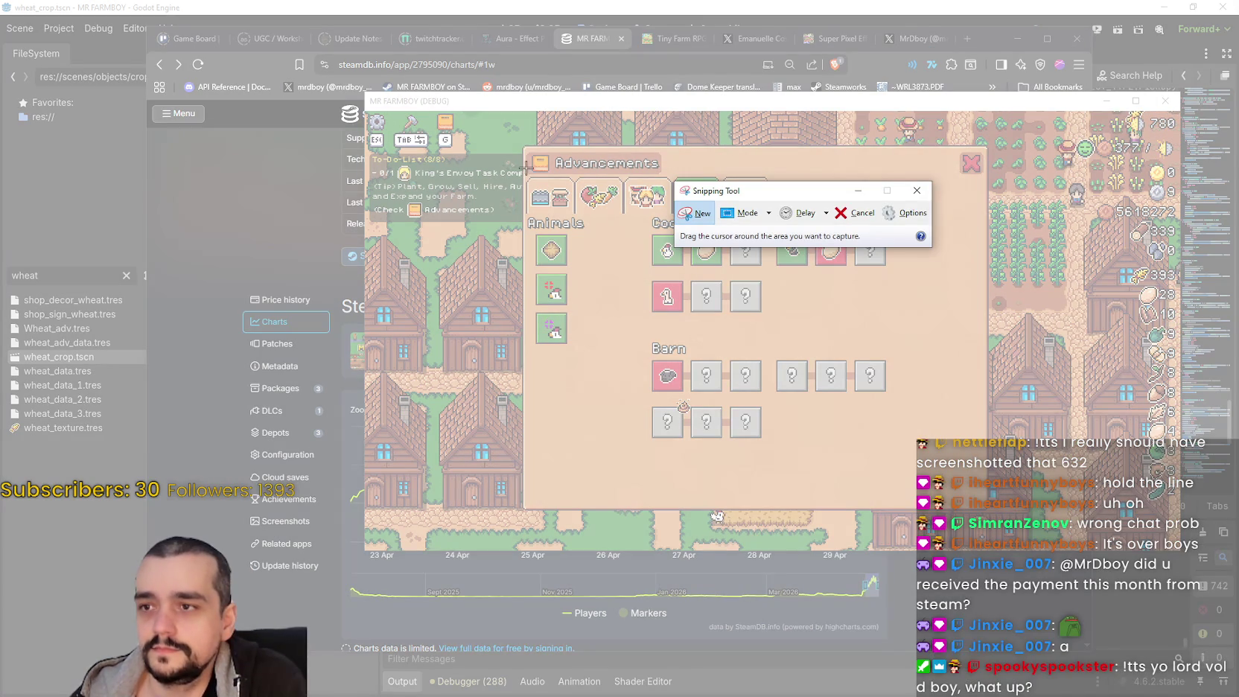
mouse_move(524, 147)
mouse_down()
mouse_move(622, 292)
mouse_move(943, 463)
mouse_move(903, 448)
mouse_up()
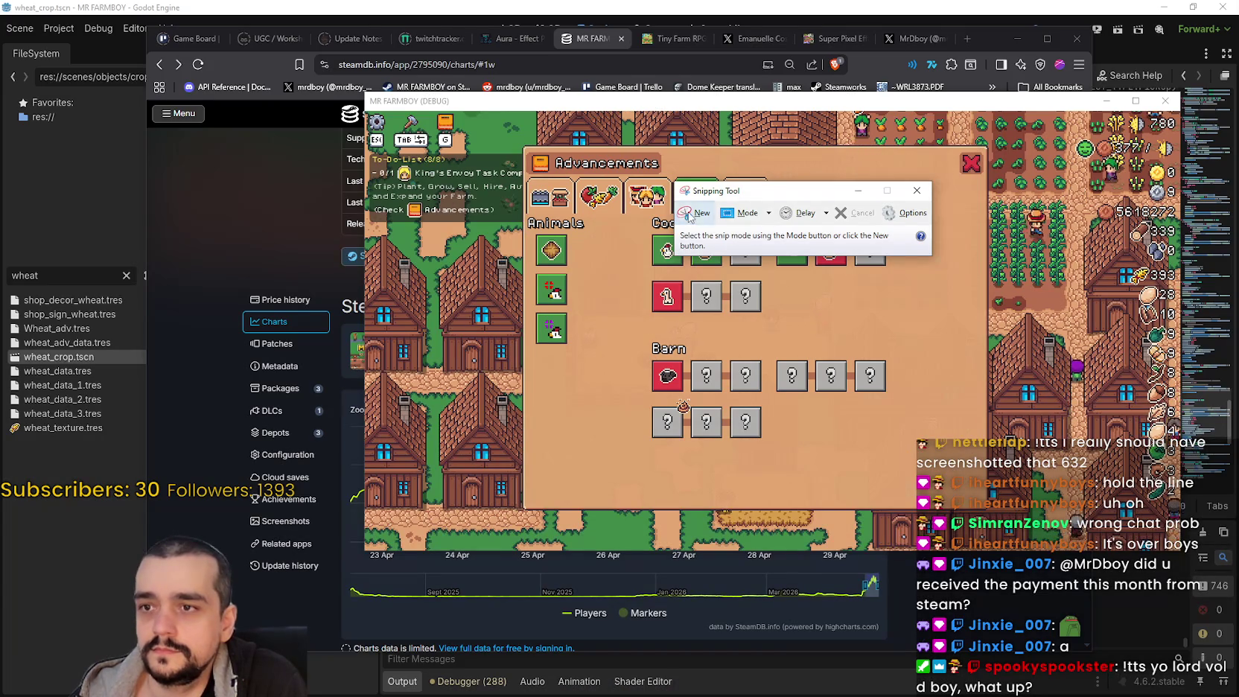
drag(774, 191, 596, 195)
click(524, 220)
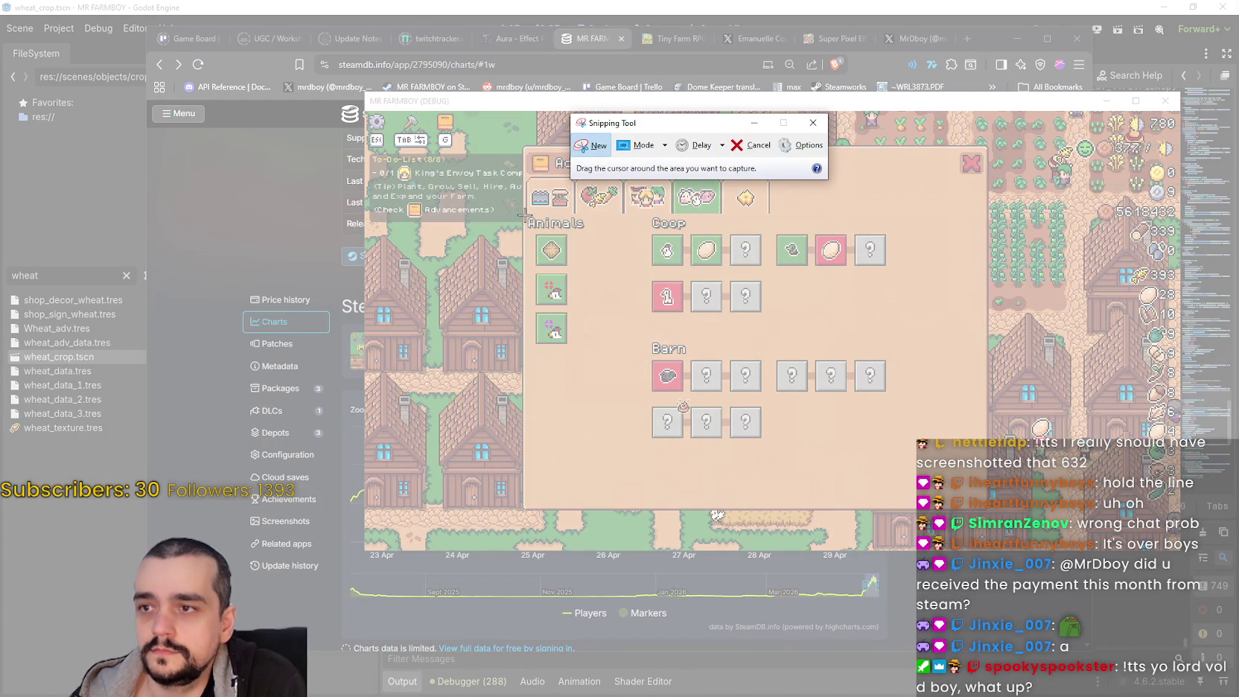
mouse_move(524, 214)
mouse_down()
mouse_move(730, 385)
mouse_move(894, 446)
mouse_up()
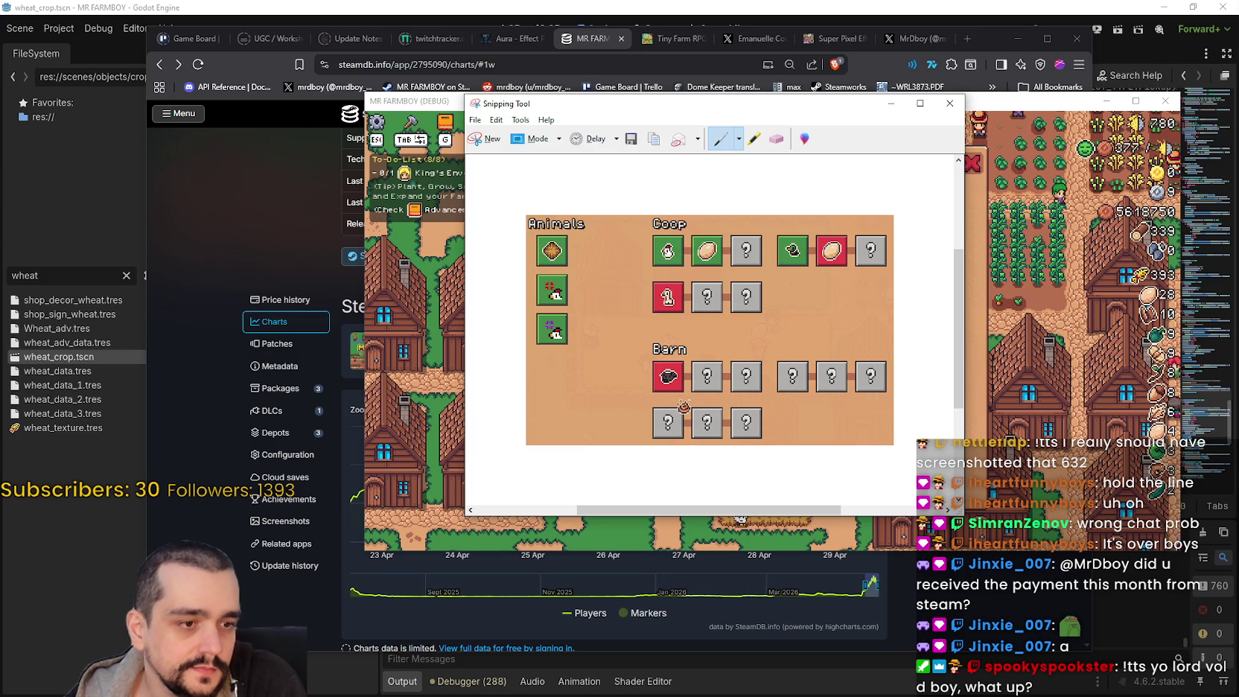
key(alt+Tab)
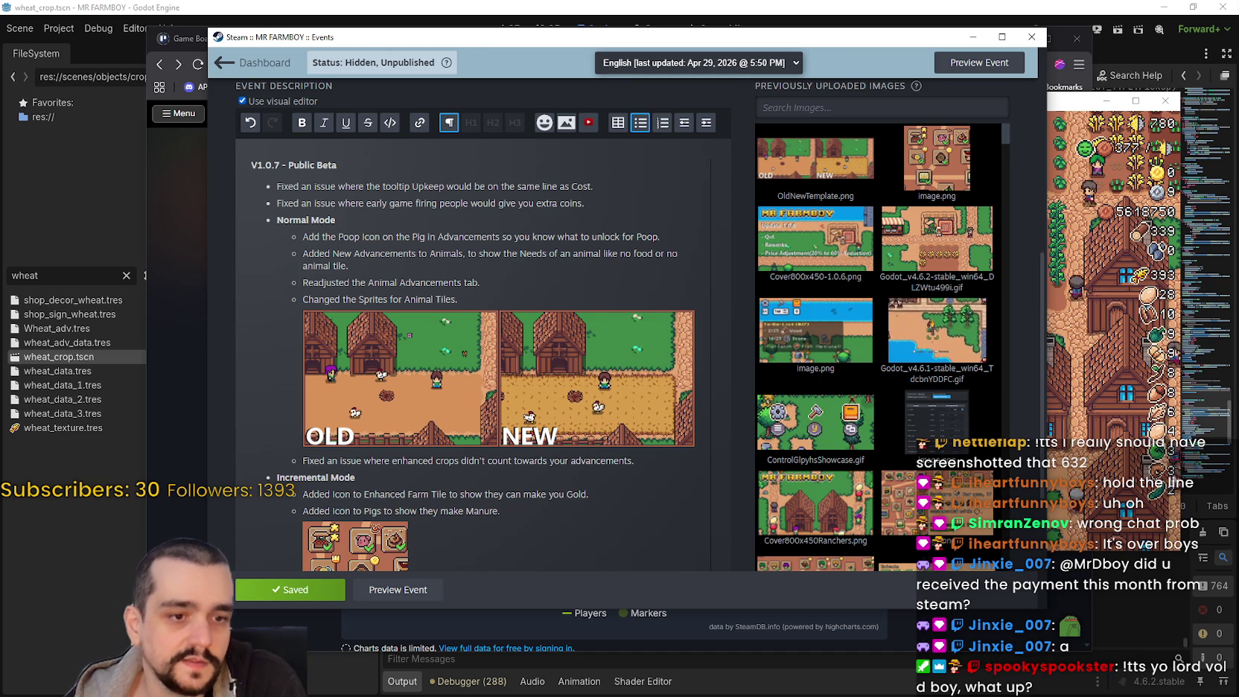
Open OldNewTemplate.png from SteamStuff in Aseprite and paste the Animals advancements snip onto it
key(alt+Tab)
click(409, 181)
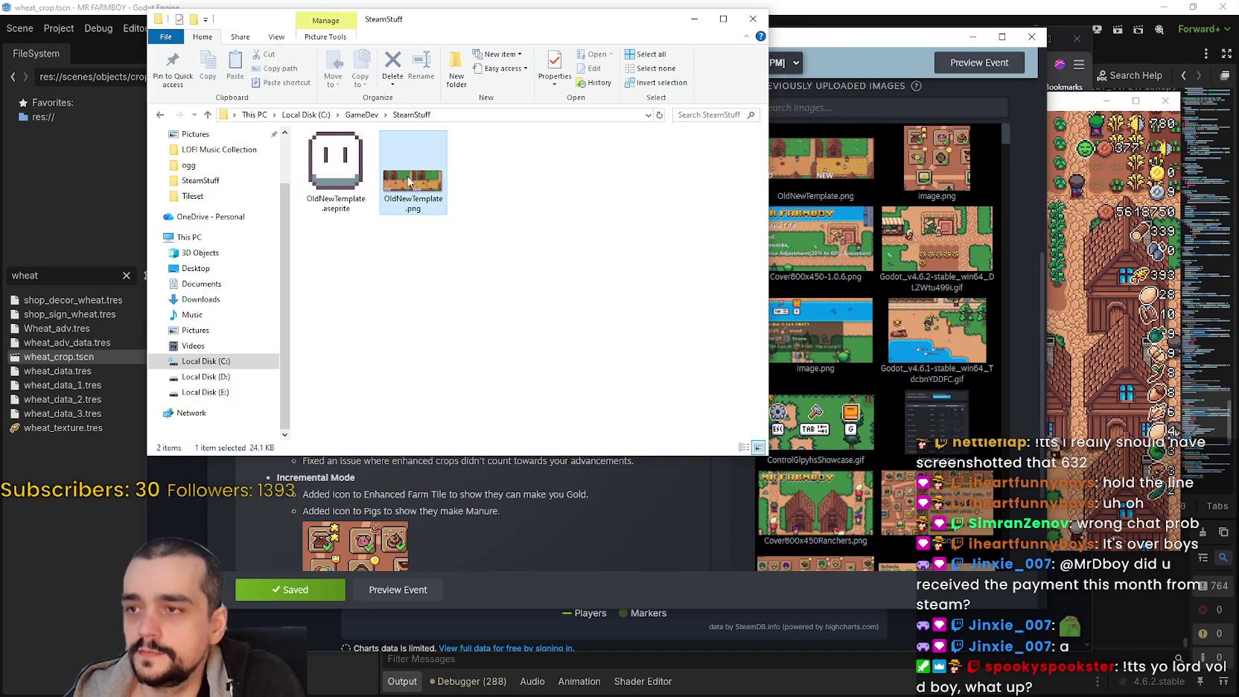
double_click(409, 181)
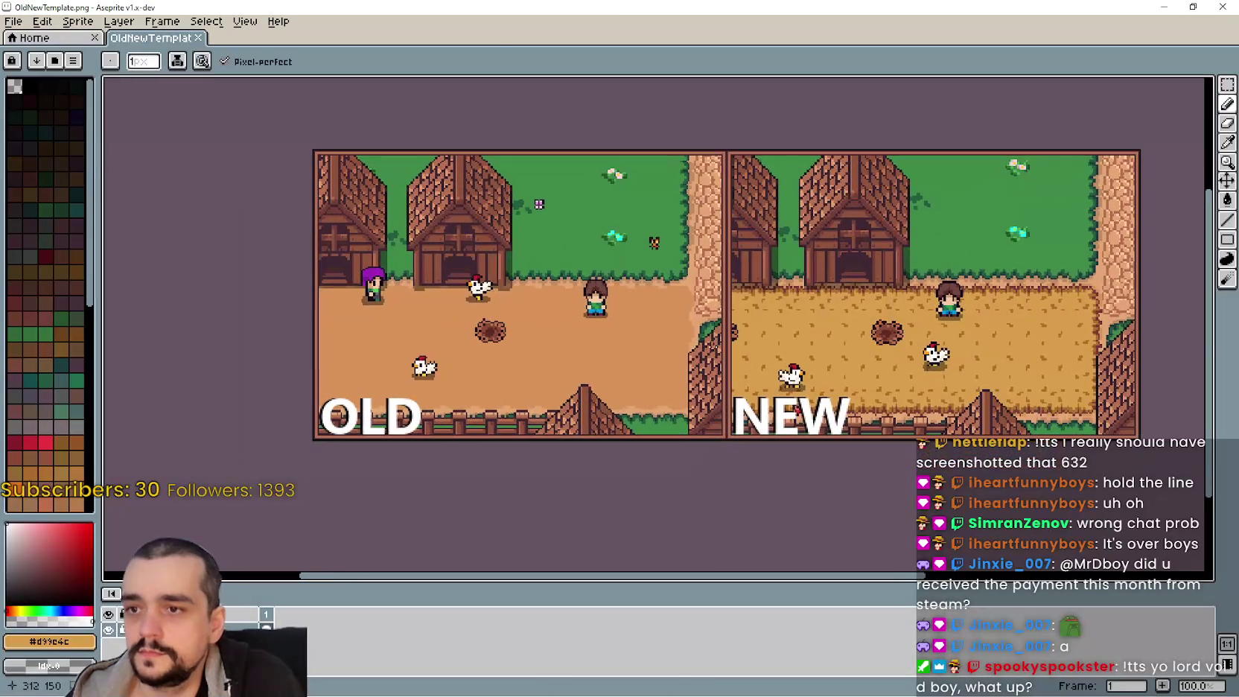
key(ctrl+v)
scroll(875, 413, down, 1)
scroll(856, 408, up, 1)
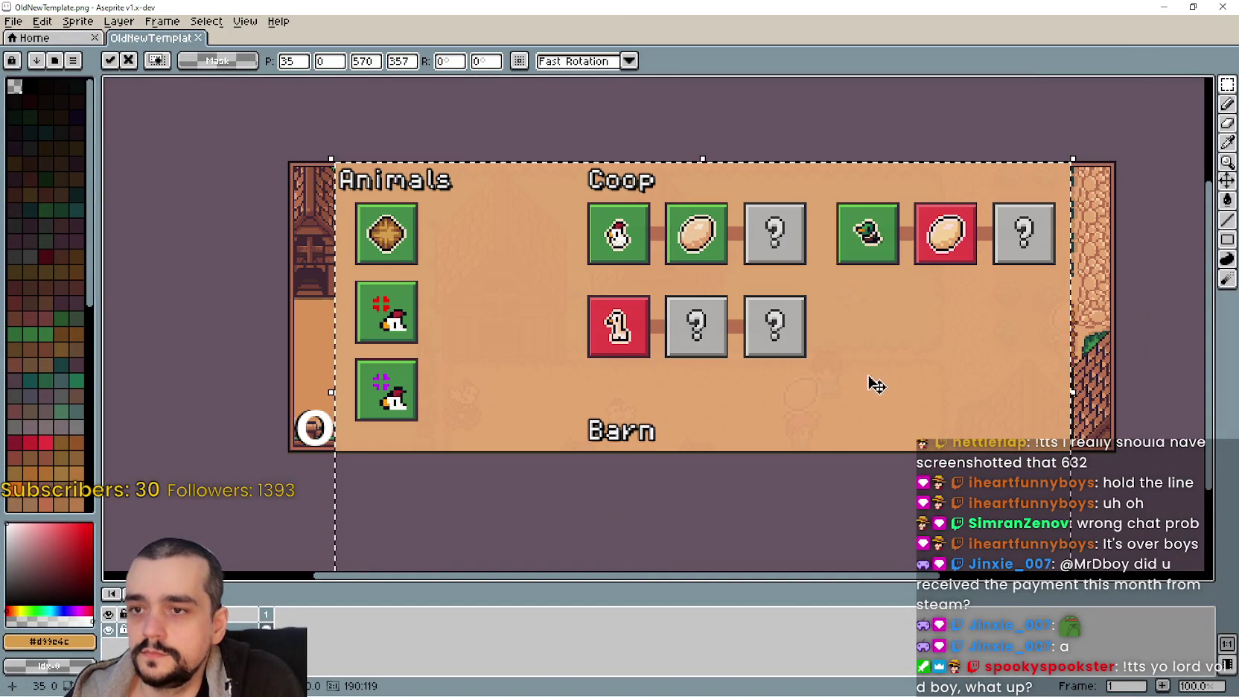
scroll(779, 335, down, 1)
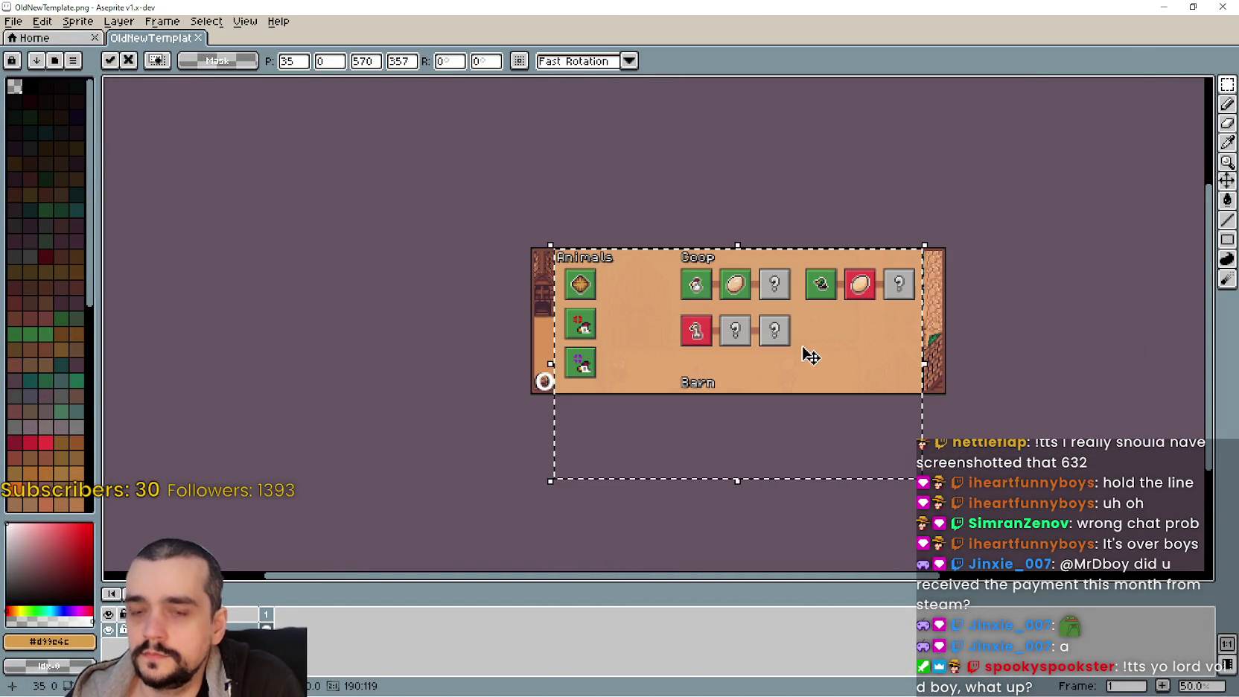
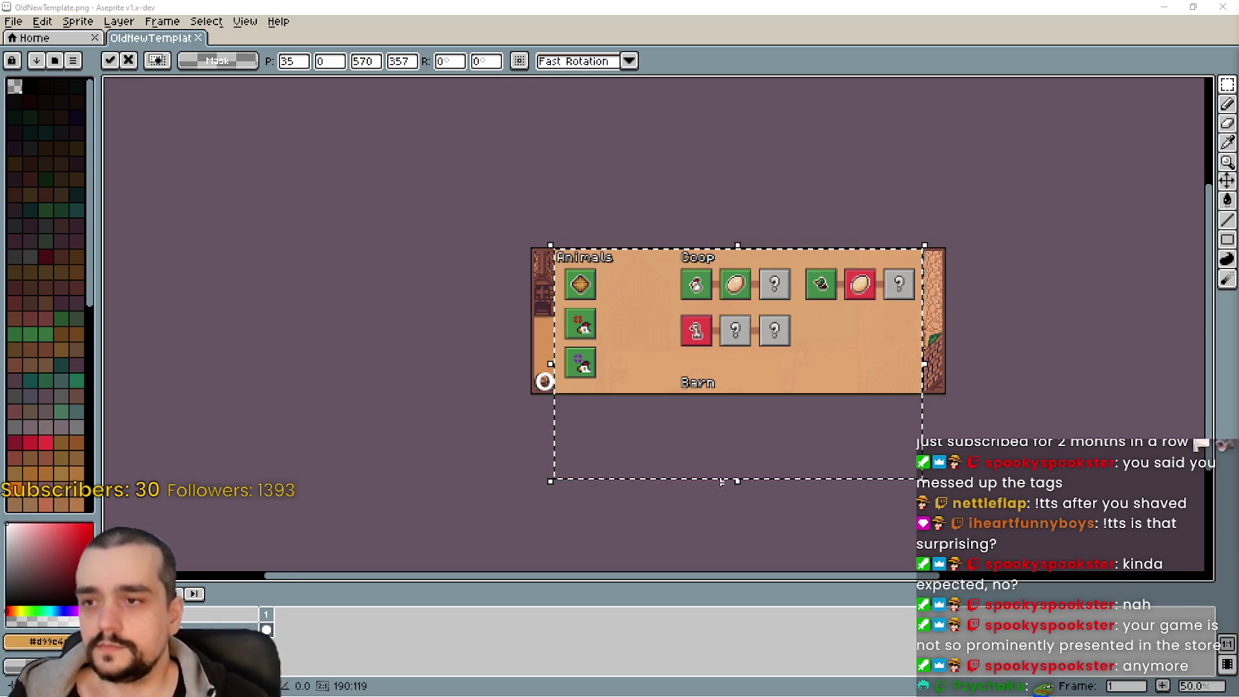
Try halving the pasted panel's height and width with /2
scroll(737, 354, up, 1)
scroll(747, 350, down, 1)
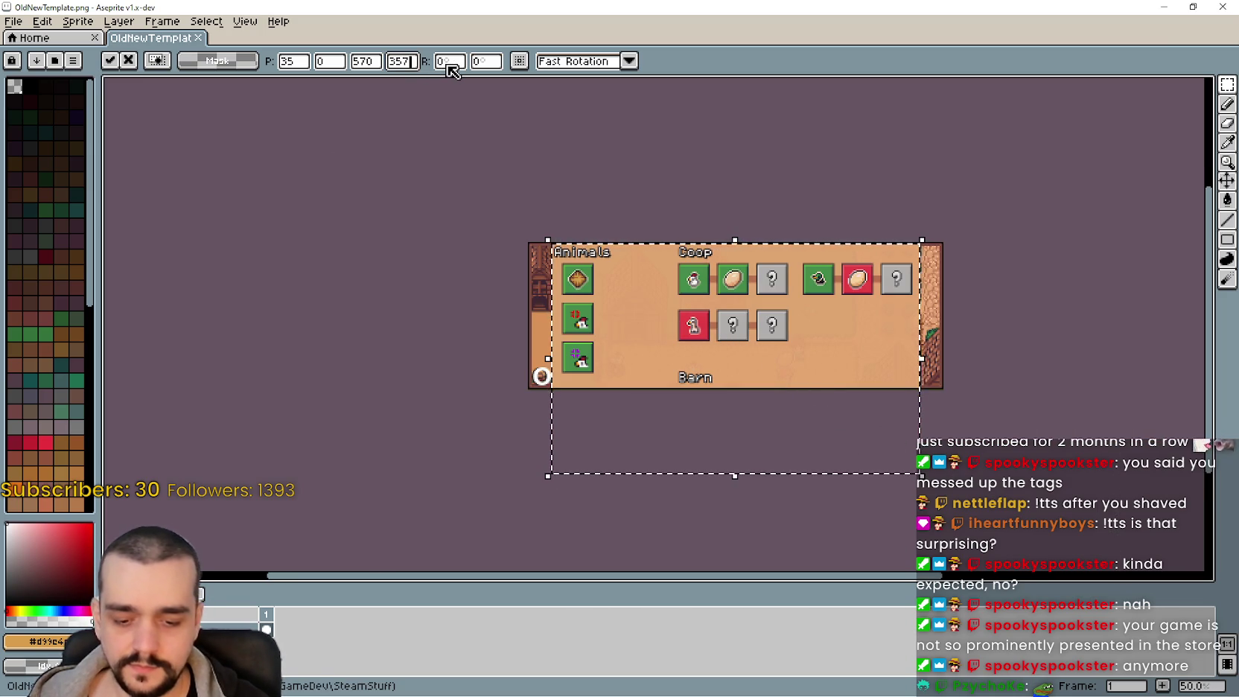
text(/2)
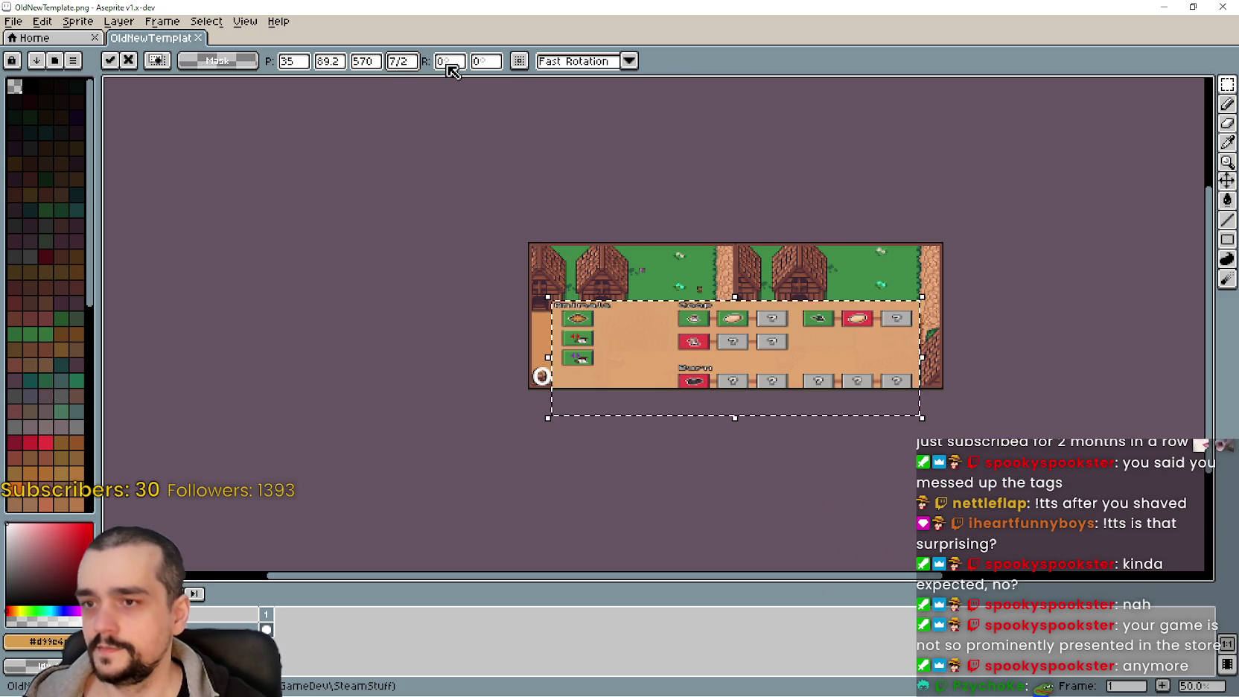
click(365, 61)
text(/2)
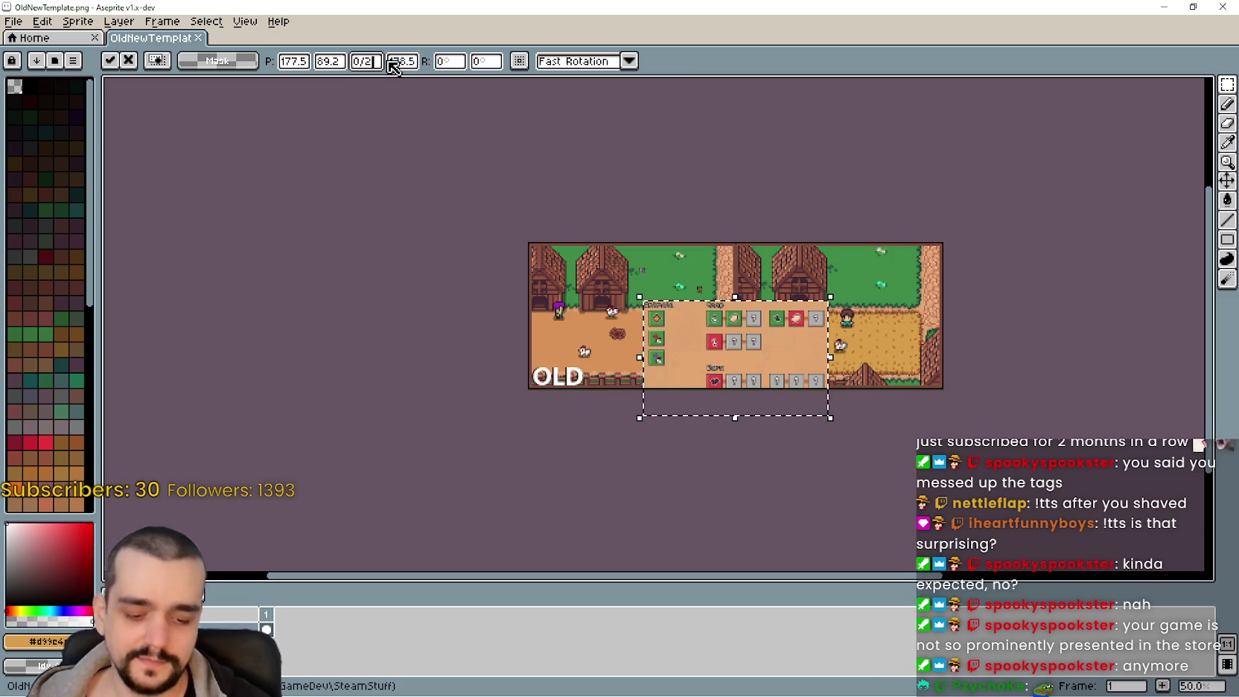
scroll(824, 437, up, 3)
scroll(825, 437, down, 2)
Re-paste the upgrades panel and move it up and left
key(ctrl+z)
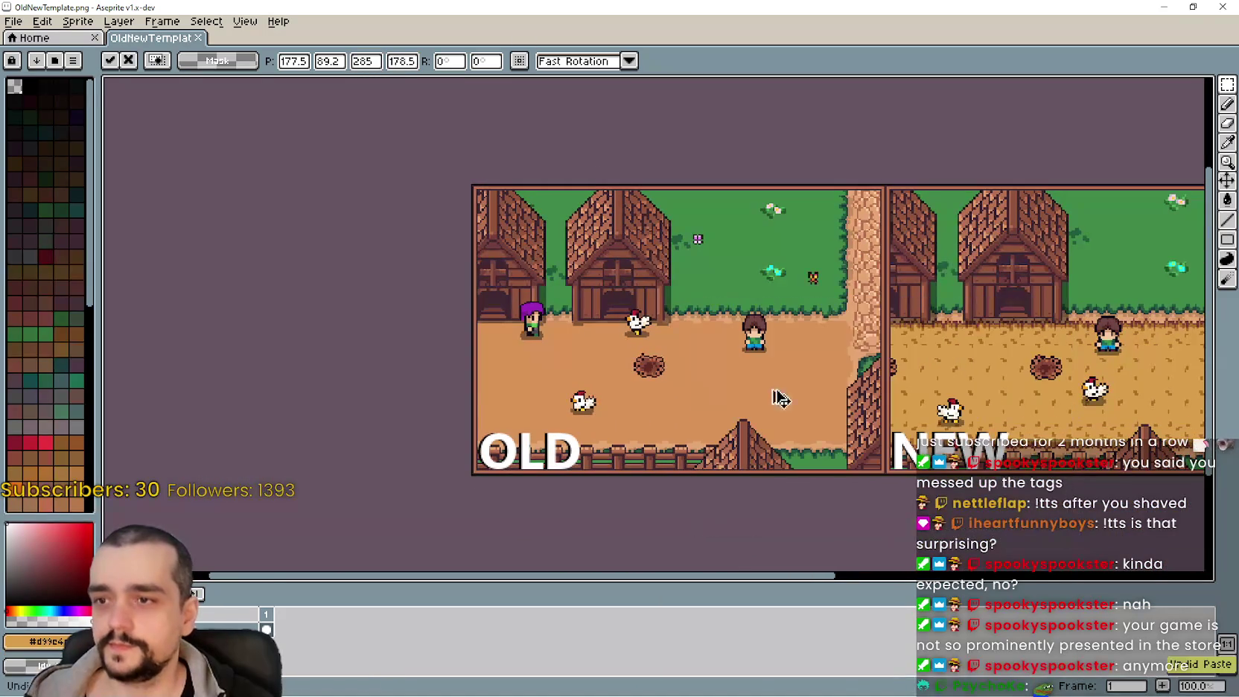
key(ctrl+v)
scroll(821, 370, up, 1)
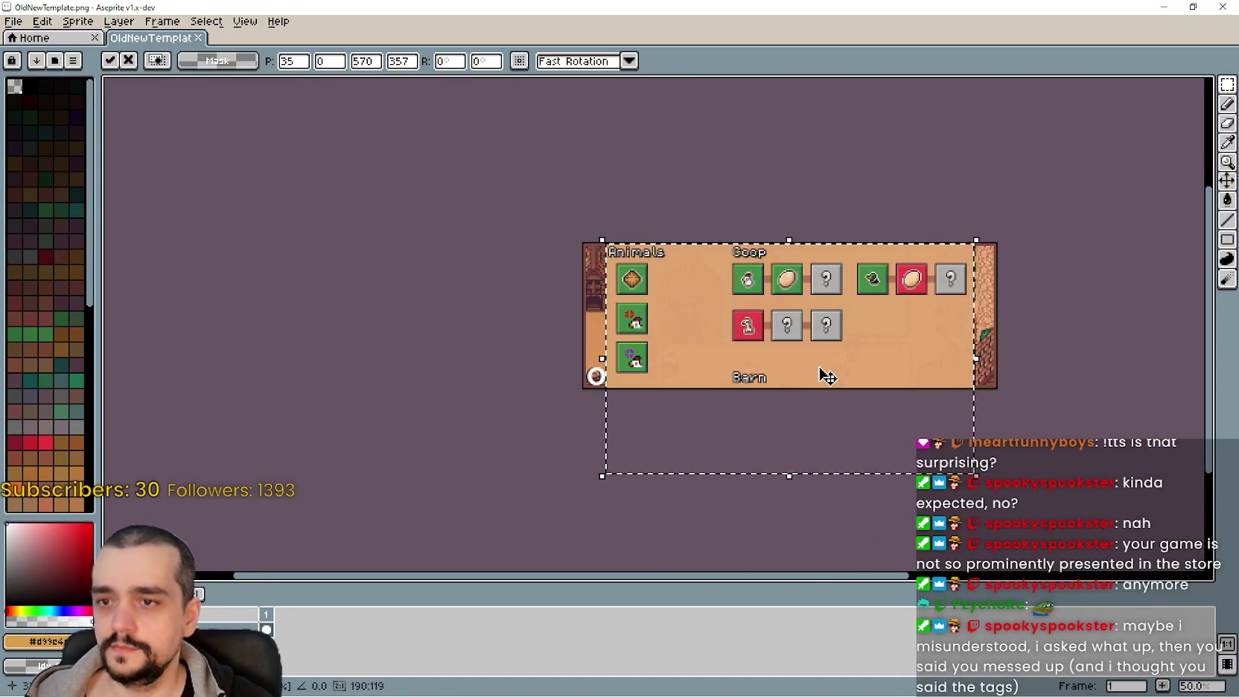
mouse_move(804, 363)
mouse_down()
mouse_move(797, 293)
mouse_move(778, 370)
mouse_move(797, 376)
mouse_move(798, 293)
mouse_up()
scroll(795, 295, up, 1)
scroll(794, 295, down, 1)
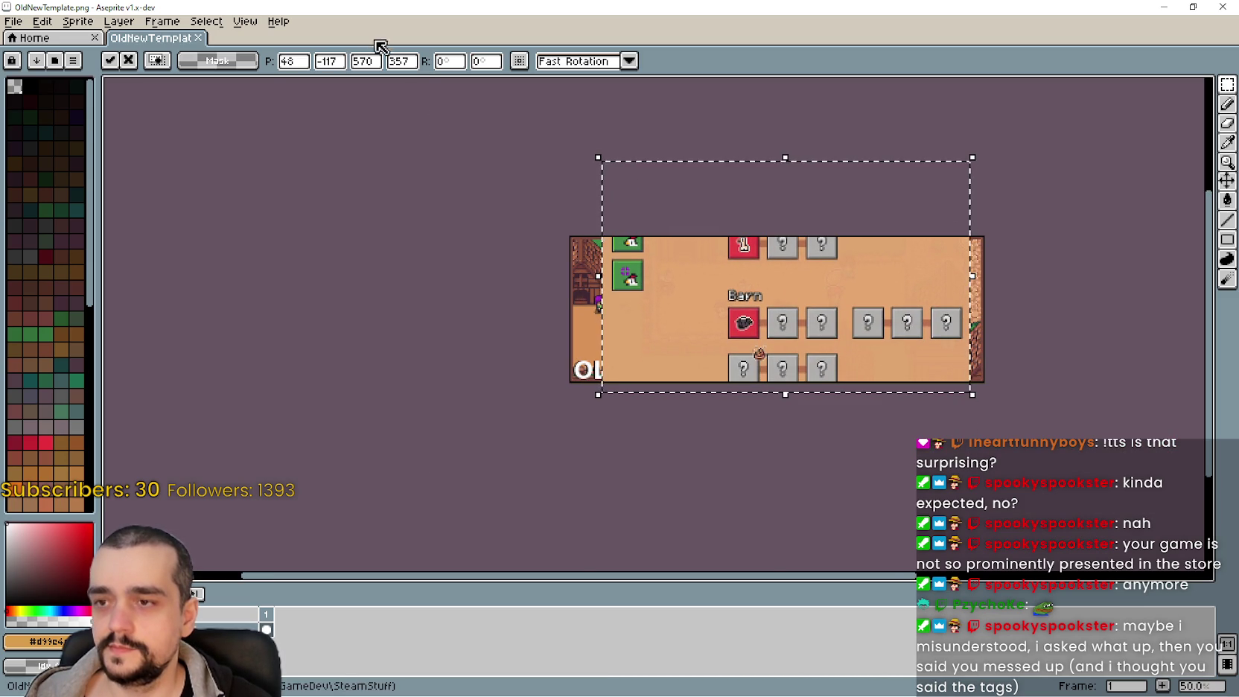
Scale the panel by 0.8 in height and width and position it higher on the farm image
click(414, 63)
key(BackSpace)
key(BackSpace)
key(BackSpace)
text(0.)
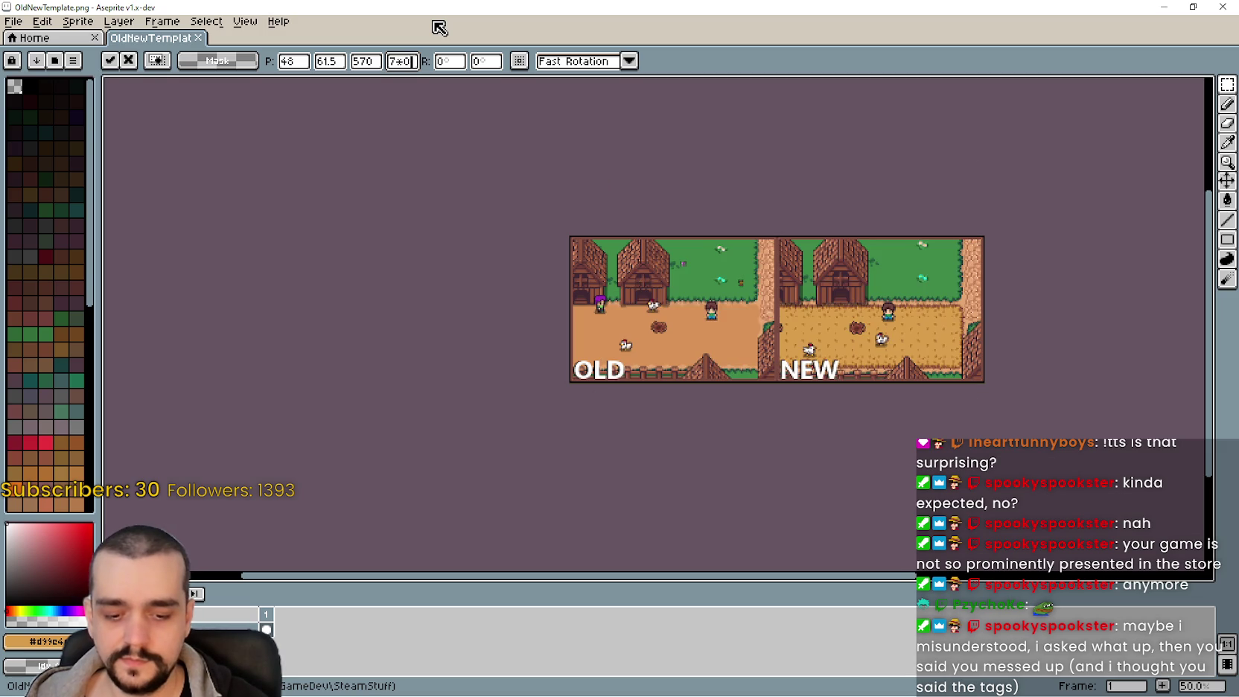
text(8)
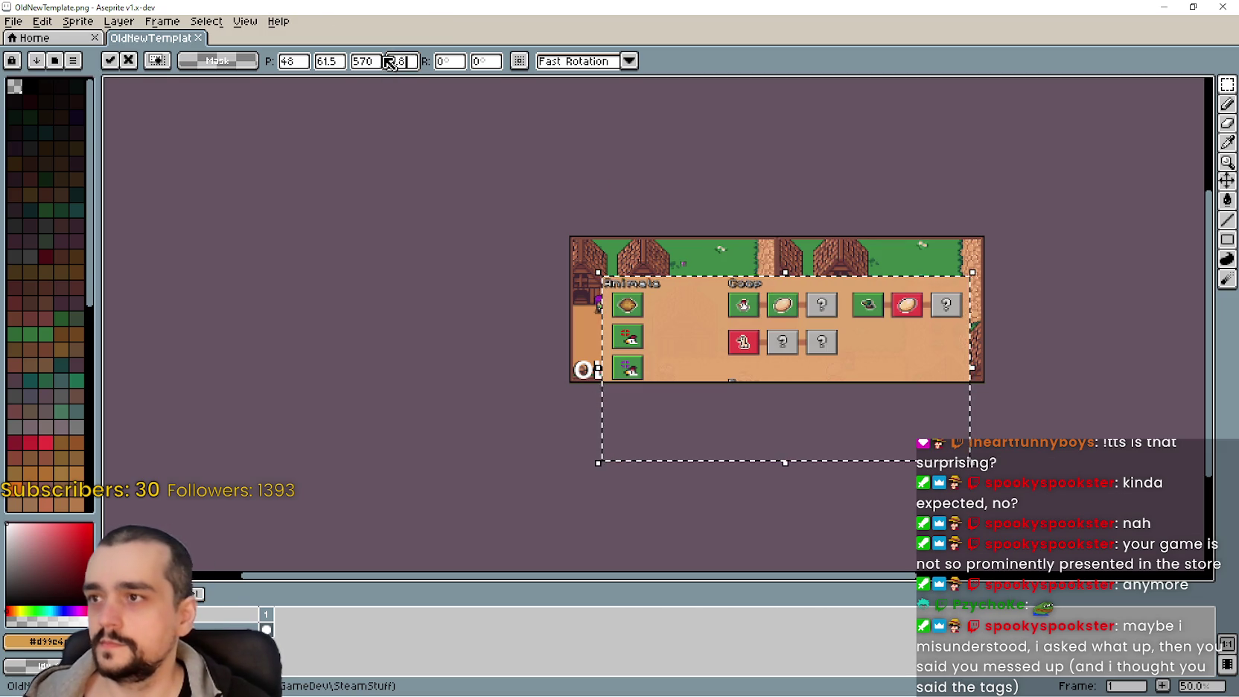
click(378, 61)
key(BackSpace)
key(BackSpace)
key(BackSpace)
text(*0)
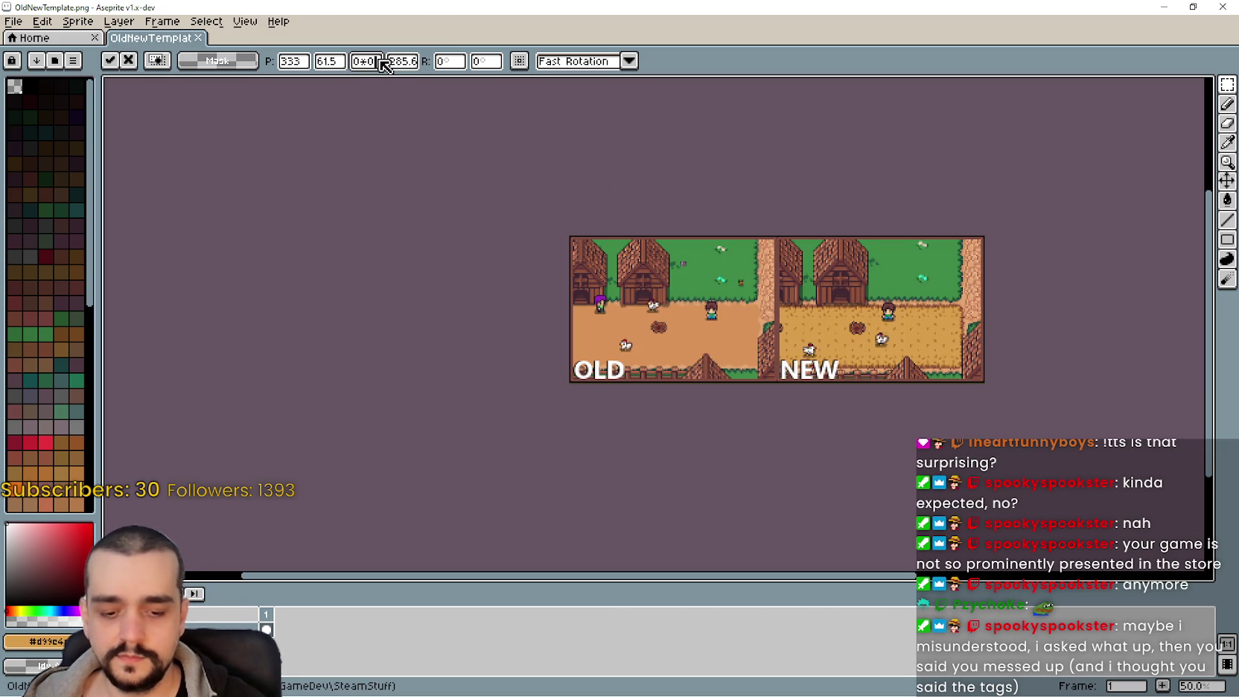
text(.8)
mouse_move(927, 402)
mouse_down()
mouse_move(863, 368)
mouse_move(815, 368)
mouse_up()
scroll(815, 368, up, 2)
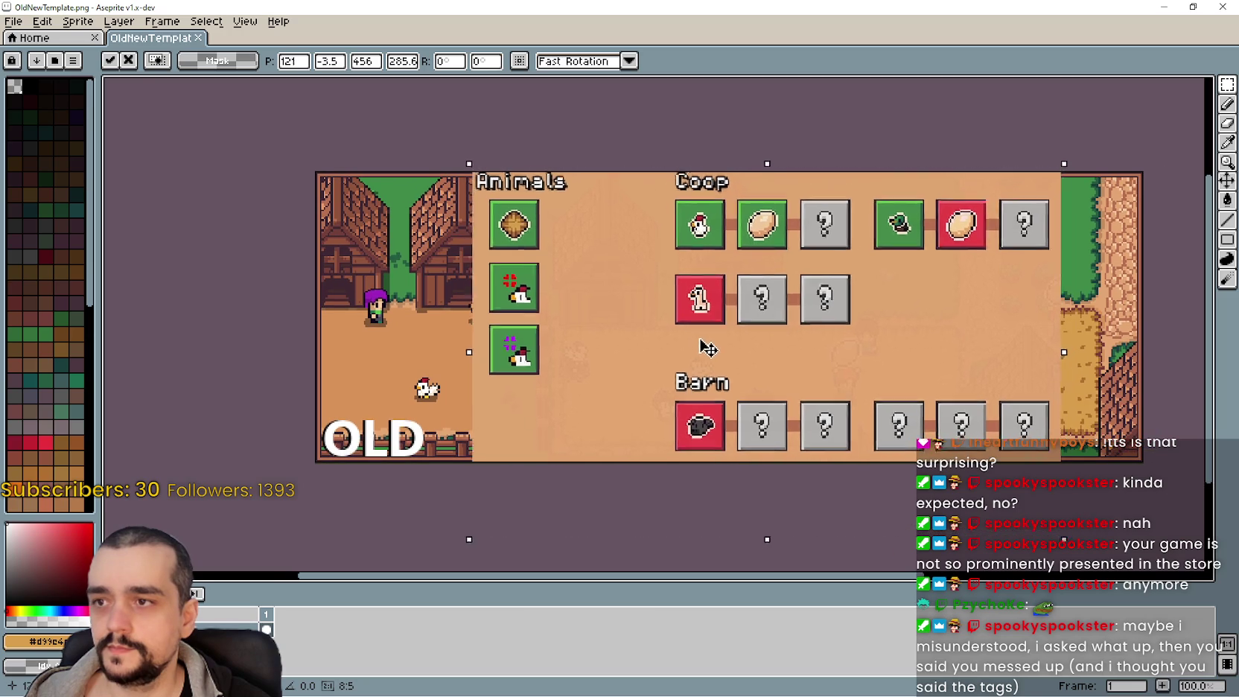
mouse_move(704, 350)
mouse_down()
mouse_move(700, 259)
mouse_move(692, 373)
mouse_move(687, 343)
mouse_up()
Cancel the pasted panel, leaving only the OLD and NEW farm scenes
scroll(689, 339, down, 1)
scroll(692, 337, up, 1)
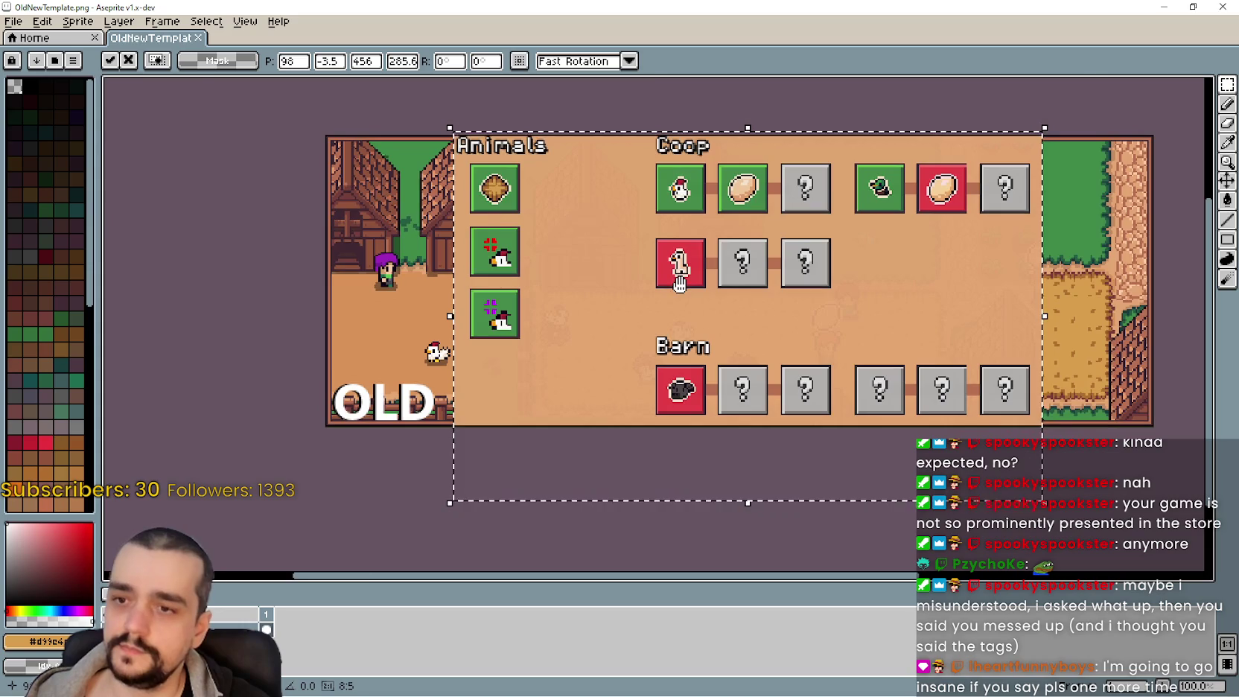
scroll(670, 331, up, 1)
scroll(727, 363, down, 1)
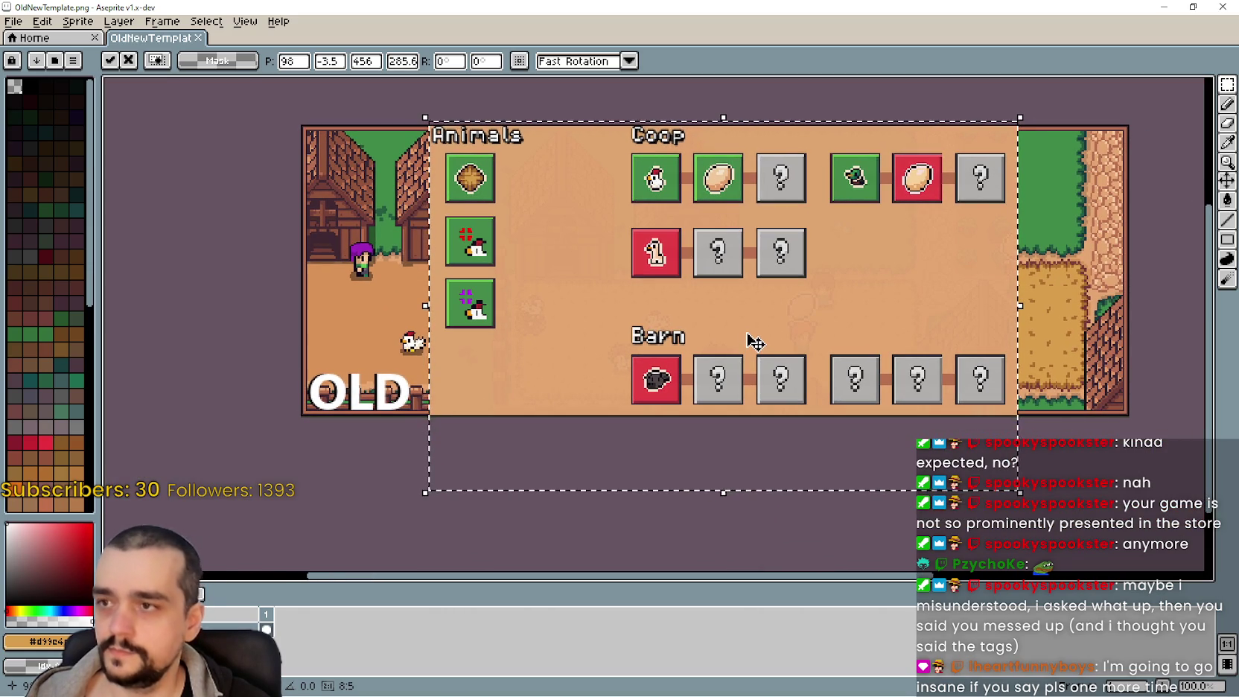
key(Escape)
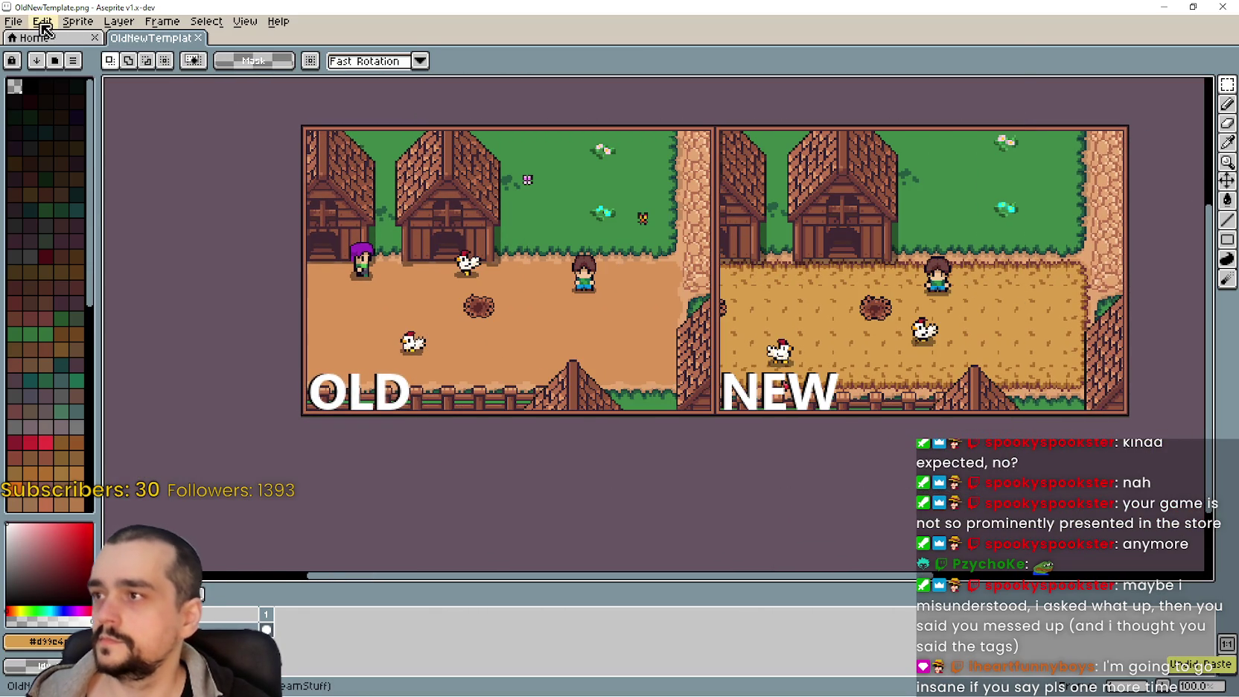
Create a new sprite and paste the Animals/Coop/Barn panel into it
click(17, 20)
click(27, 42)
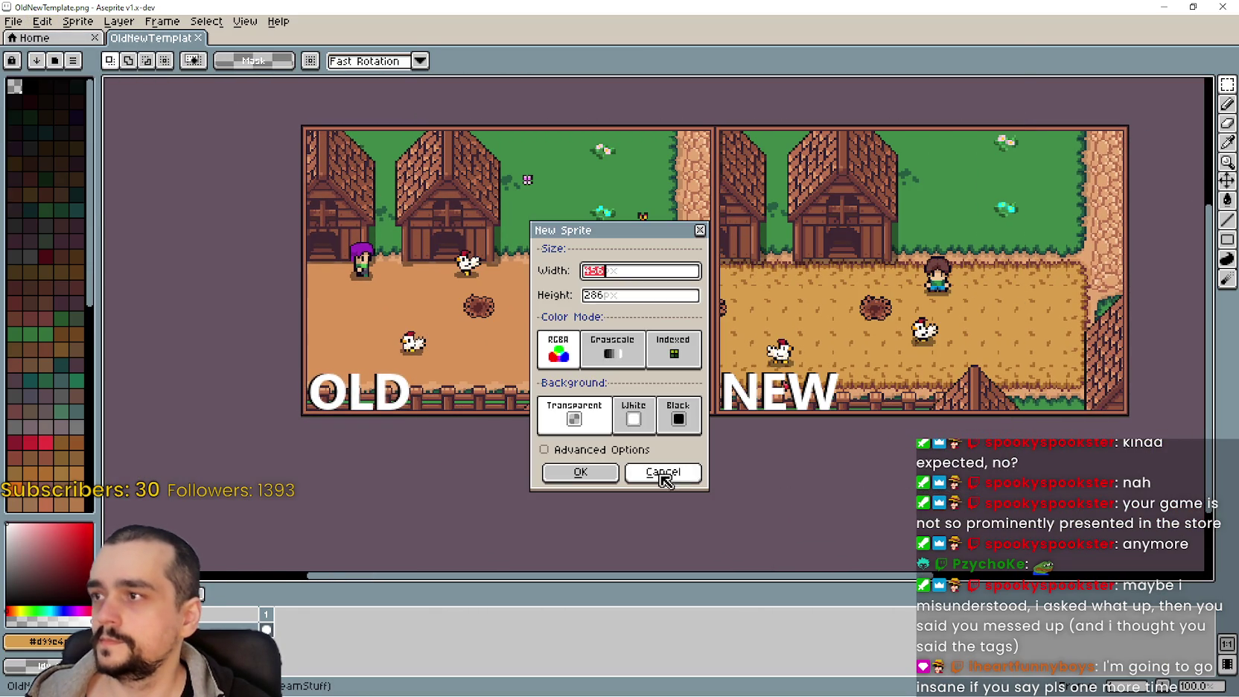
click(595, 476)
key(ctrl+v)
key(Return)
Select the middle question-mark Barn tile and try it over the red Barn tile, then undo
scroll(604, 476, down, 1)
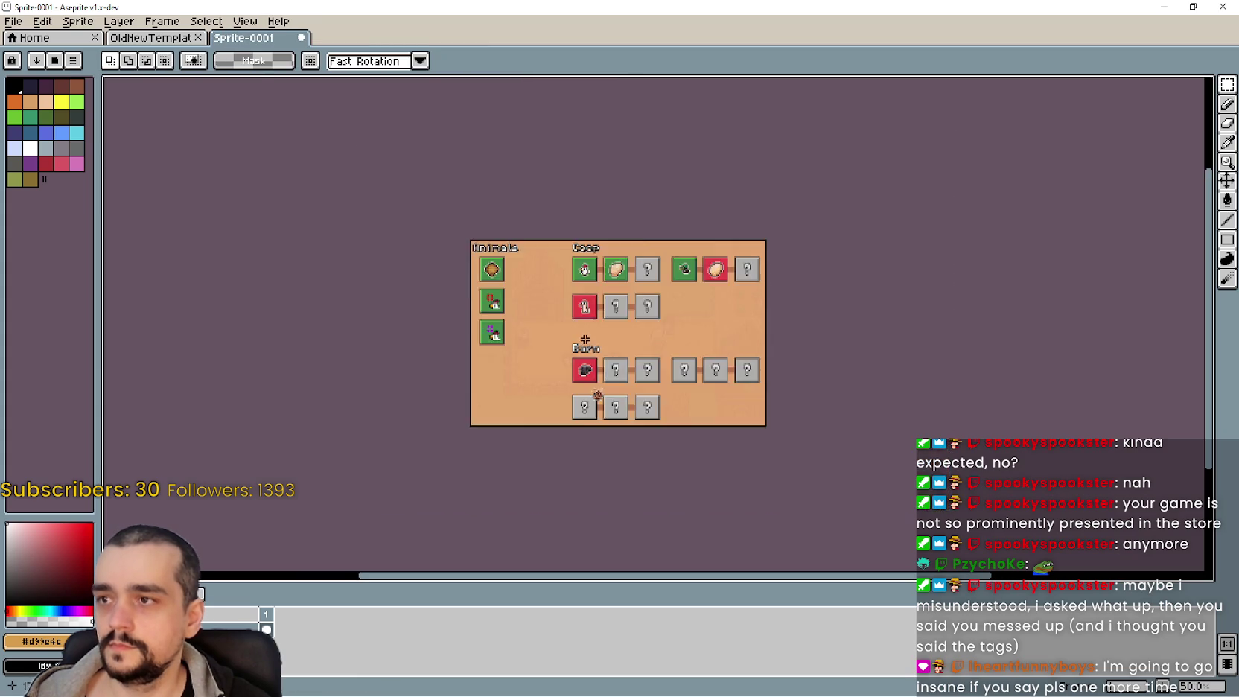
scroll(650, 370, up, 2)
drag(633, 375, 676, 267)
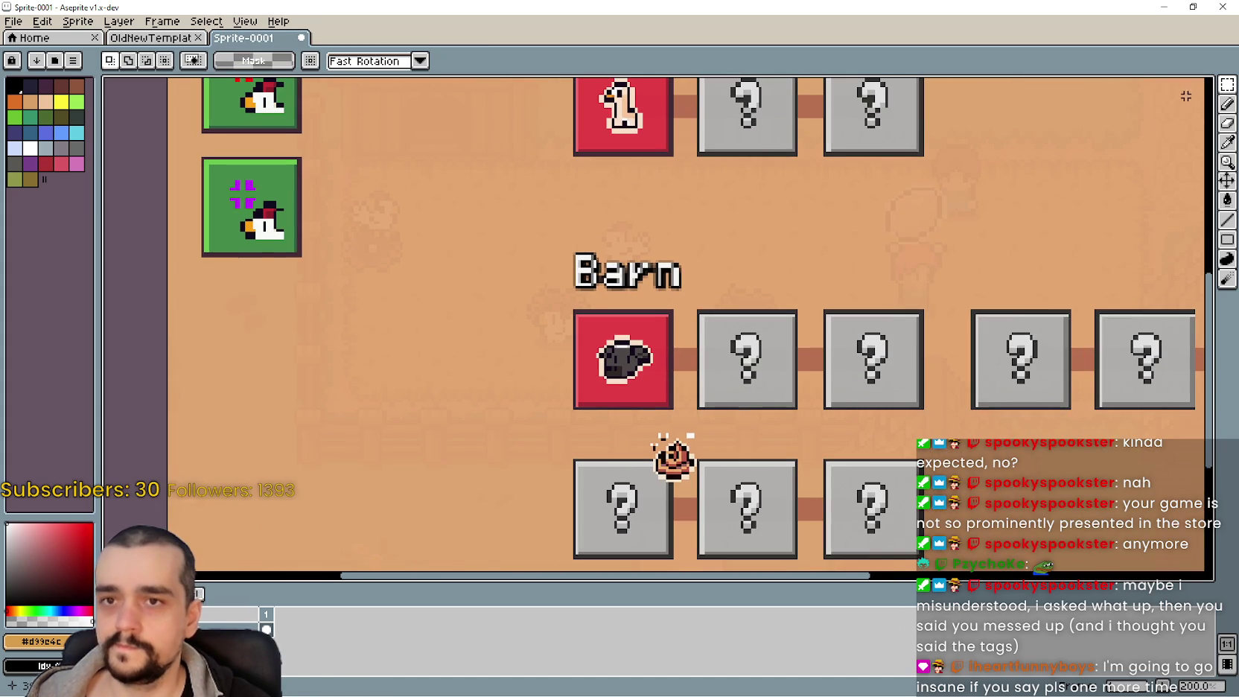
scroll(807, 282, up, 1)
scroll(666, 347, up, 1)
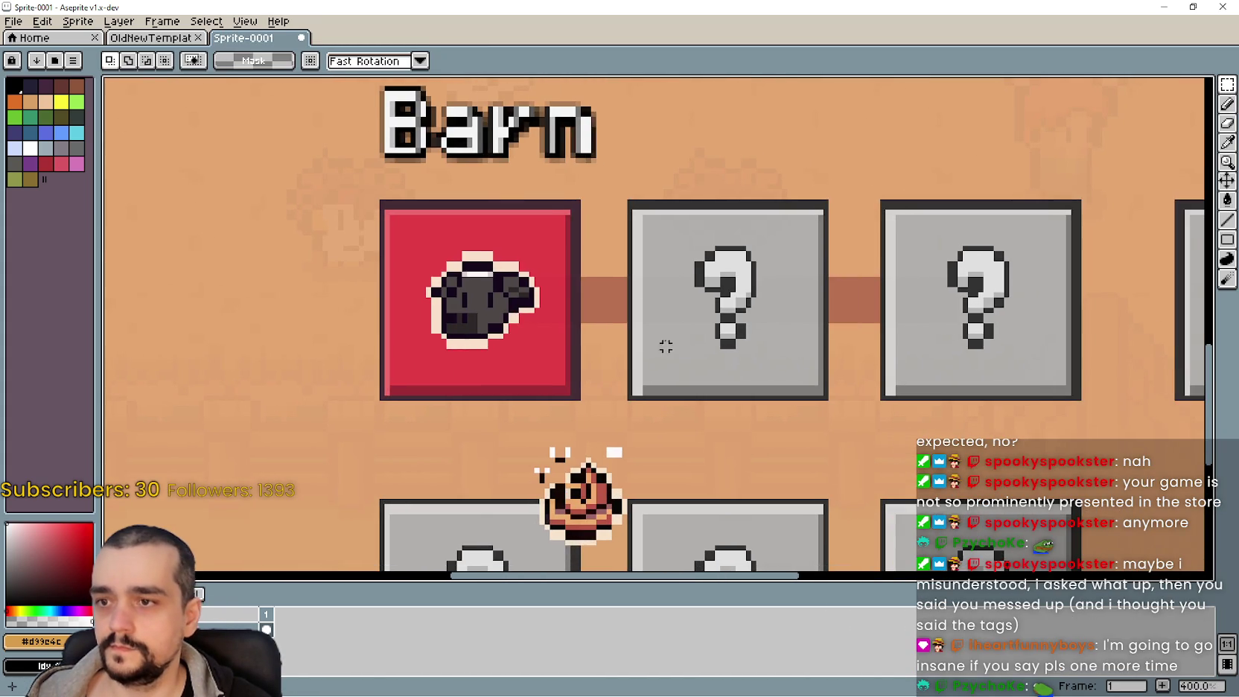
mouse_move(628, 196)
mouse_down()
mouse_move(630, 242)
mouse_move(835, 407)
mouse_move(826, 403)
mouse_up()
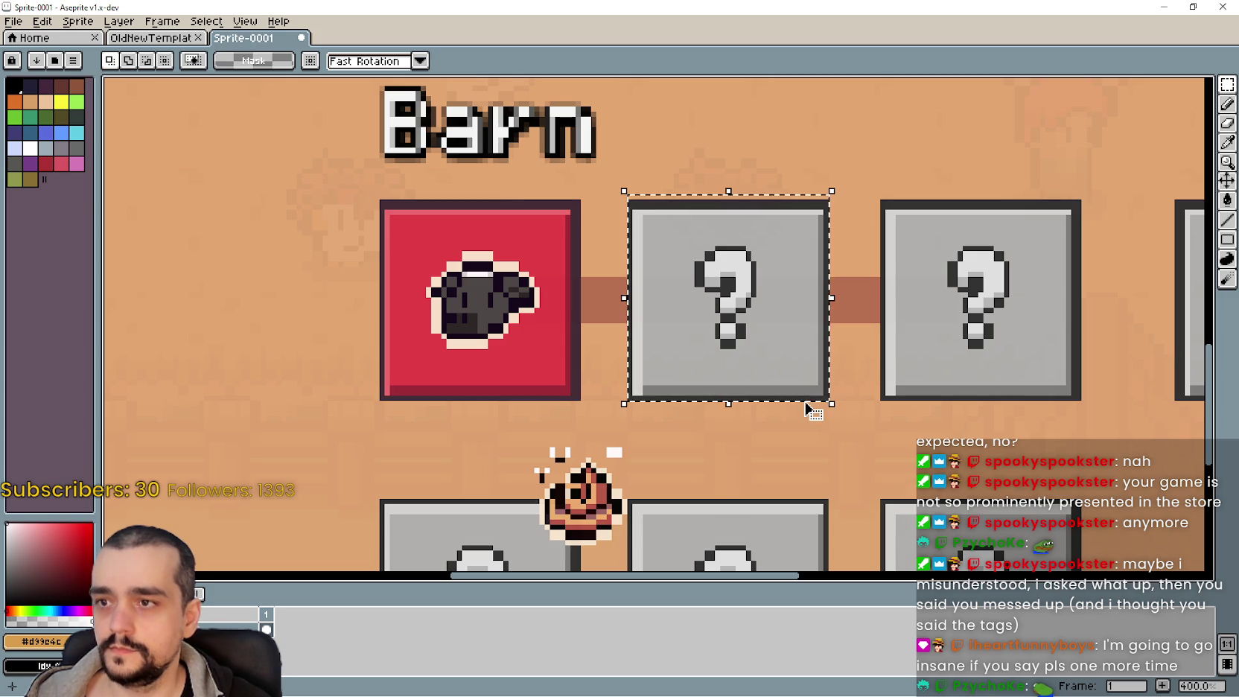
click(799, 385)
drag(730, 320, 489, 325)
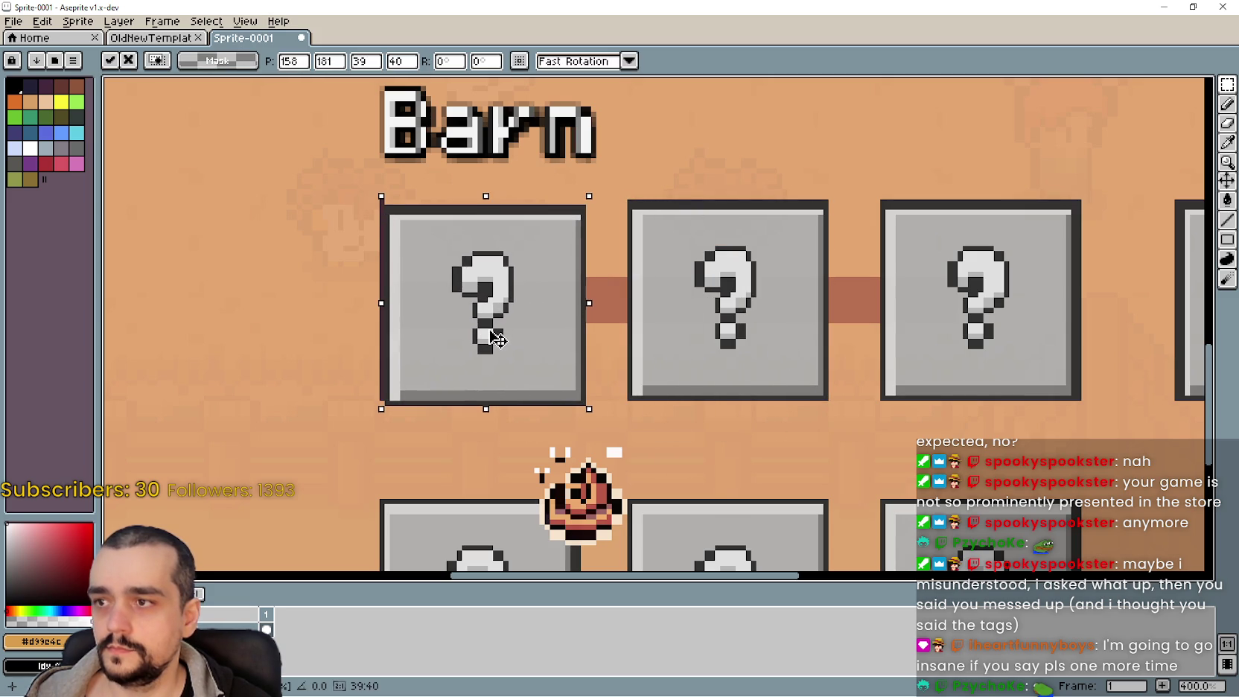
scroll(495, 335, down, 3)
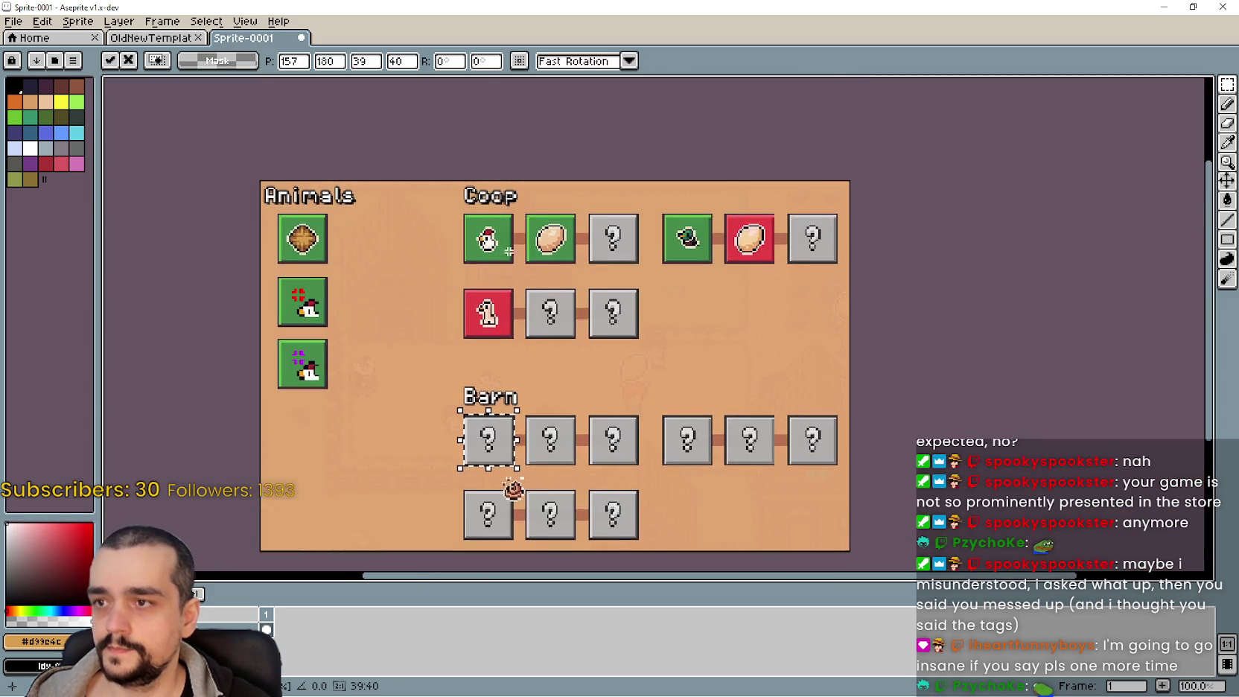
scroll(476, 331, up, 2)
key(ctrl+z)
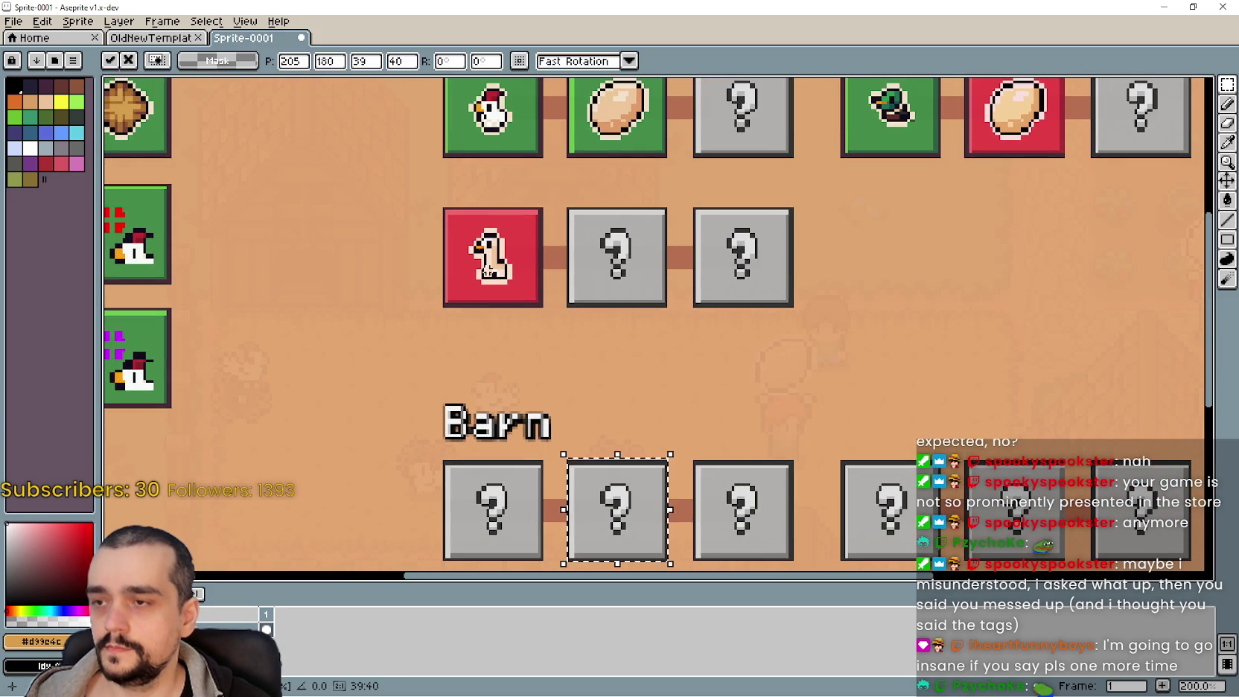
Cover the red Coop and egg tiles with aligned question-mark tile copies, then deselect
drag(629, 511, 504, 260)
scroll(506, 250, up, 3)
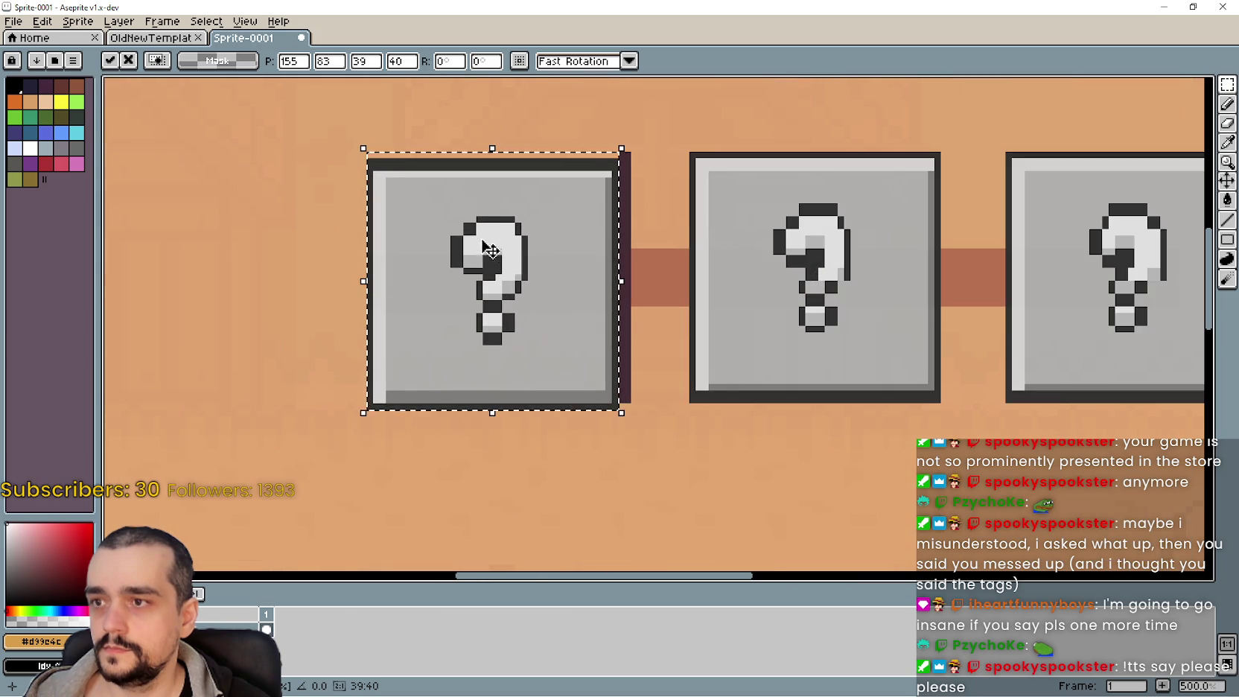
drag(499, 240, 506, 240)
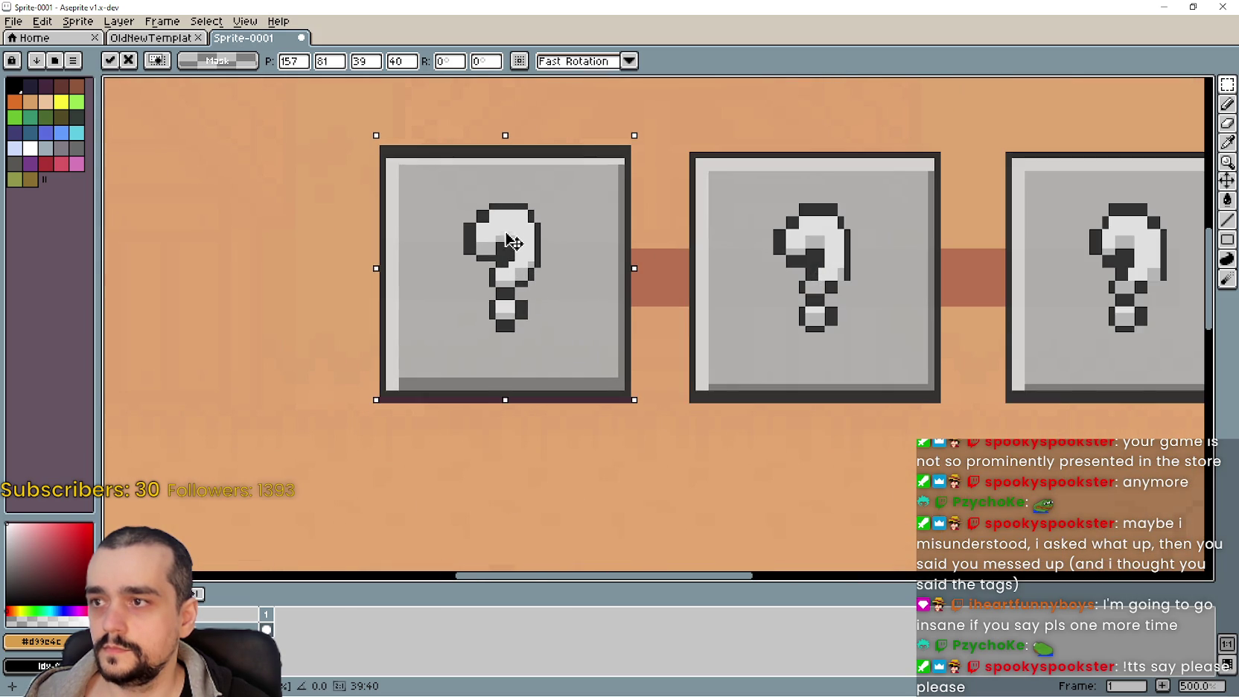
scroll(510, 248, down, 3)
drag(179, 420, 685, 268)
scroll(719, 210, up, 2)
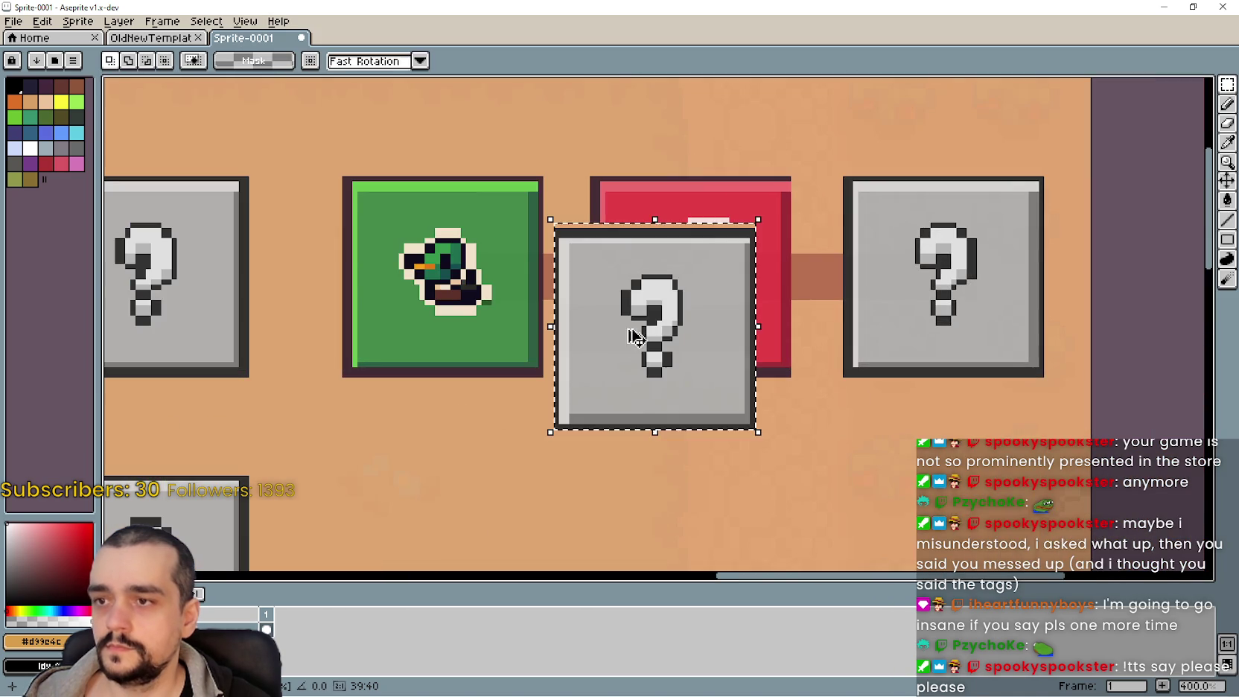
mouse_move(677, 372)
mouse_down()
mouse_move(711, 313)
mouse_move(509, 313)
mouse_move(477, 280)
mouse_move(442, 303)
mouse_up()
key(ctrl+z)
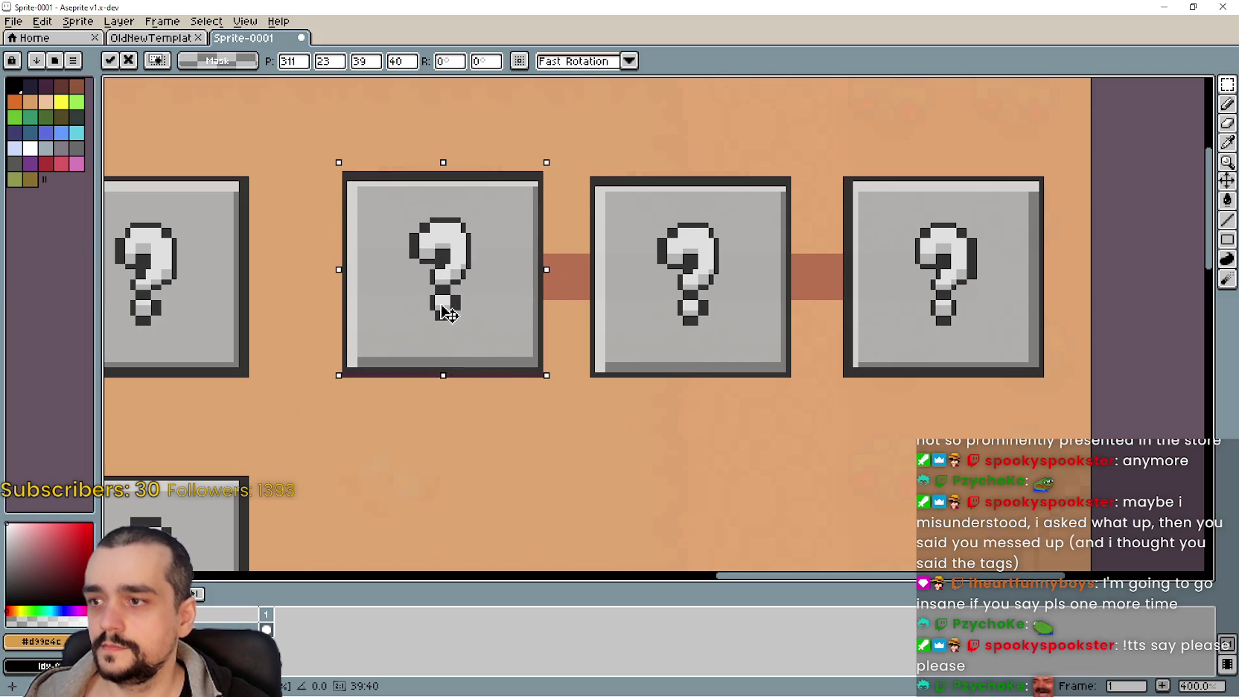
scroll(447, 312, down, 3)
key(ctrl+d)
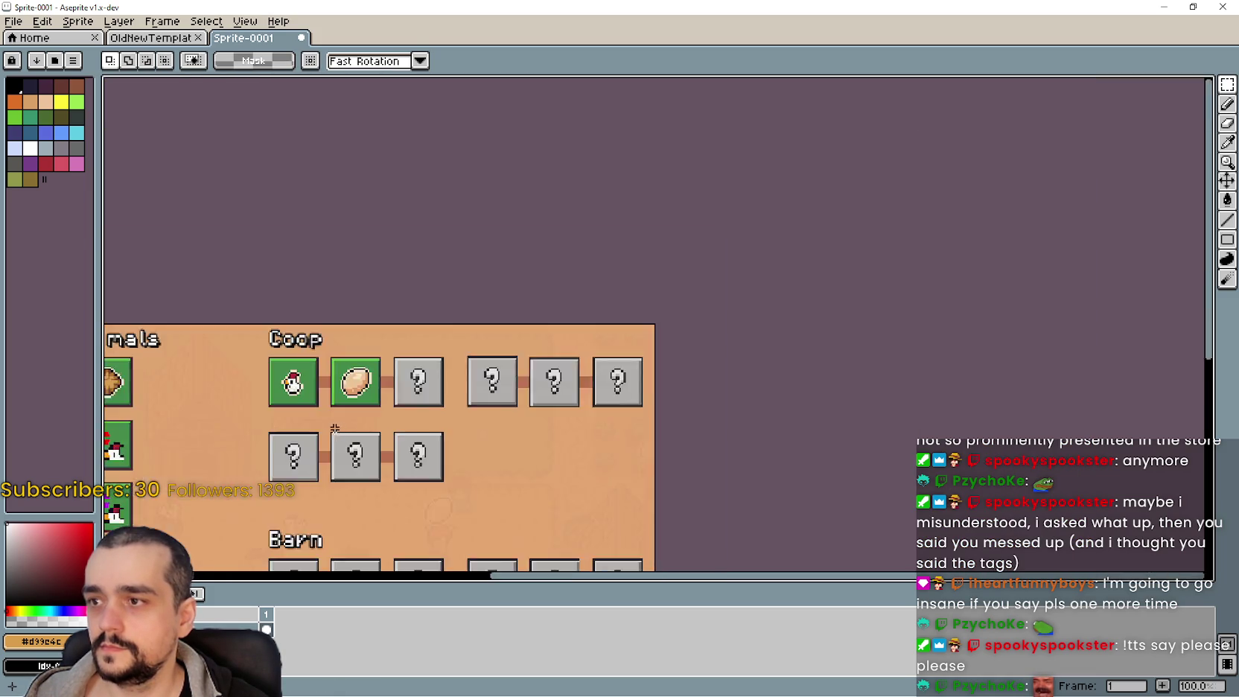
Pan around the sheet to review the whole edited panel
scroll(578, 431, up, 1)
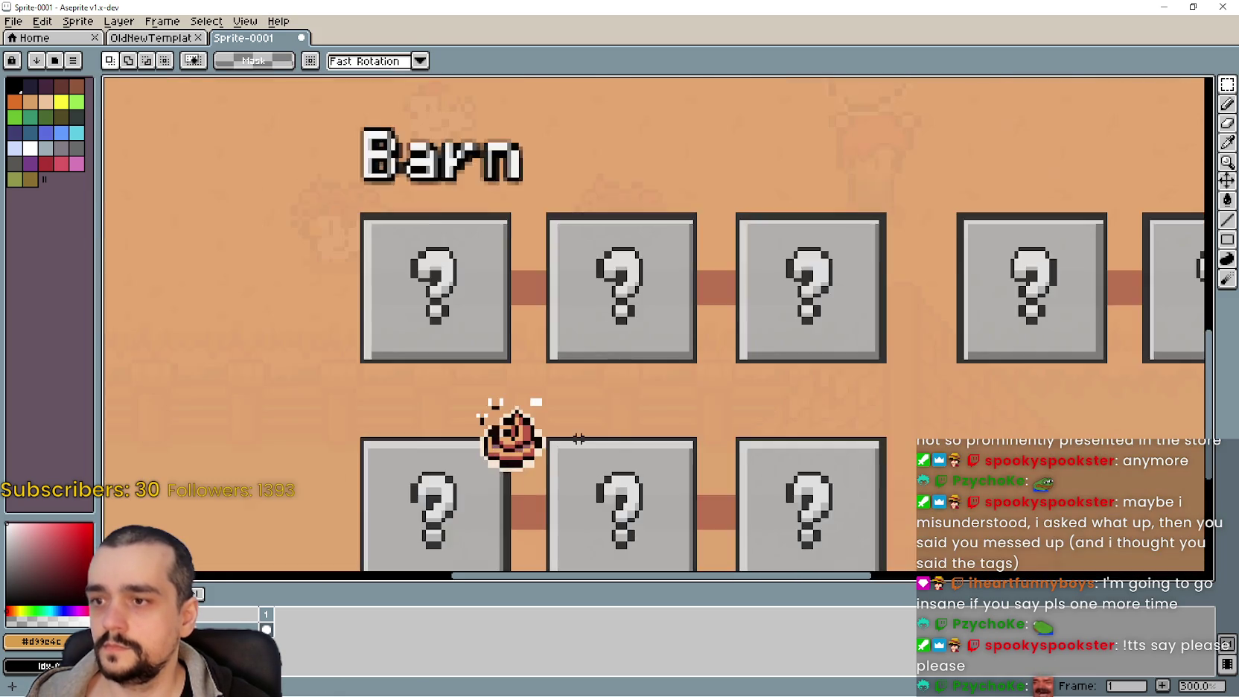
drag(578, 432, 574, 381)
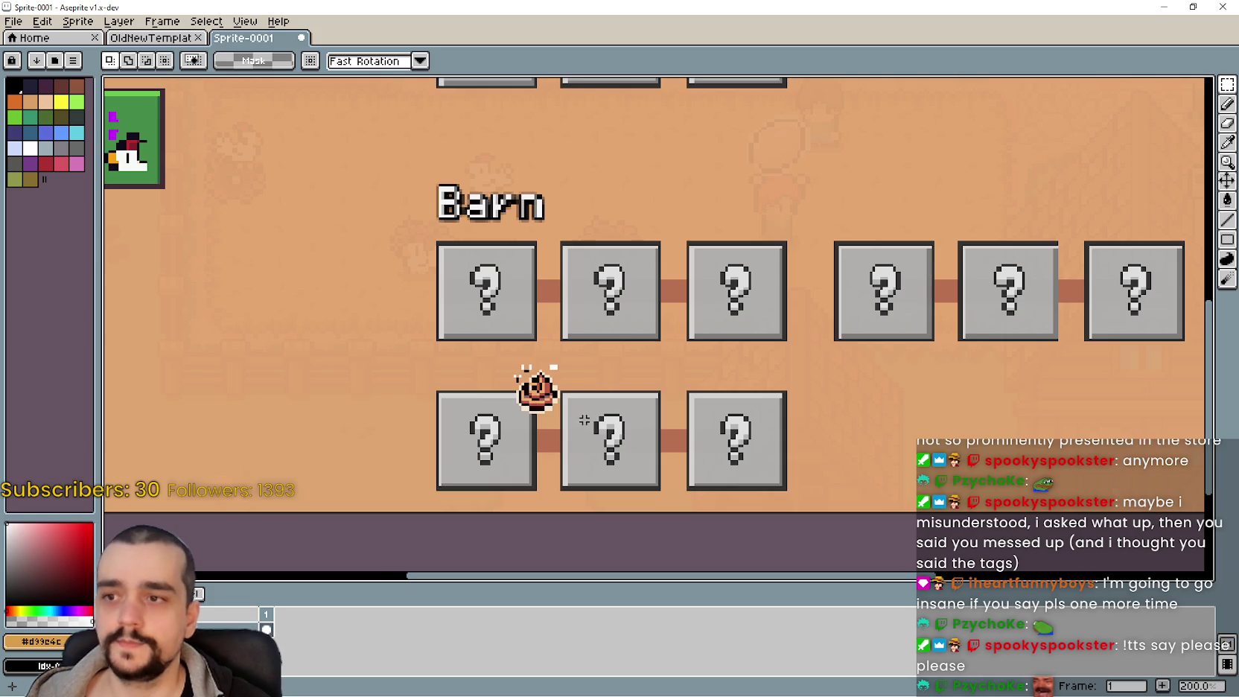
drag(583, 423, 604, 380)
scroll(595, 368, down, 1)
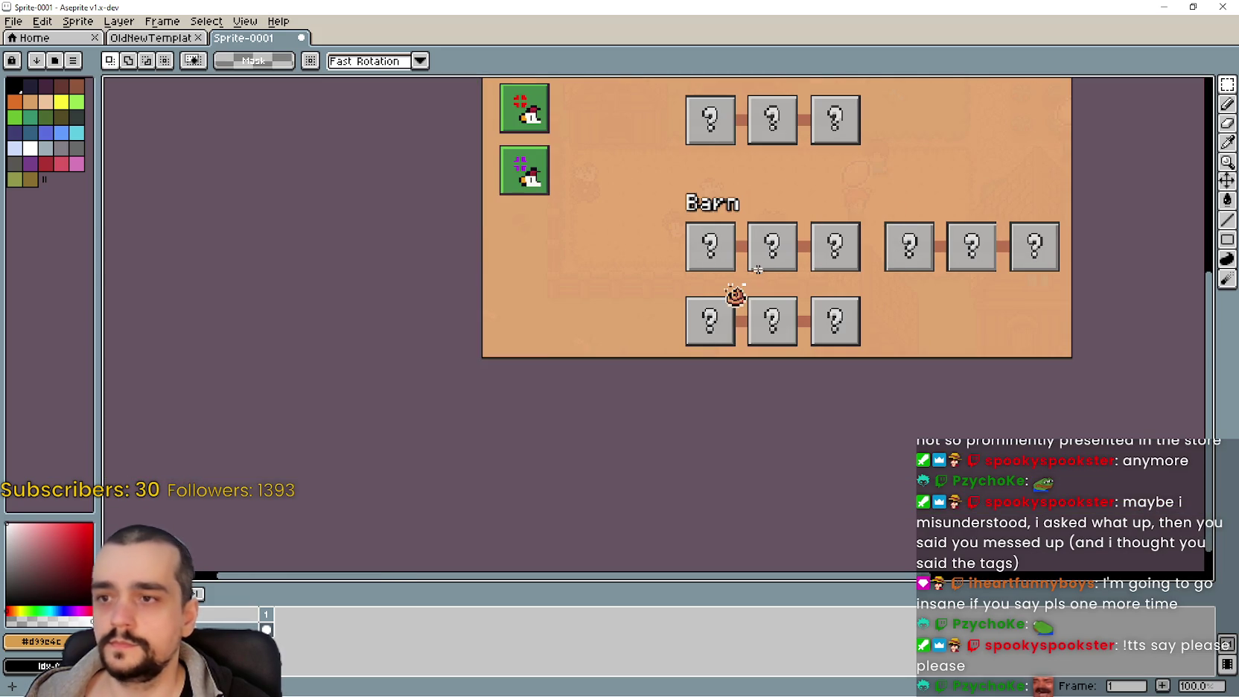
mouse_move(735, 295)
mouse_down()
mouse_move(659, 302)
mouse_move(636, 405)
mouse_up()
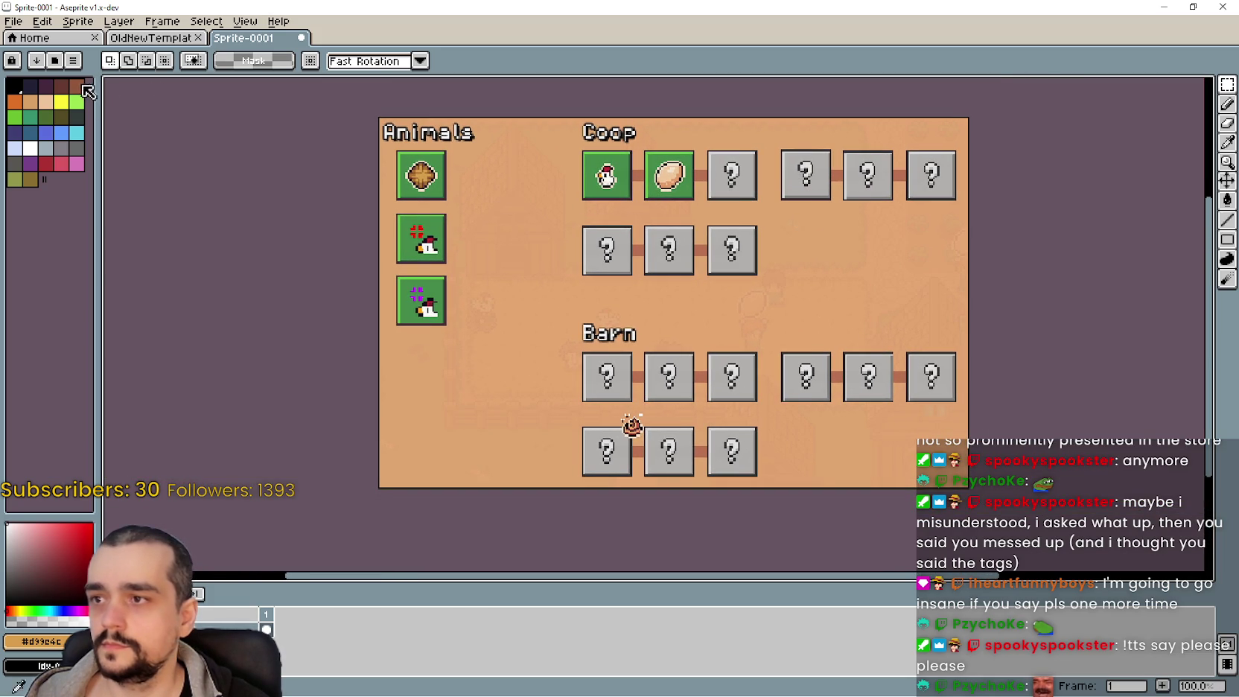
click(43, 21)
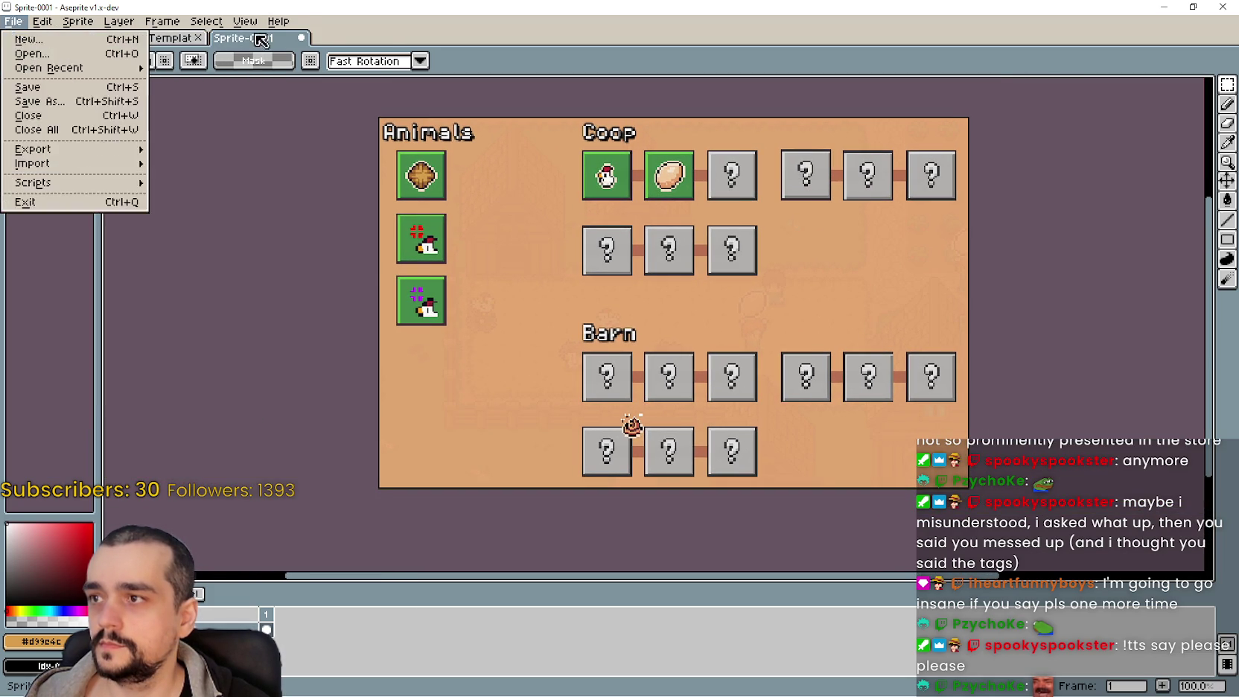
Export the sprite as NewAnimalLayout.png
click(414, 34)
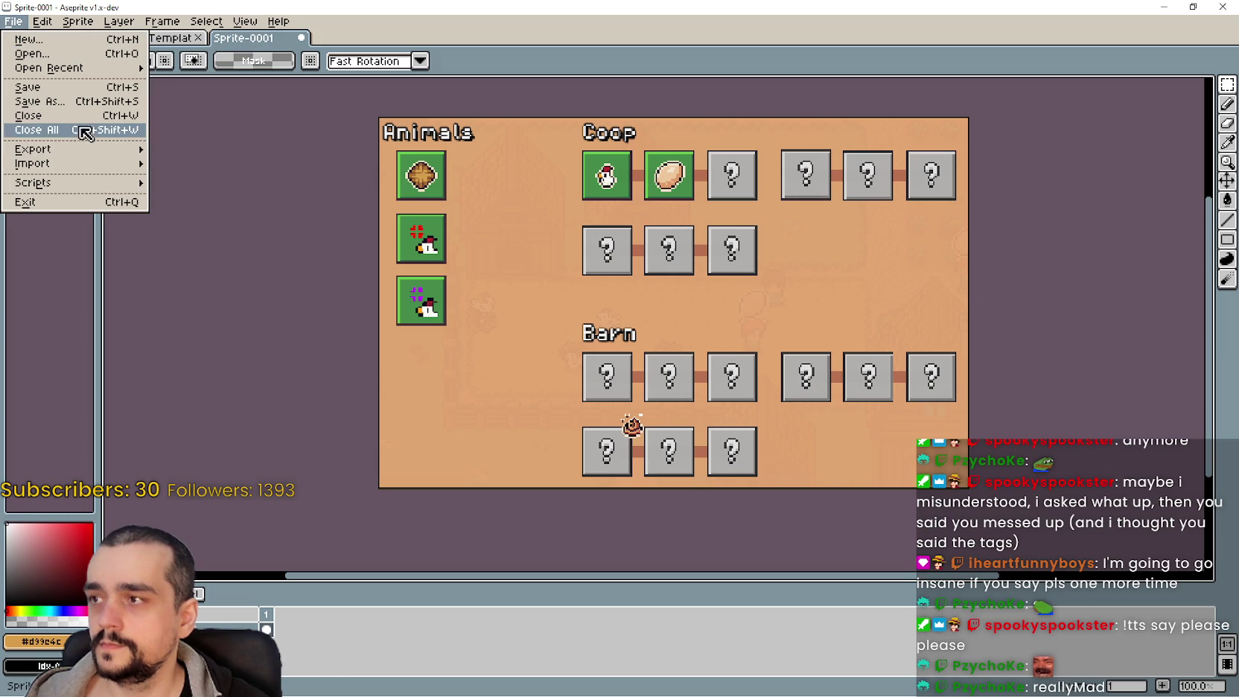
mouse_move(78, 150)
click(245, 150)
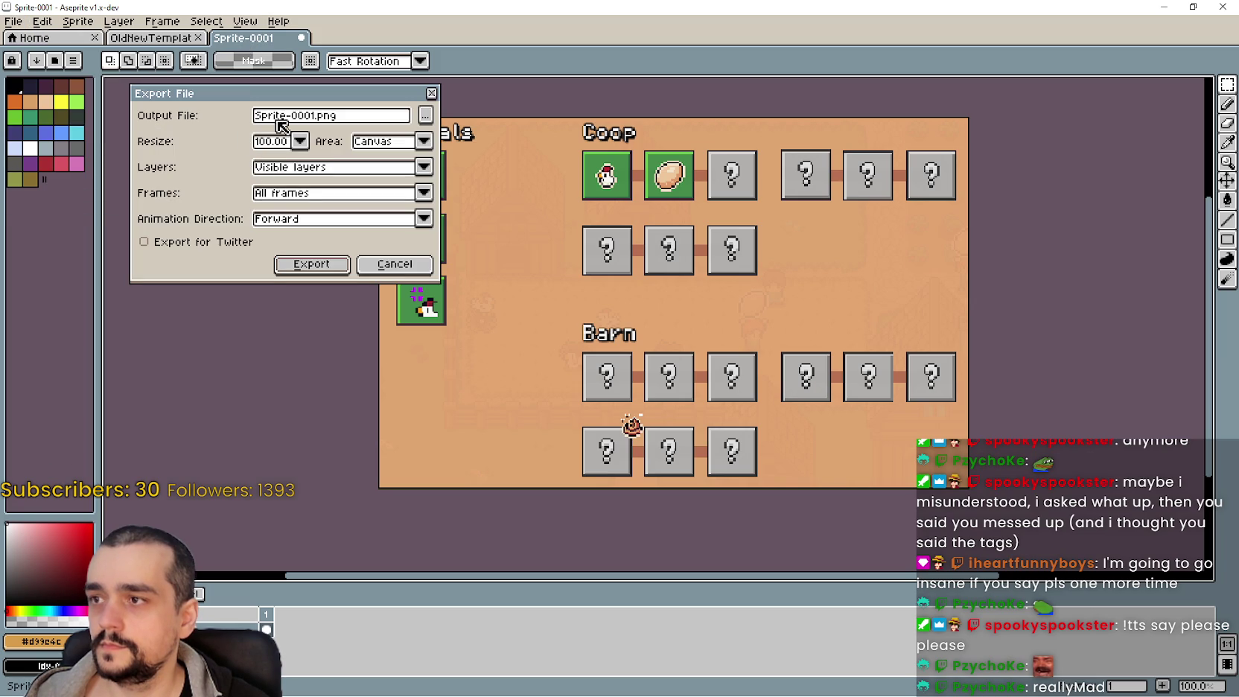
double_click(313, 115)
text(NewAnimalL)
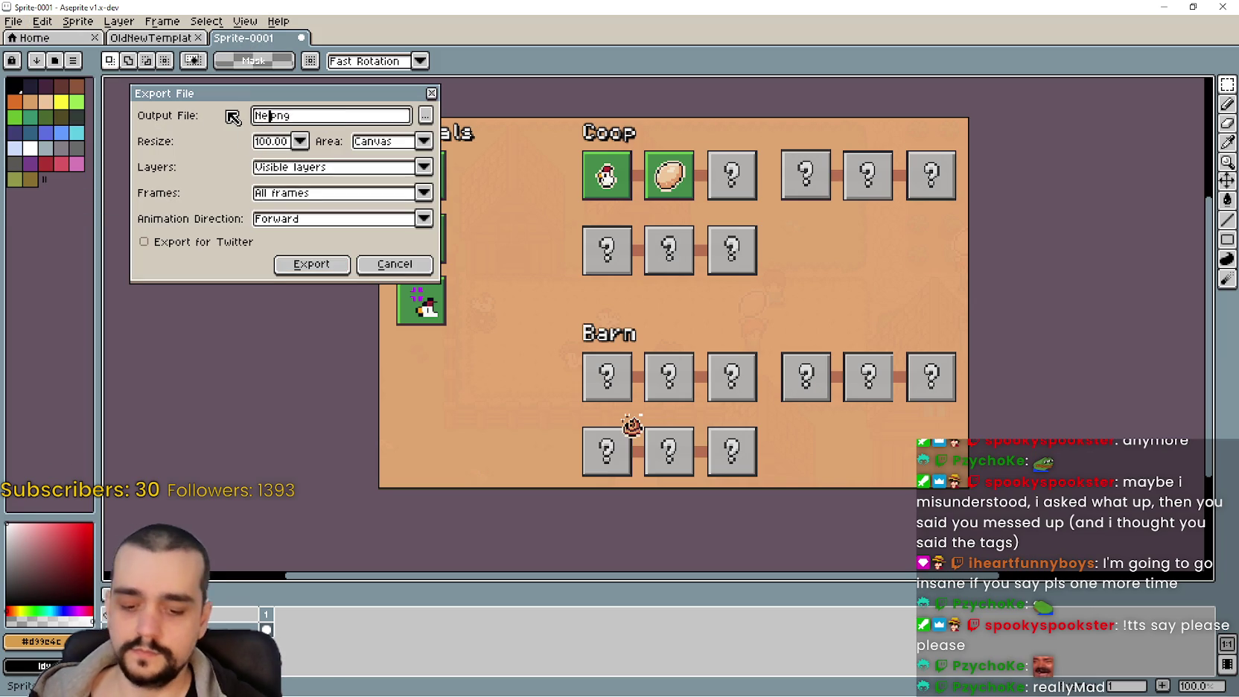
text(ayout)
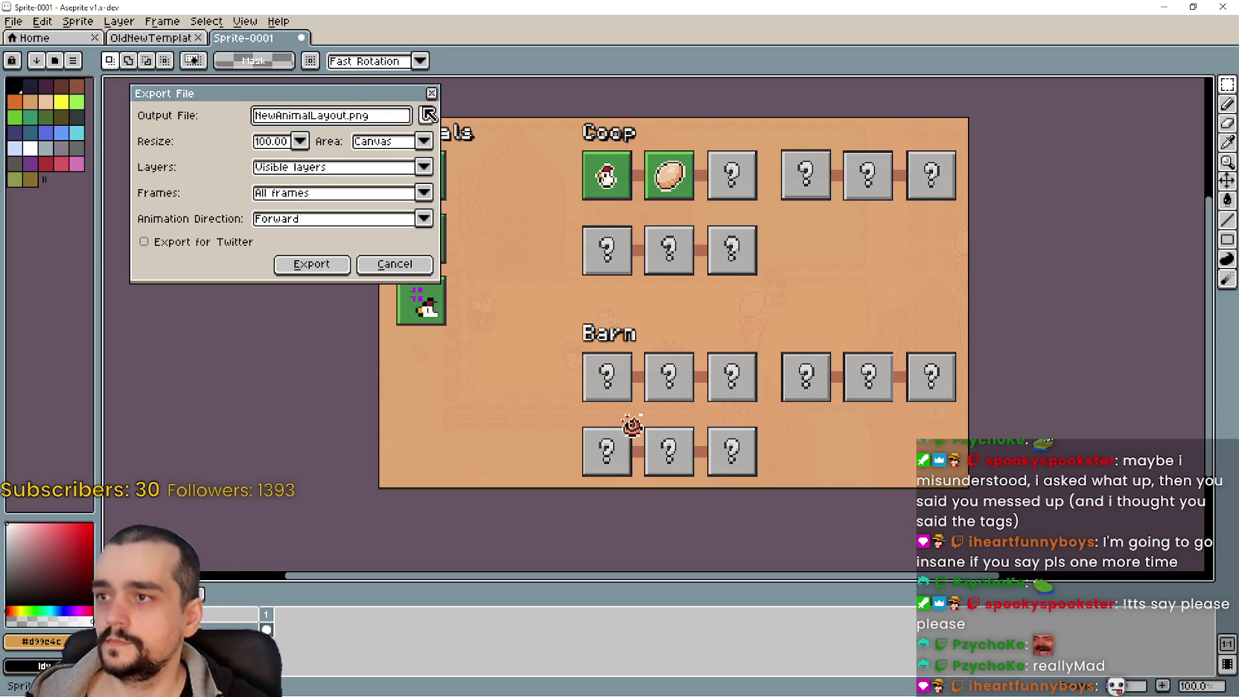
click(425, 115)
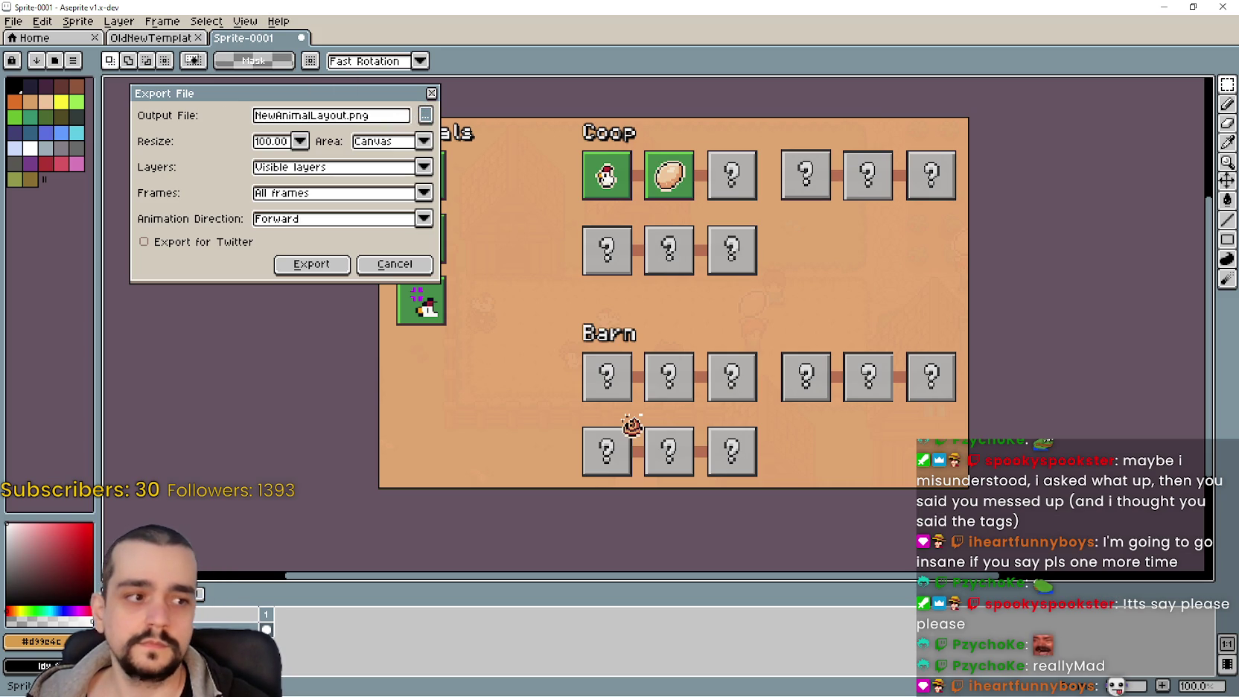
click(345, 267)
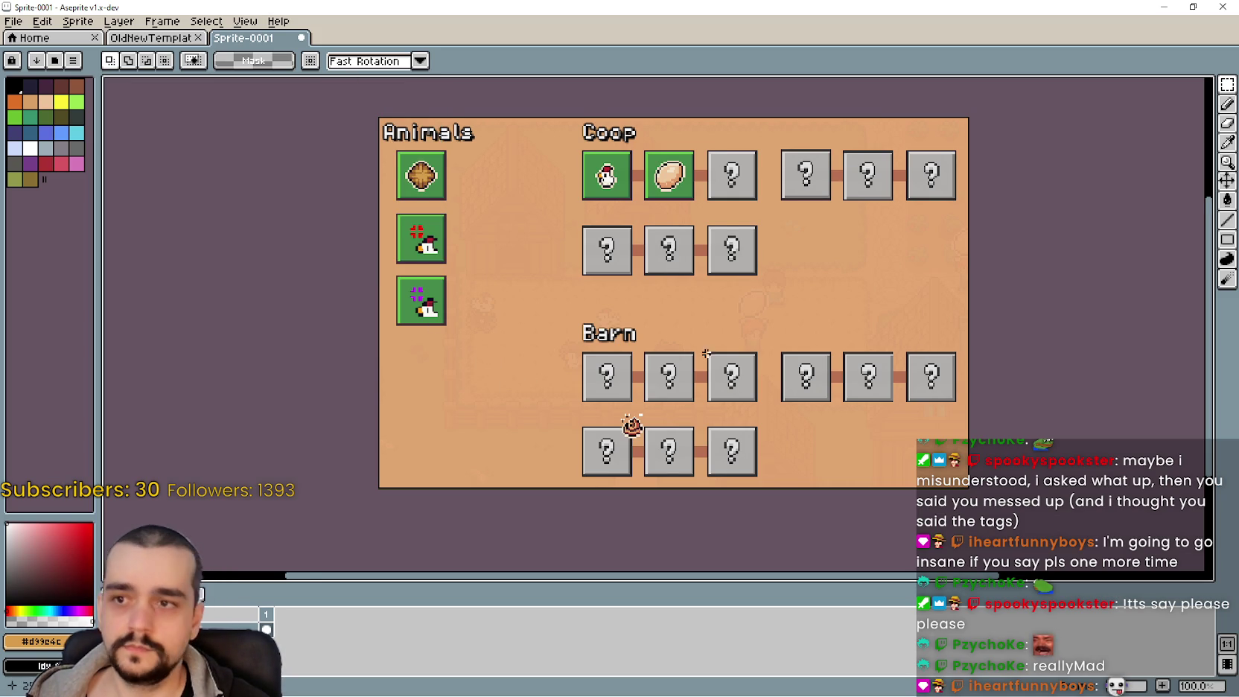
Drag a marquee around the entire layout image
drag(706, 353, 667, 362)
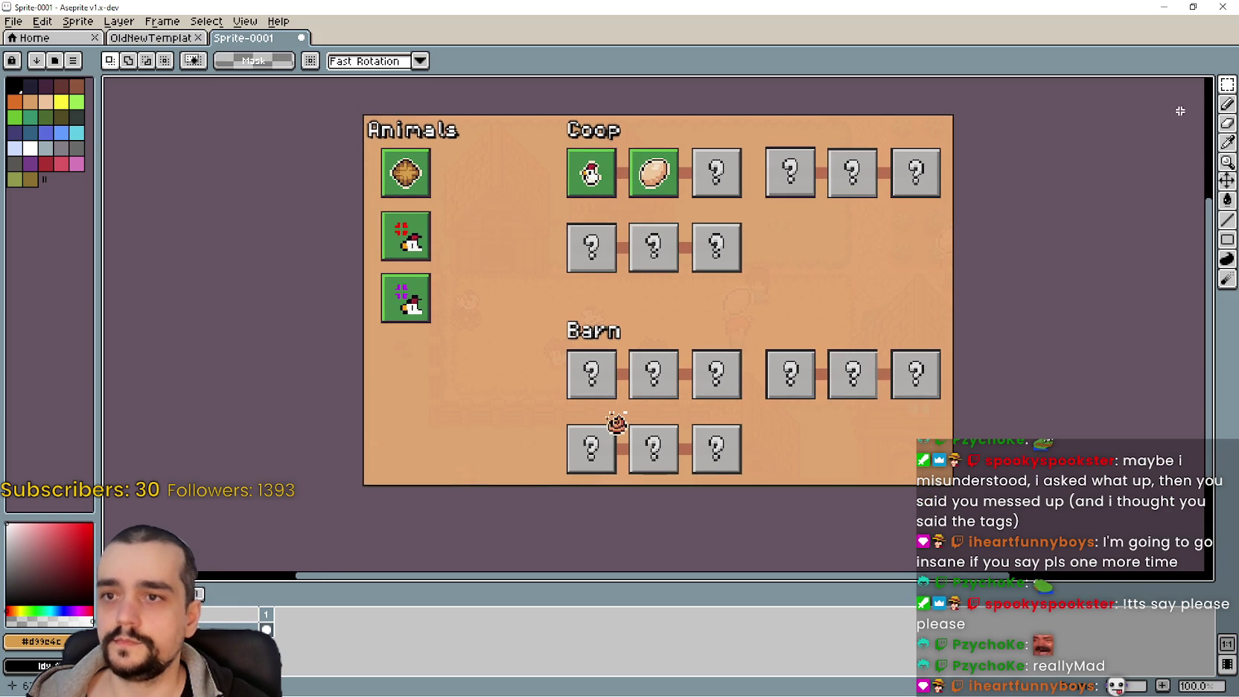
mouse_move(1227, 86)
mouse_move(365, 117)
mouse_down()
mouse_move(815, 445)
mouse_move(952, 451)
mouse_move(959, 490)
mouse_up()
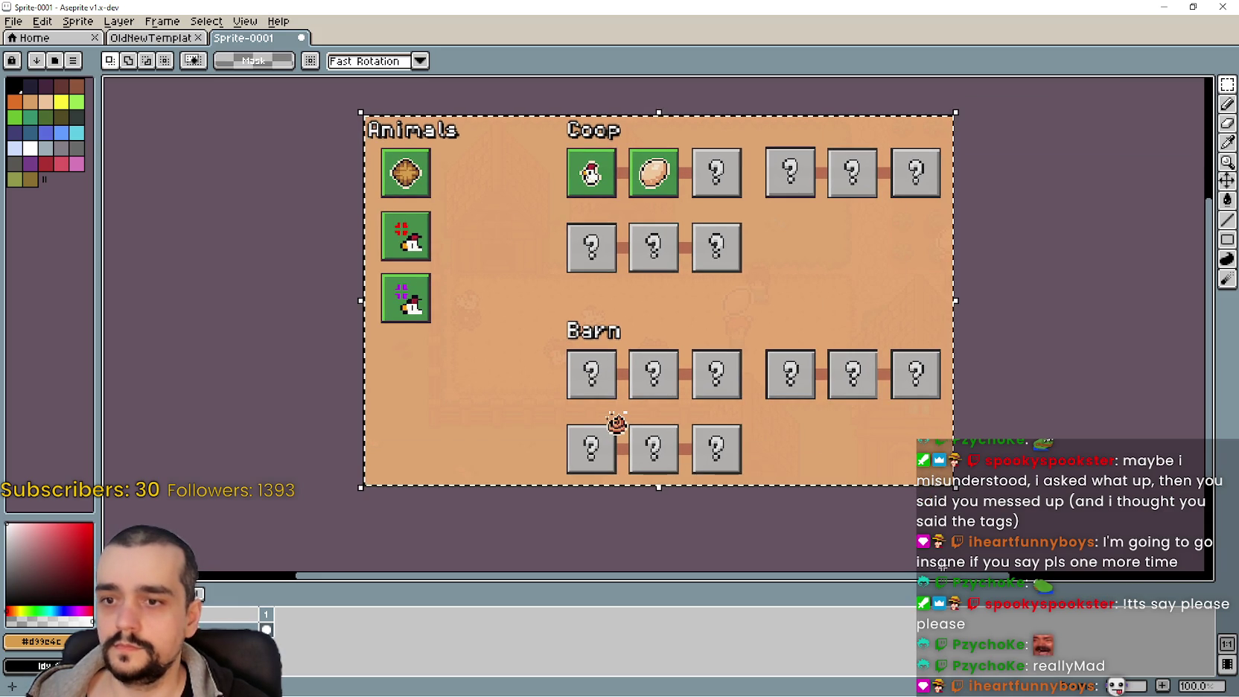
Paste the layout into OldNewTemplate, shrink it to 316 by 221, then undo the paste
click(146, 39)
scroll(536, 258, up, 1)
scroll(536, 258, down, 1)
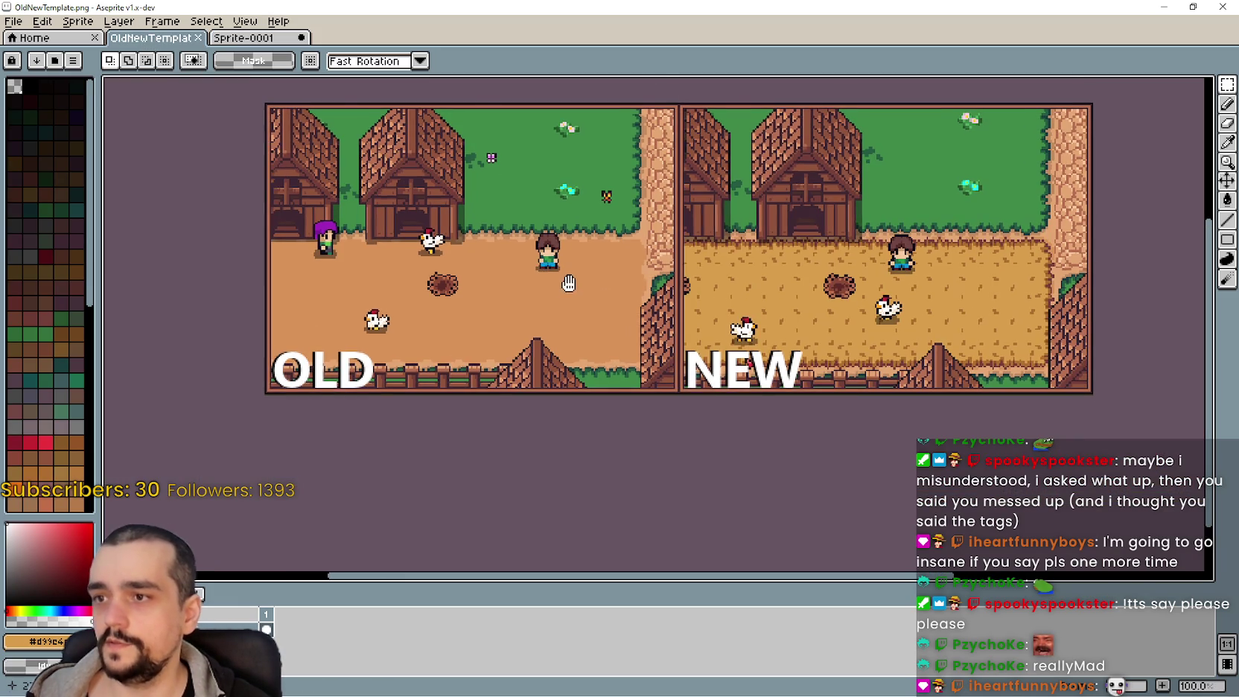
key(ctrl+v)
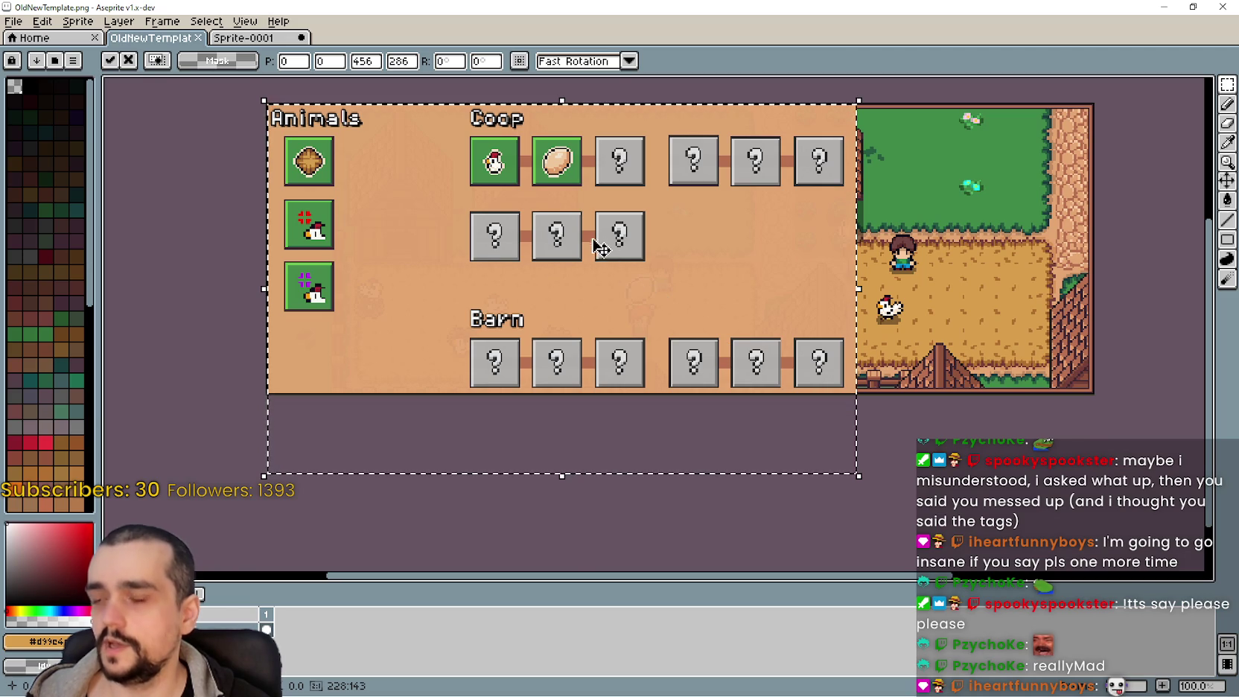
mouse_move(600, 261)
mouse_down()
mouse_move(597, 296)
mouse_move(606, 263)
mouse_move(594, 253)
mouse_up()
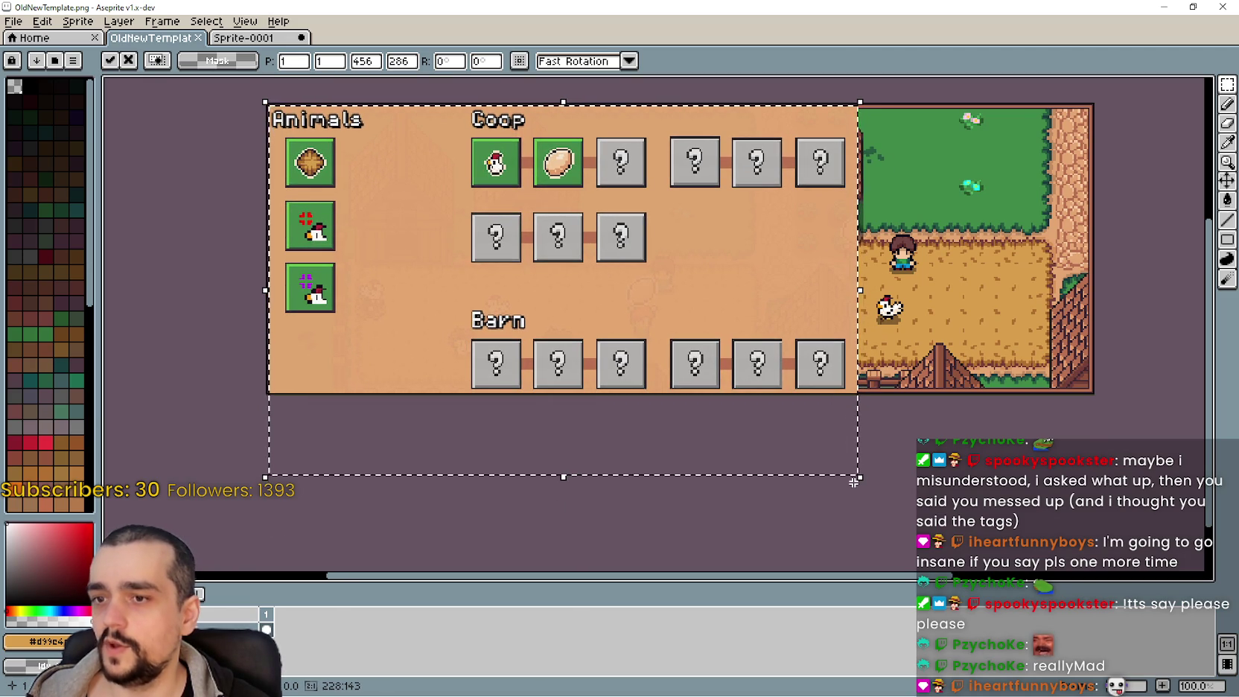
mouse_move(856, 478)
mouse_down()
mouse_move(764, 413)
mouse_move(681, 392)
mouse_up()
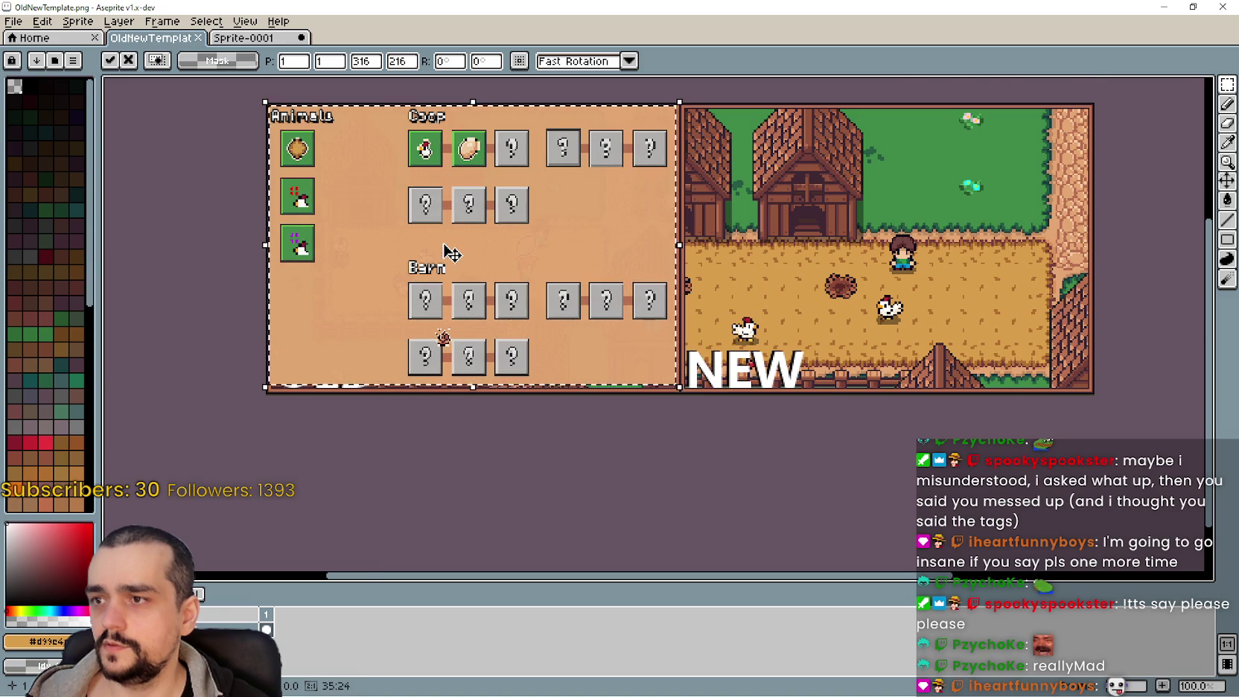
scroll(455, 254, up, 1)
scroll(452, 253, down, 1)
key(ctrl+z)
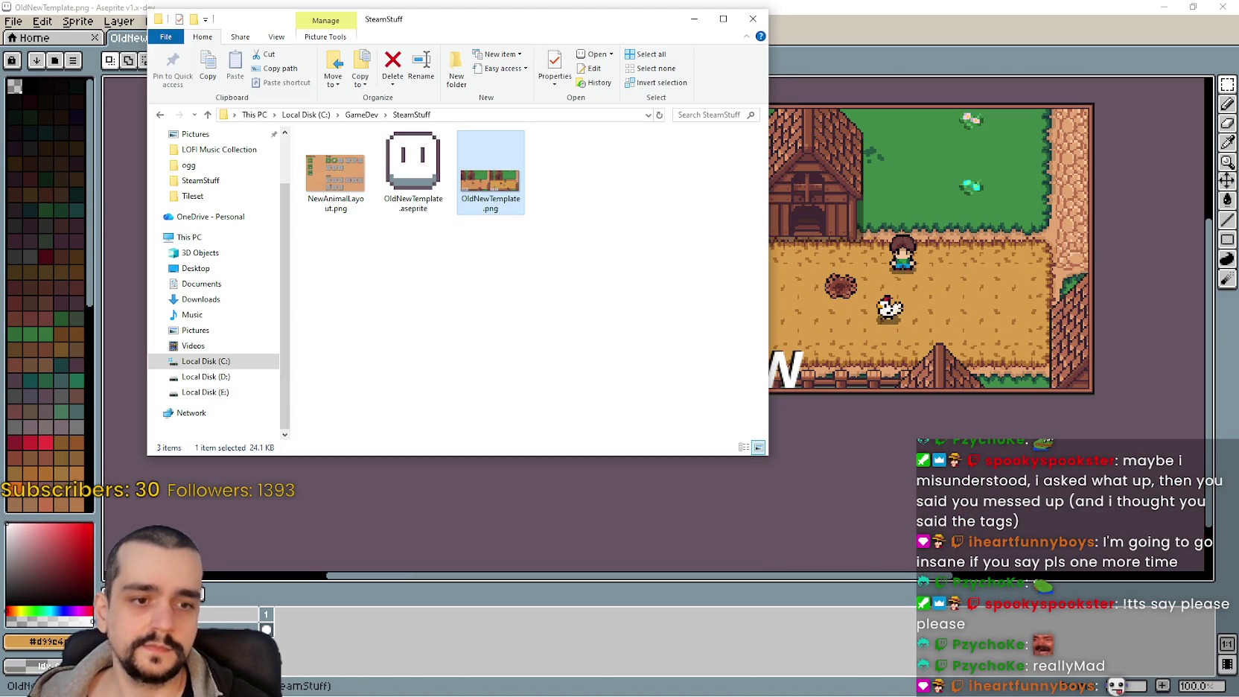
Add an empty bullet after 'Readjusted the Animal Advancements tab.' in the V1.0.7 notes
key(alt+Tab)
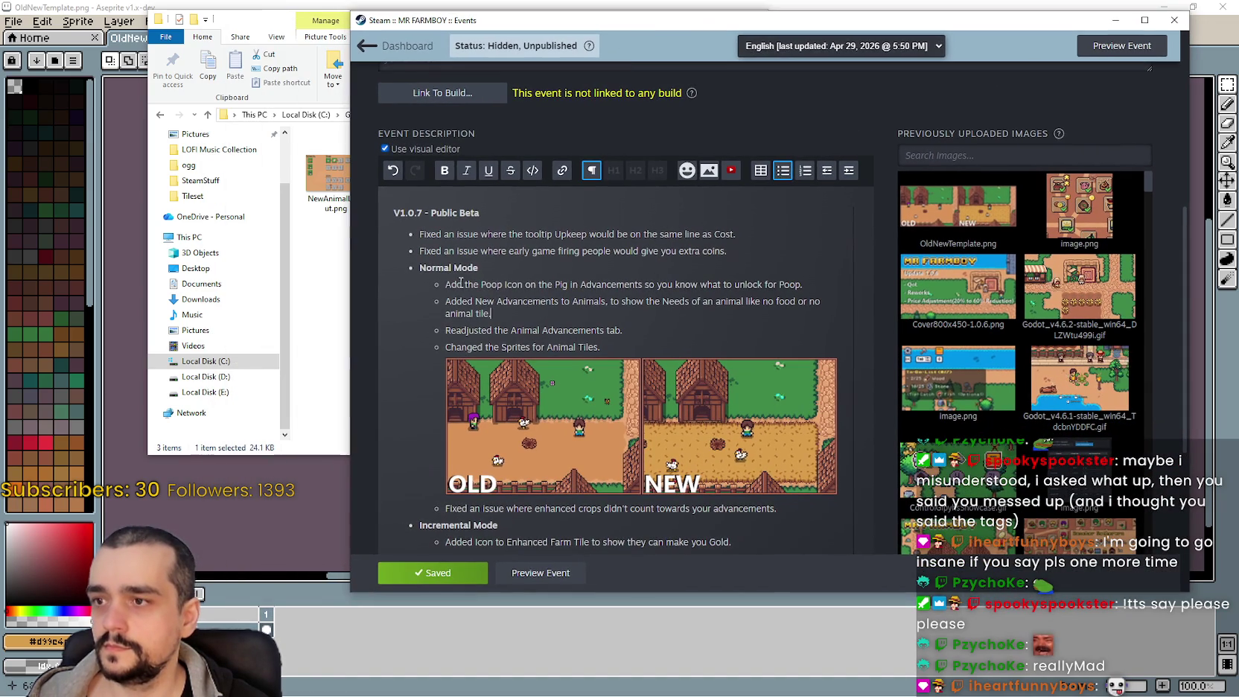
drag(461, 283, 802, 286)
click(518, 321)
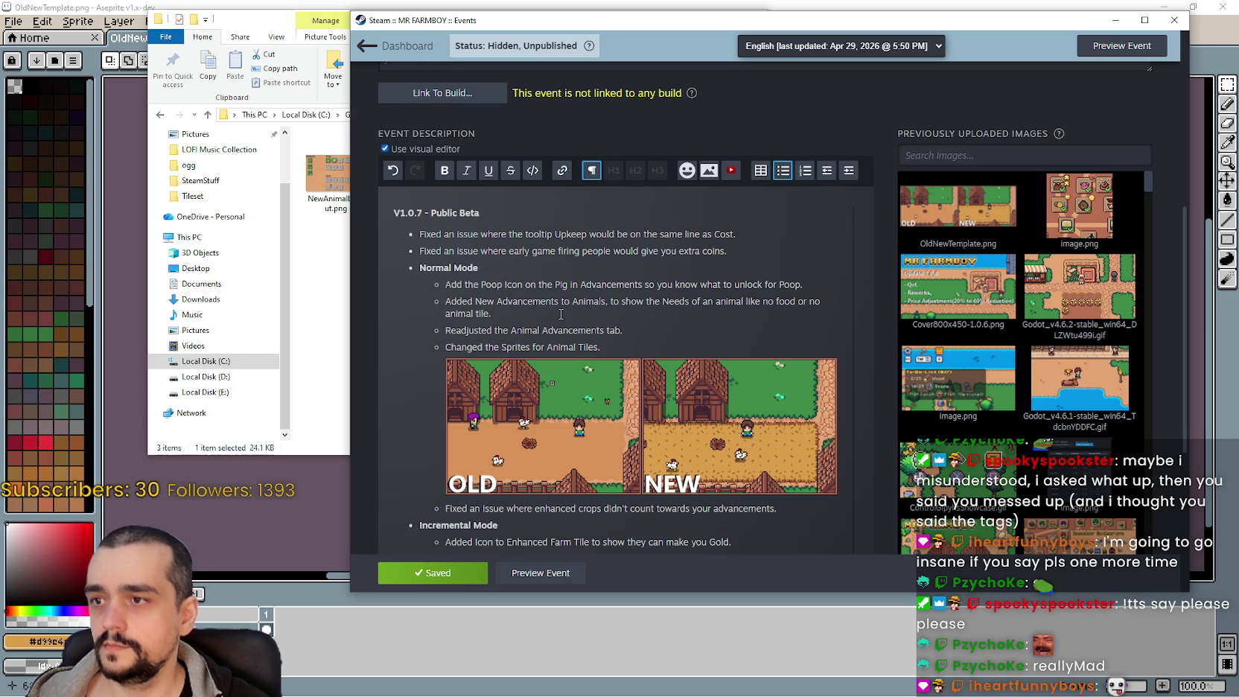
key(Return)
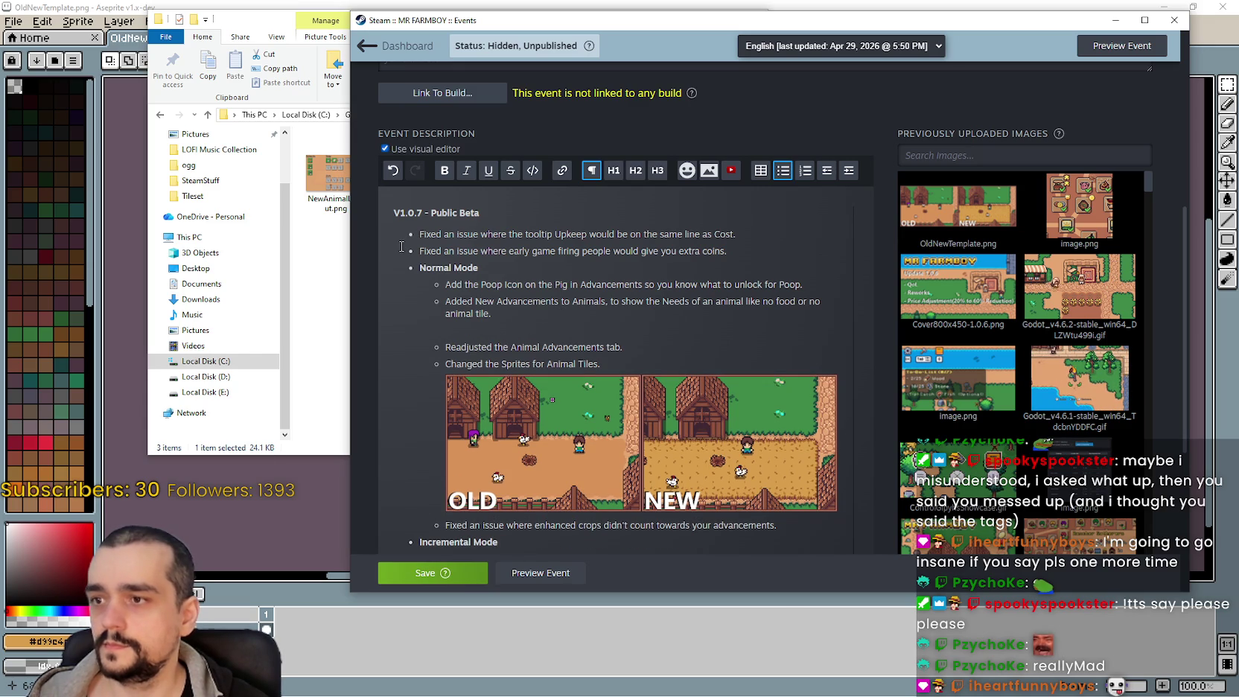
key(BackSpace)
click(622, 330)
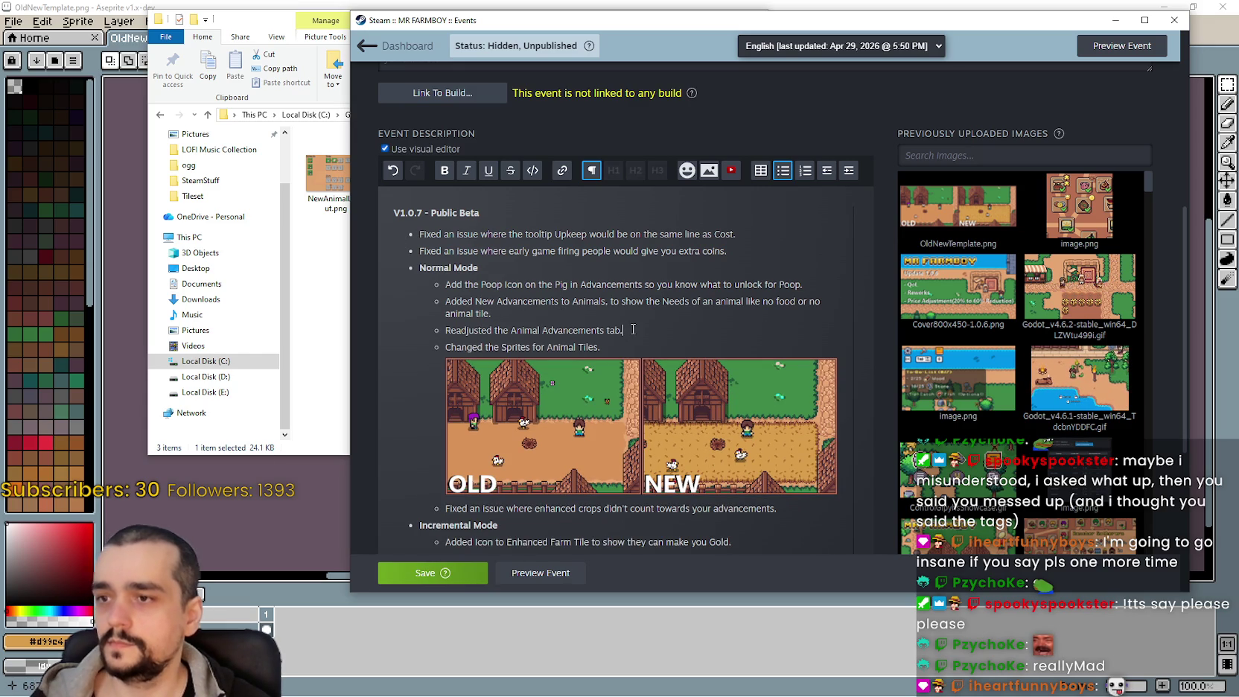
key(Return)
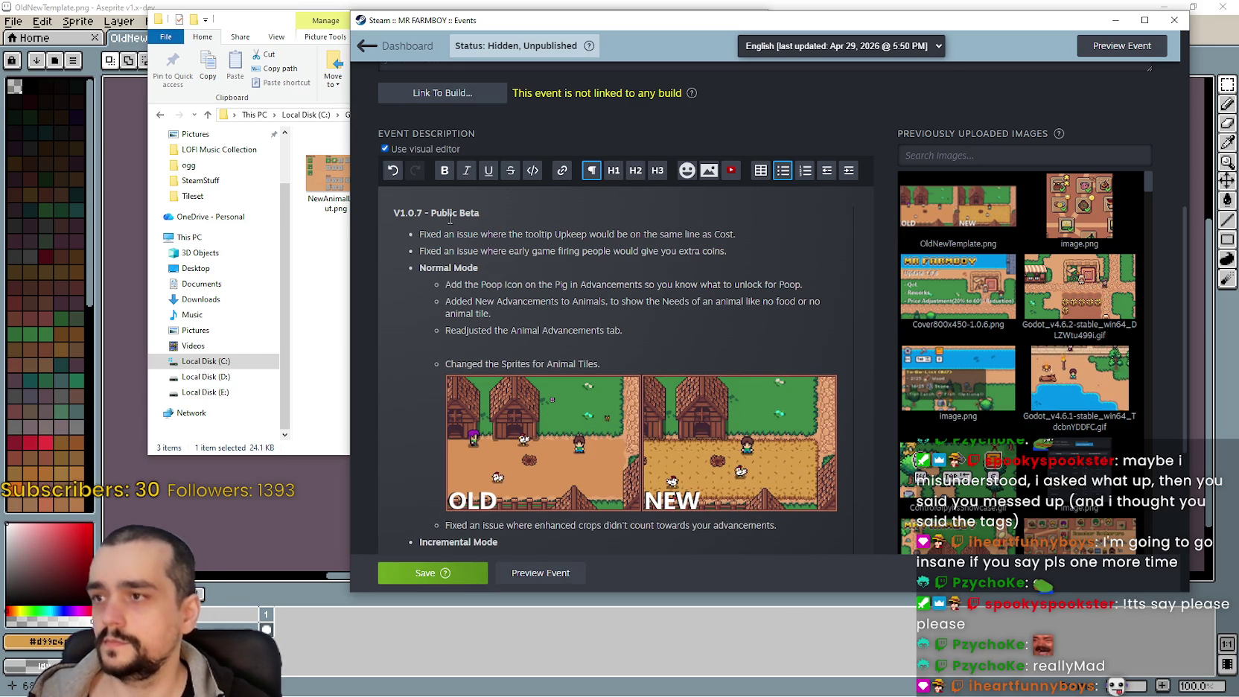
click(328, 237)
Drag NewAnimalLayout.png from SteamStuff into the notes under the Readjusted line
click(372, 166)
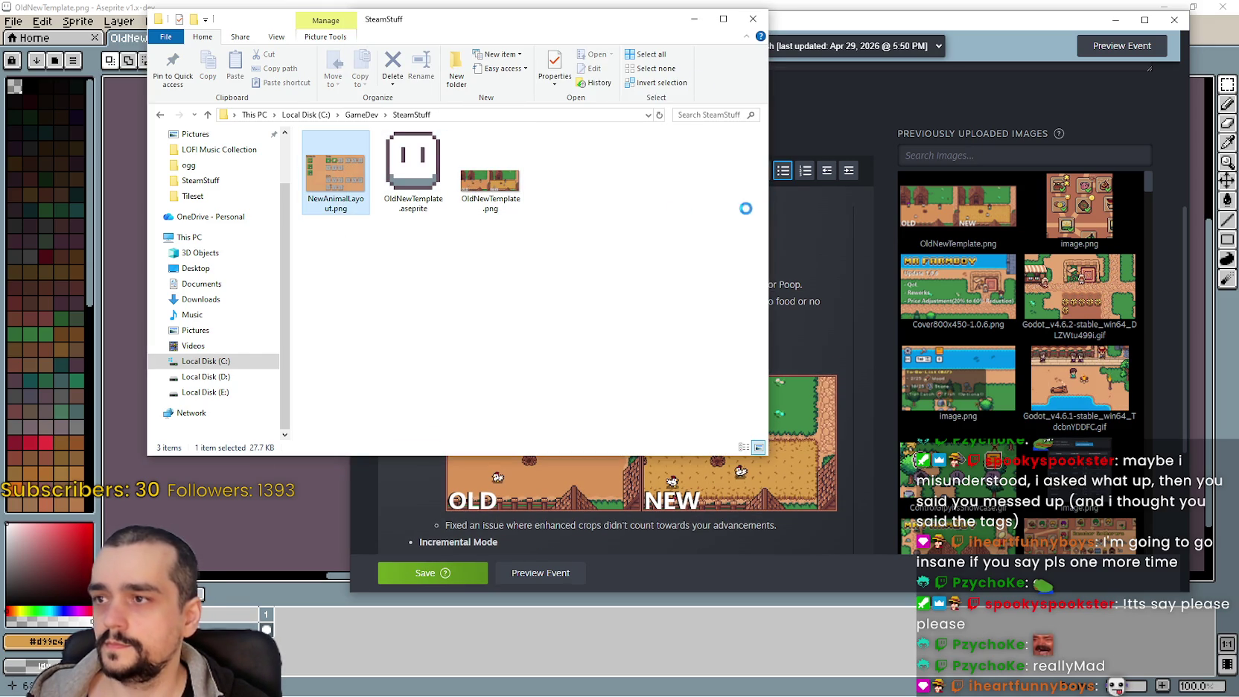
drag(504, 31, 1030, 68)
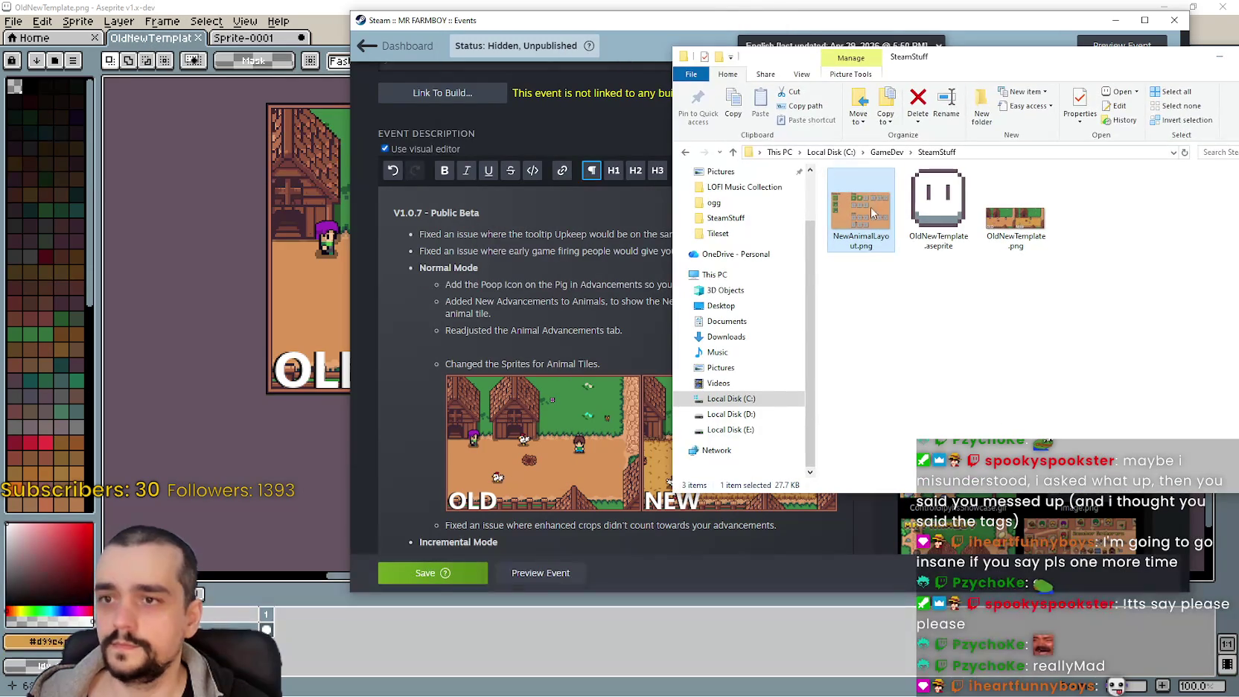
mouse_move(873, 214)
mouse_down()
mouse_move(447, 328)
mouse_move(457, 344)
mouse_up()
scroll(781, 403, down, 1)
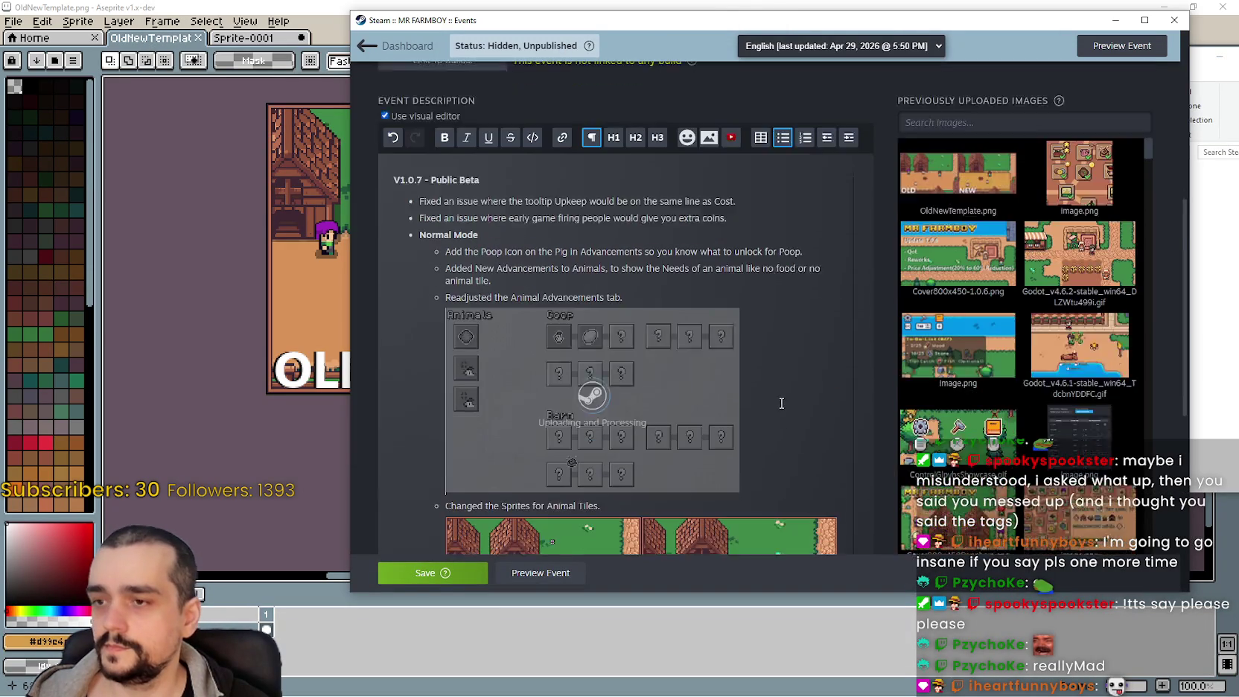
scroll(782, 403, down, 2)
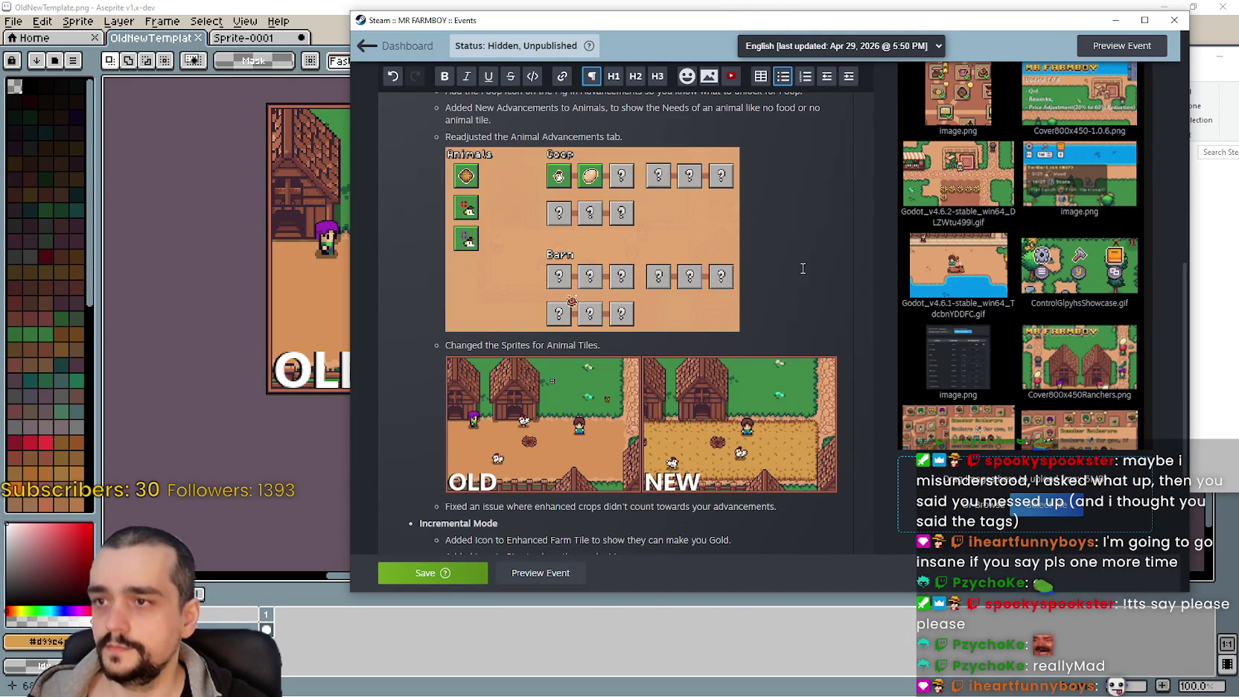
click(778, 317)
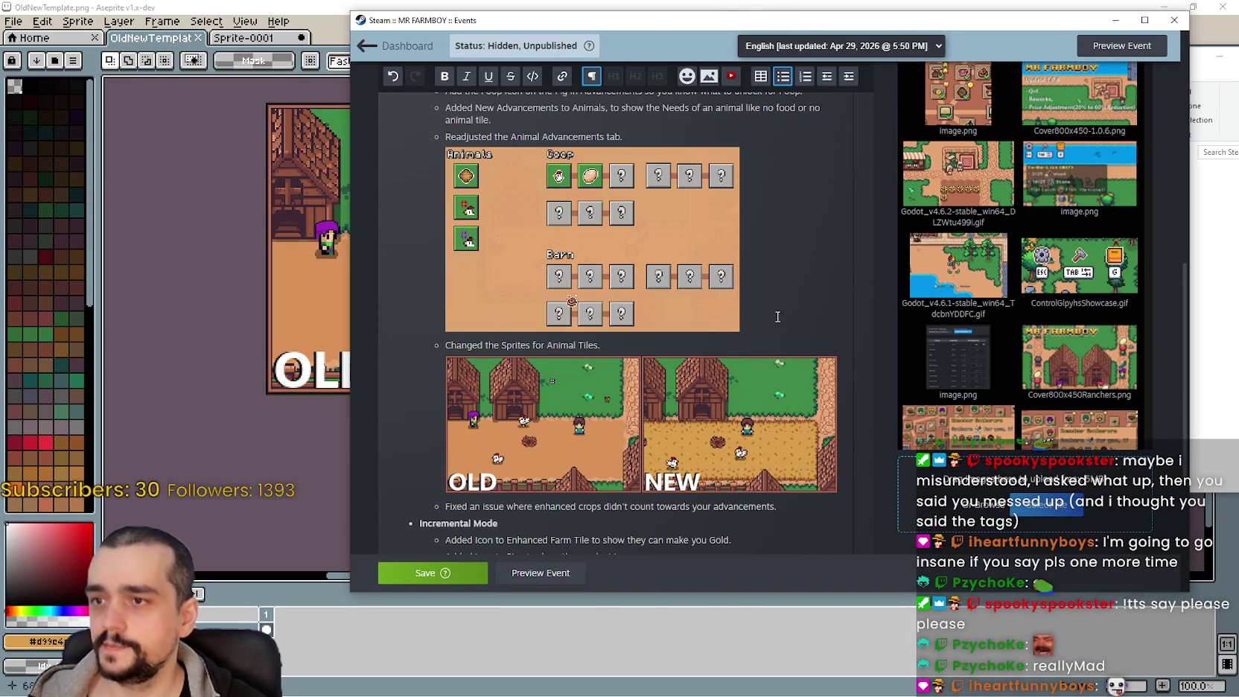
Check the uploaded layout image and save the event
scroll(808, 484, down, 1)
scroll(804, 471, up, 1)
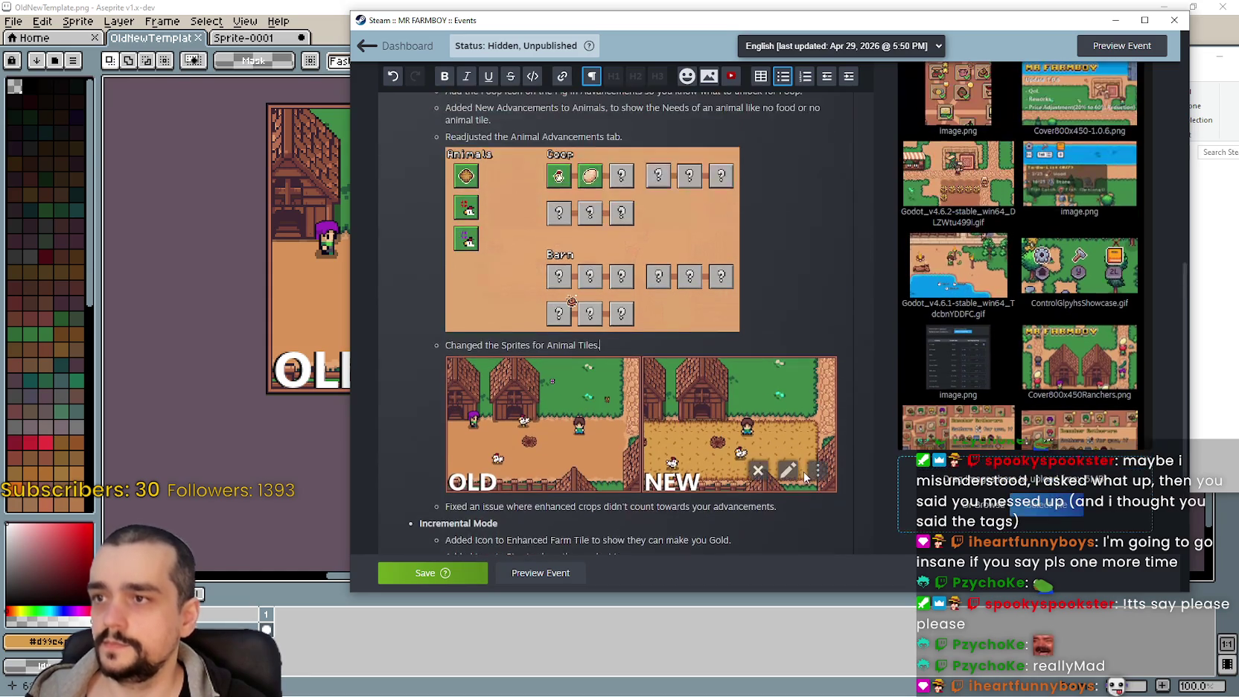
scroll(803, 471, up, 1)
scroll(796, 462, down, 1)
scroll(797, 462, up, 1)
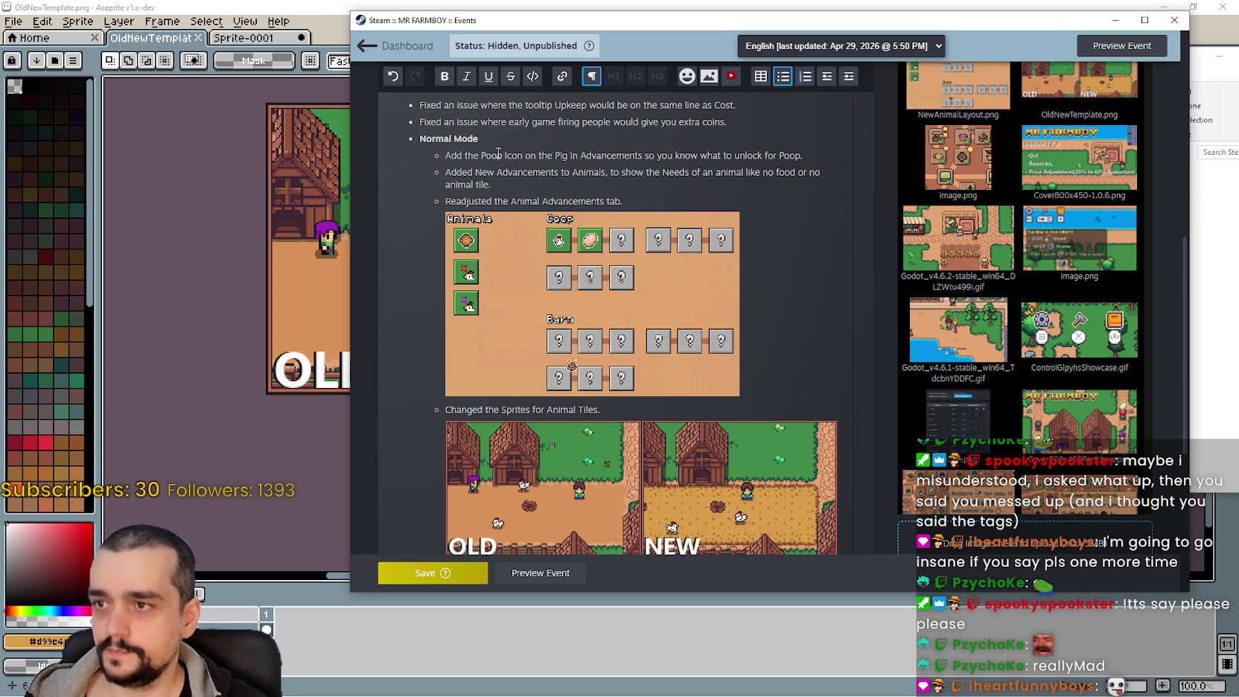
scroll(477, 357, down, 2)
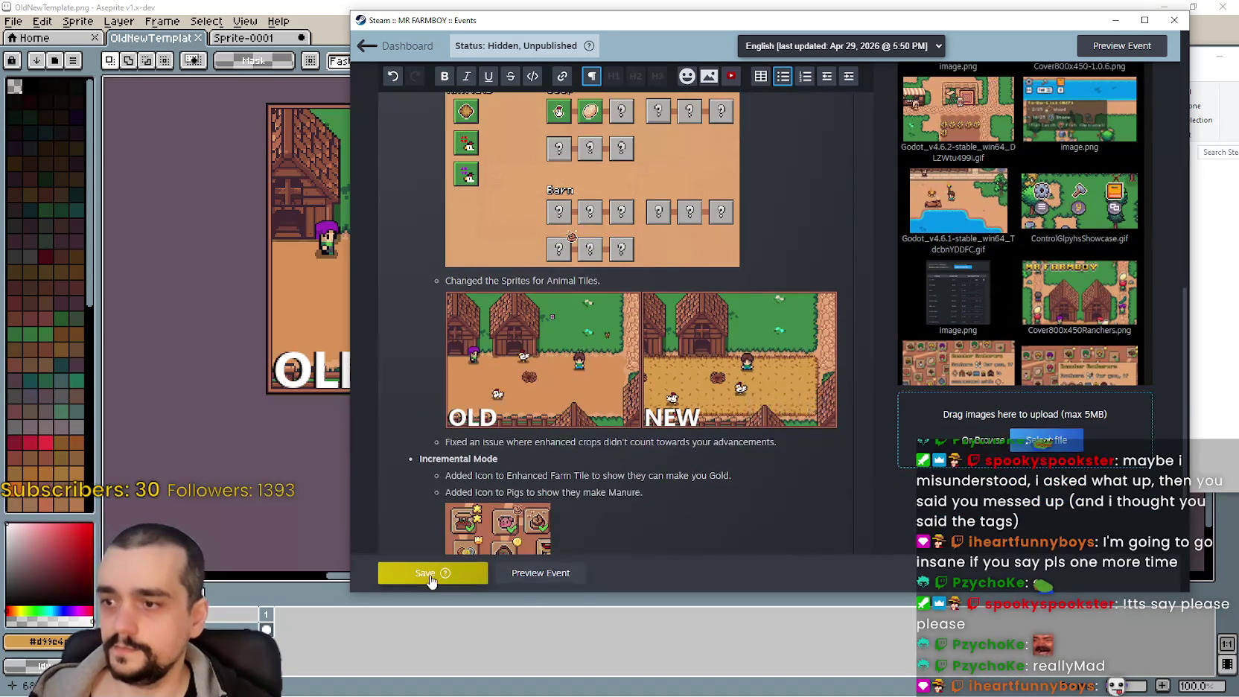
click(429, 575)
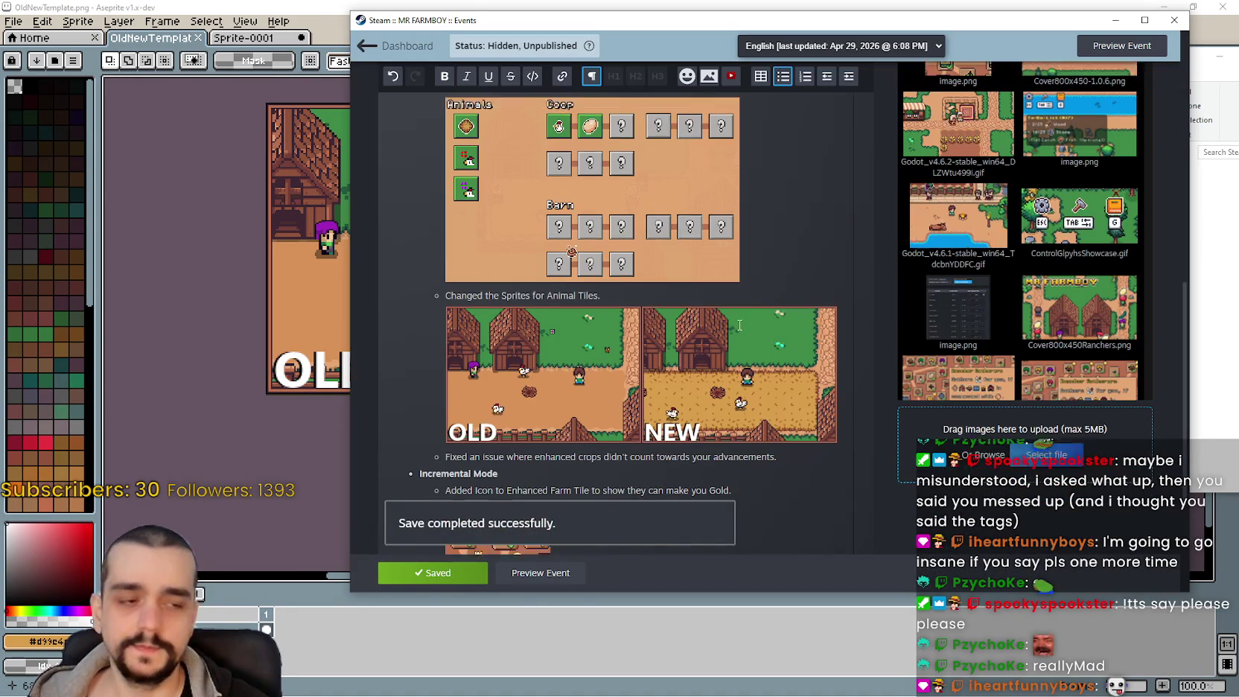
scroll(739, 324, up, 2)
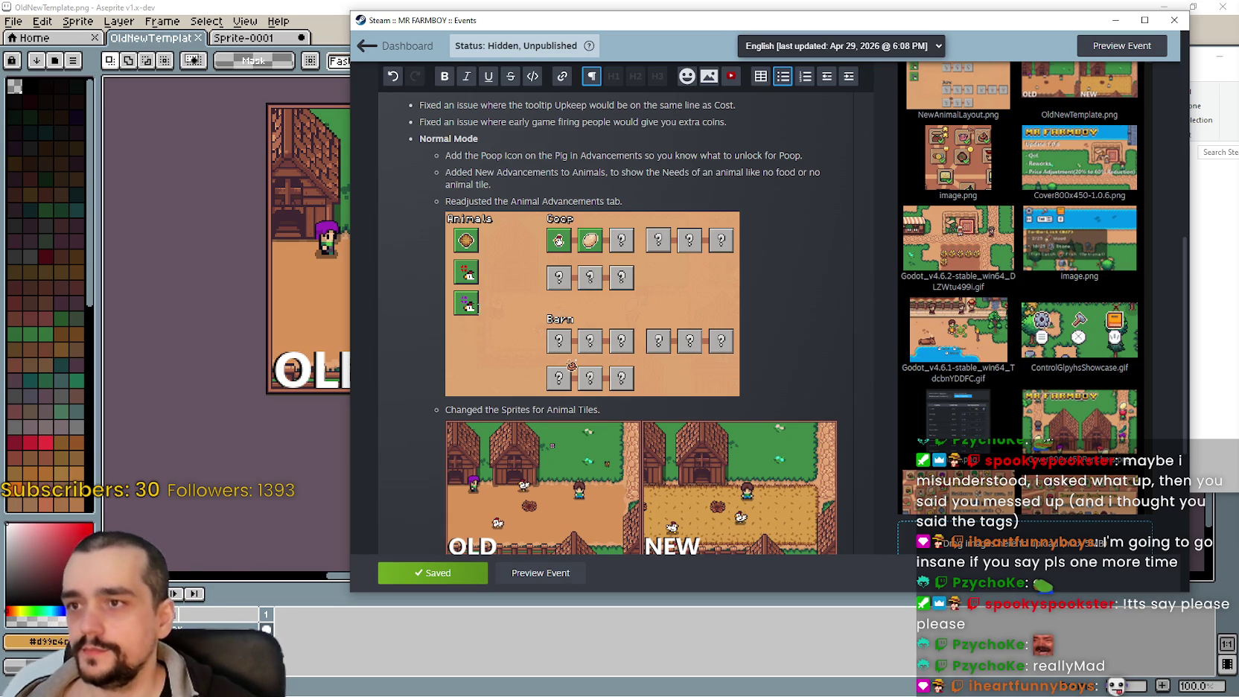
scroll(625, 313, up, 2)
scroll(718, 437, down, 6)
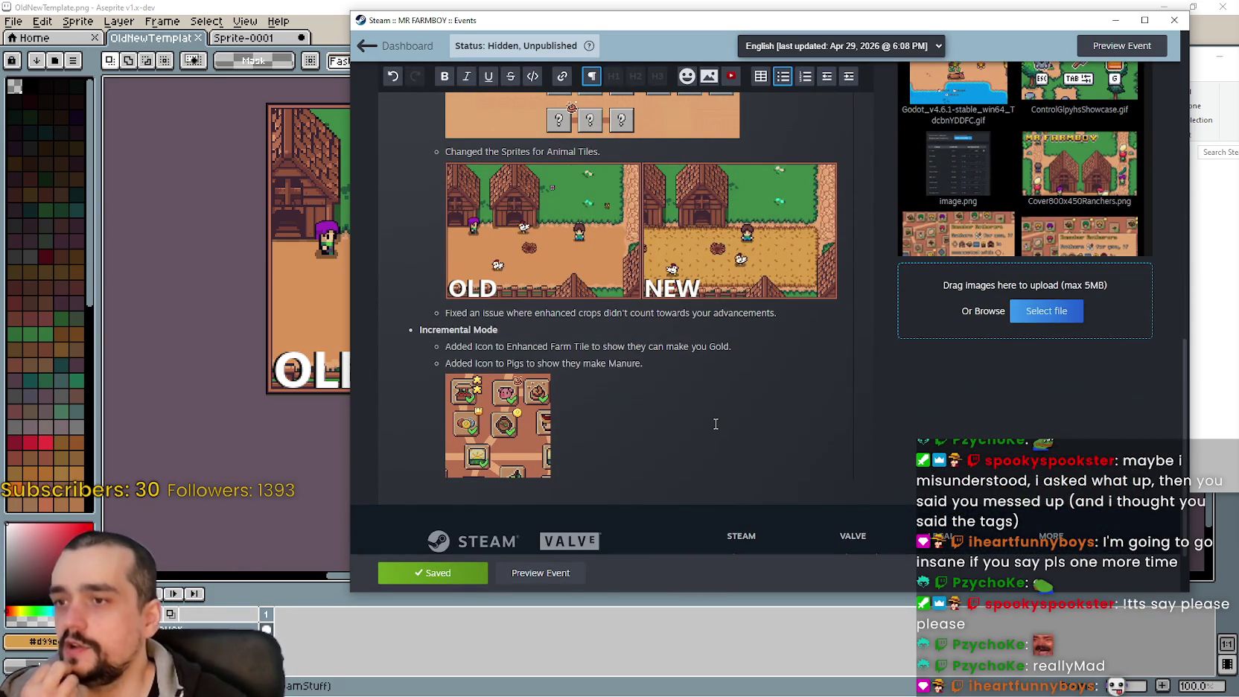
scroll(711, 425, up, 6)
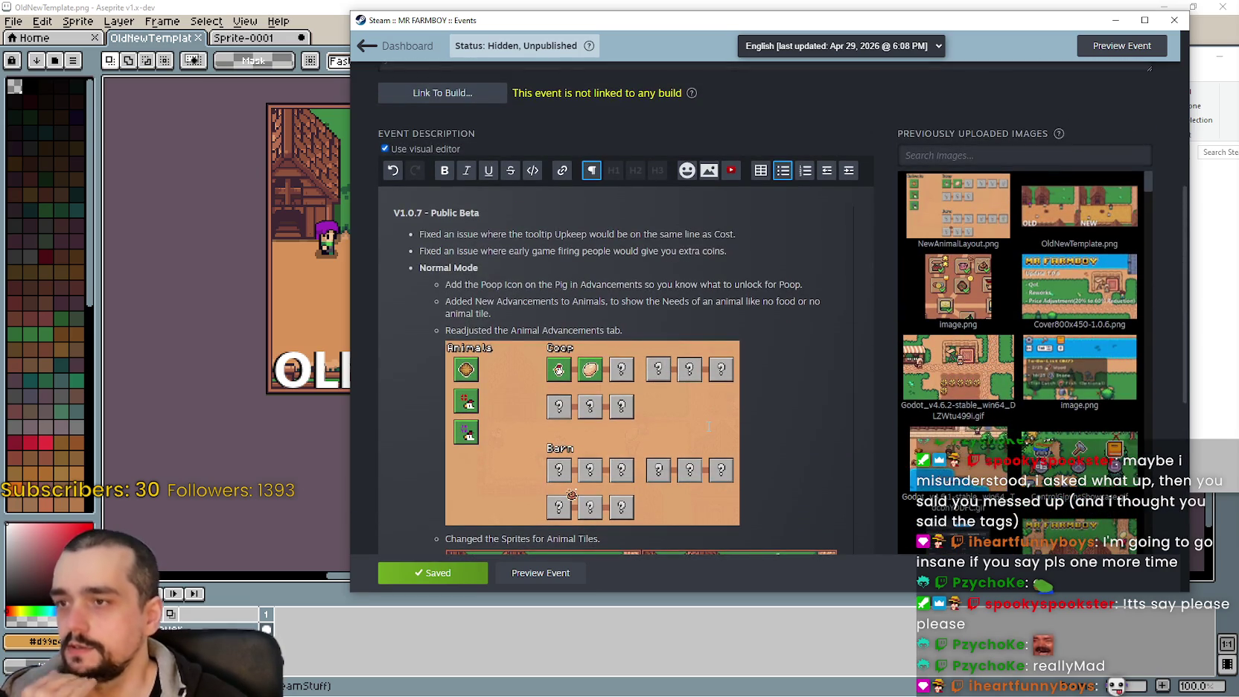
scroll(708, 425, up, 4)
scroll(703, 416, down, 5)
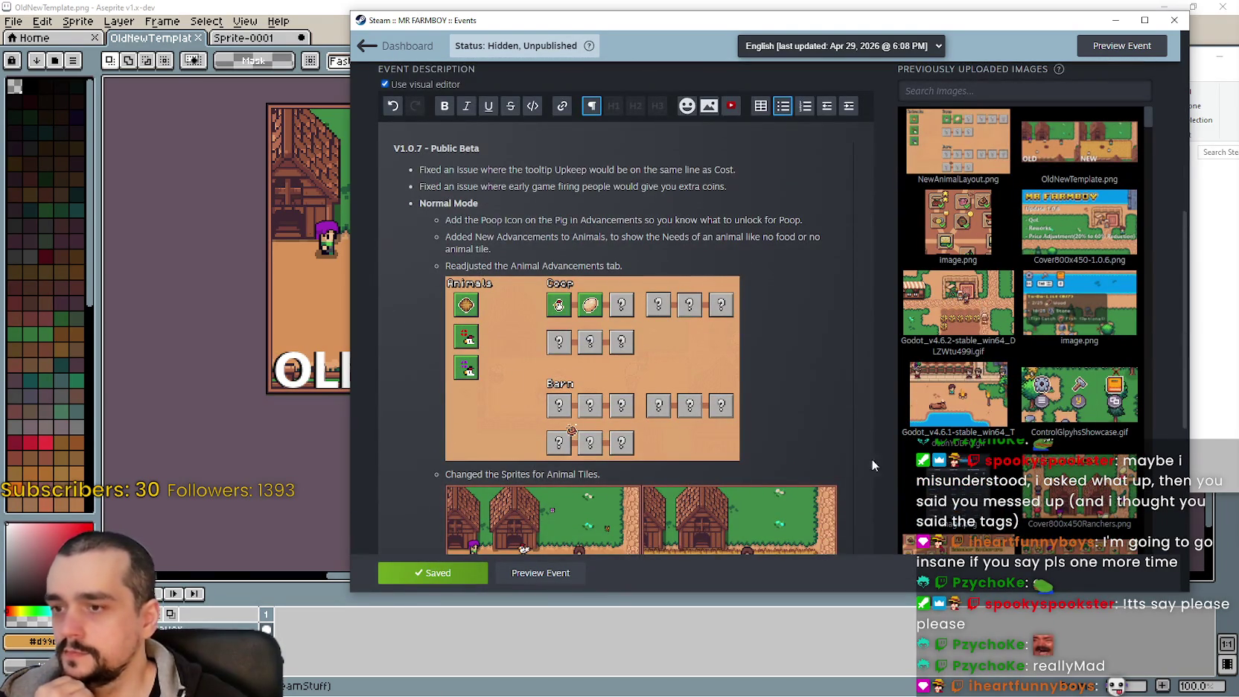
scroll(685, 462, down, 3)
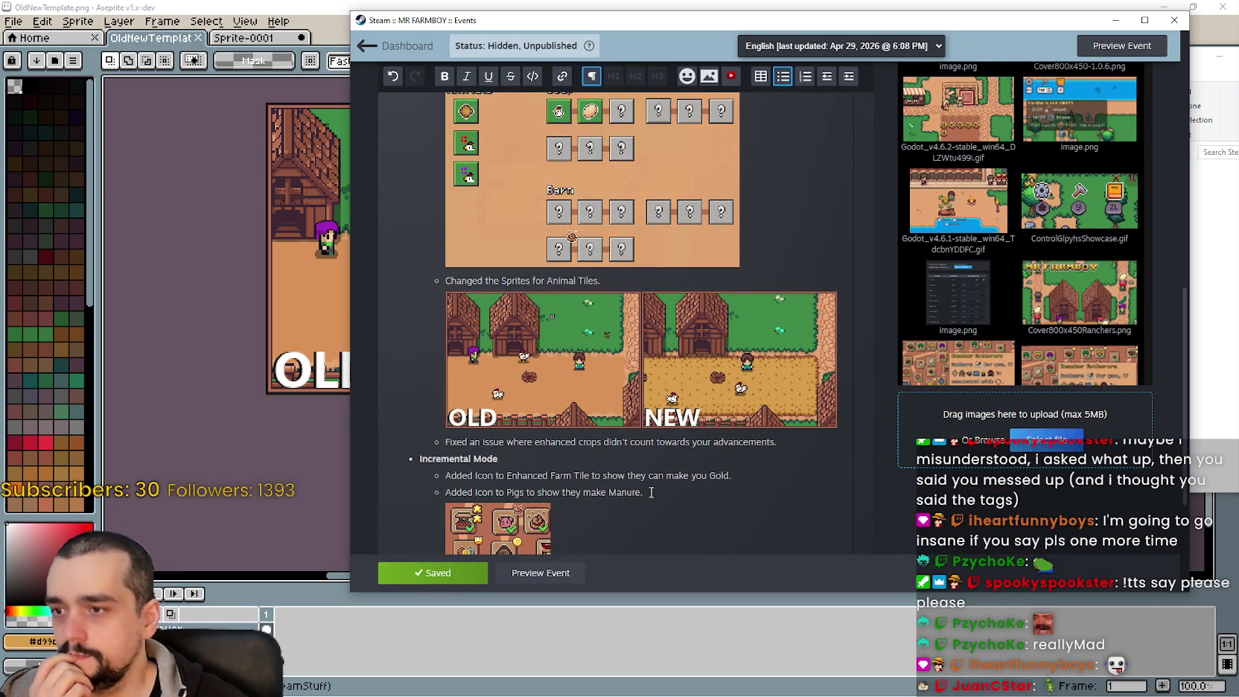
scroll(649, 486, up, 4)
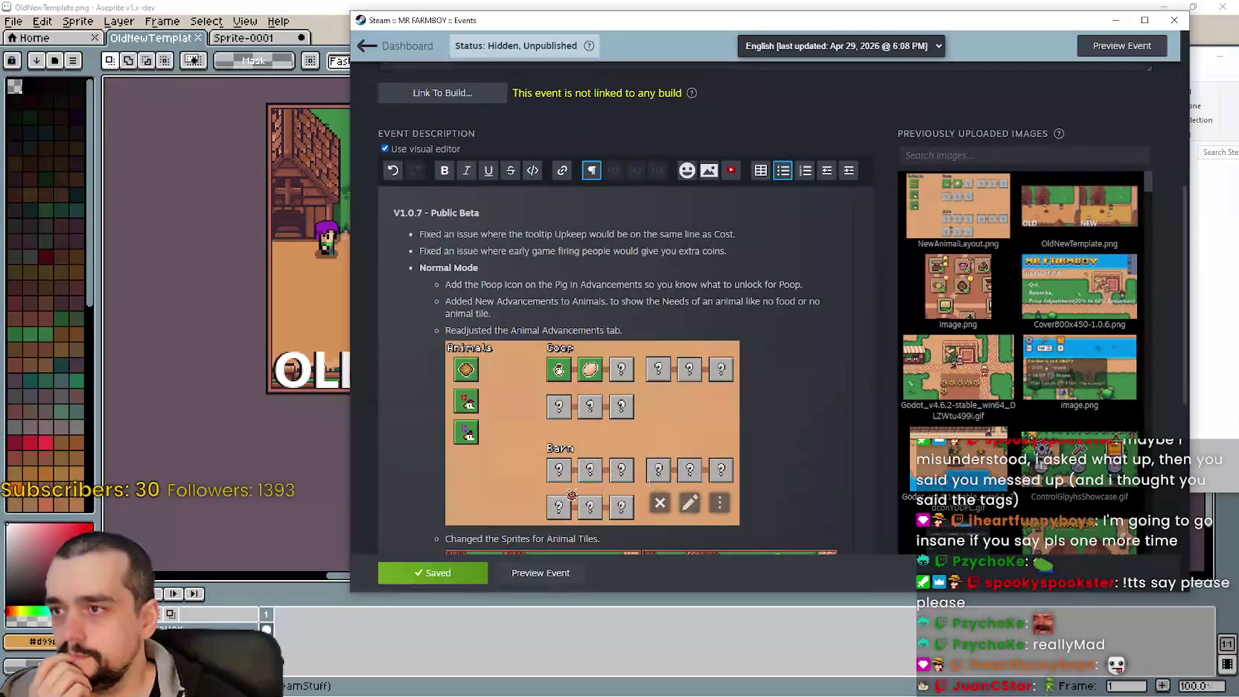
scroll(649, 483, down, 5)
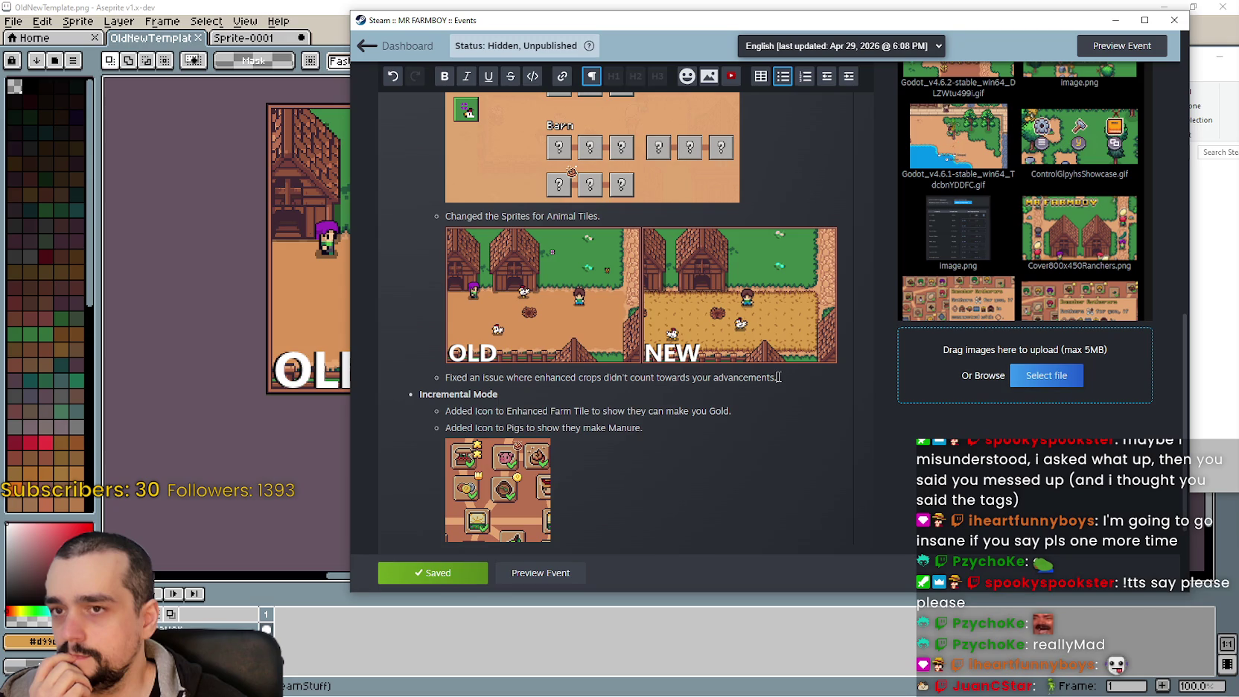
drag(779, 376, 444, 377)
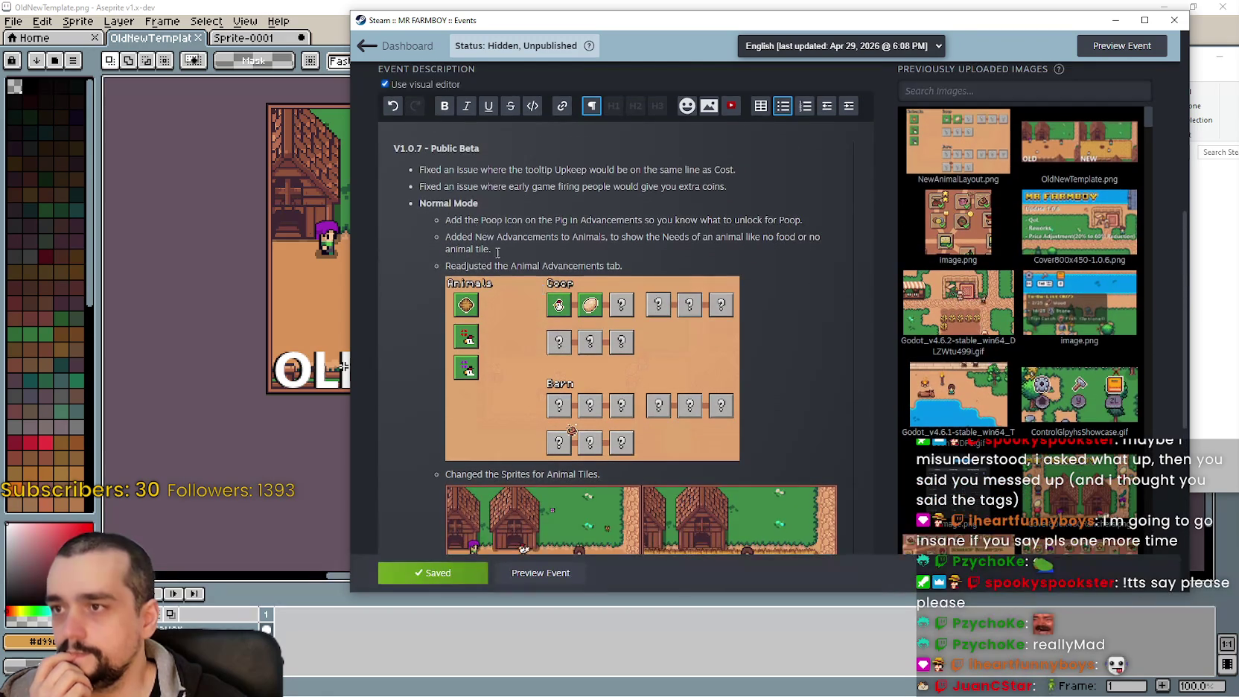
scroll(512, 281, down, 2)
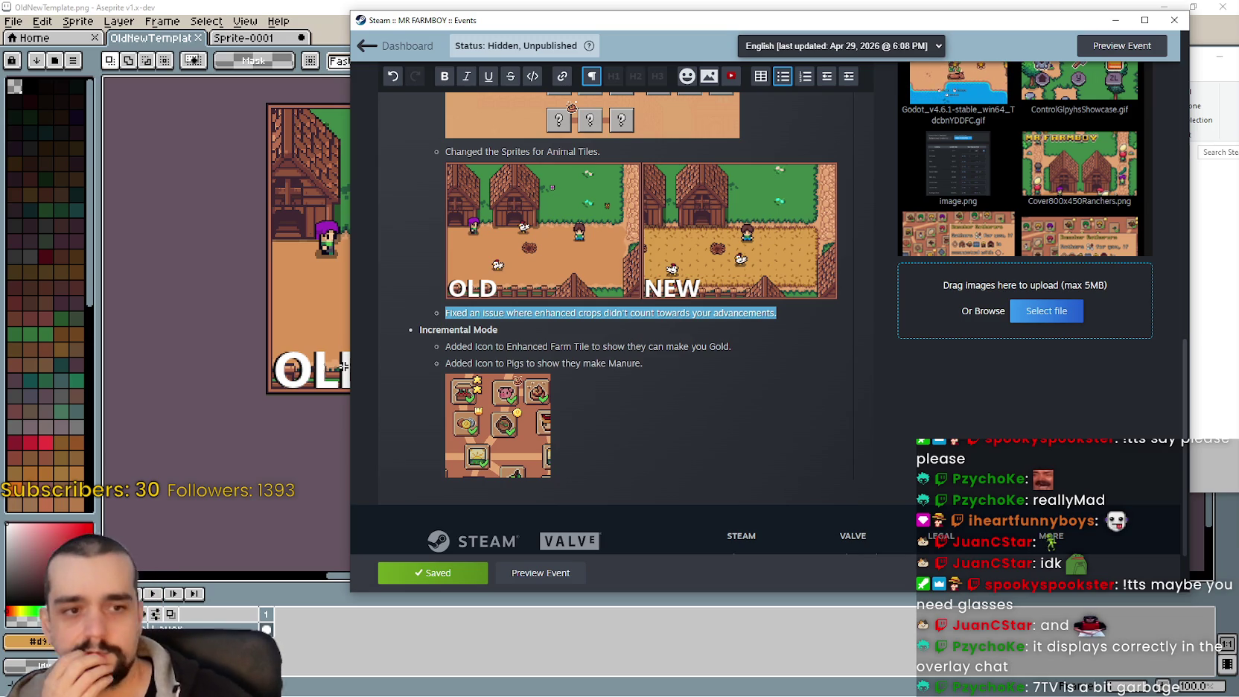
Deselect the description text and scroll through the V1.0.7 patch notes
click(717, 363)
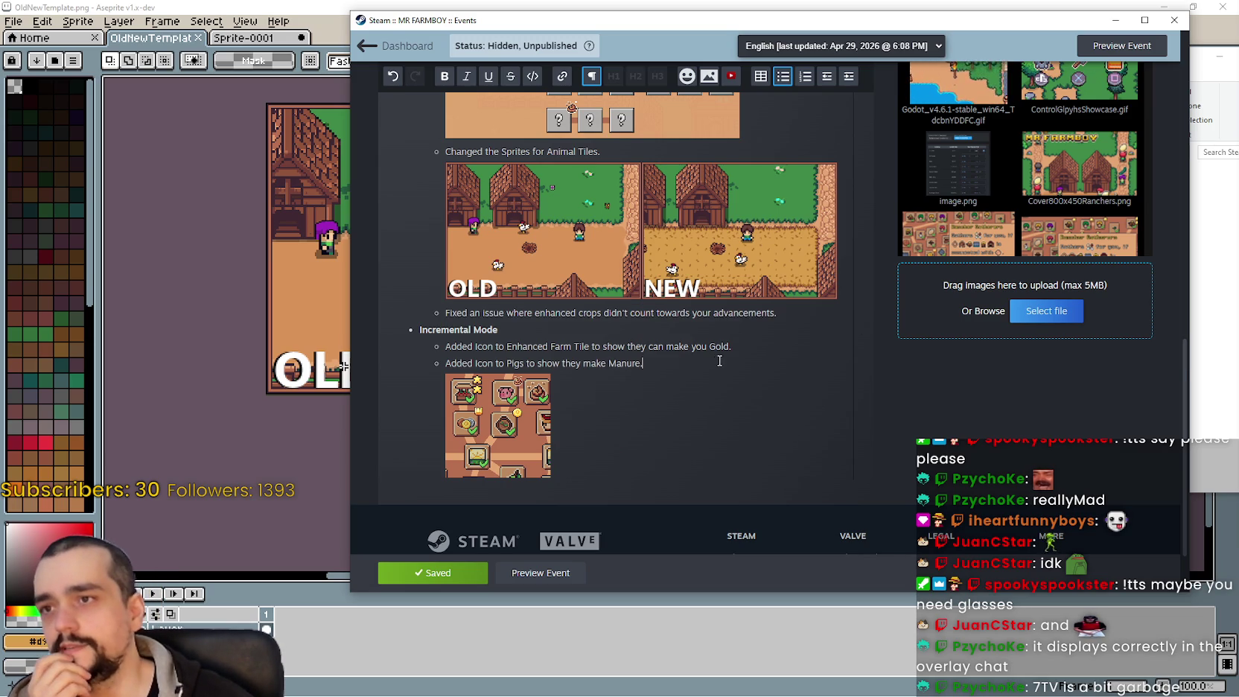
scroll(720, 357, down, 2)
scroll(719, 358, up, 4)
scroll(740, 360, down, 3)
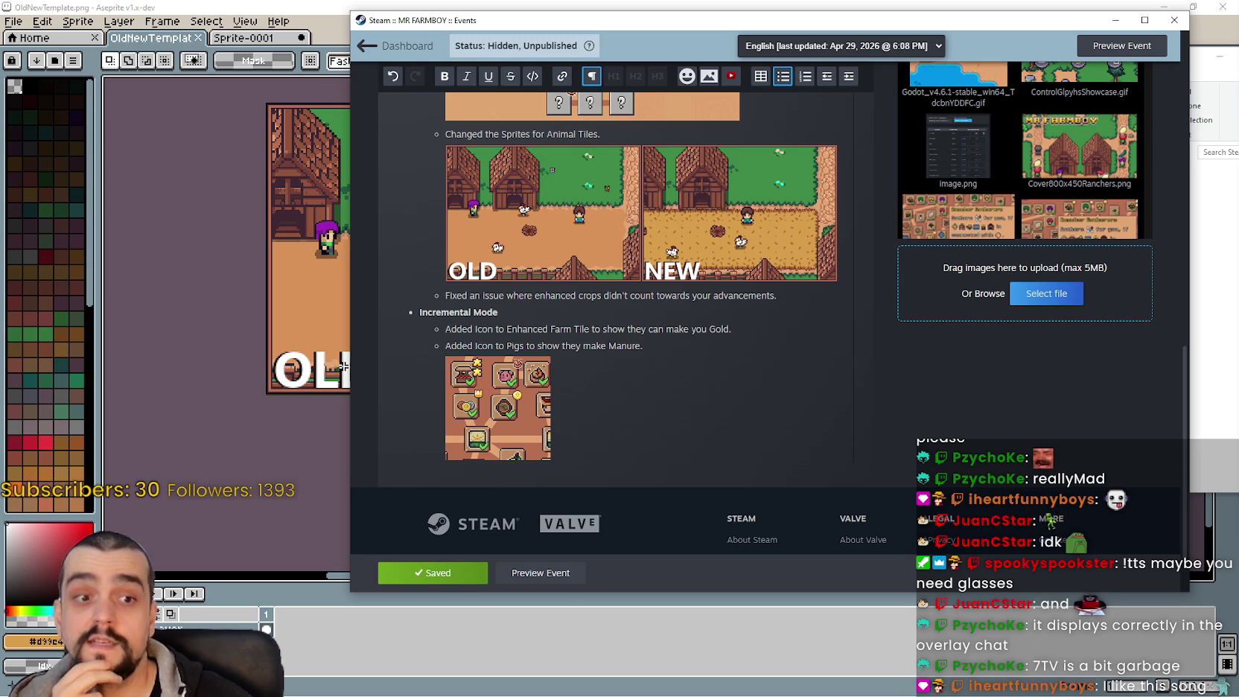
scroll(608, 507, up, 5)
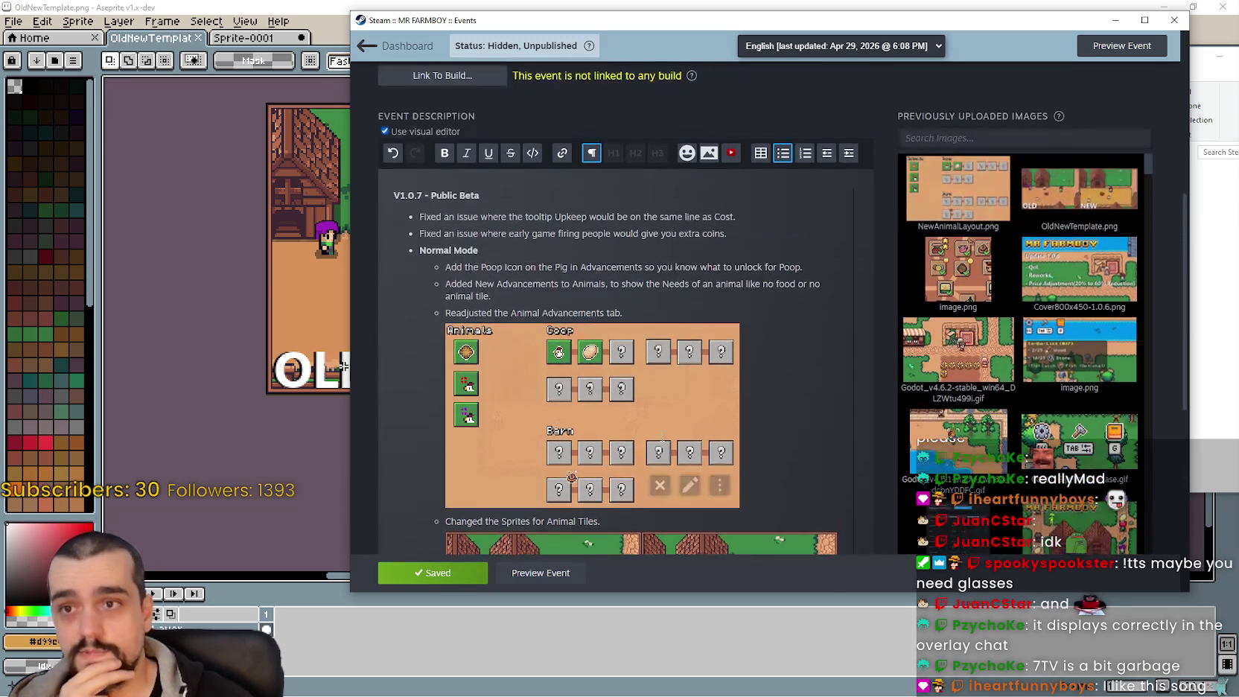
scroll(654, 415, down, 2)
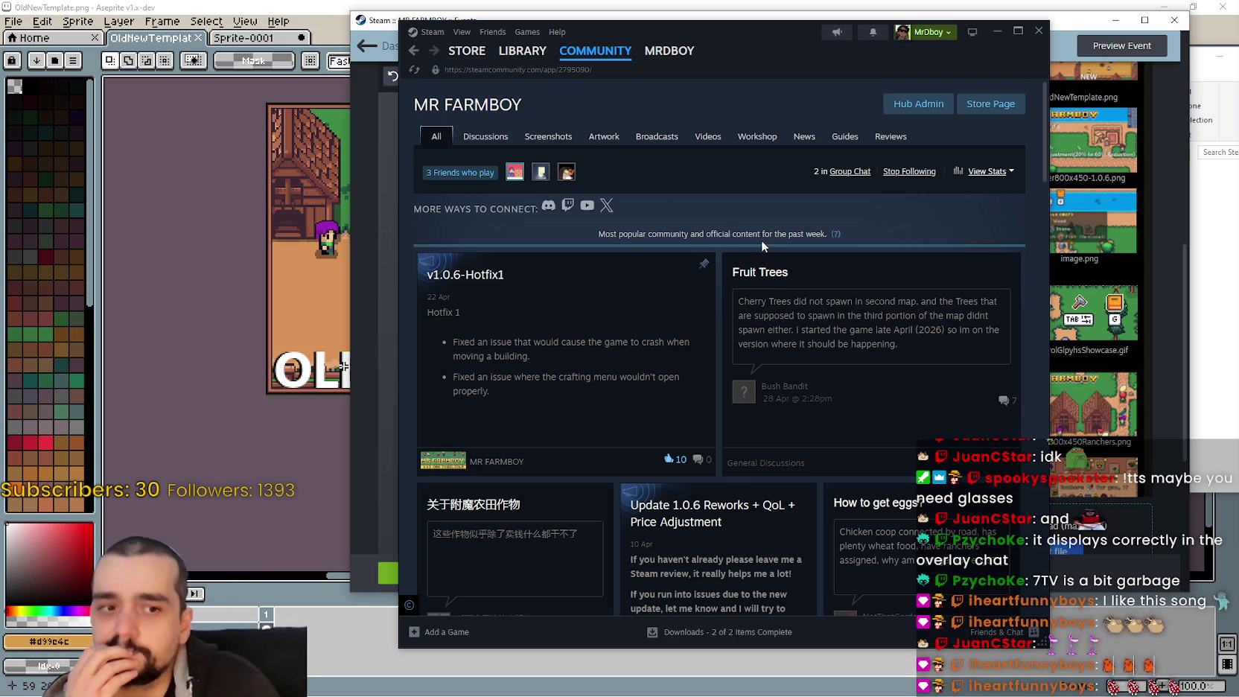
Open MR FARMBOY's General Discussions topic list and scroll through it
click(494, 149)
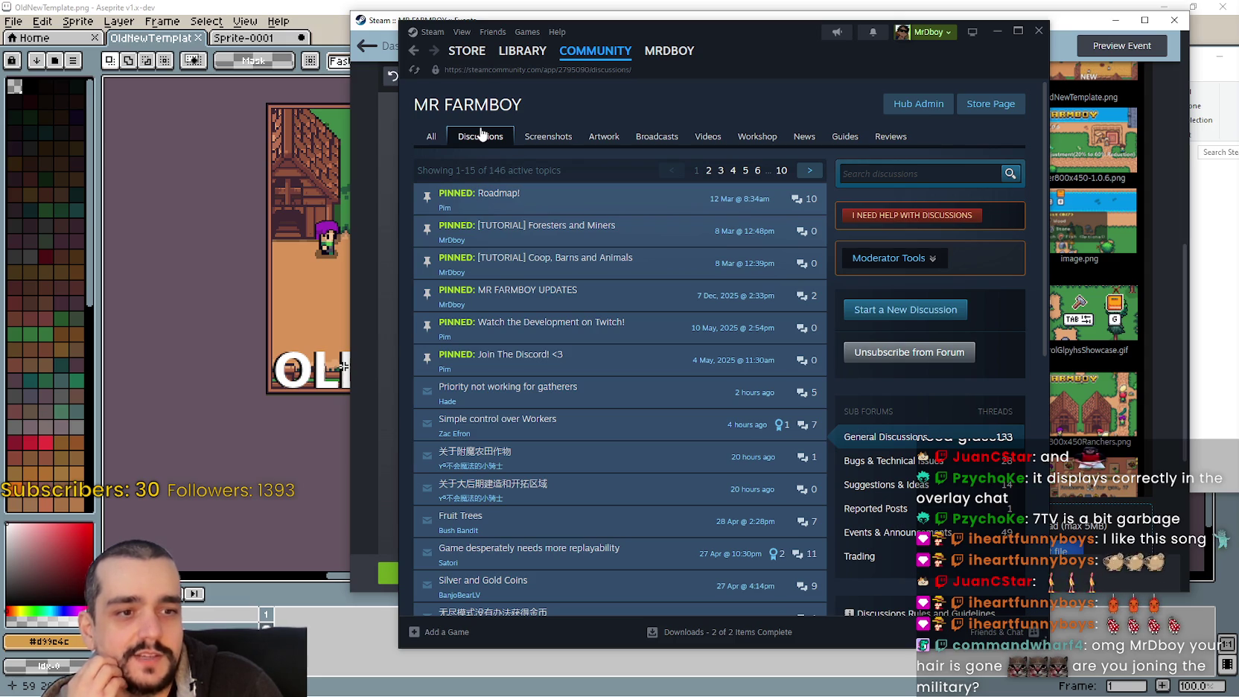
scroll(586, 333, down, 1)
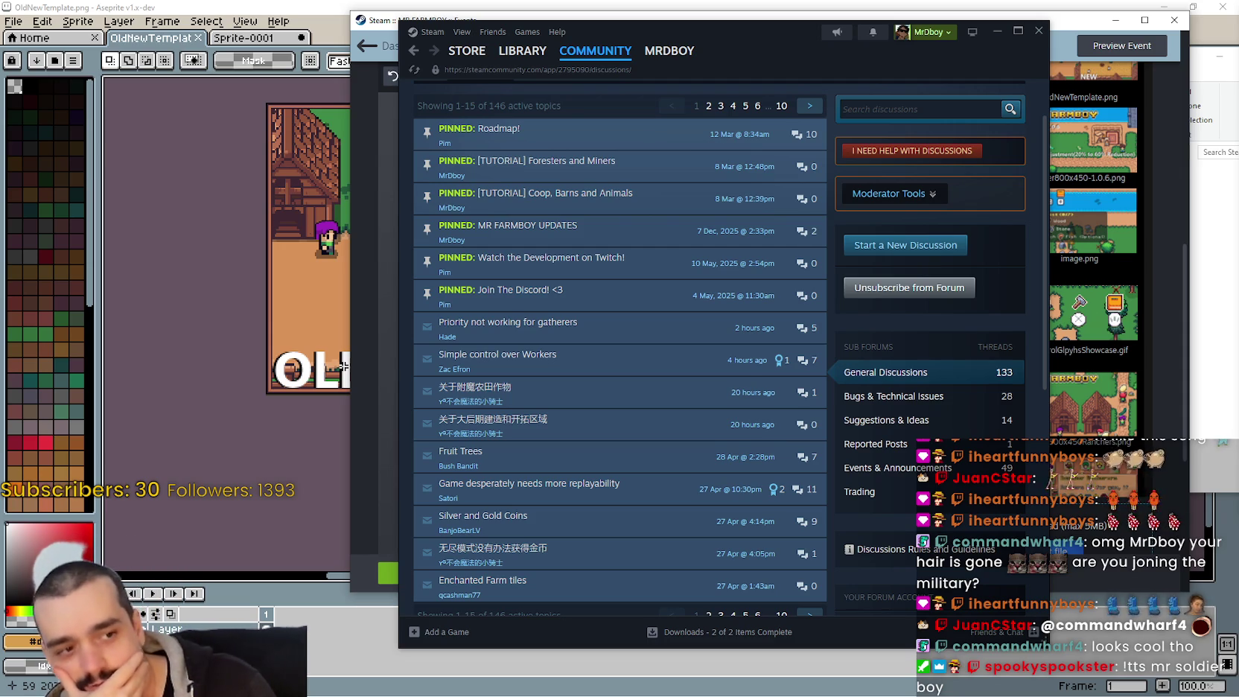
Go to forum page 2 and read the 'How to get eggs?' topic
mouse_move(584, 357)
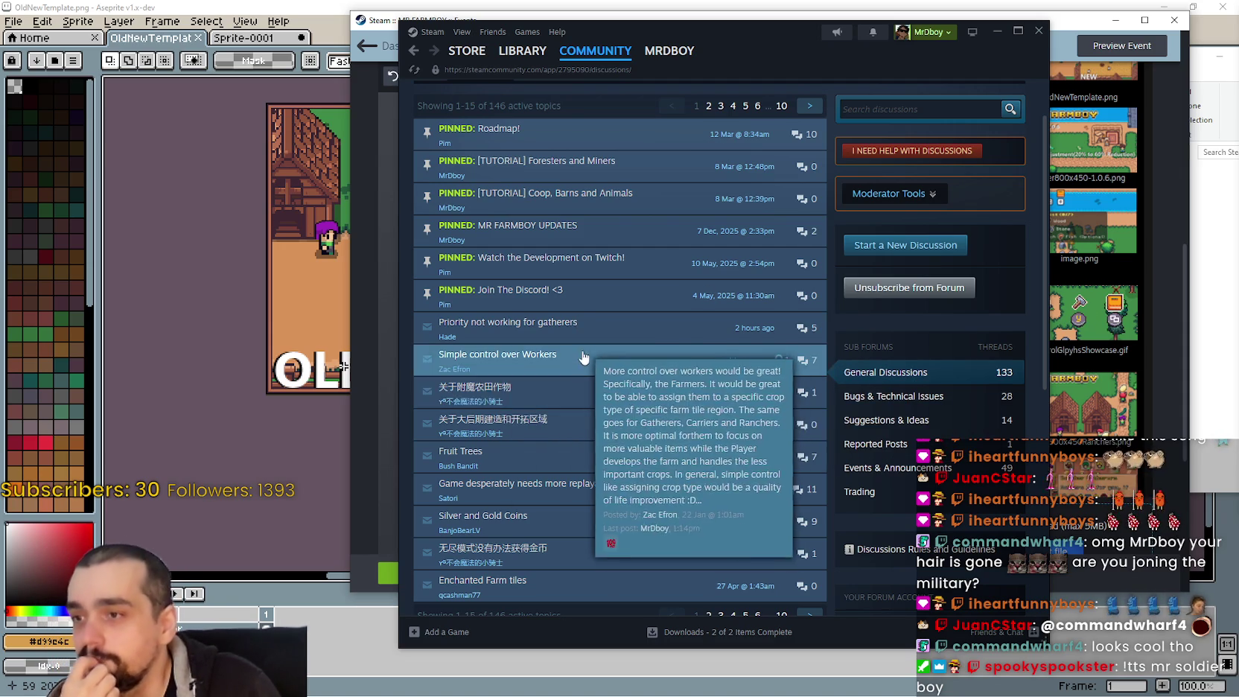
scroll(589, 388, down, 3)
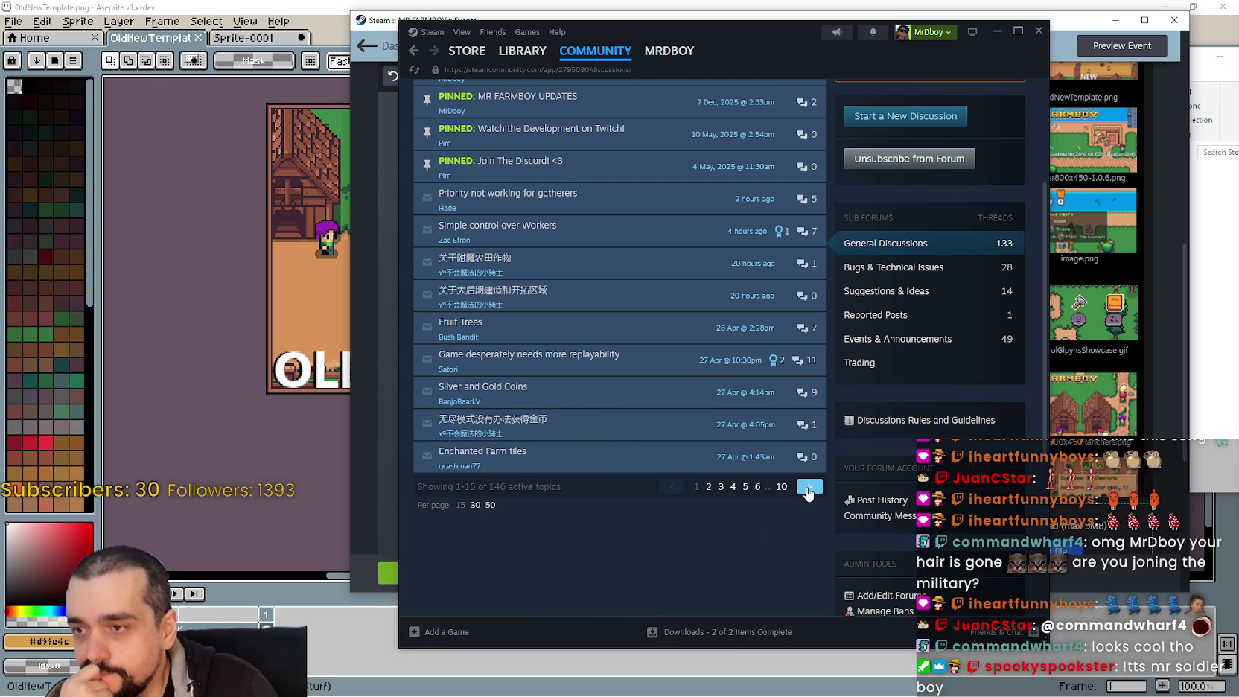
click(708, 487)
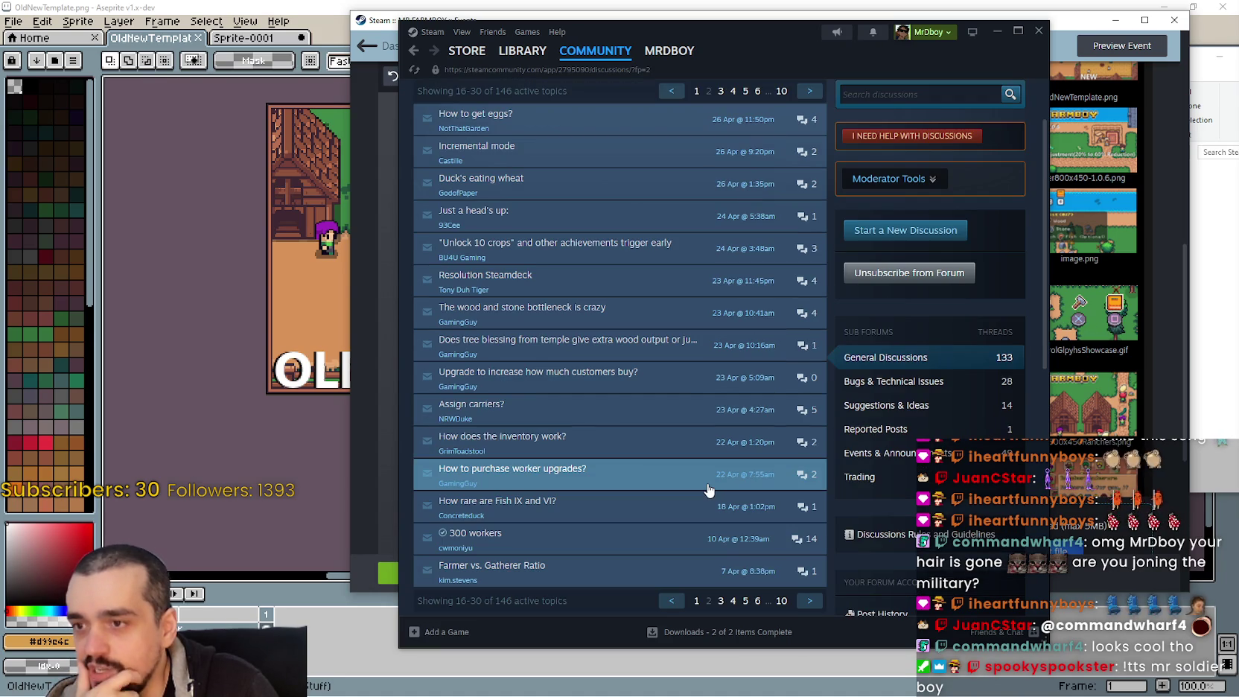
scroll(691, 456, up, 2)
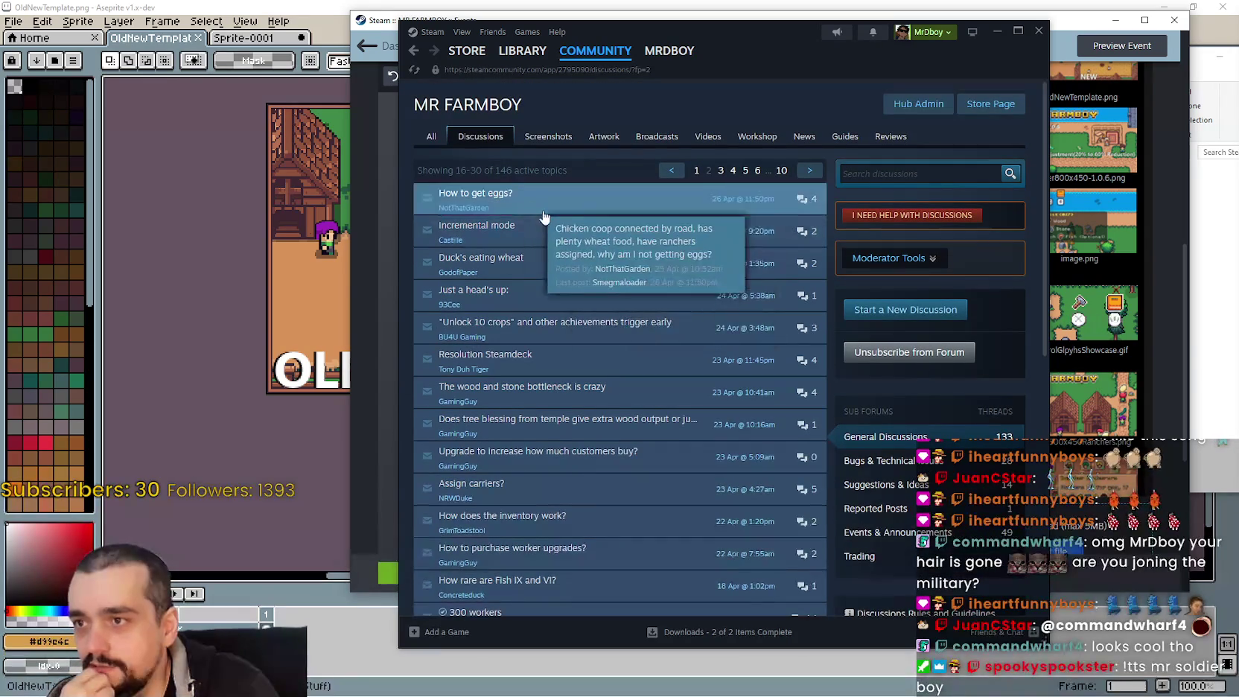
click(588, 198)
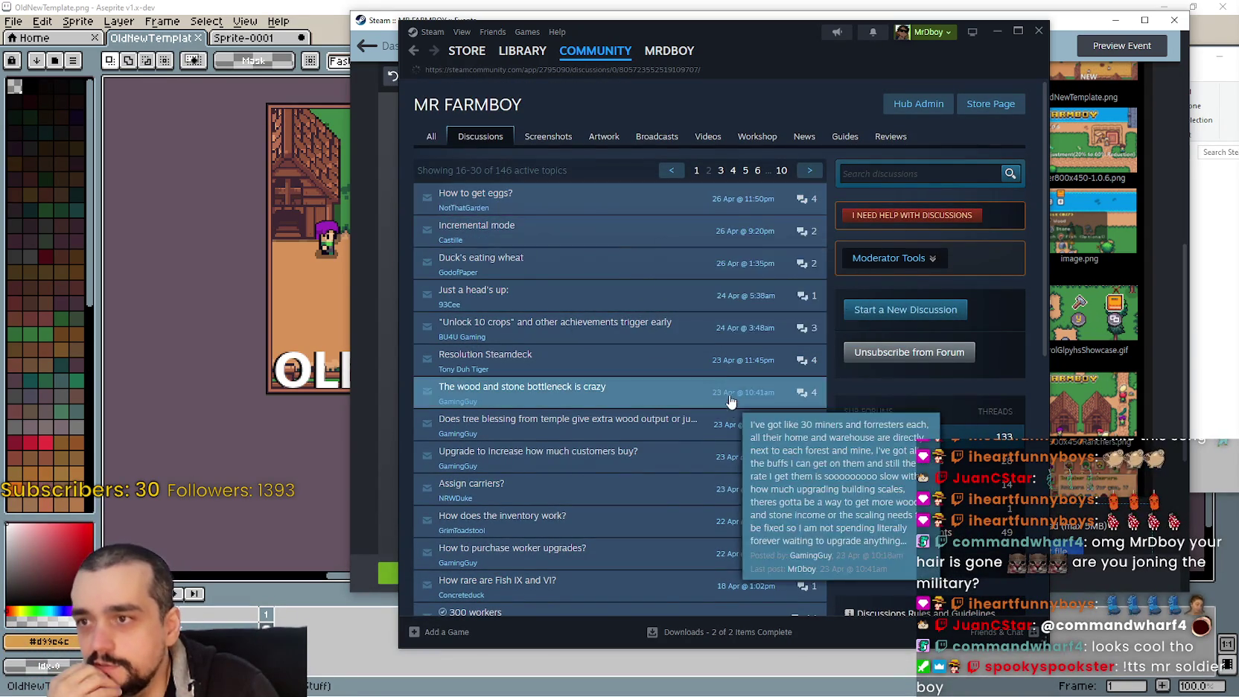
scroll(665, 313, down, 5)
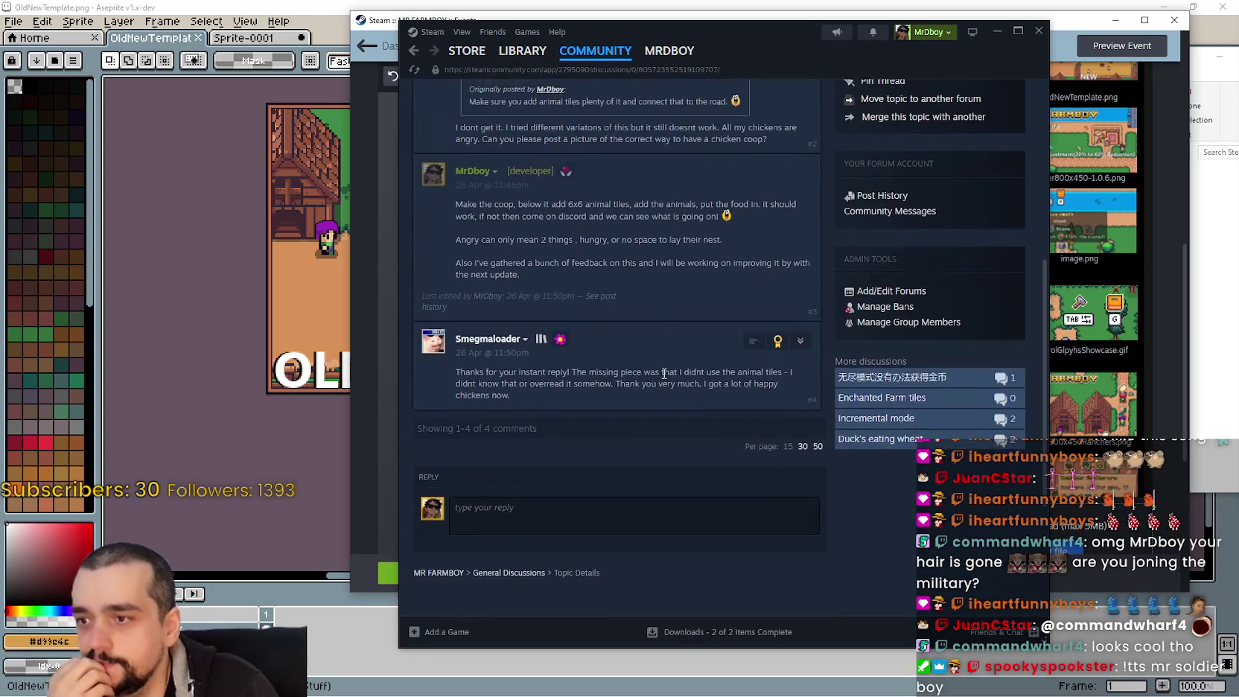
click(413, 50)
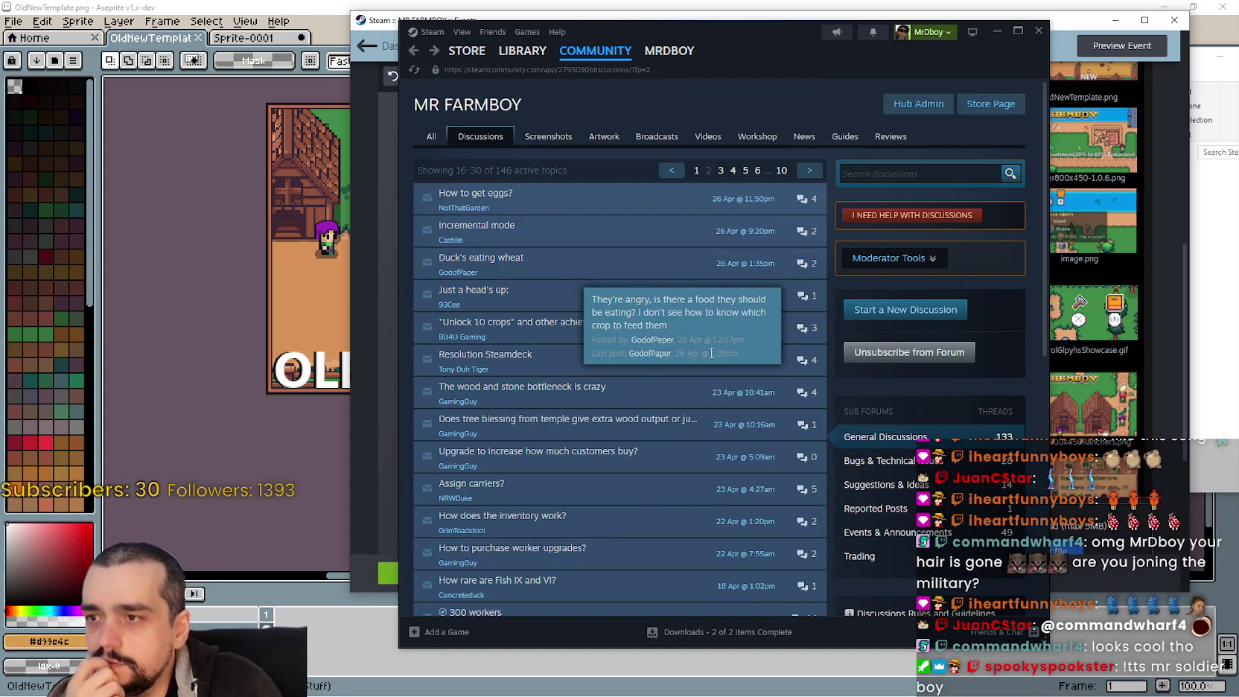
Read the 'Duck's eating wheat' topic, highlighting the developer's and player's replies
click(521, 261)
scroll(663, 388, down, 3)
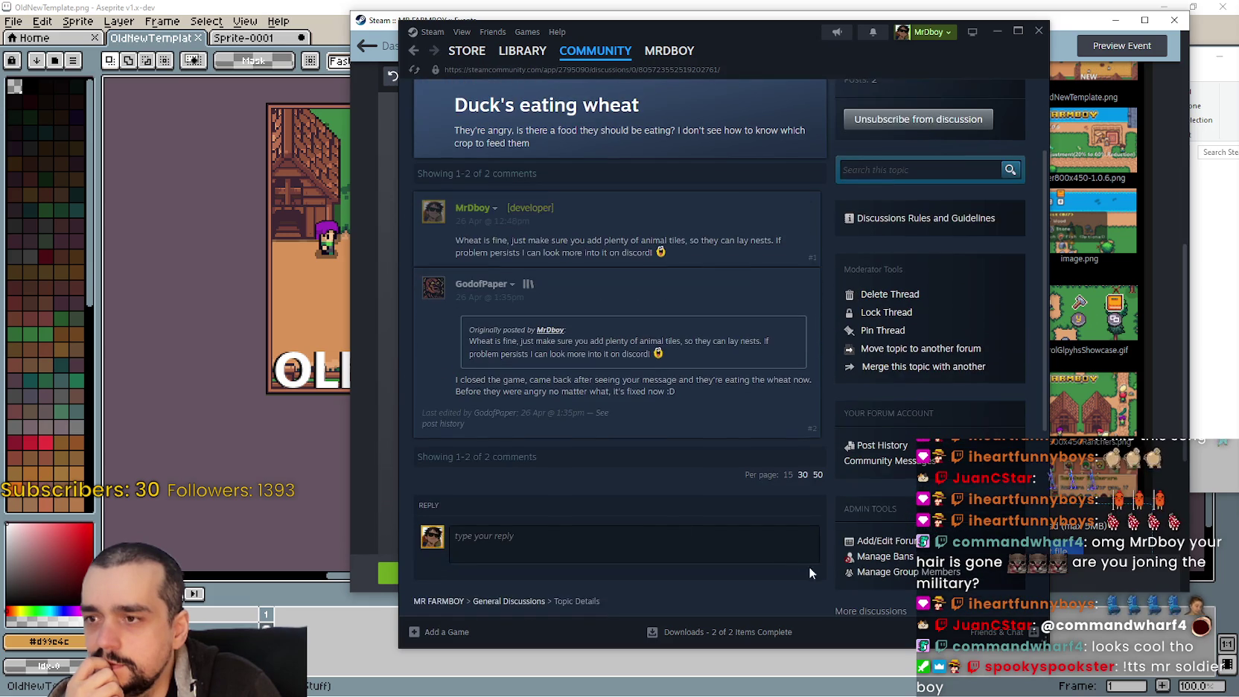
scroll(660, 515, up, 3)
drag(454, 369, 674, 393)
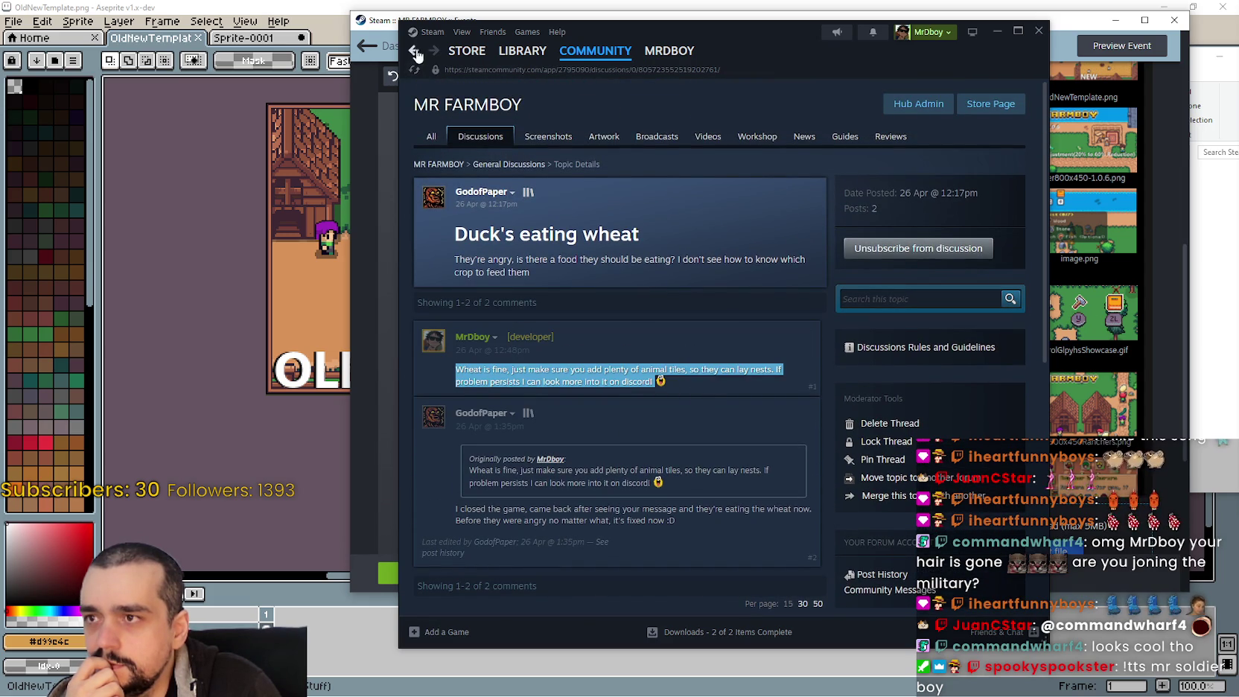
drag(454, 509, 708, 528)
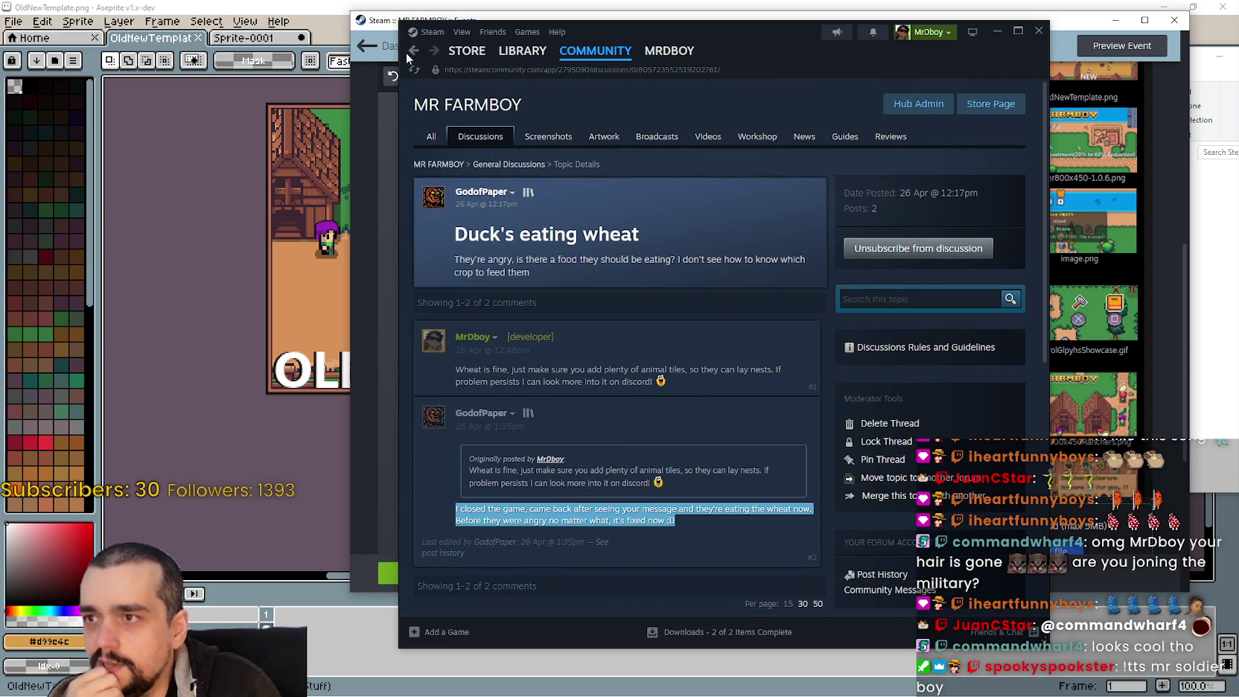
key(alt+Left)
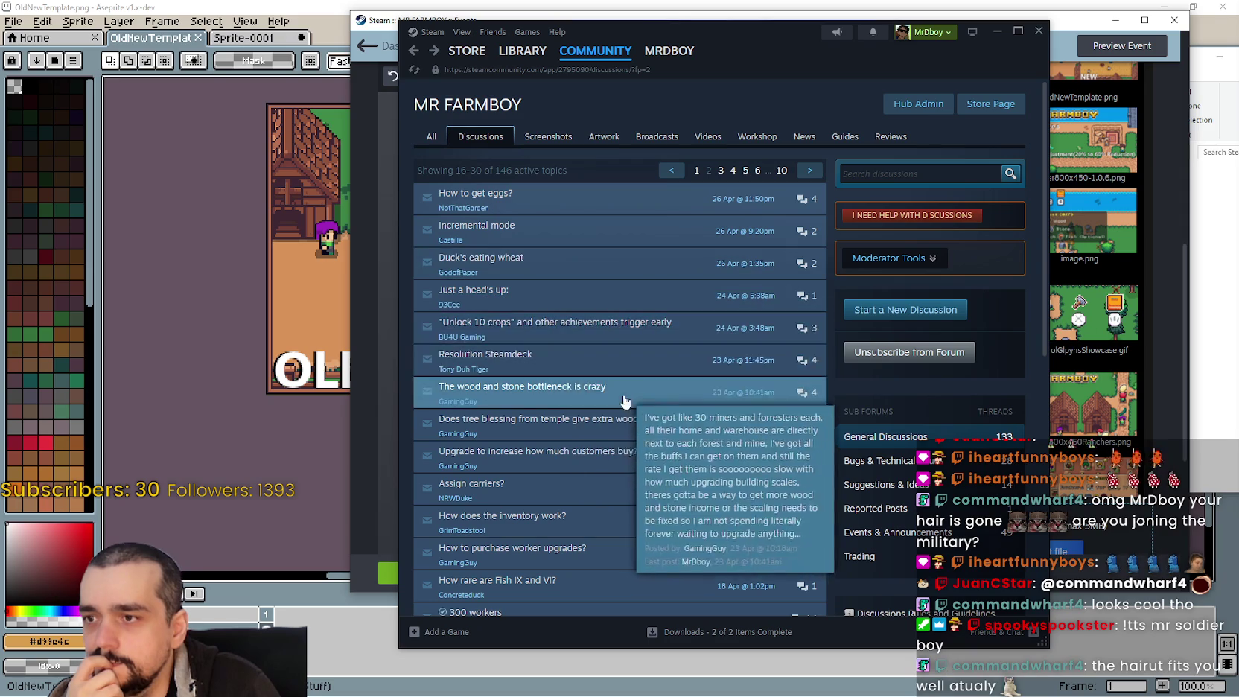
Read the early-achievements topic, scan the remaining topics, then return to Godot
click(616, 327)
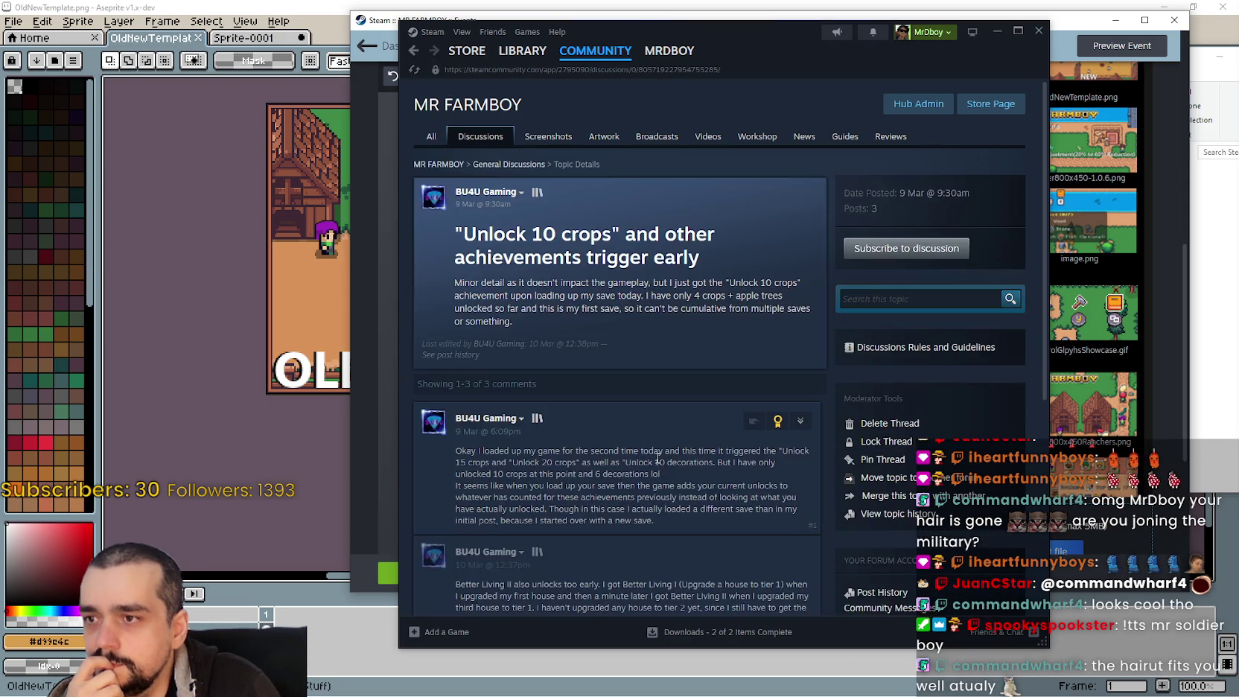
scroll(657, 456, down, 5)
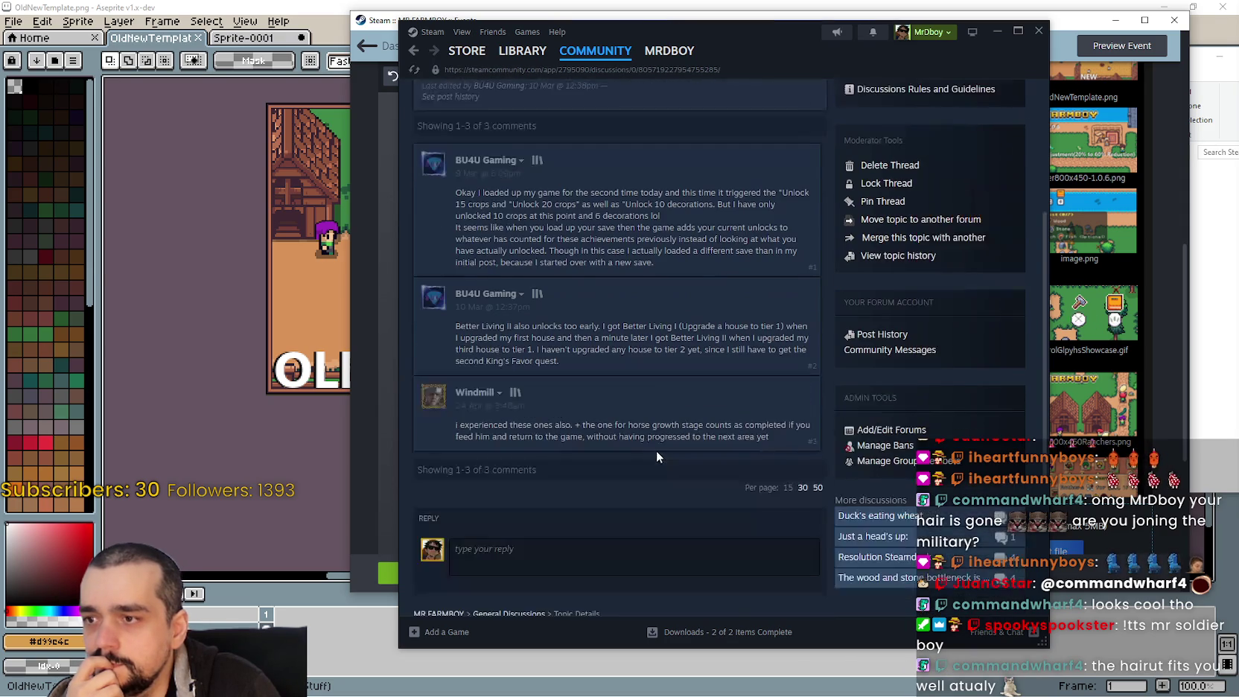
click(415, 51)
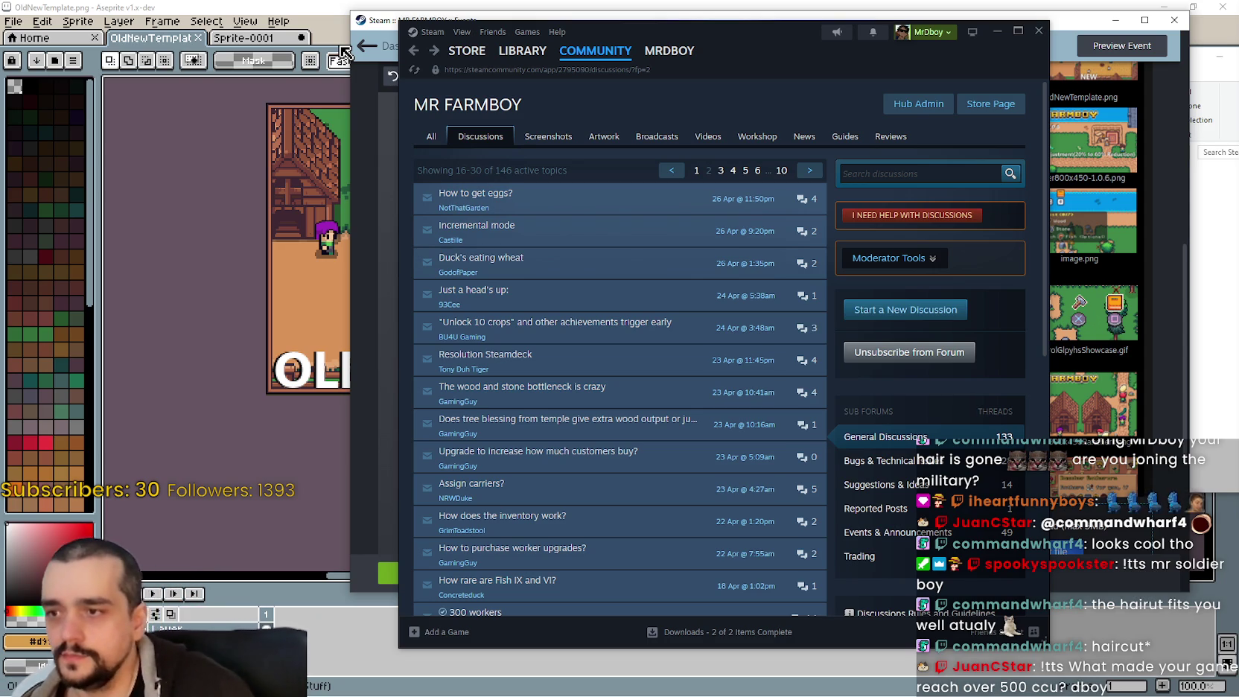
mouse_move(626, 360)
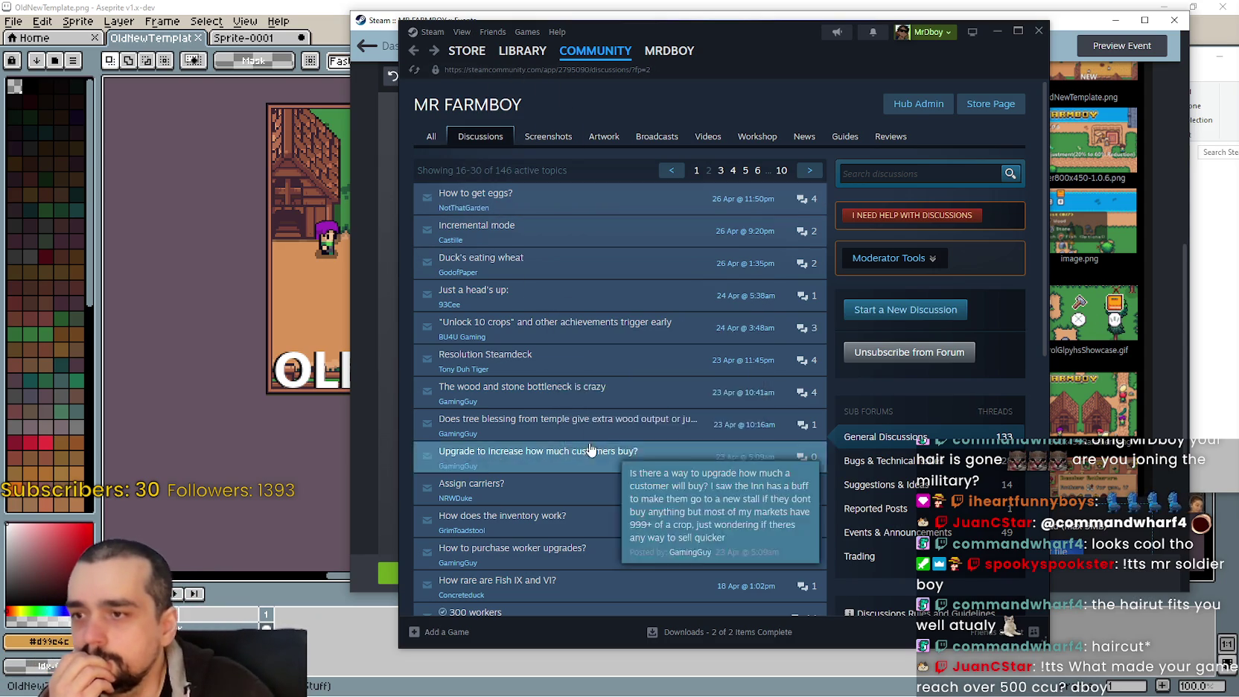
mouse_move(513, 403)
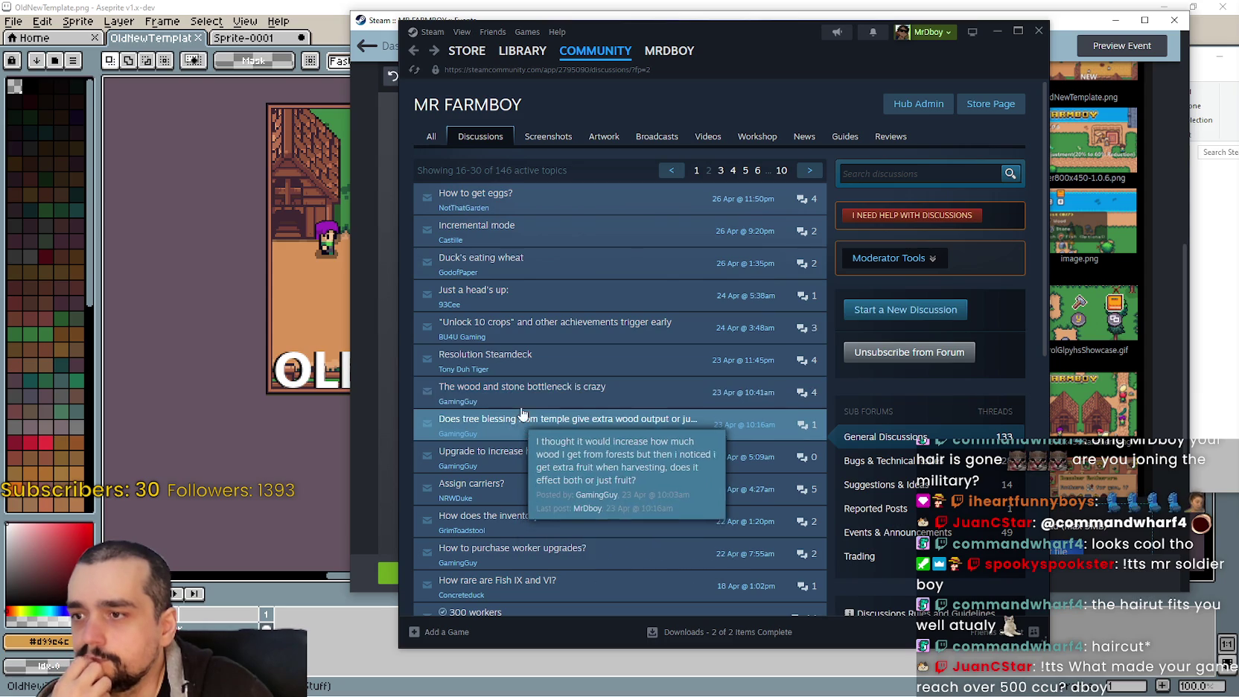
mouse_move(634, 434)
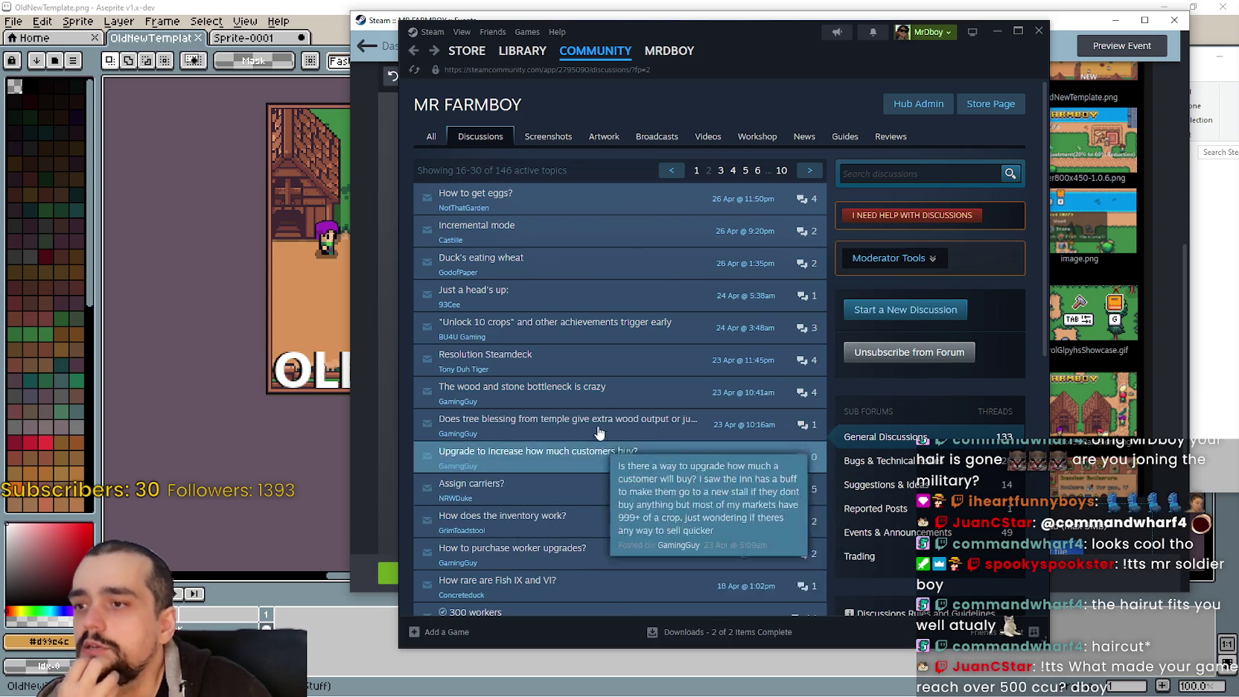
mouse_move(601, 575)
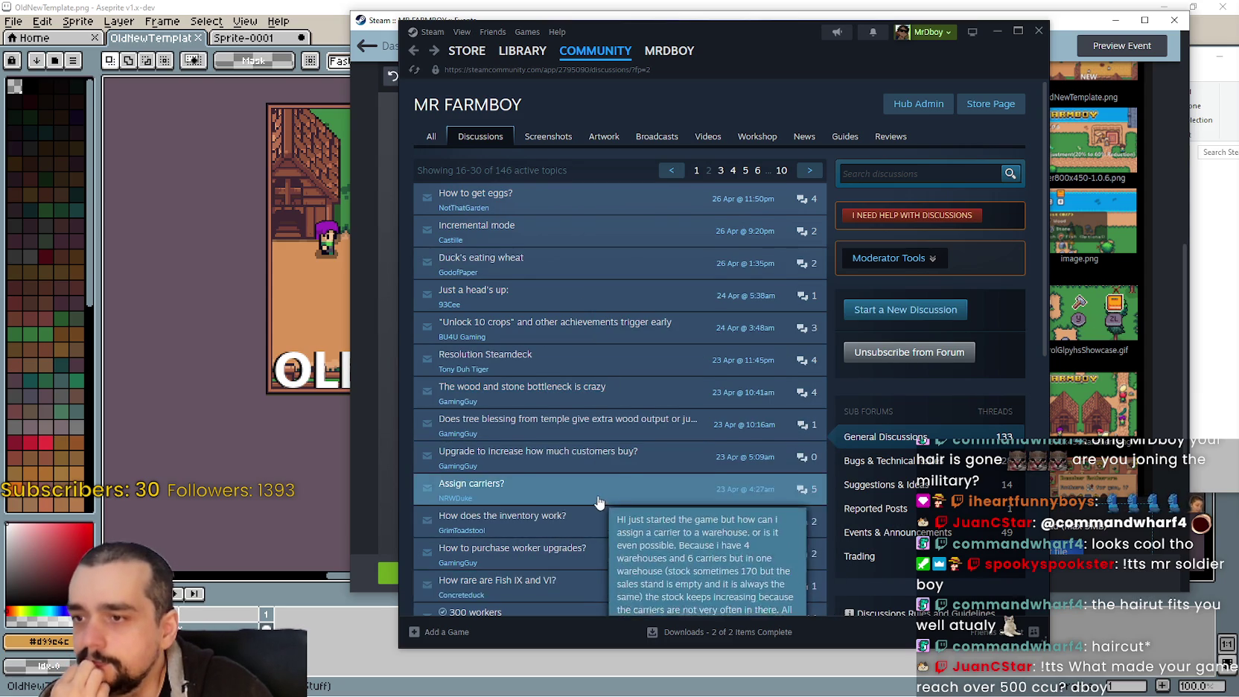
scroll(607, 521, down, 1)
mouse_move(603, 400)
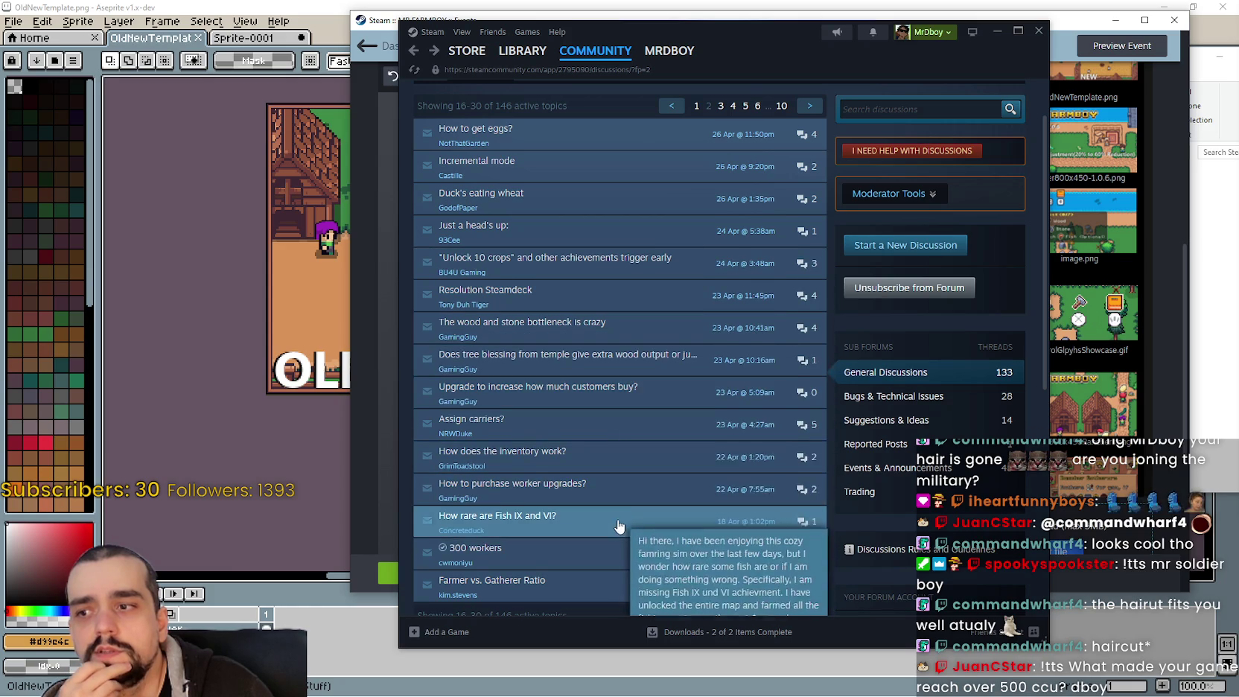
scroll(625, 335, down, 3)
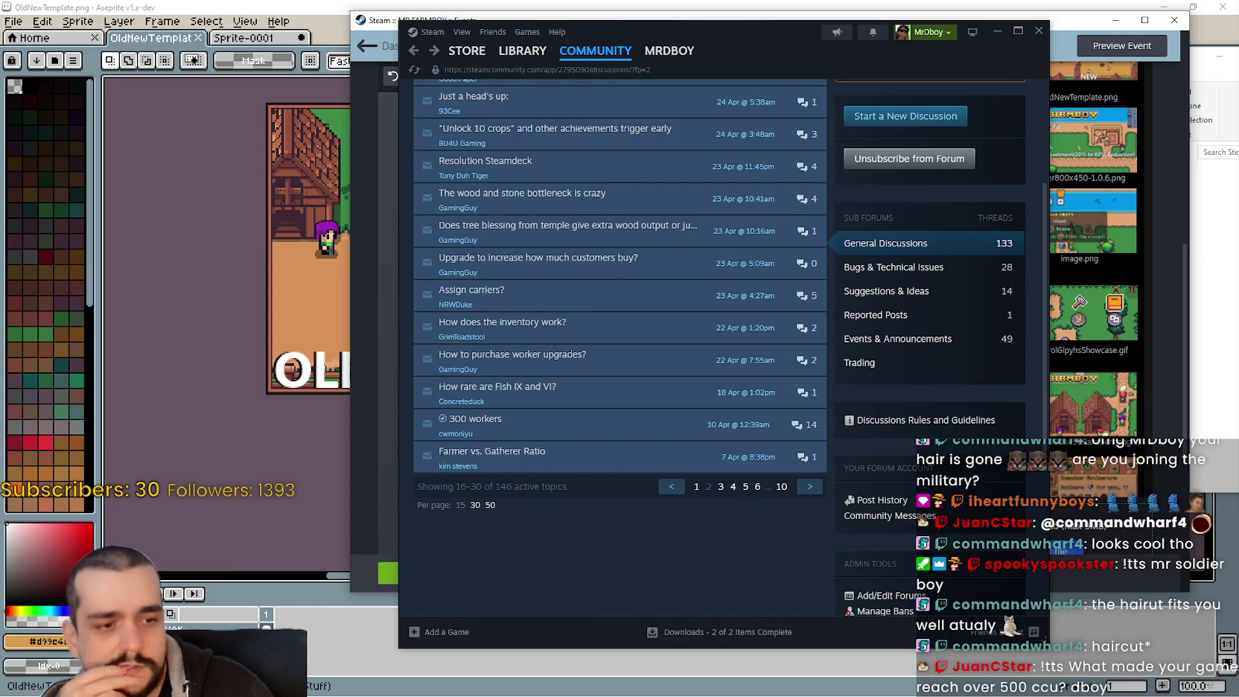
key(alt+Tab)
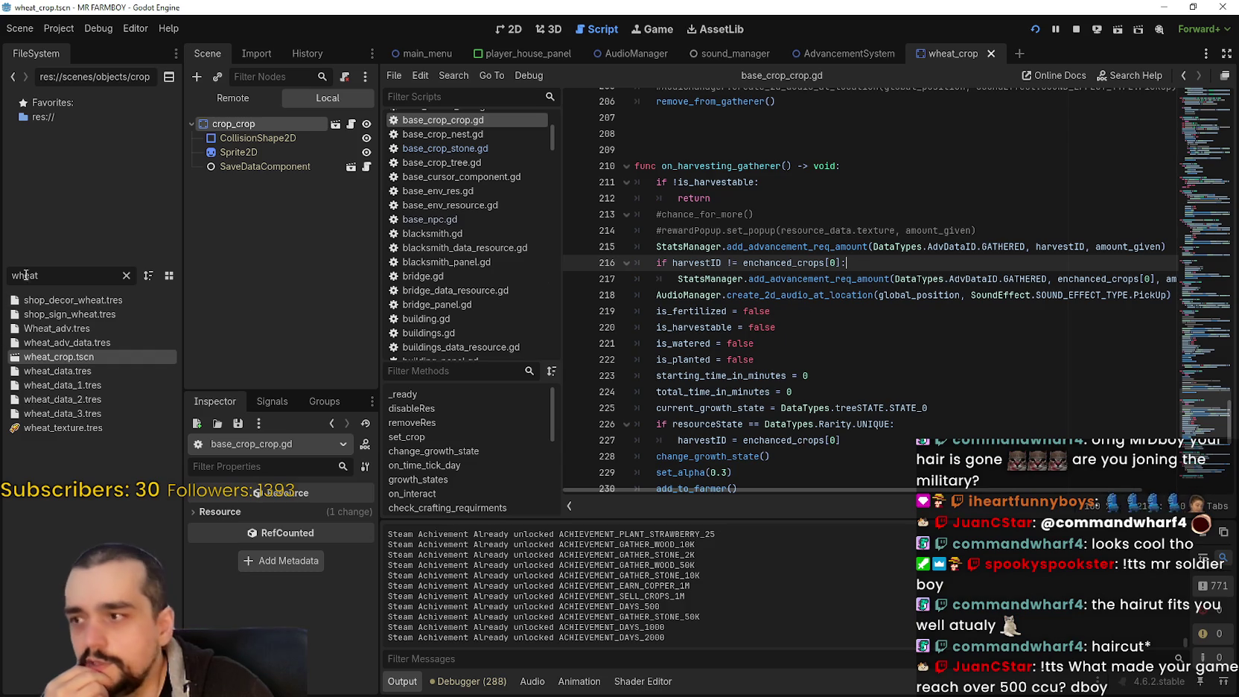
Filter FileSystem for 'villa', open villager_npc.tscn and its villager_npc.gd script
key(ctrl+a)
key(BackSpace)
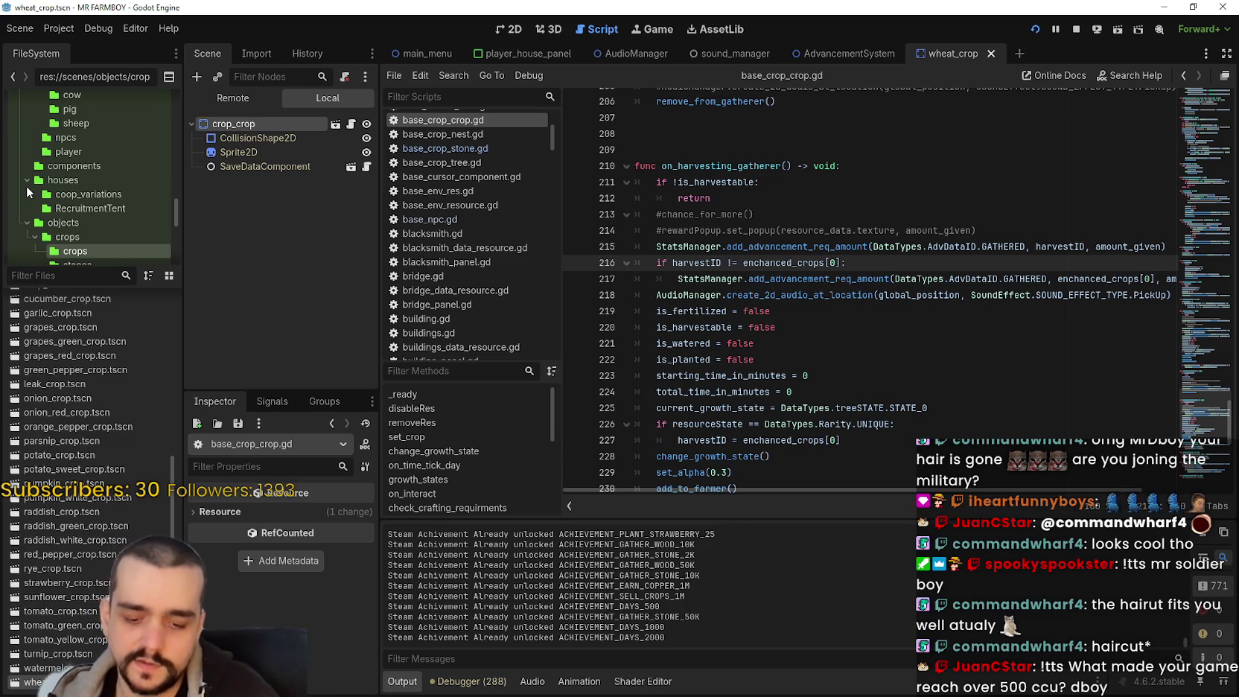
text(villa)
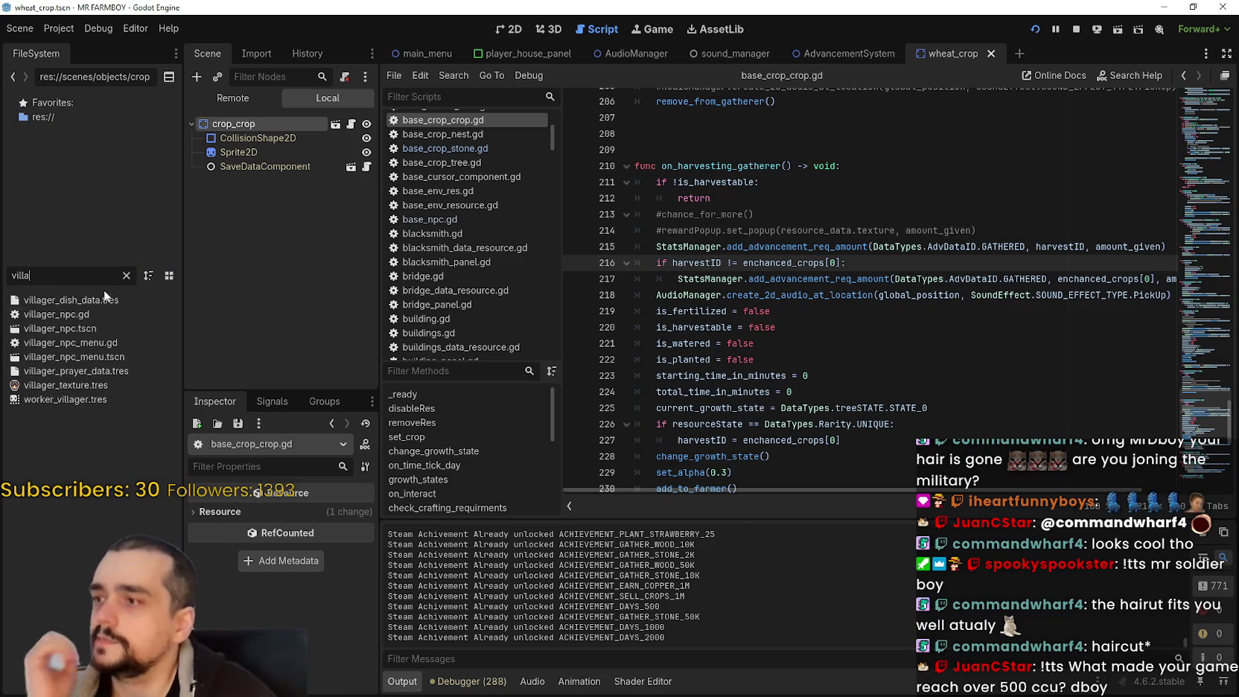
double_click(98, 328)
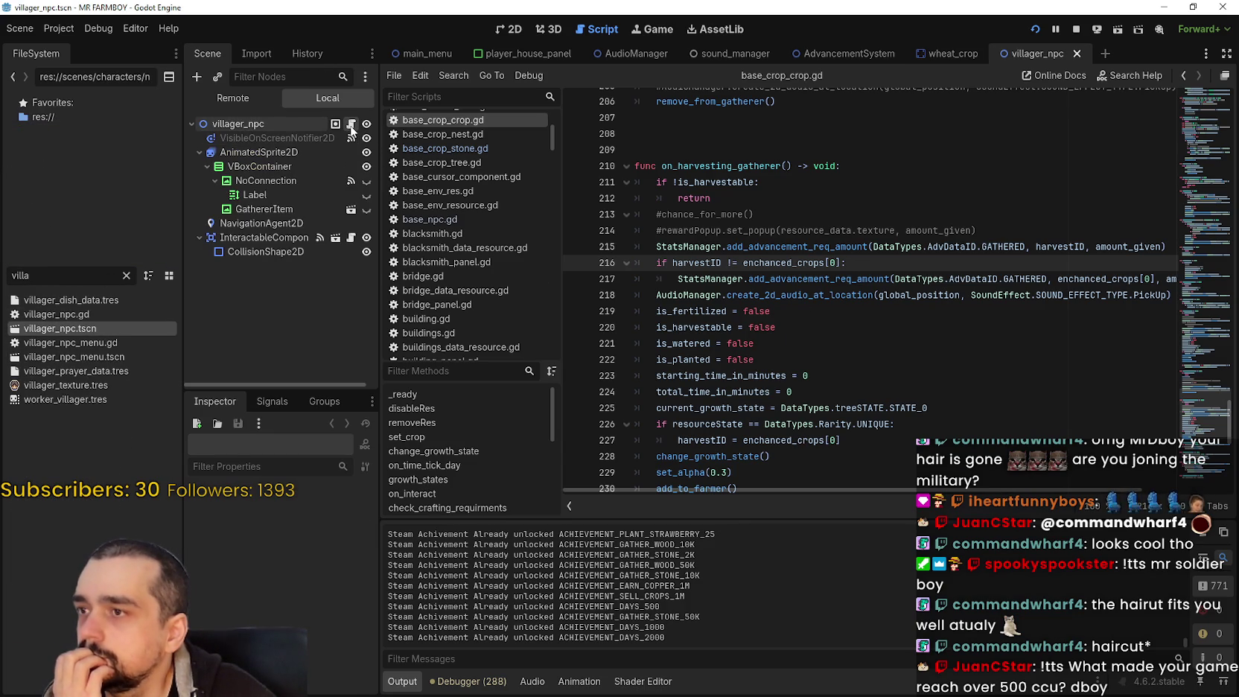
click(350, 123)
mouse_move(1200, 408)
mouse_down()
mouse_move(1206, 180)
mouse_move(1195, 136)
mouse_move(1188, 165)
mouse_up()
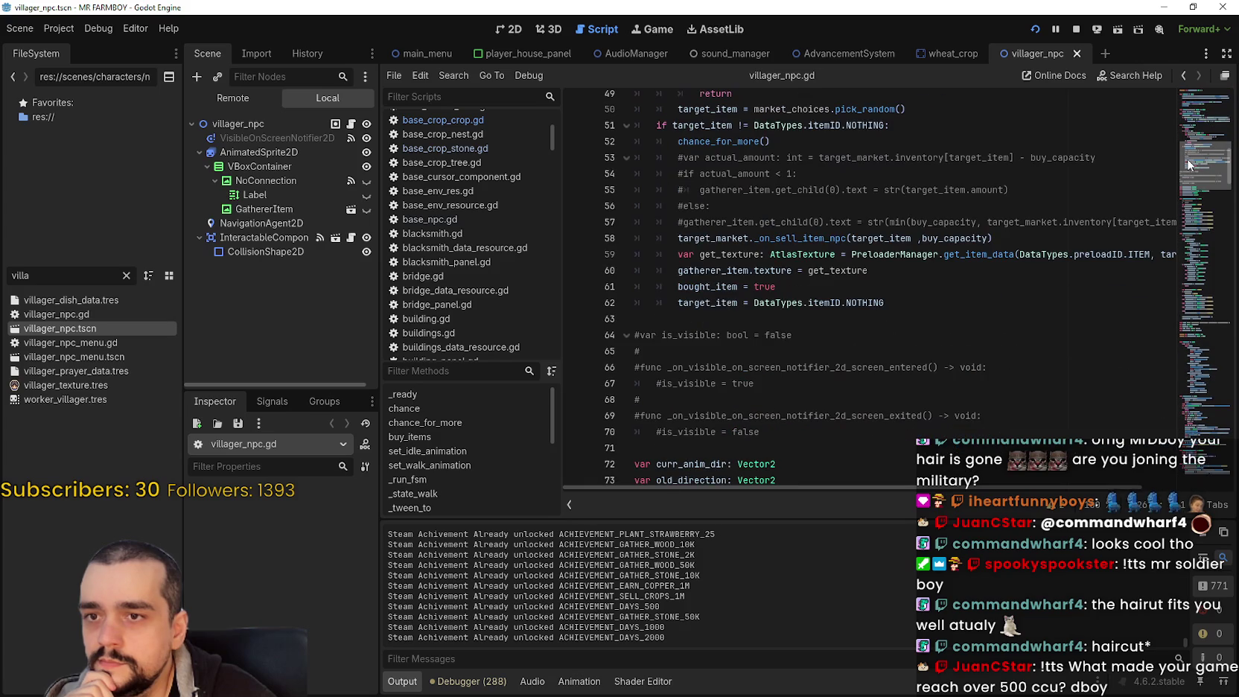
Search villager_npc.gd for buy_capacity and step back to the VILLAGERS_EXTRA_STOCK check on lines 36–38
double_click(956, 241)
key(ctrl+f)
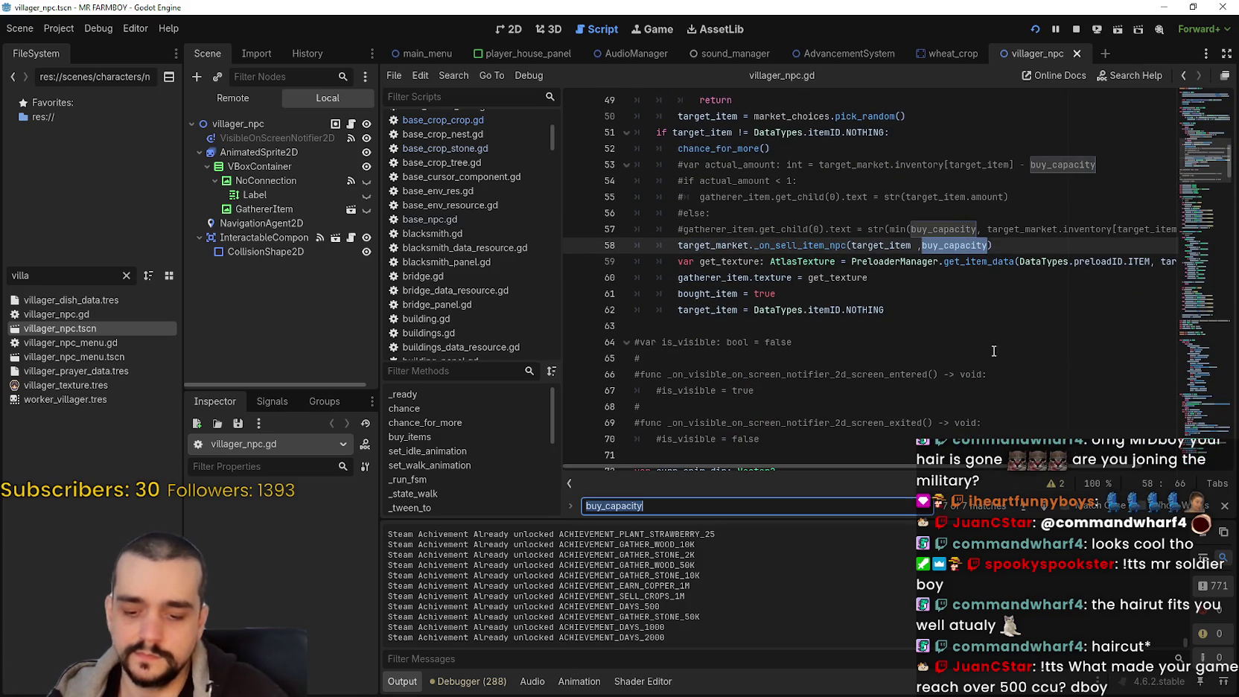
click(1020, 511)
click(1020, 511)
click(1020, 510)
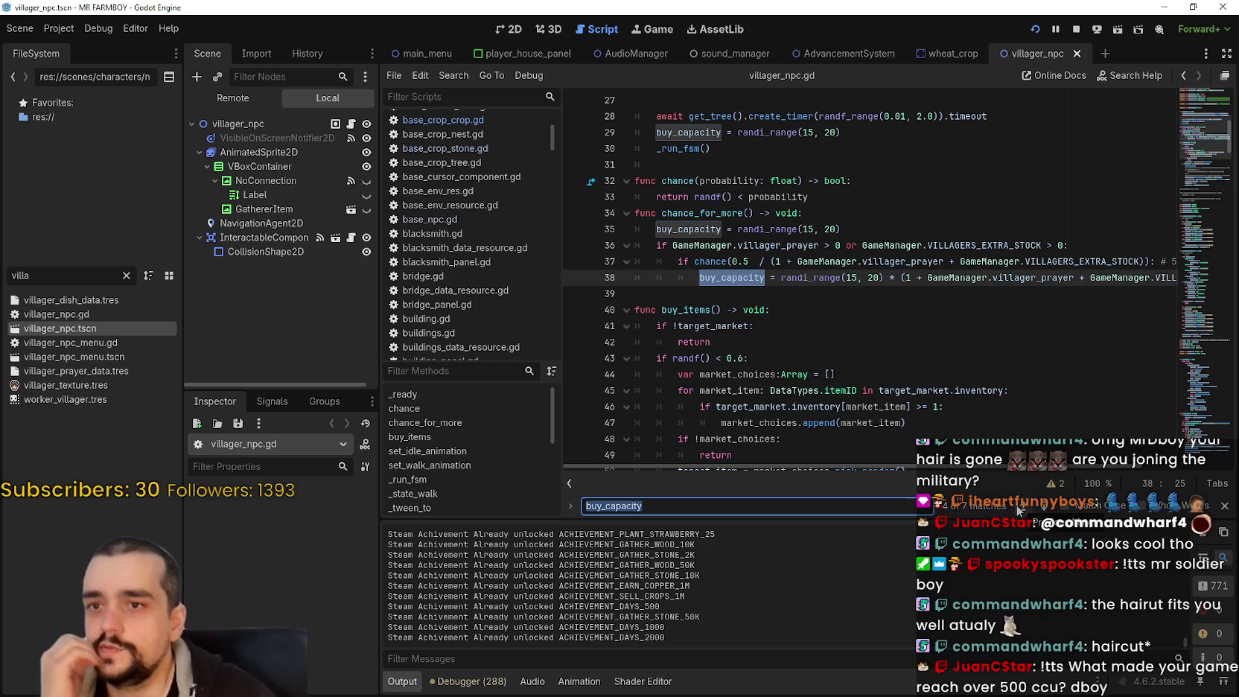
double_click(984, 245)
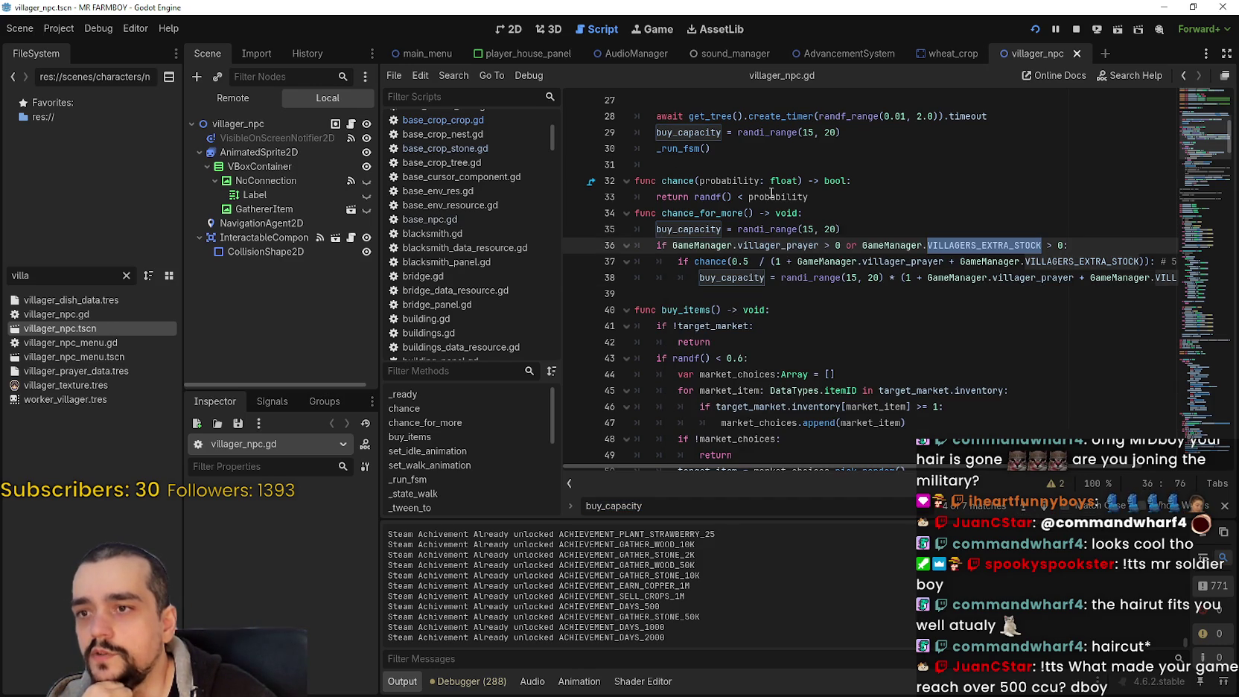
mouse_move(815, 278)
mouse_down()
mouse_move(670, 260)
mouse_move(642, 238)
mouse_up()
drag(781, 294, 636, 229)
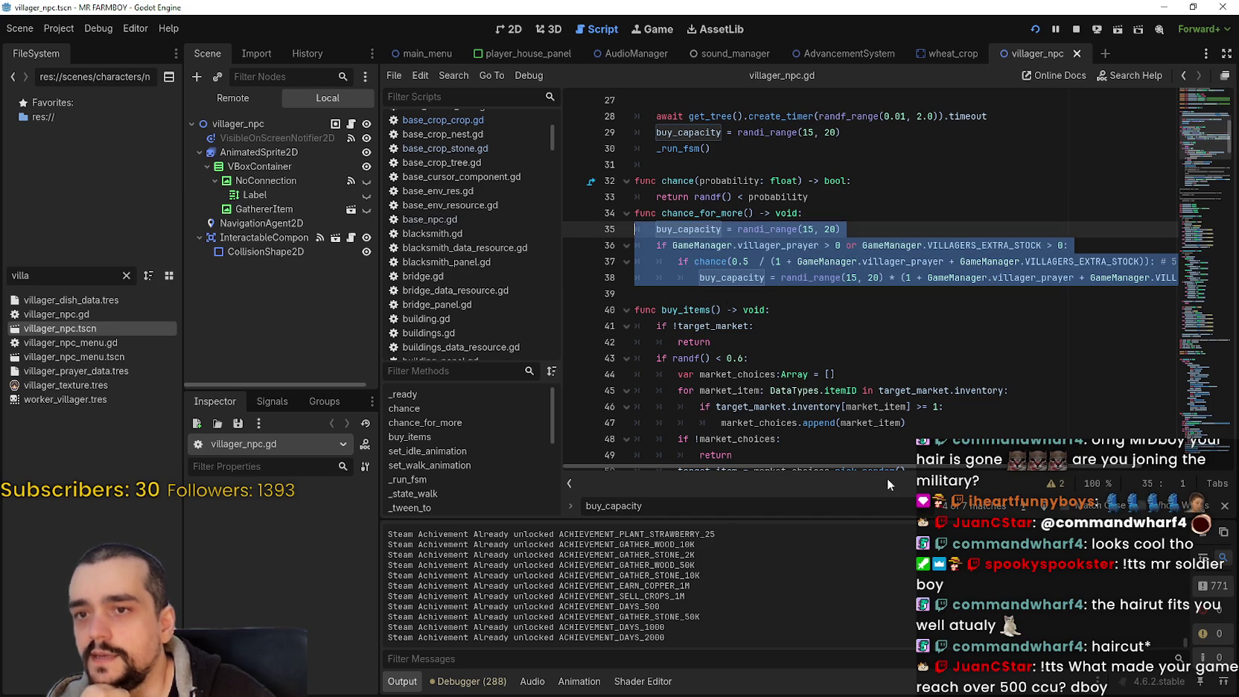
key(Escape)
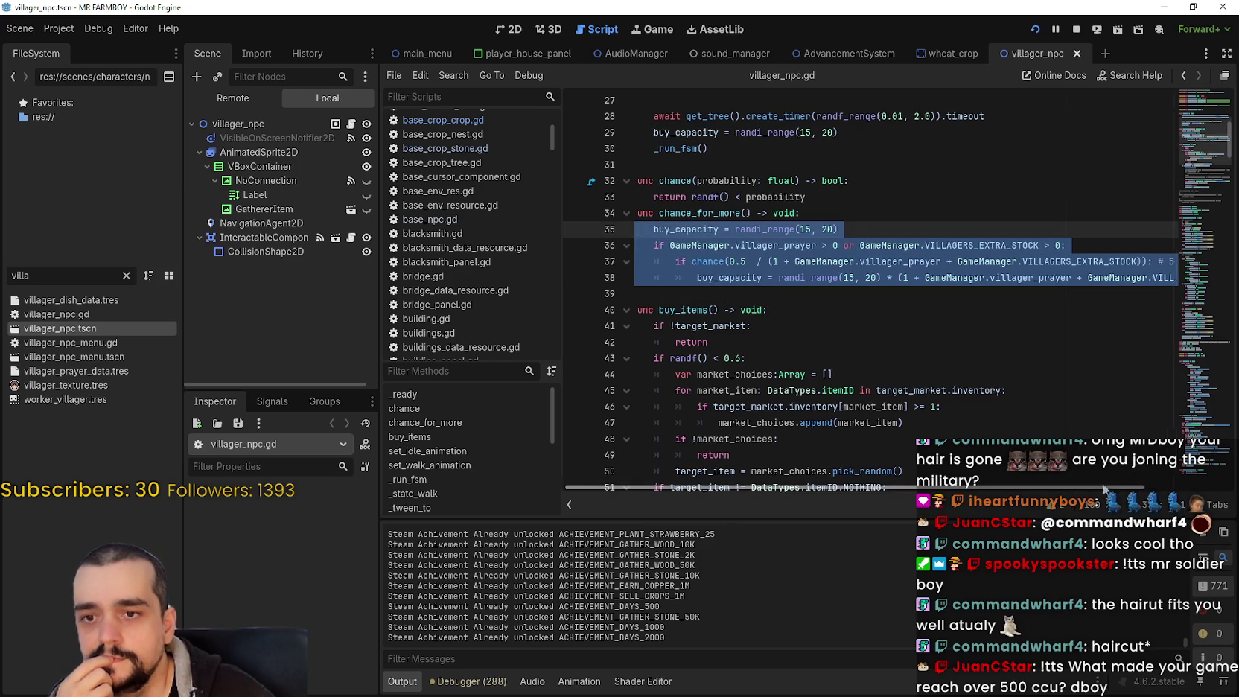
Clear the code selection and check the empty line 31, leaving it unchanged
scroll(988, 479, right, 2)
scroll(823, 348, left, 2)
click(771, 308)
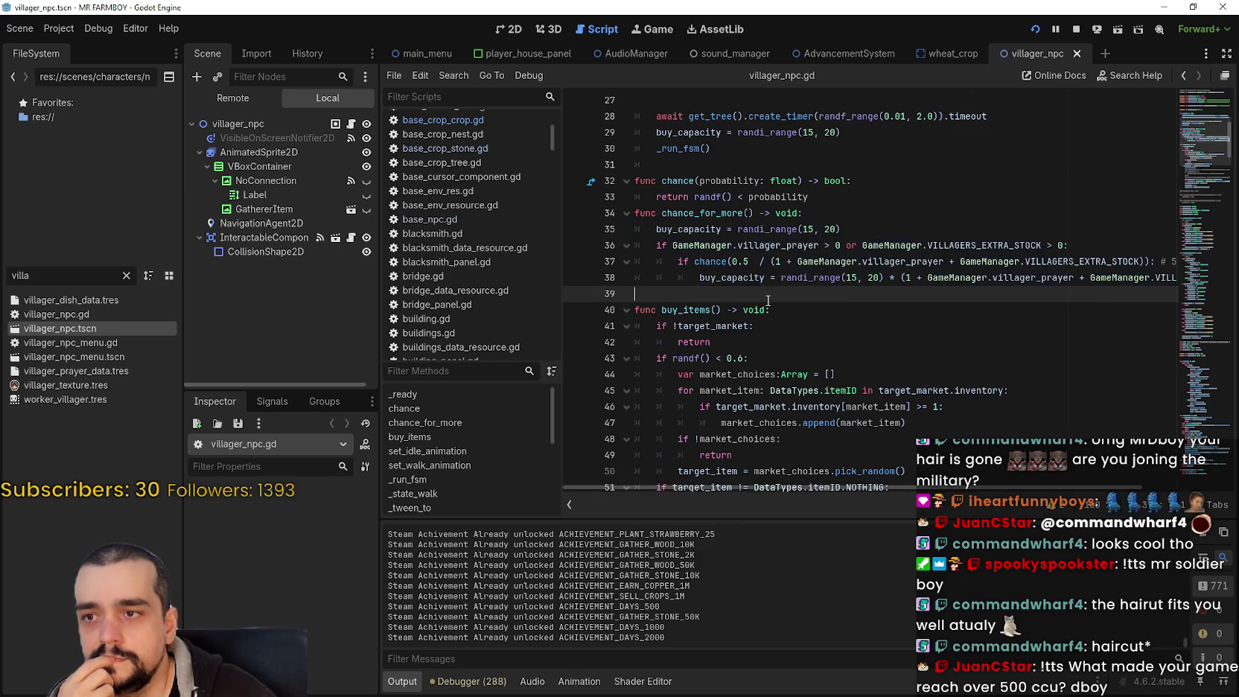
scroll(772, 309, up, 4)
click(754, 368)
click(752, 348)
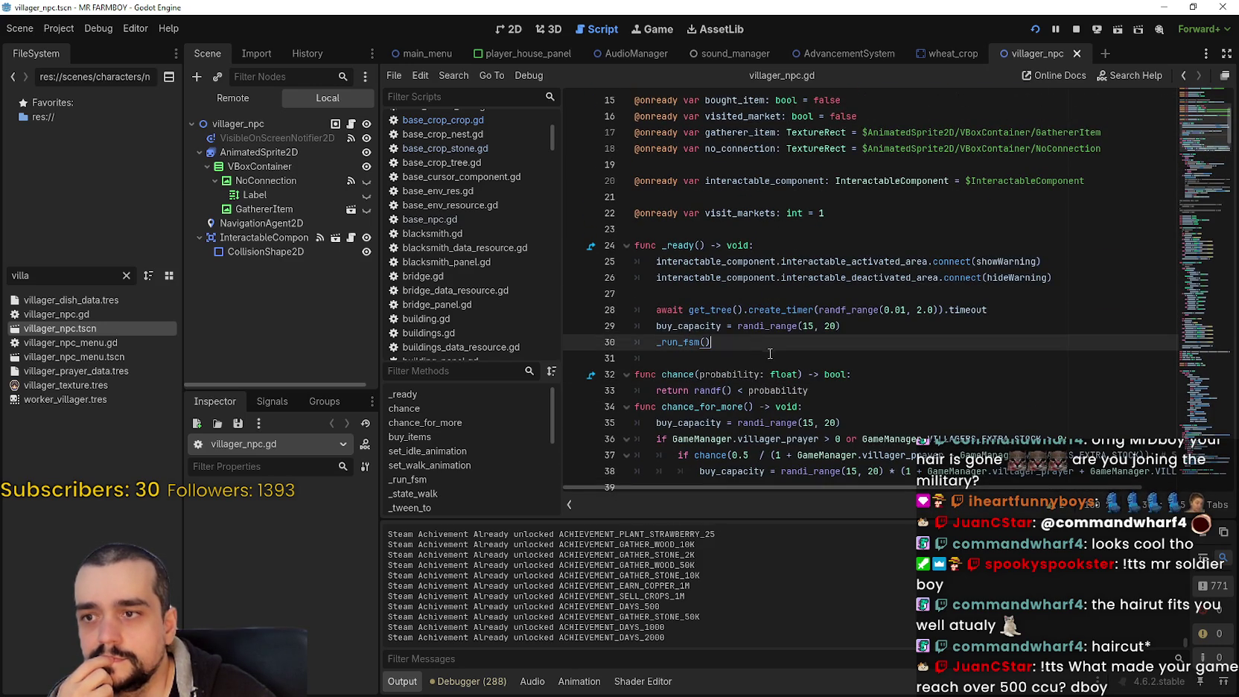
click(768, 351)
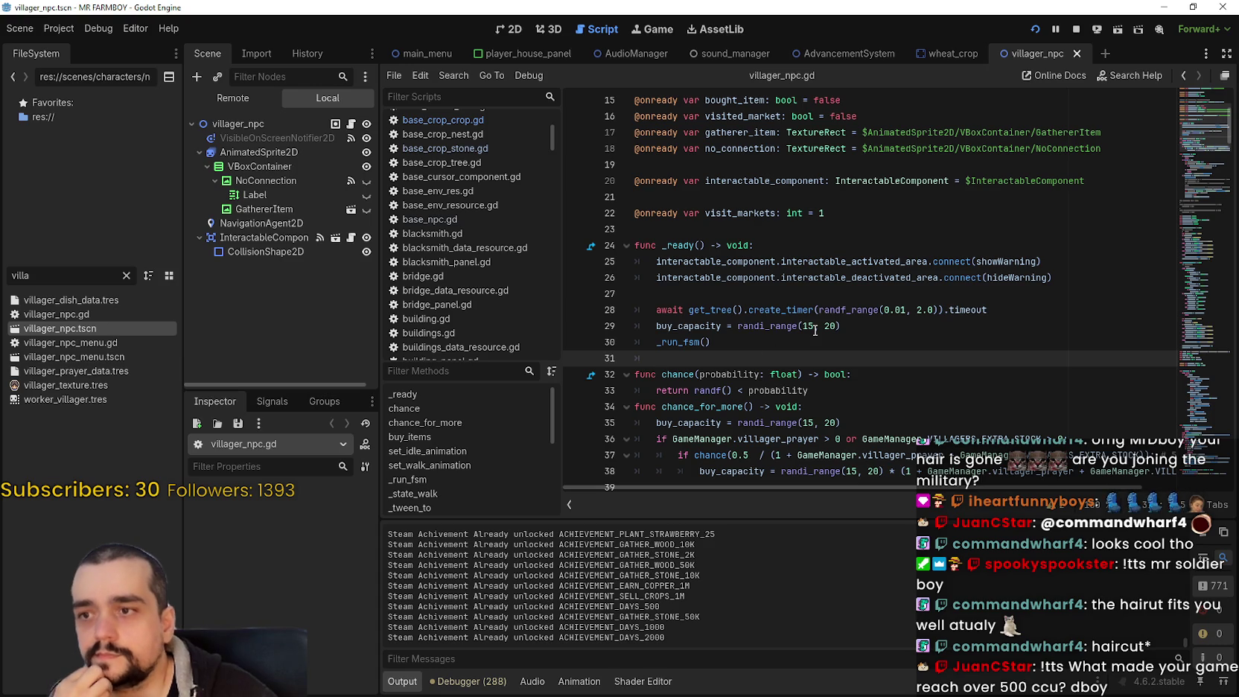
key(Return)
key(BackSpace)
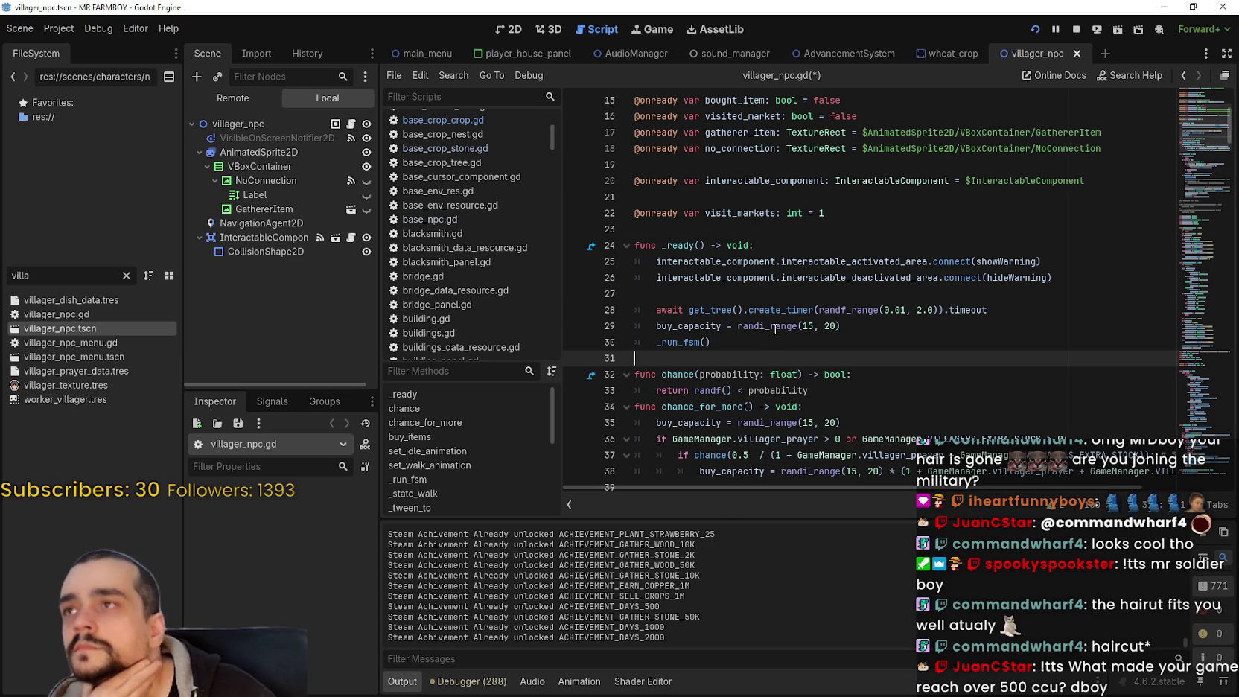
Check the _run_fsm() call in _ready, save villager_npc.gd, and revisit empty lines 31 and 39
click(727, 295)
scroll(727, 295, down, 3)
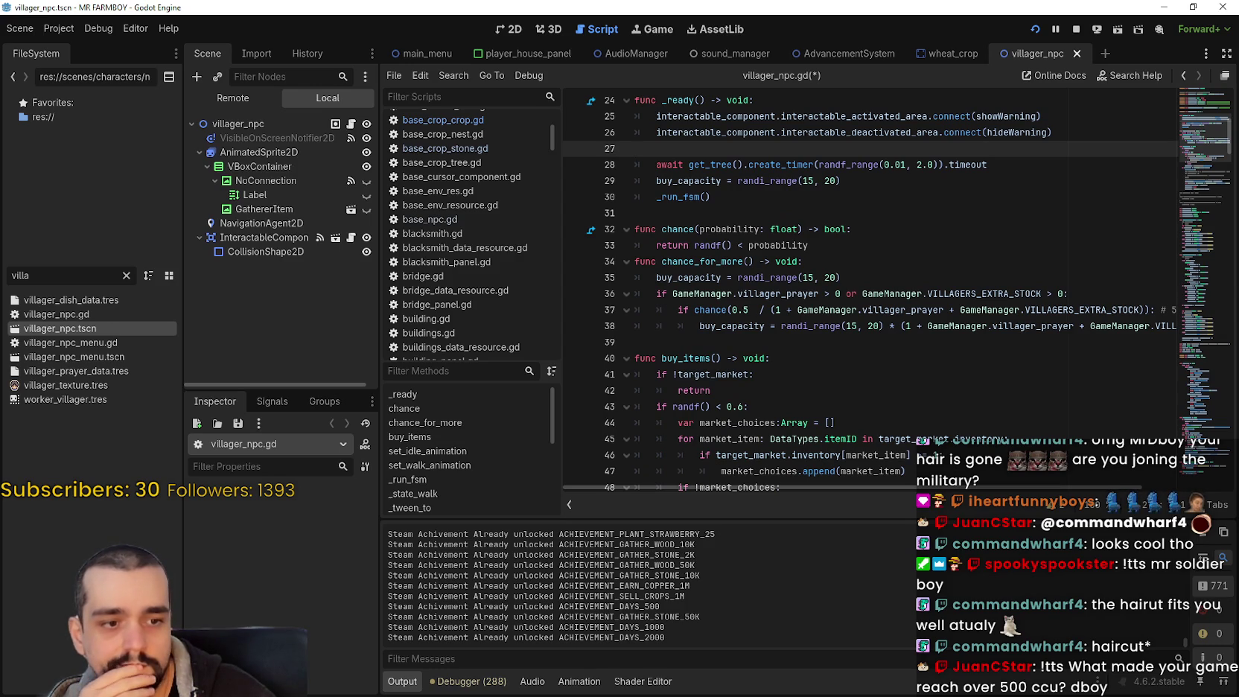
click(780, 197)
key(ctrl+s)
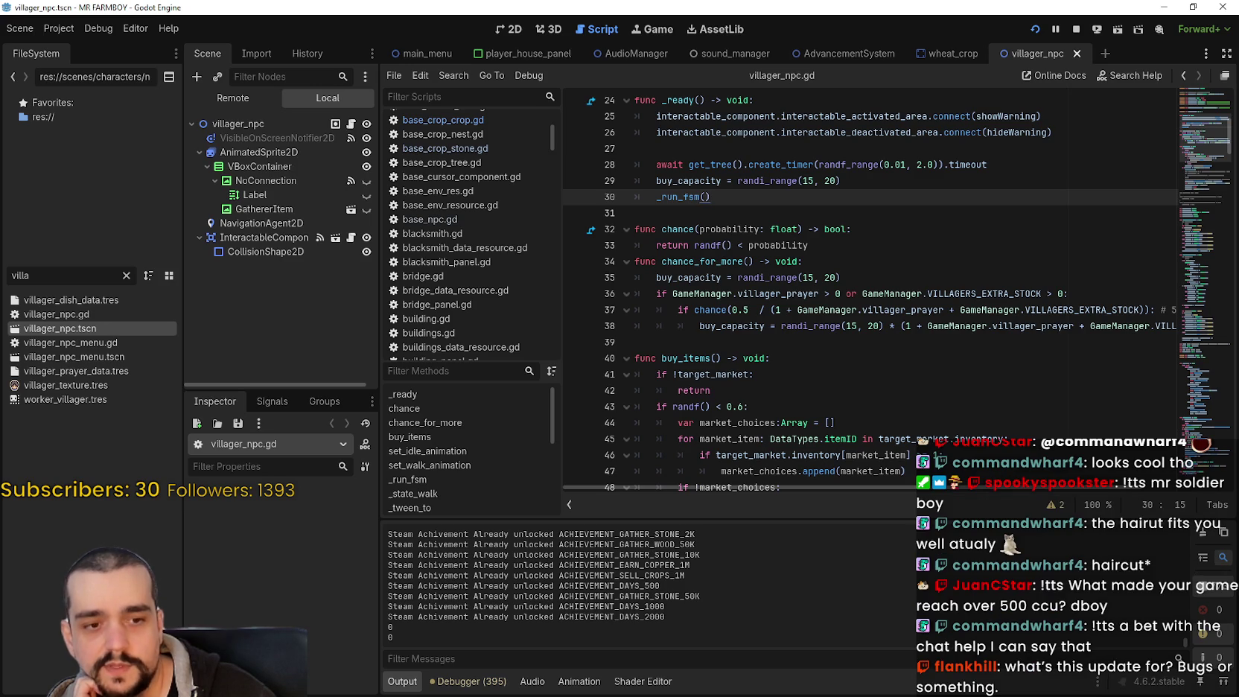
click(720, 339)
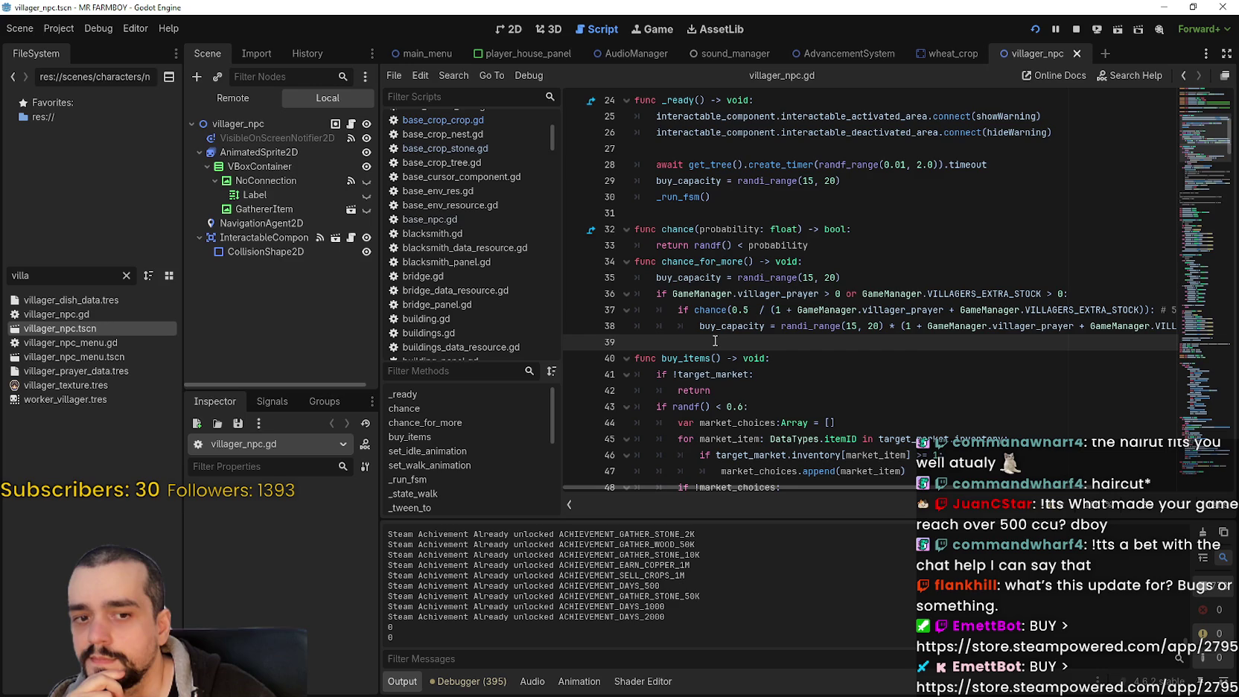
click(681, 213)
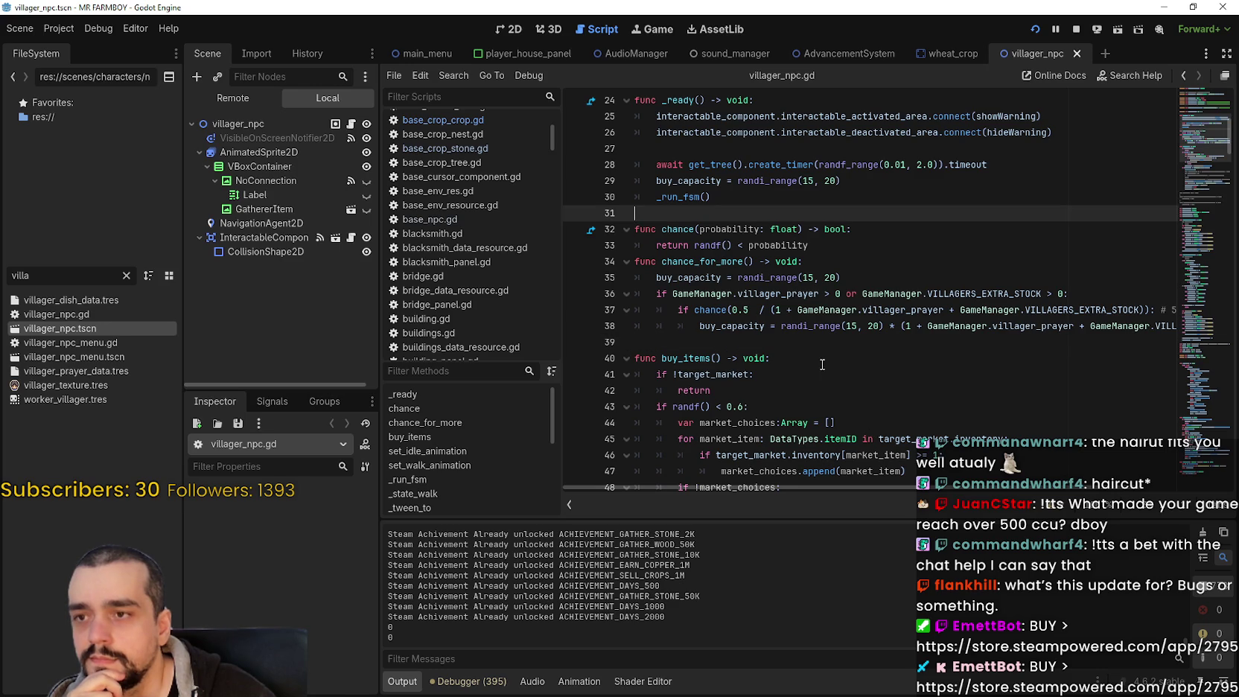
click(803, 348)
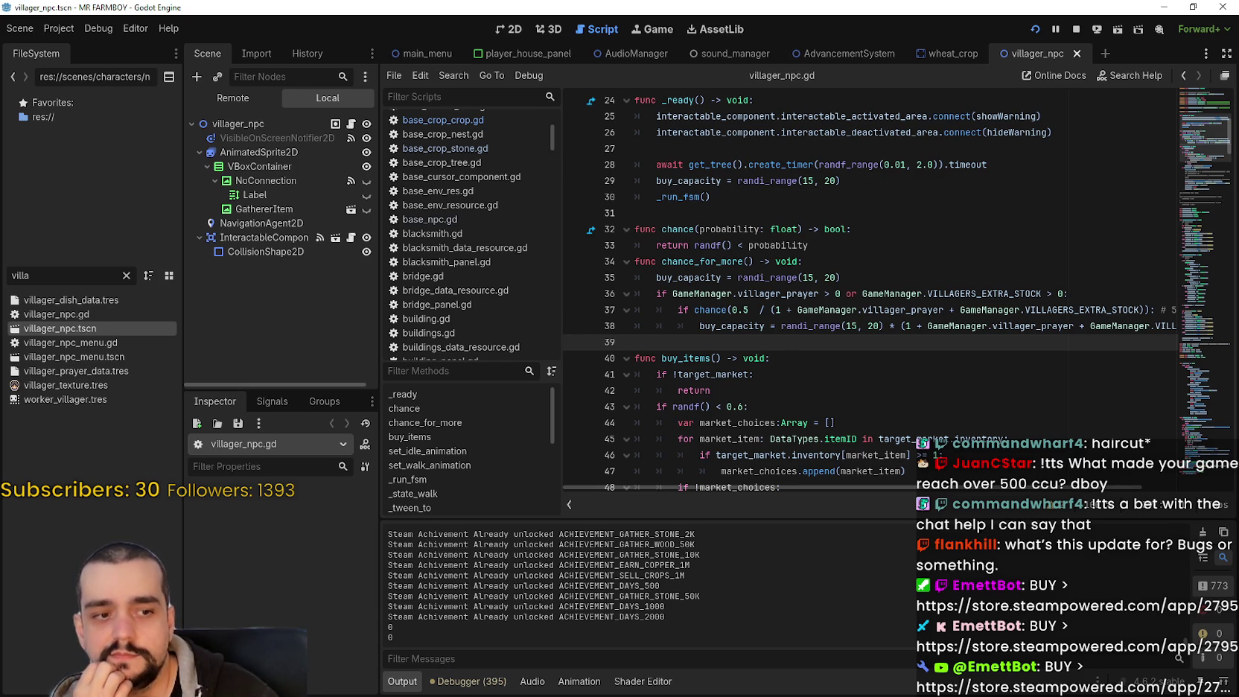
key(alt+Tab)
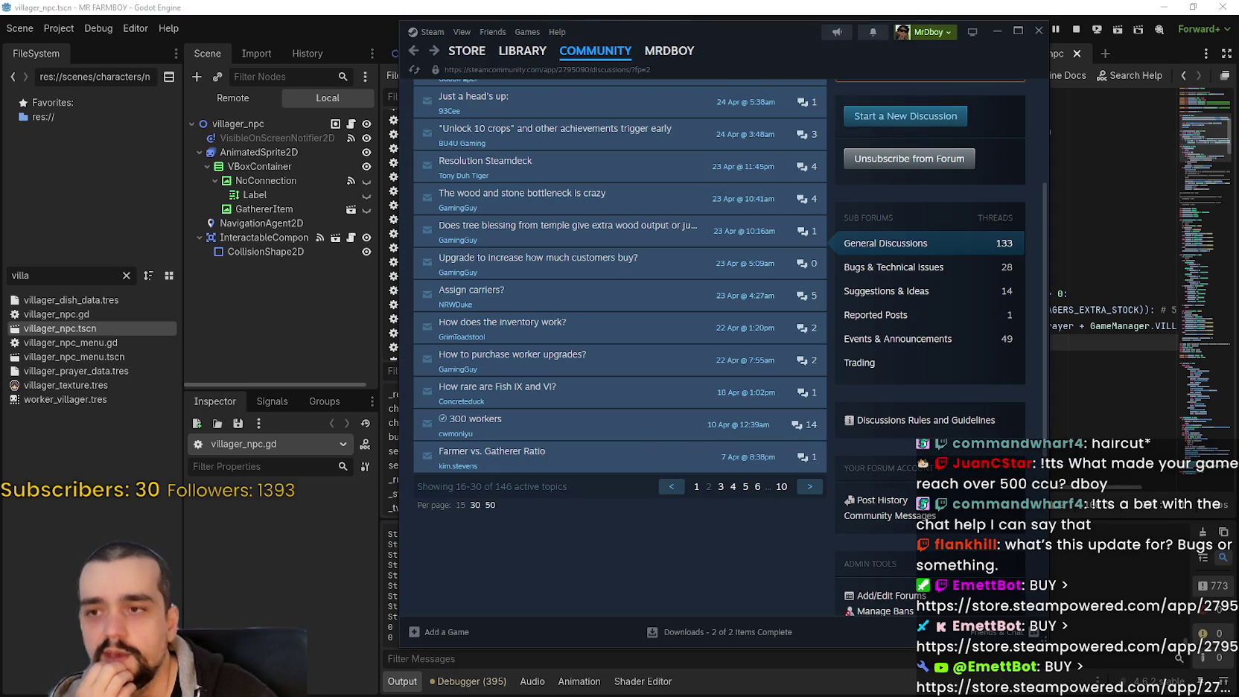
key(alt+Tab)
scroll(424, 280, up, 3)
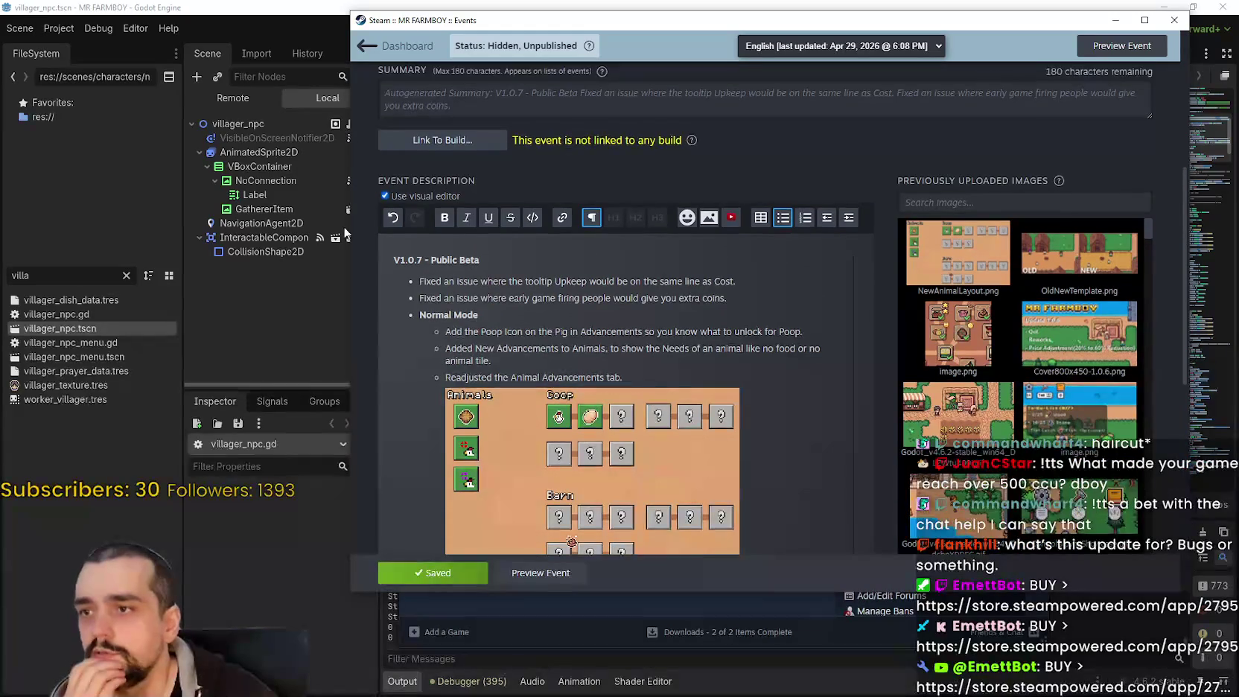
scroll(425, 280, down, 5)
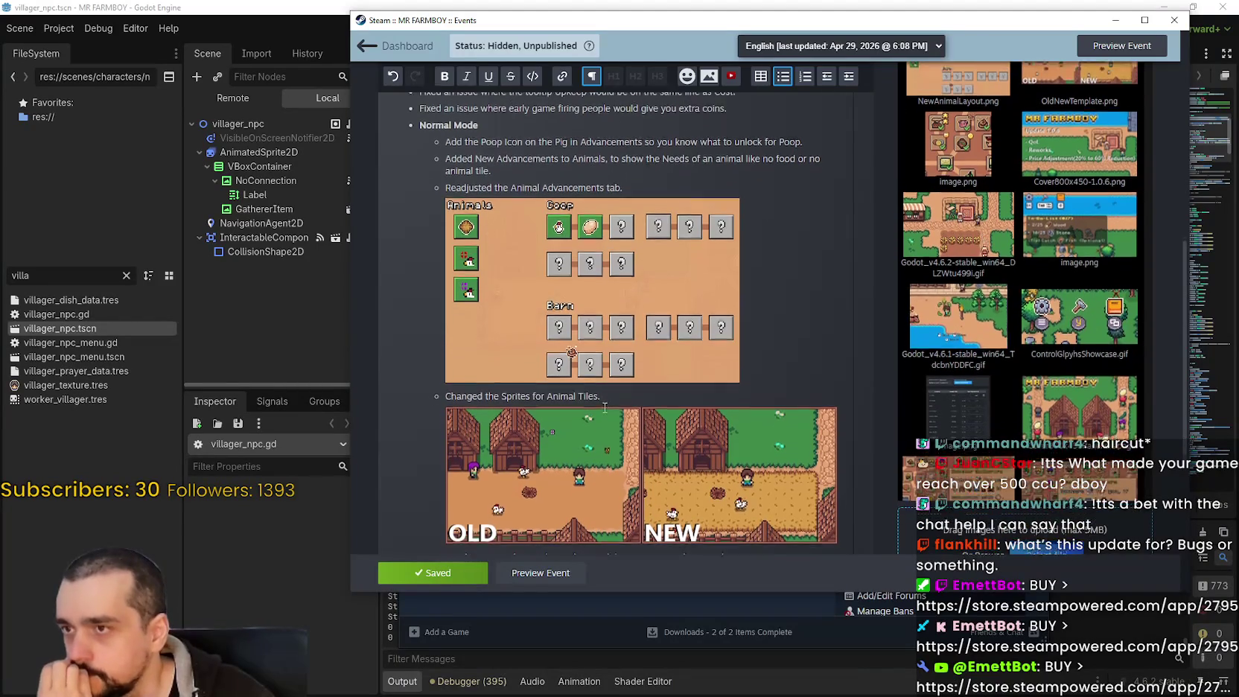
scroll(596, 393, down, 3)
scroll(645, 322, up, 4)
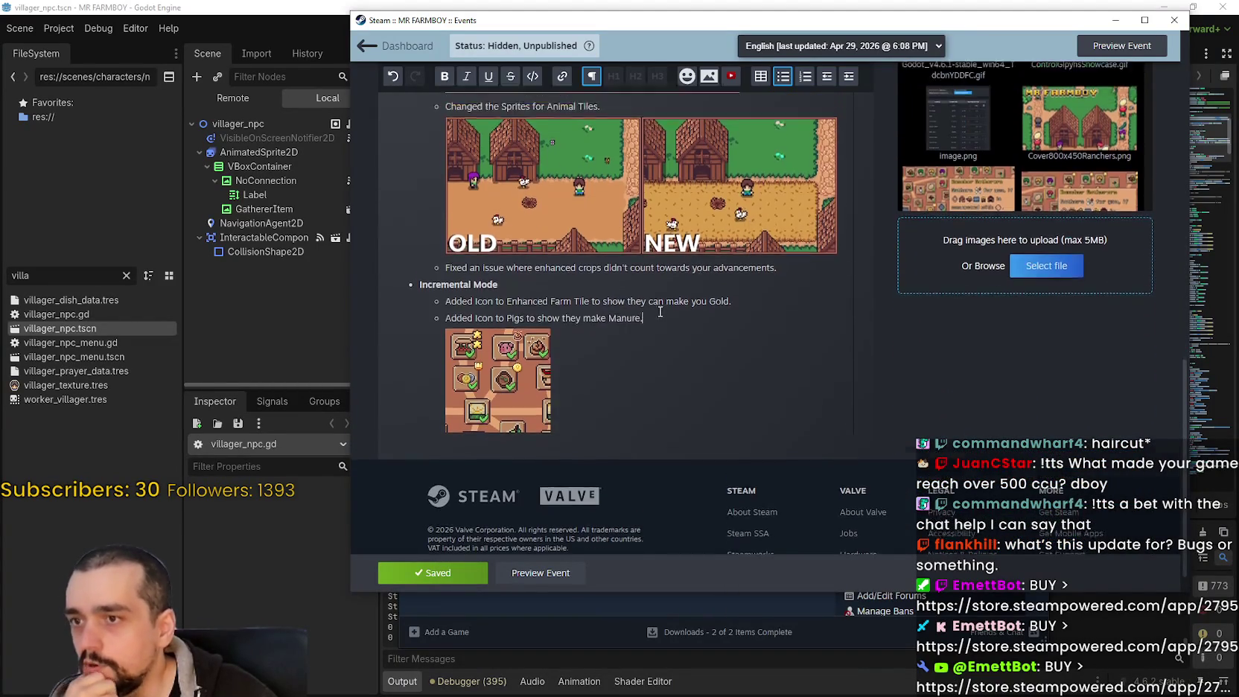
scroll(645, 323, up, 5)
scroll(645, 322, down, 3)
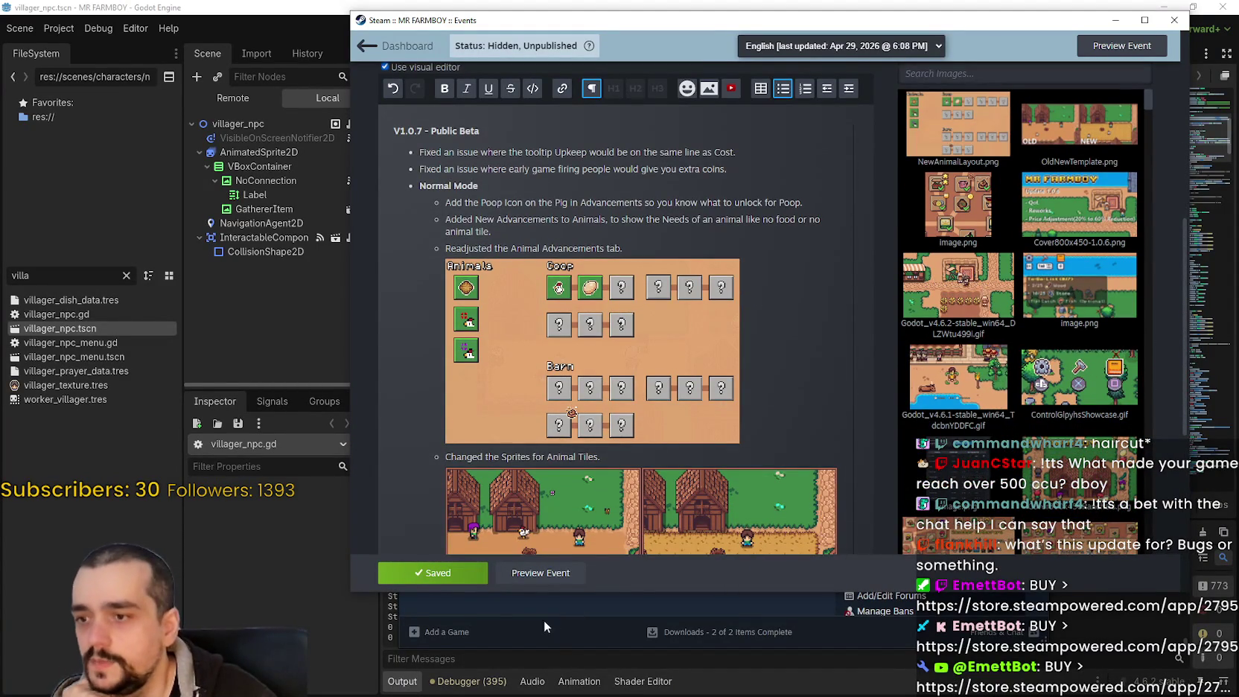
click(284, 557)
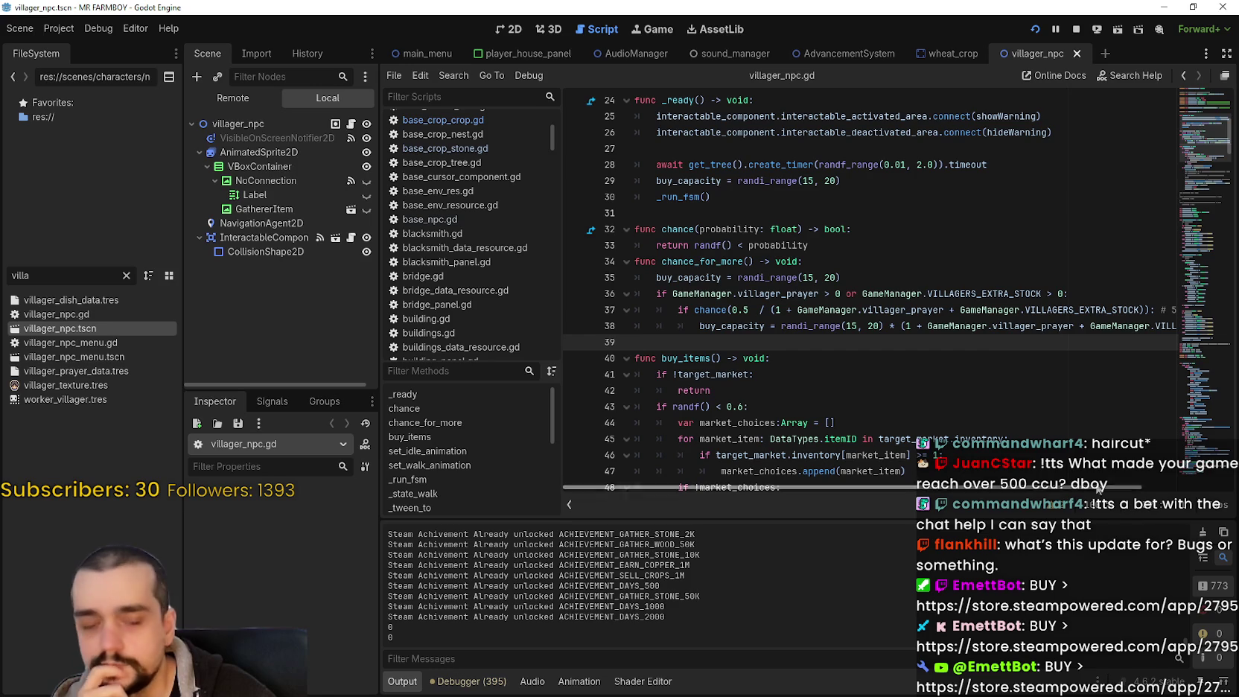
Filter the project files by 'game' and open game_manager.gd
click(684, 196)
click(666, 214)
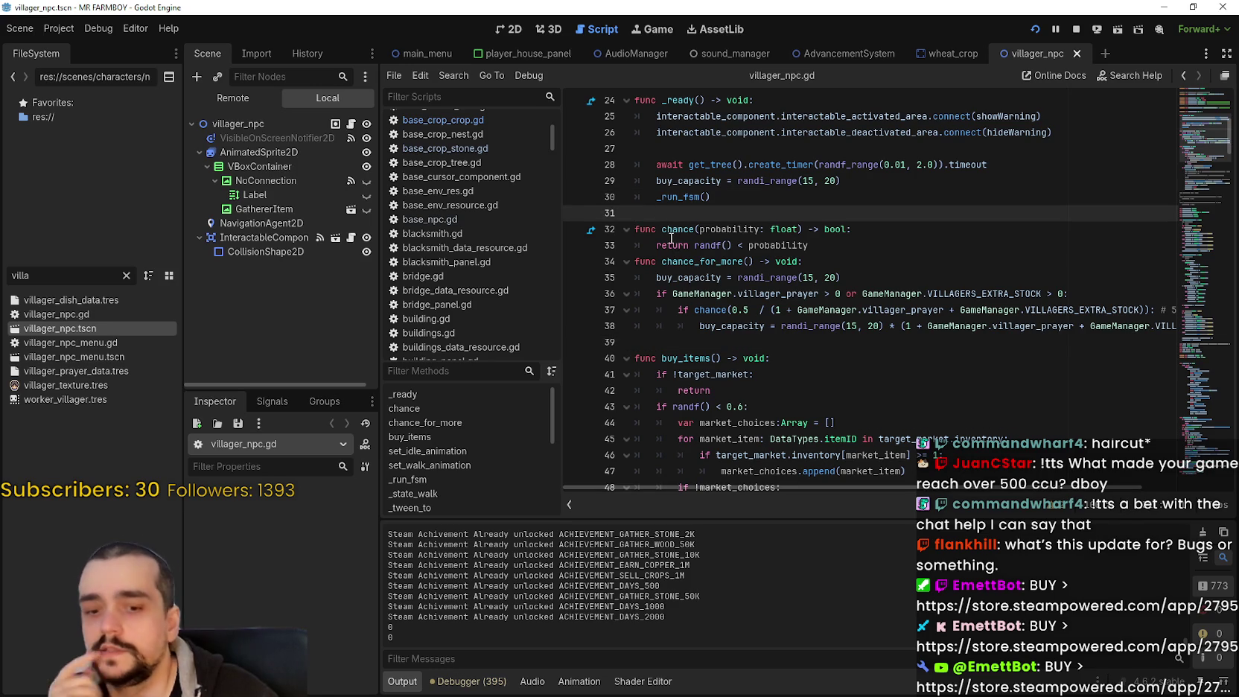
click(126, 275)
text(game)
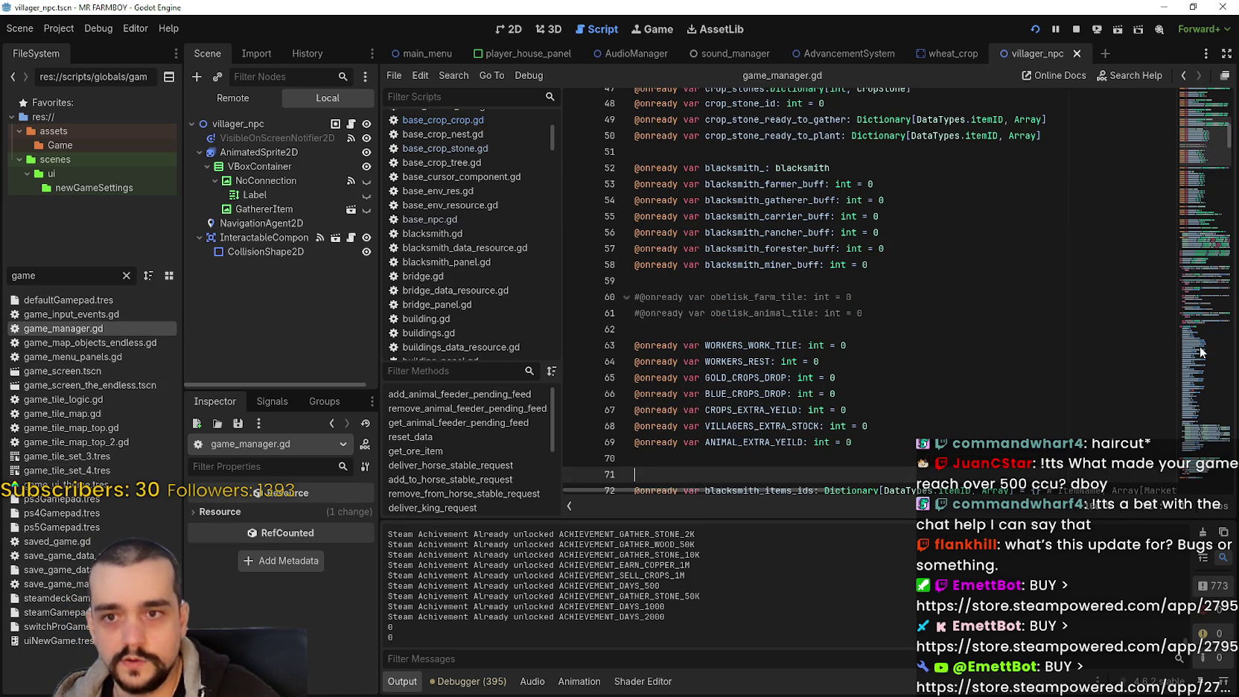
drag(1207, 241, 1207, 376)
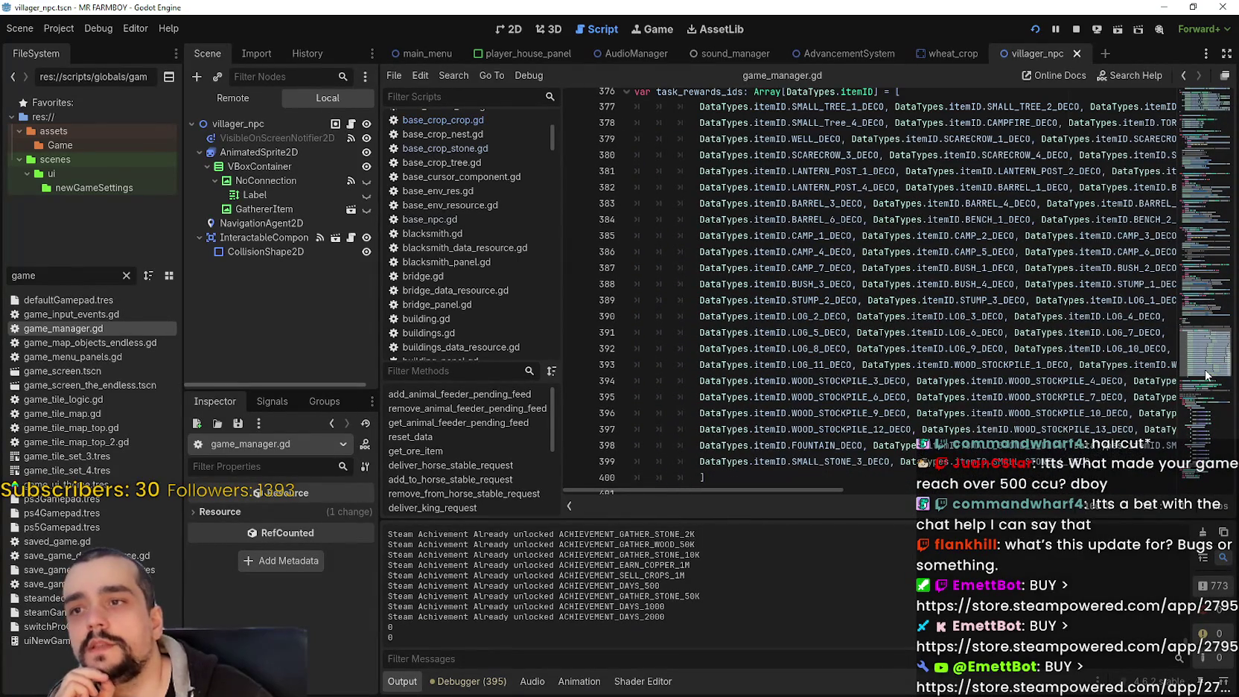
scroll(813, 258, down, 4)
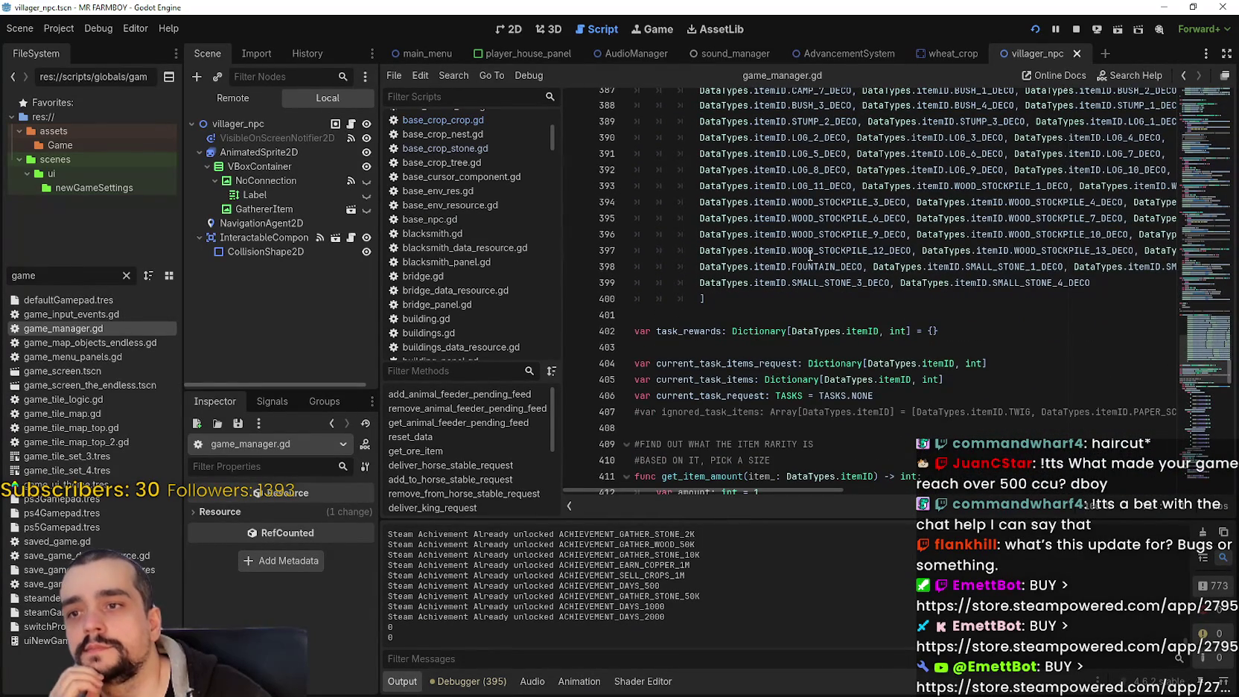
scroll(811, 256, up, 5)
Inspect the task_rewards_ids declaration on line 376 and task_rewards on line 402
click(727, 155)
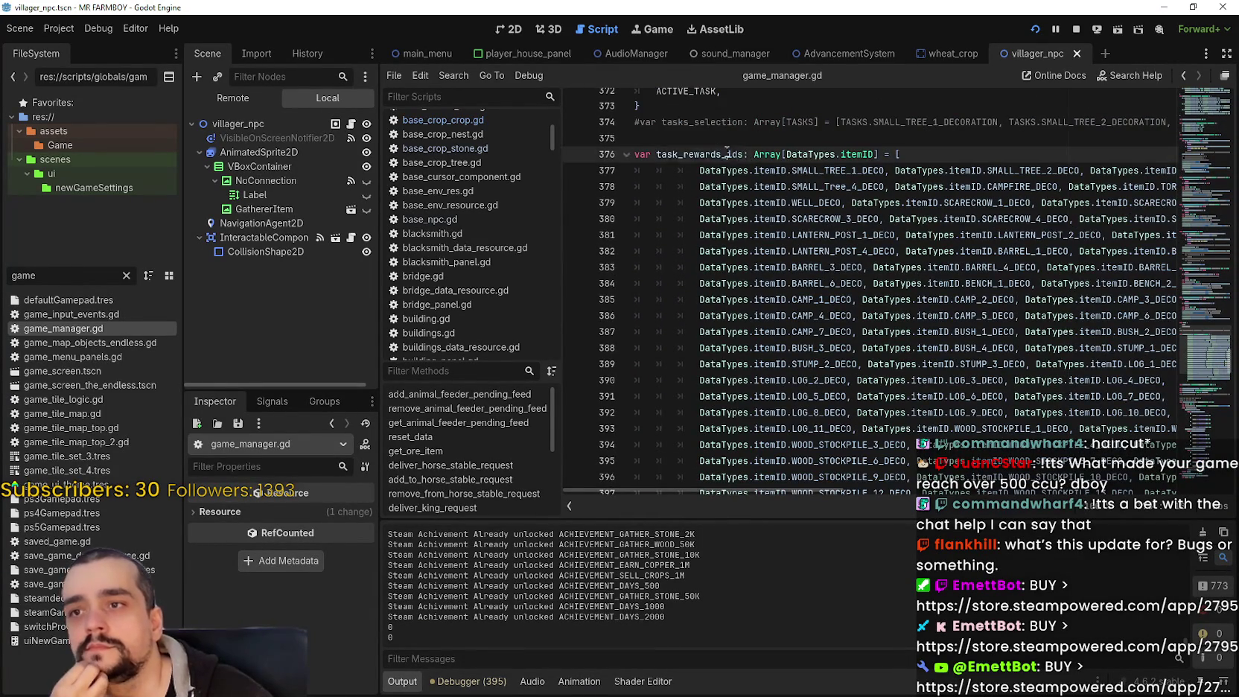
double_click(727, 154)
scroll(840, 299, down, 5)
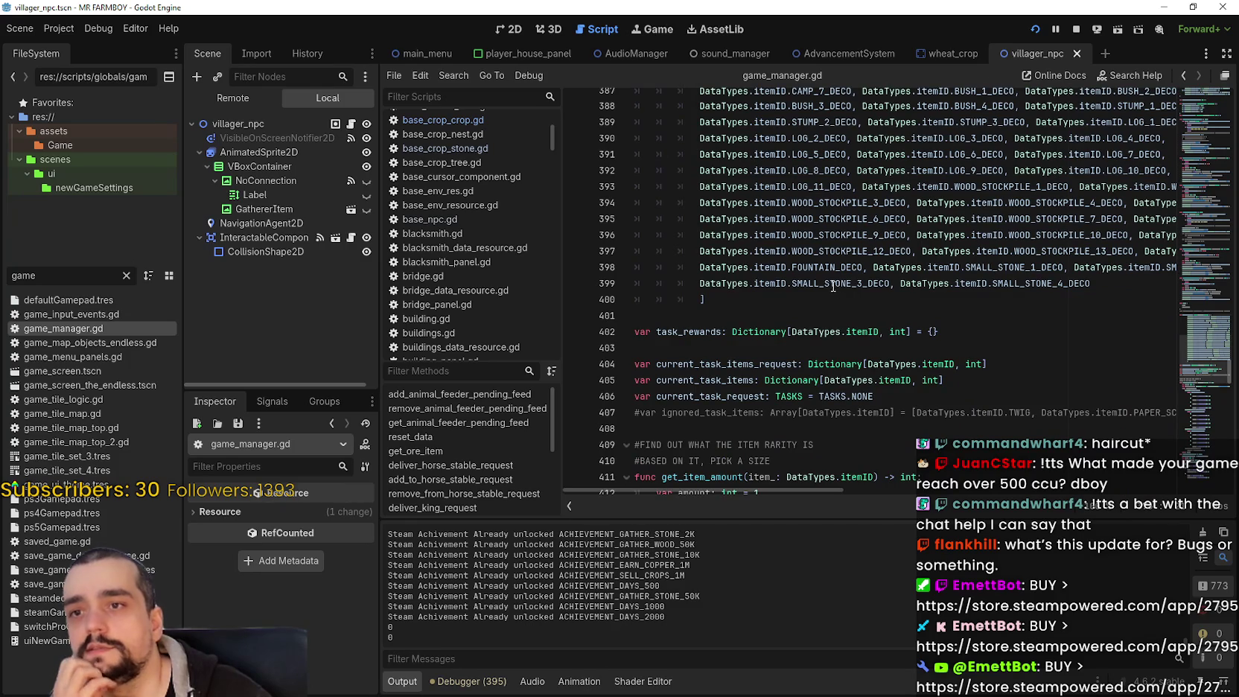
scroll(833, 272, down, 1)
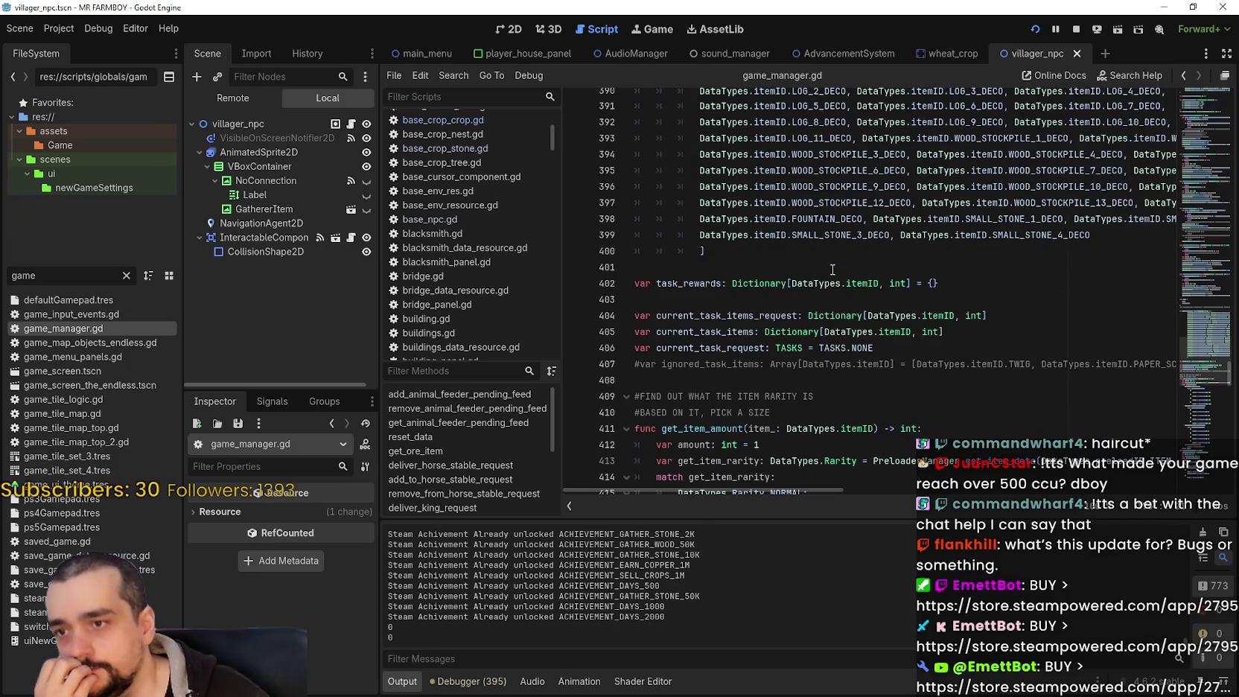
double_click(702, 283)
scroll(825, 348, down, 3)
scroll(820, 337, down, 1)
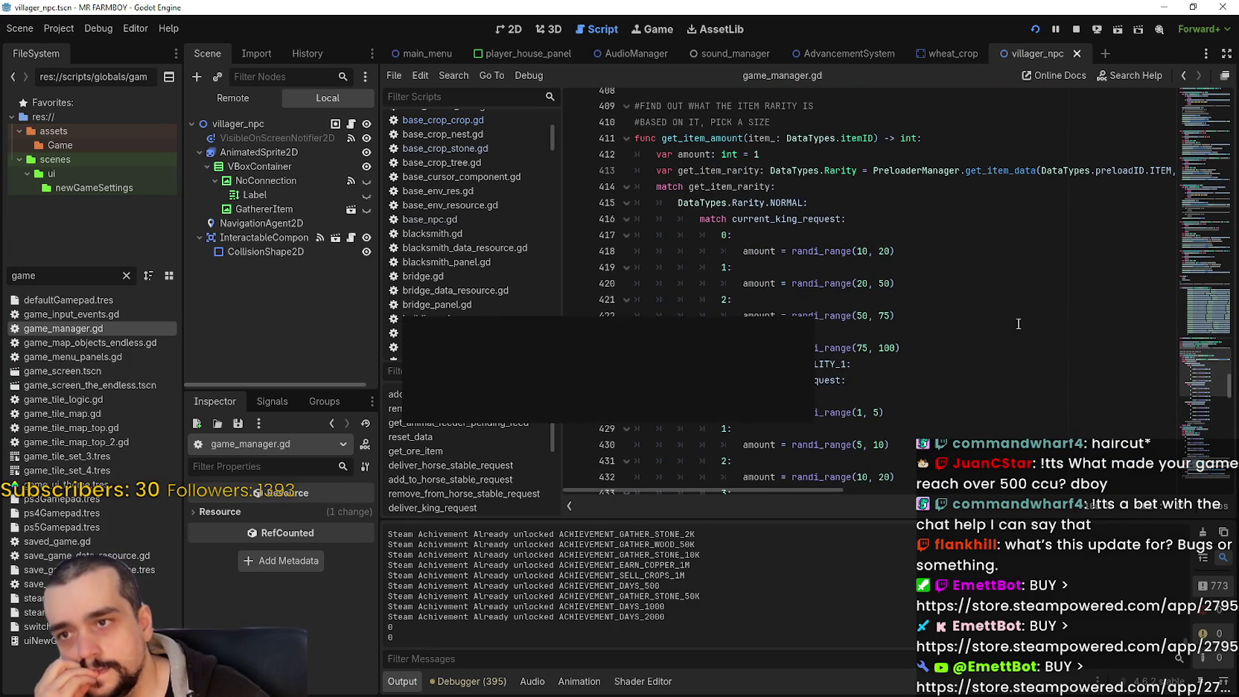
scroll(1015, 312, down, 2)
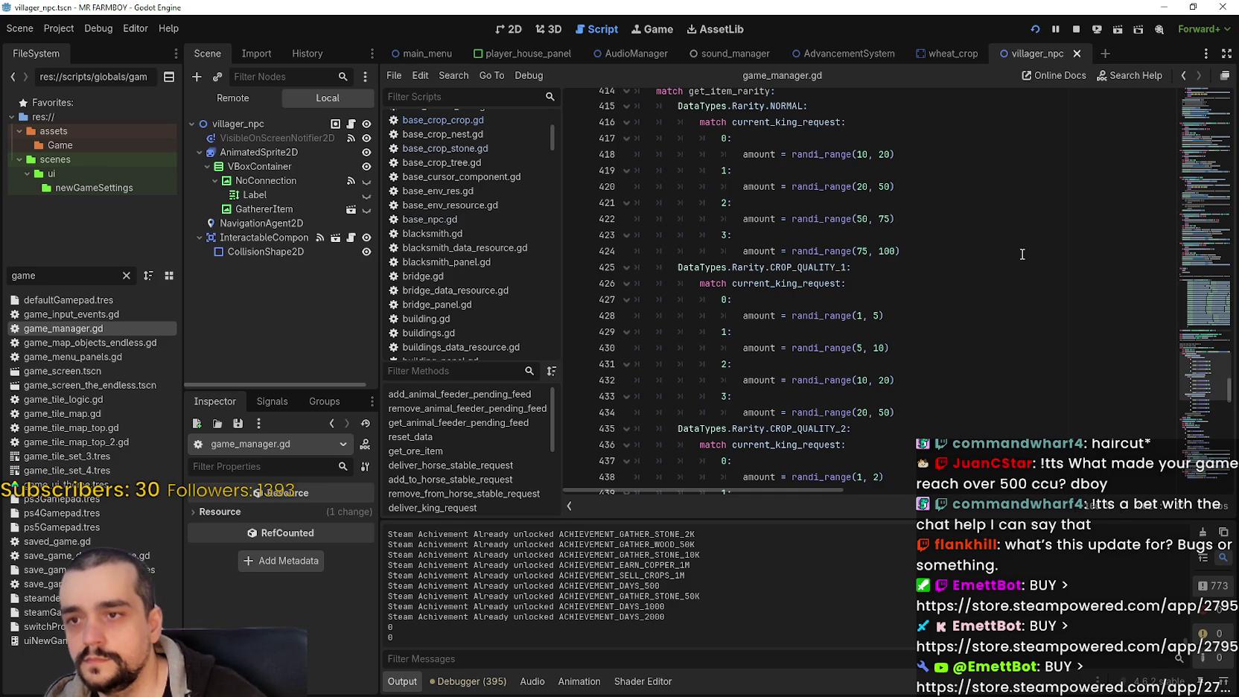
scroll(816, 277, down, 2)
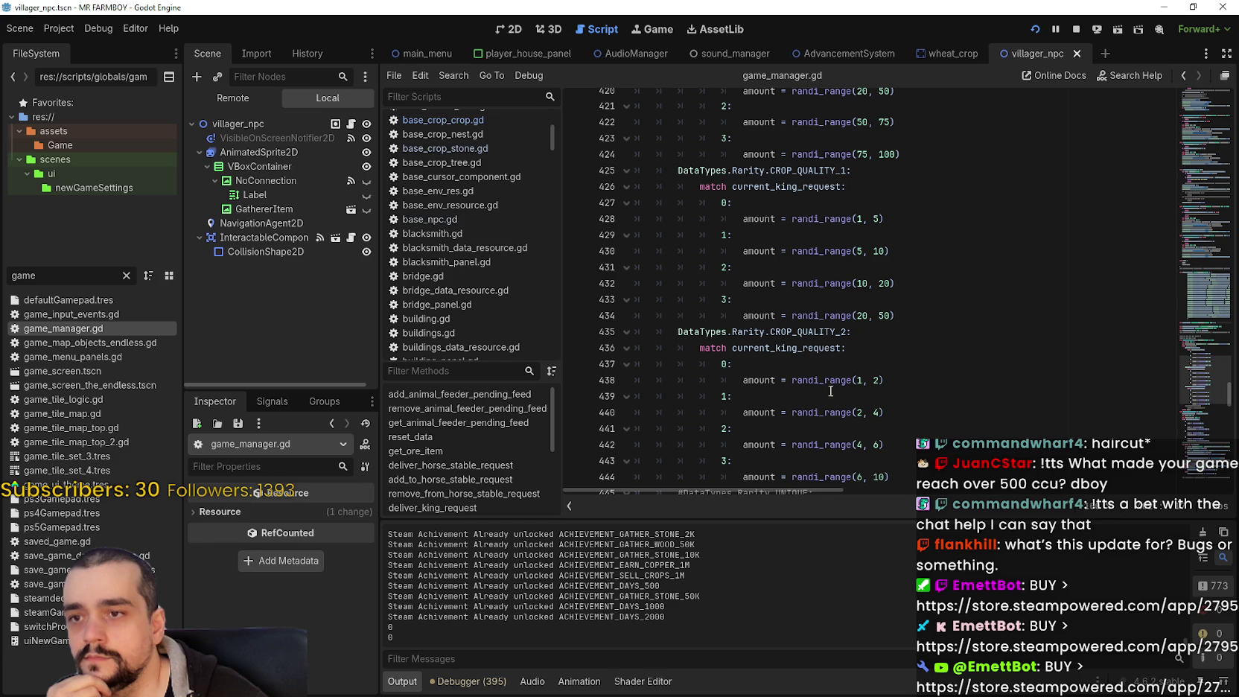
Inspect the CROP_QUALITY_2 king-request match and the NORMAL rarity ranges on lines 416–424
double_click(788, 348)
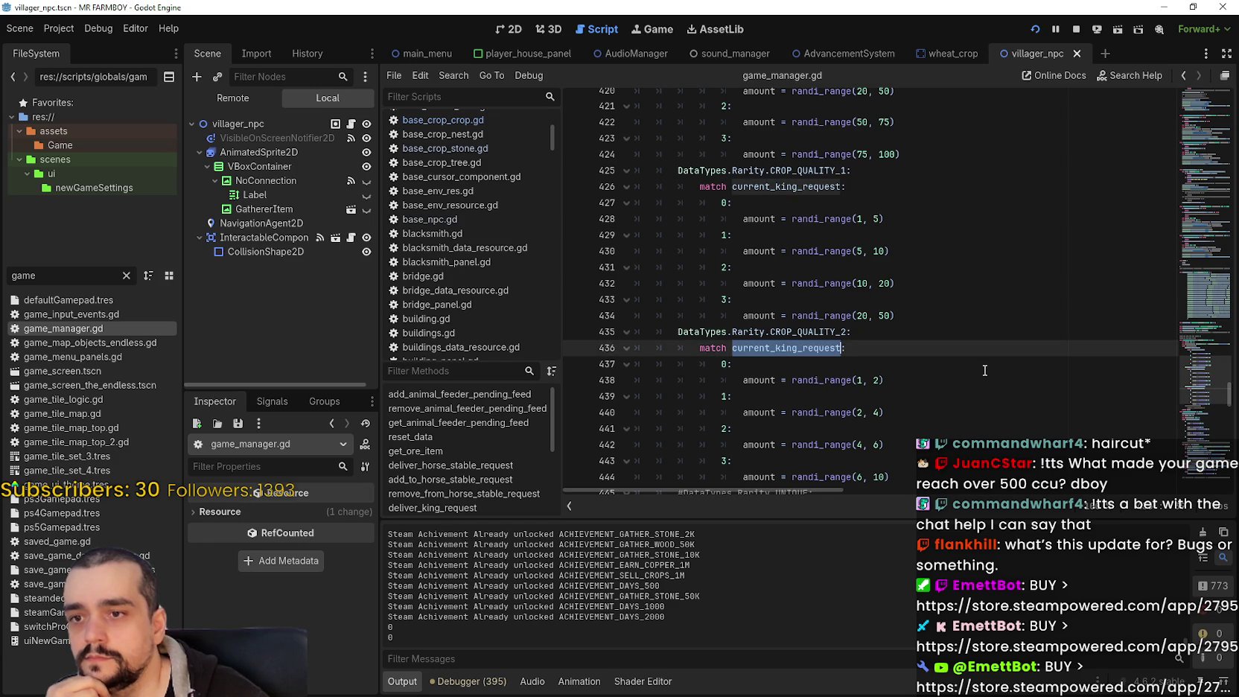
scroll(984, 370, down, 2)
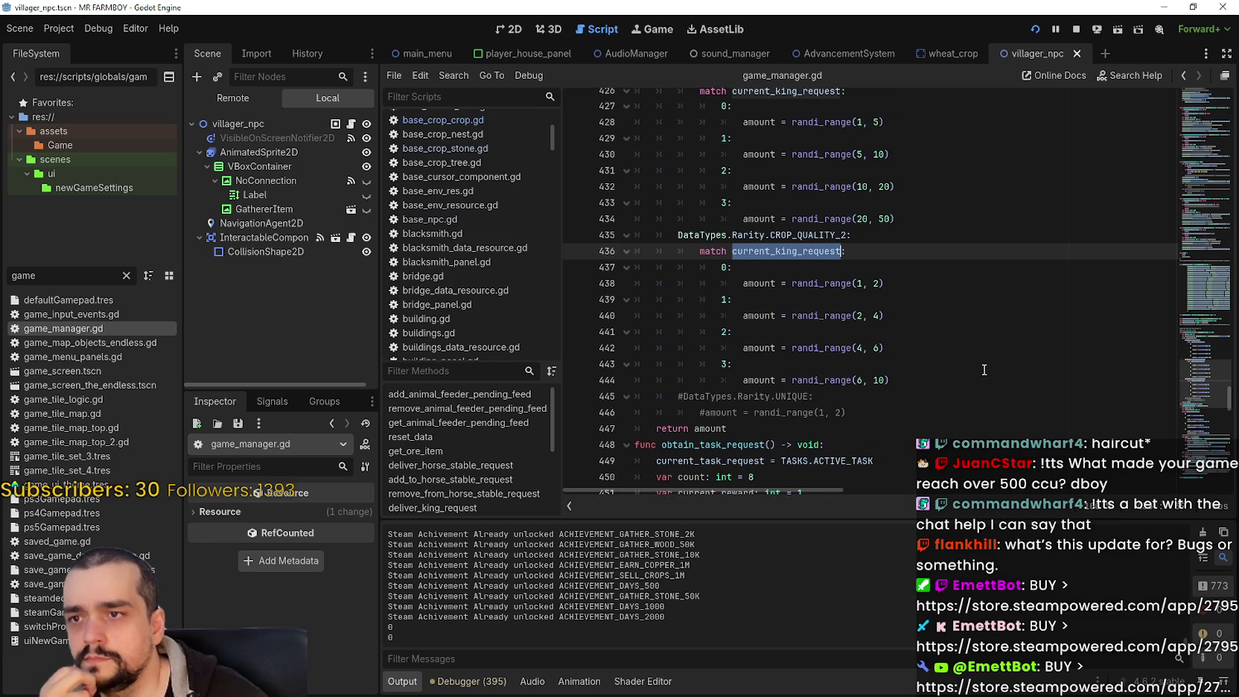
drag(824, 235, 677, 235)
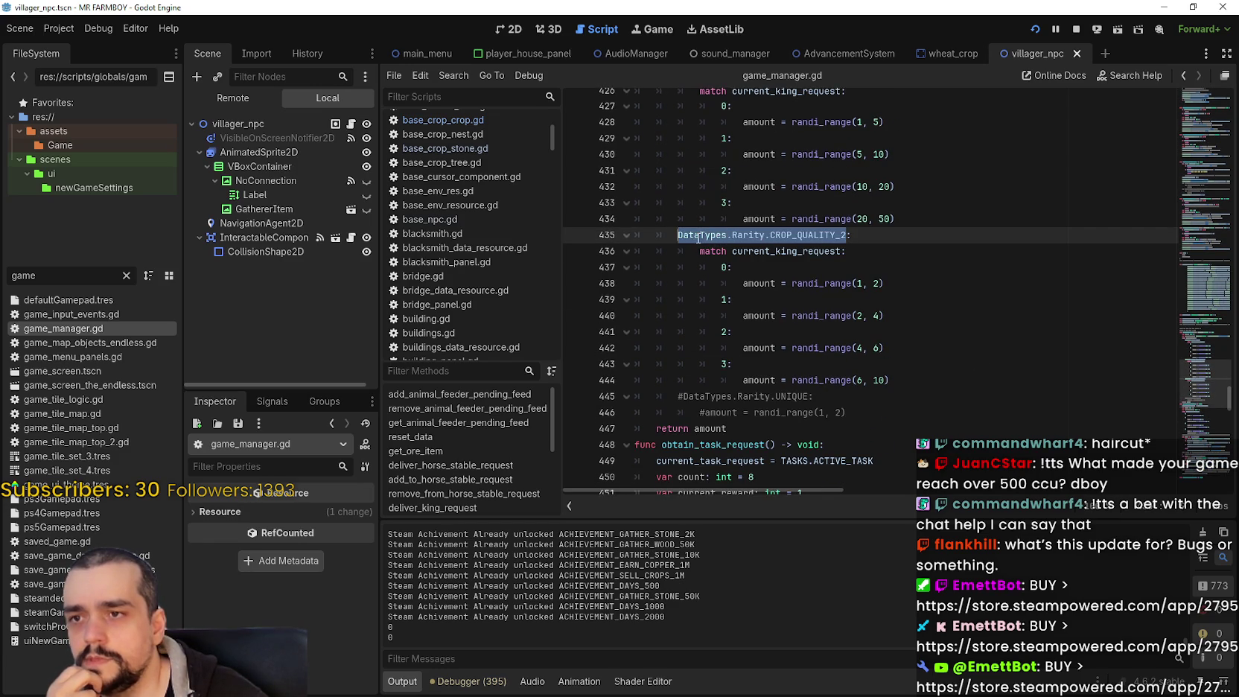
scroll(998, 384, up, 5)
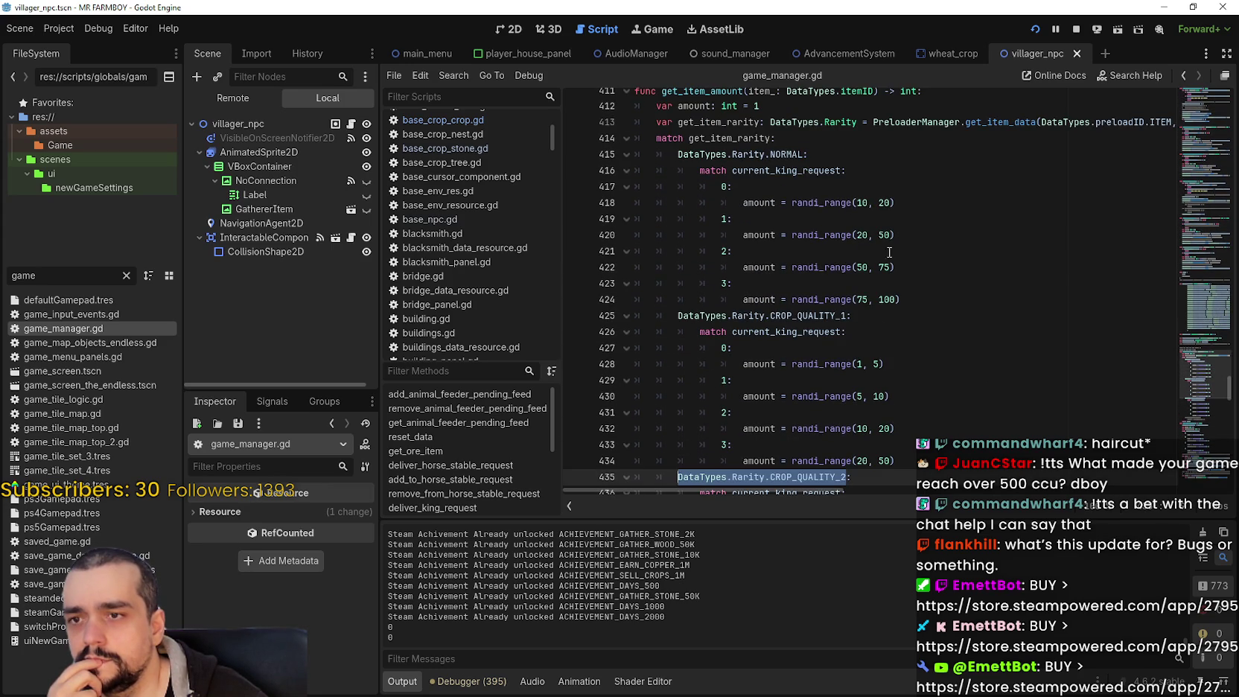
mouse_move(942, 300)
mouse_down()
mouse_move(700, 220)
mouse_move(612, 176)
mouse_up()
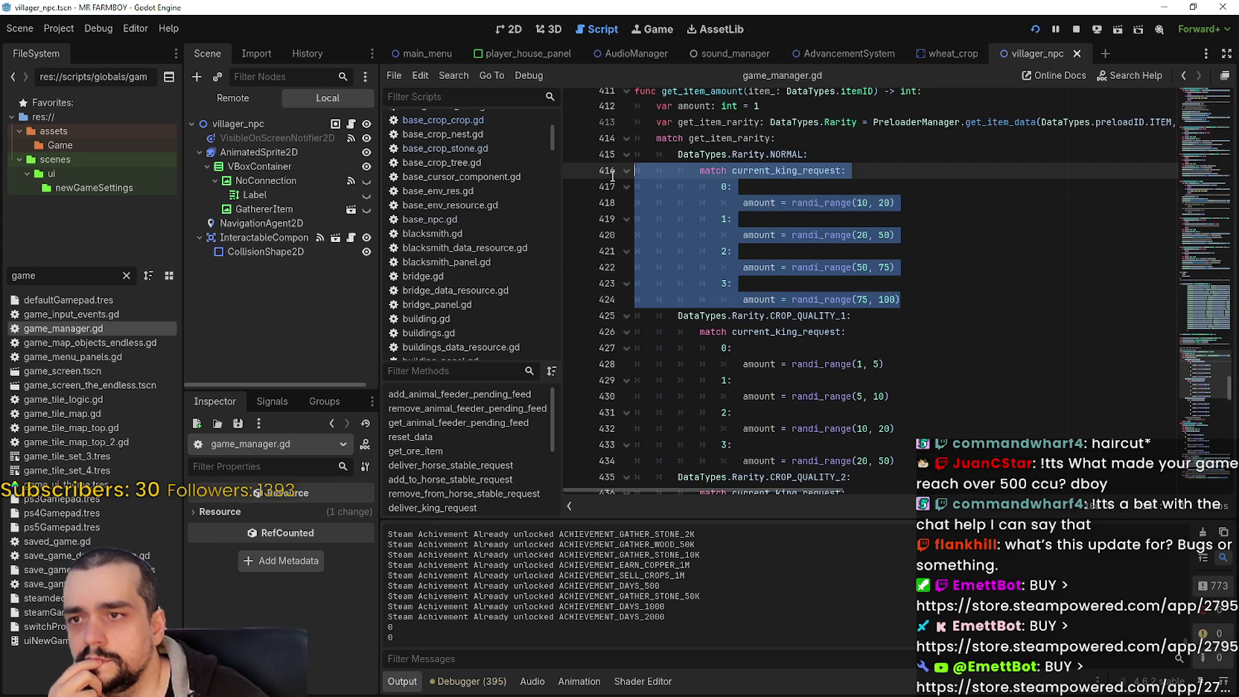
click(967, 303)
scroll(950, 285, up, 2)
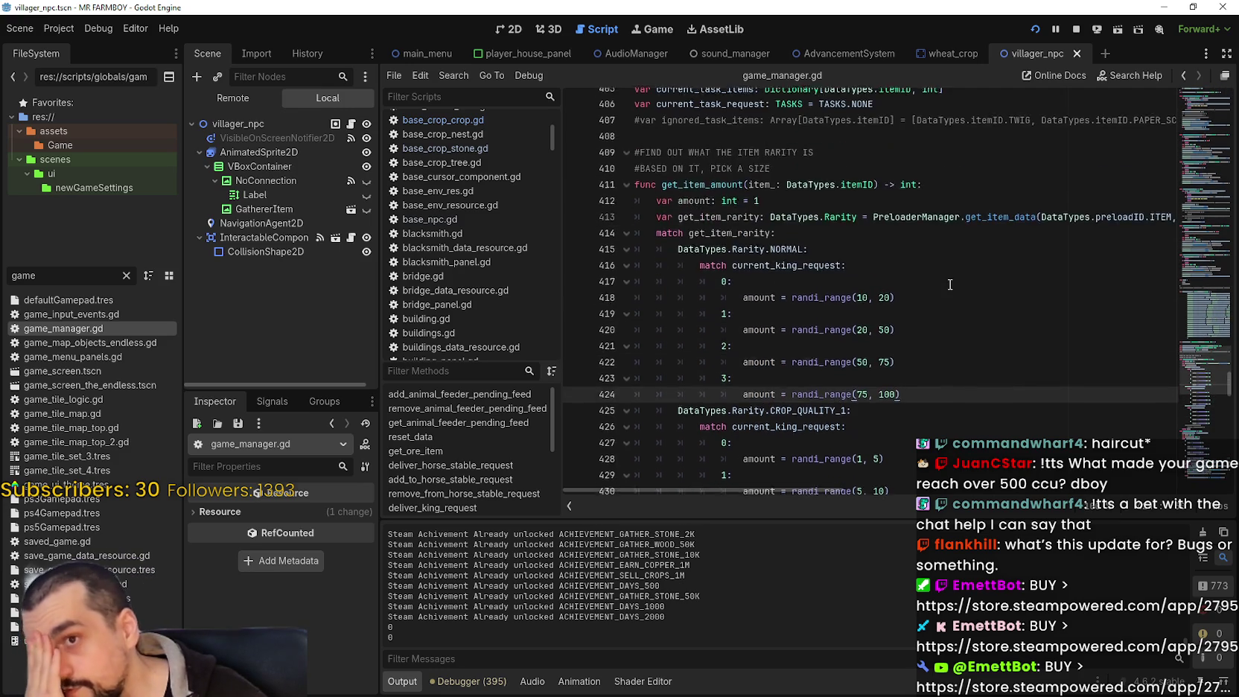
scroll(950, 284, down, 2)
scroll(946, 280, down, 4)
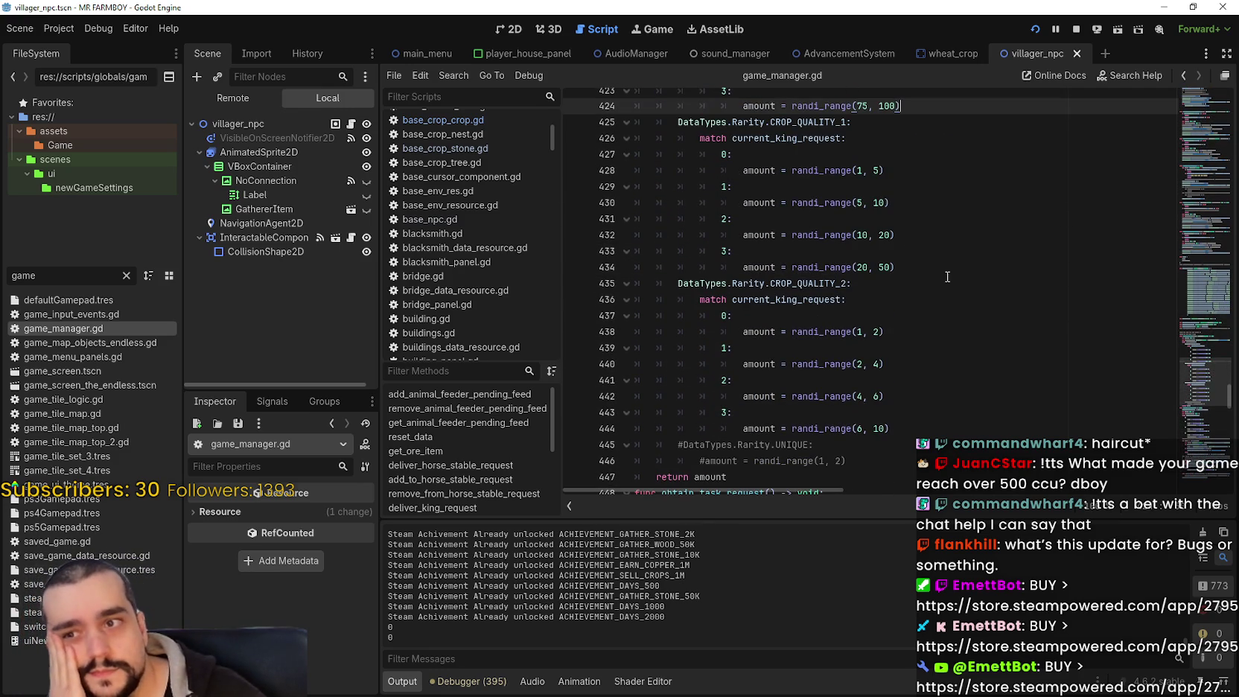
Inspect the CROP_QUALITY_2 ranges up to line 444 and the CROP_QUALITY_1 ranges on lines 430–434
click(941, 268)
scroll(1006, 313, down, 1)
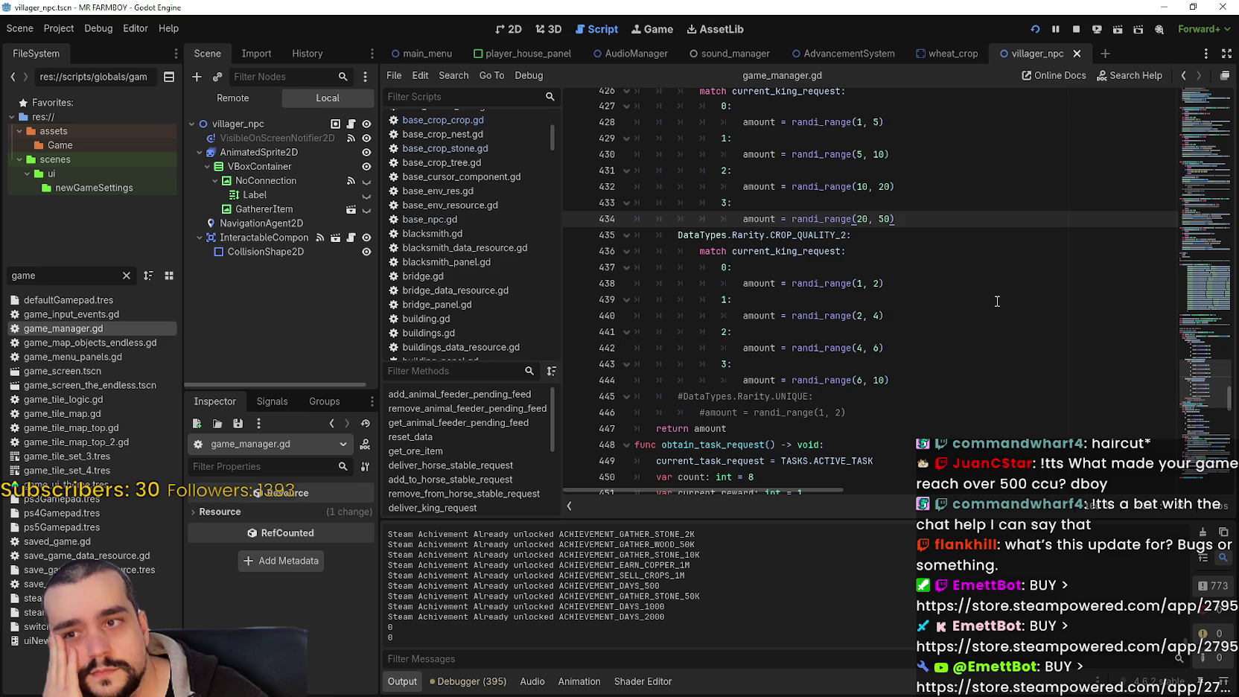
scroll(994, 298, up, 2)
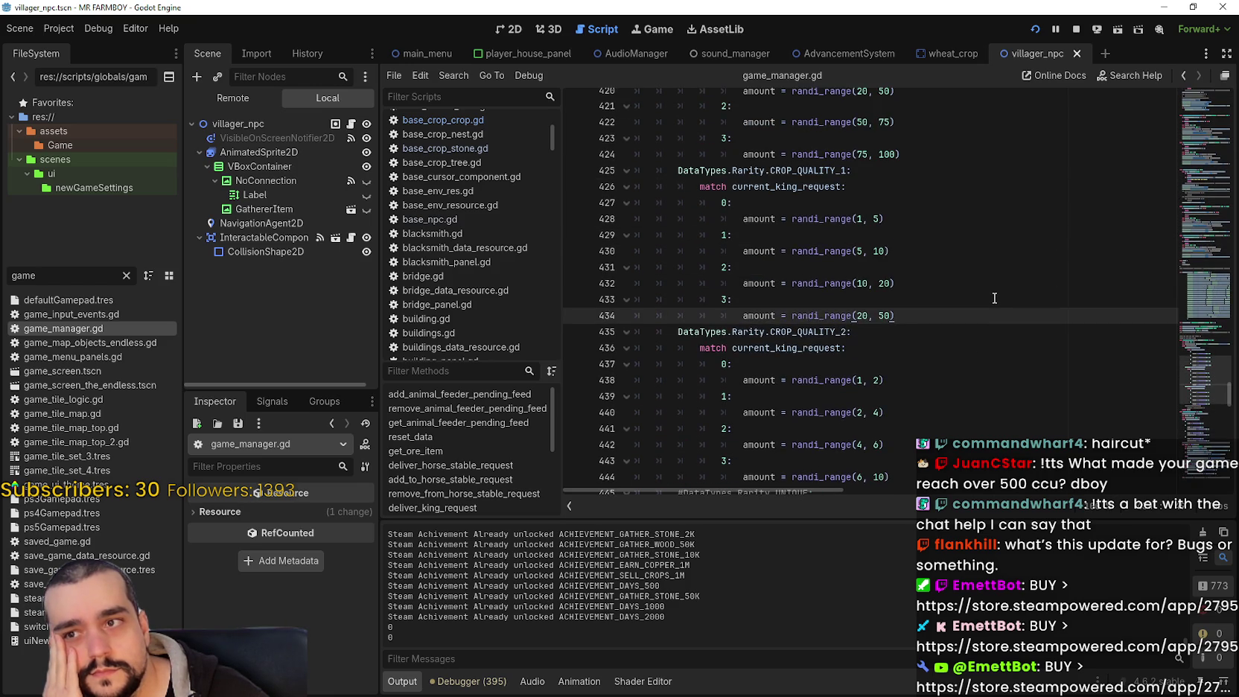
scroll(994, 298, down, 3)
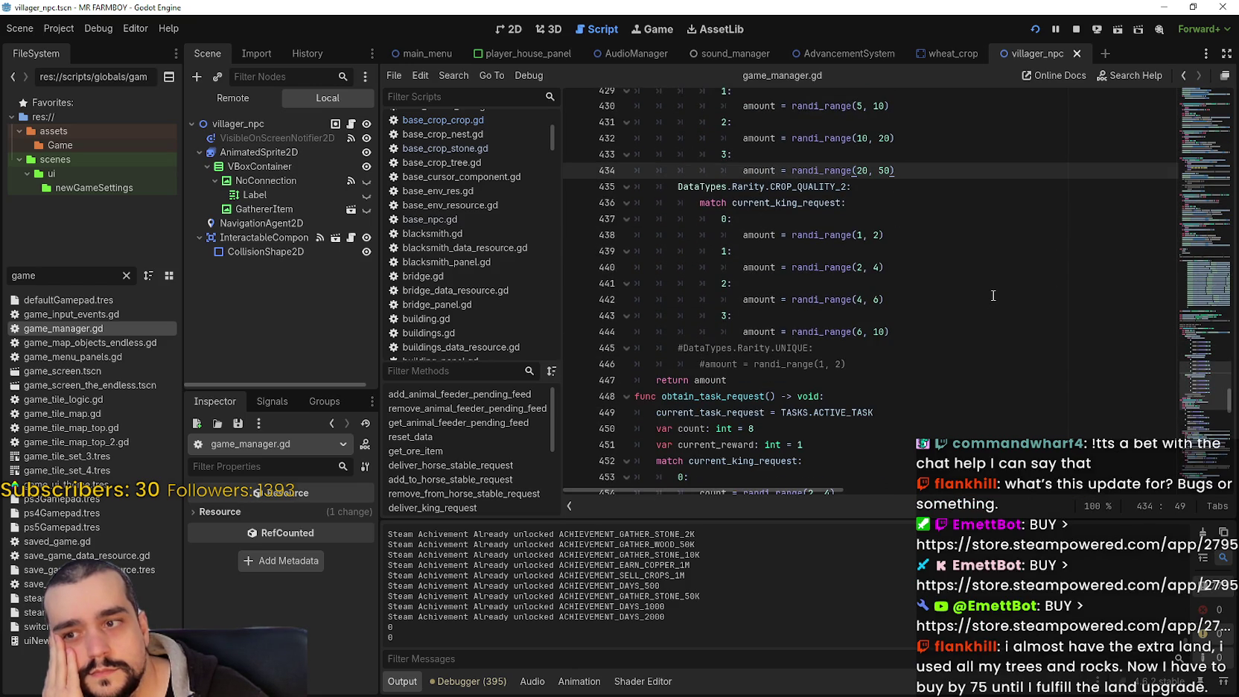
click(968, 331)
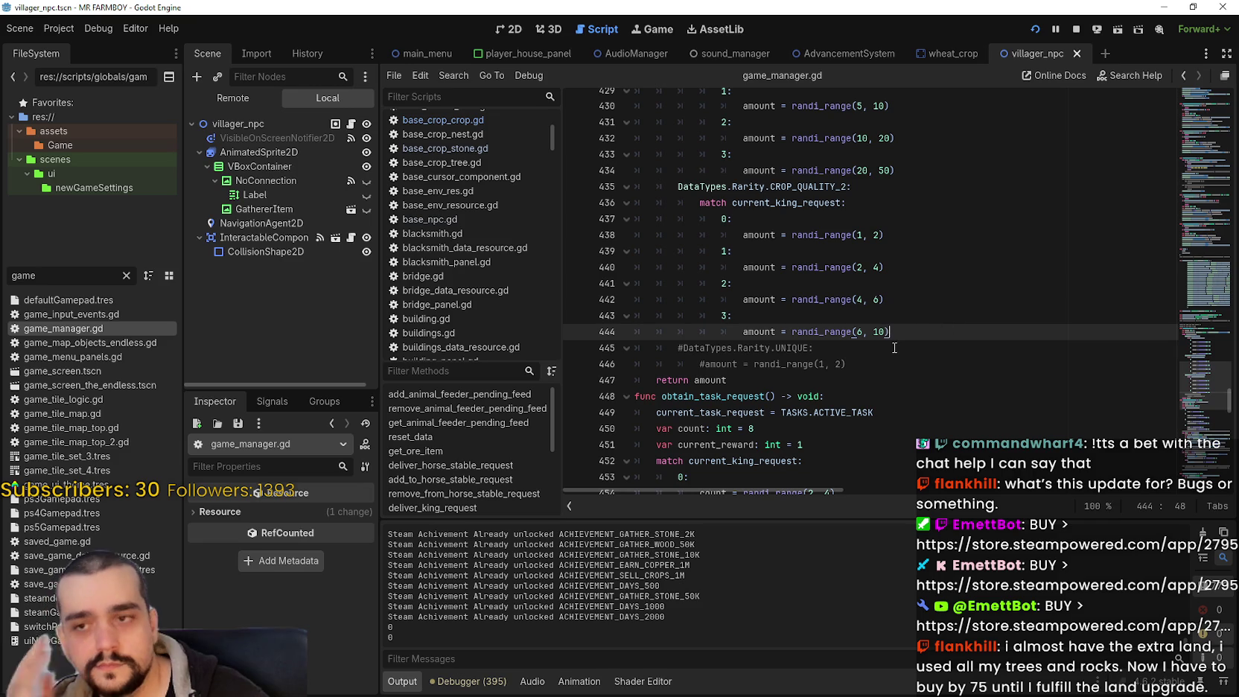
scroll(895, 348, up, 1)
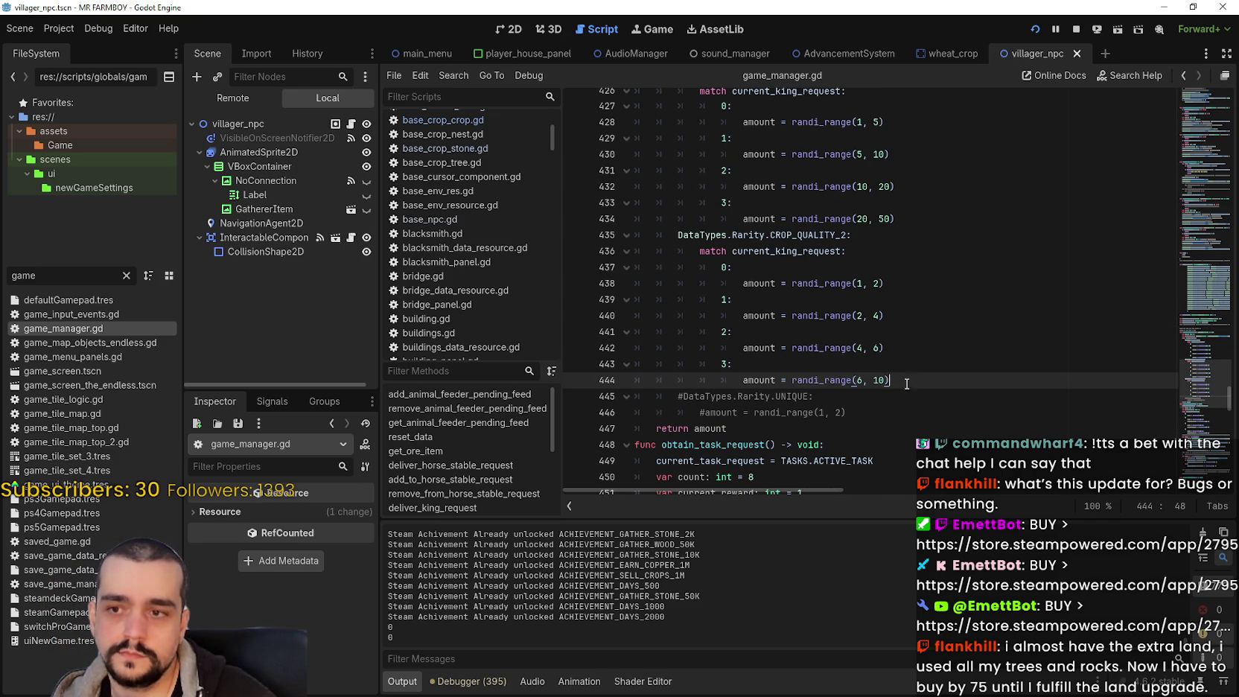
double_click(880, 380)
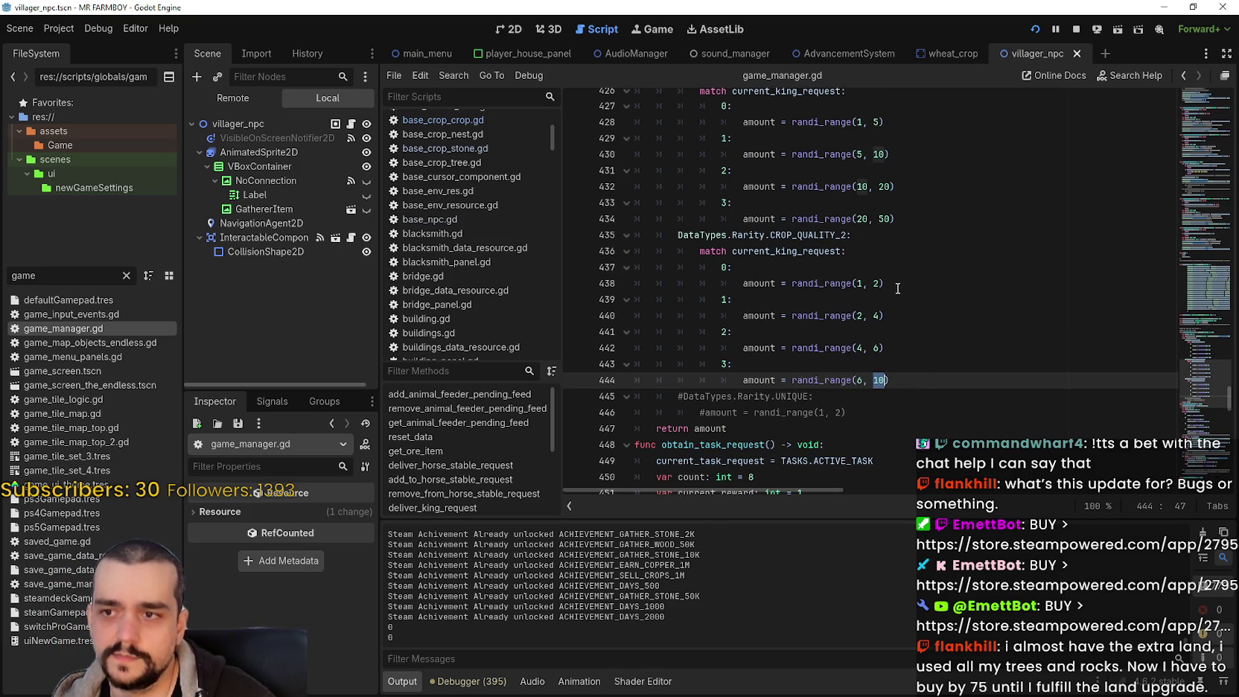
double_click(799, 236)
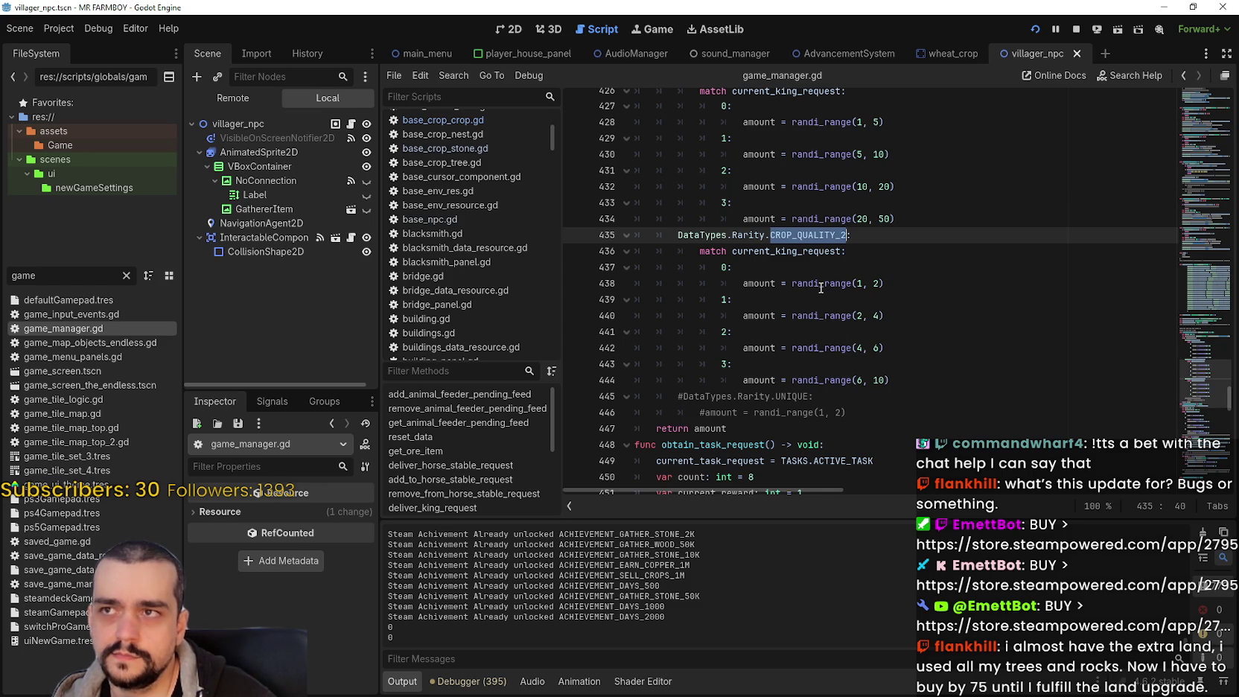
drag(901, 219, 765, 154)
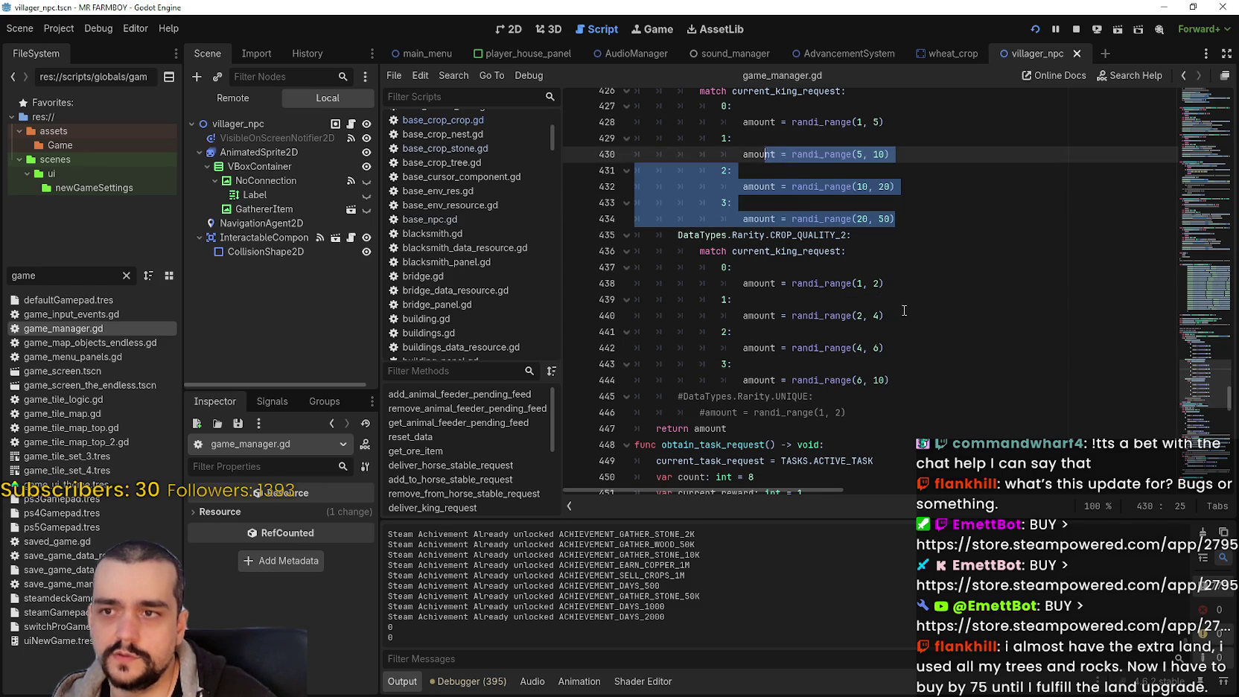
Replace randi_range(1, 2) on line 438 and randi_range(2, 4) on line 440 with 1
click(913, 348)
double_click(877, 283)
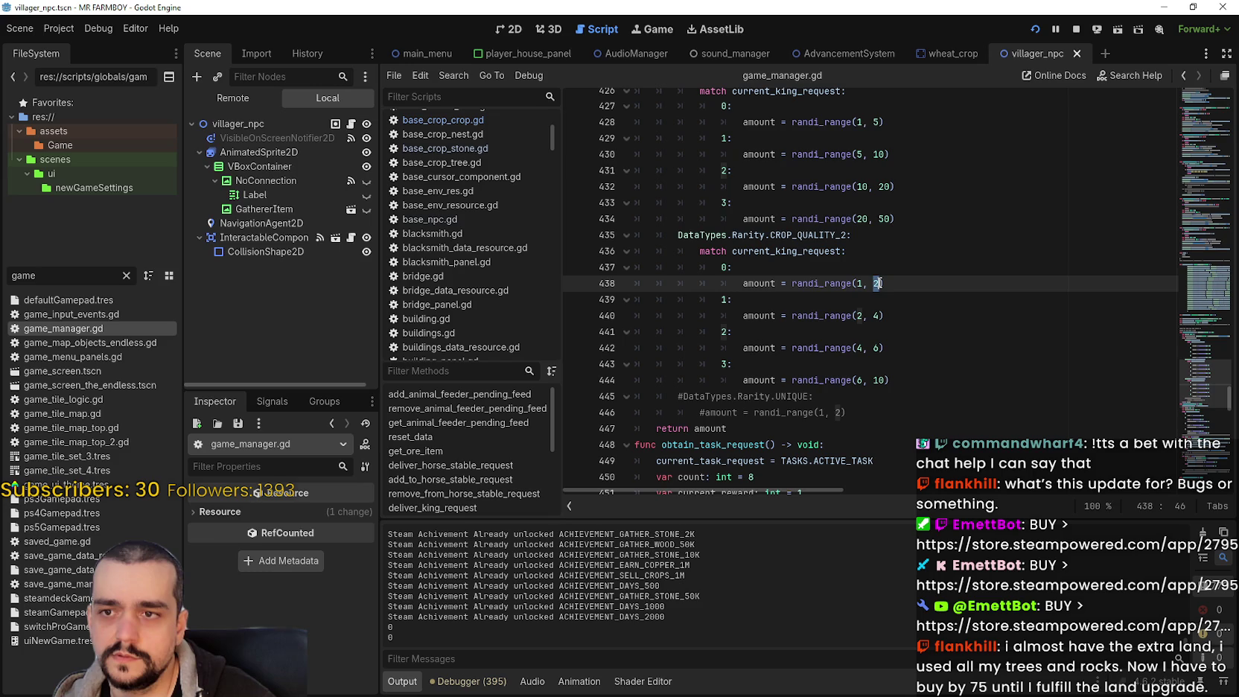
drag(792, 283, 887, 283)
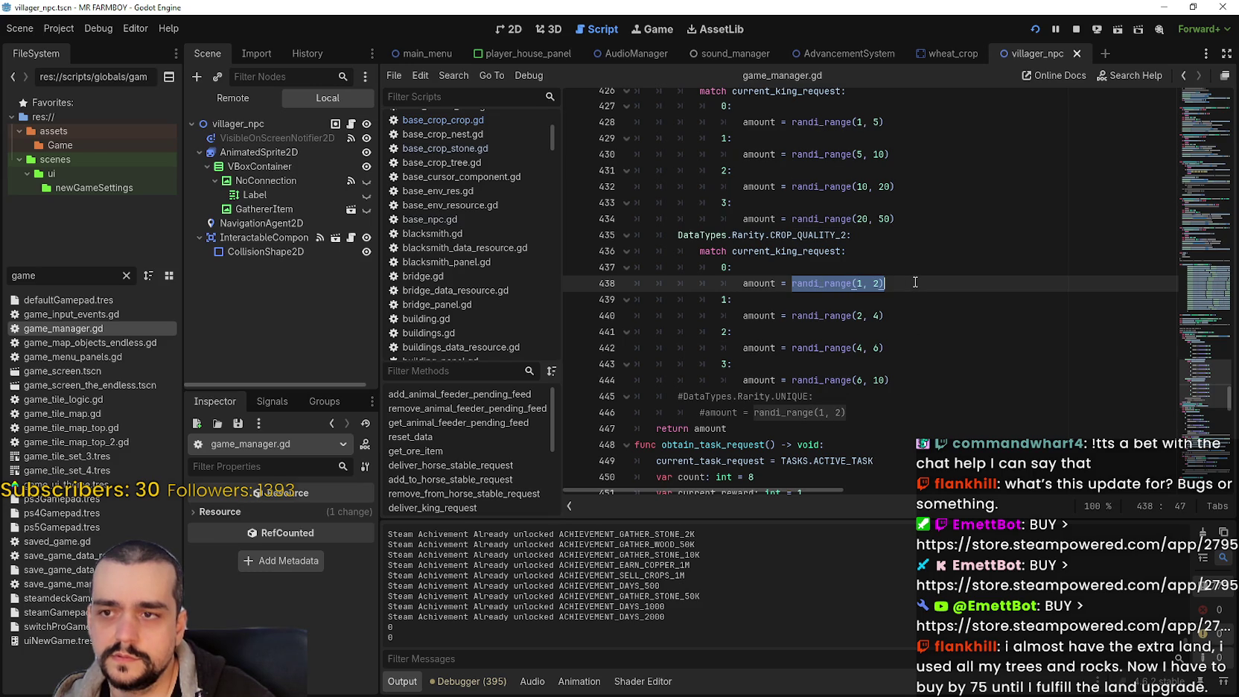
text(1)
drag(793, 315, 887, 314)
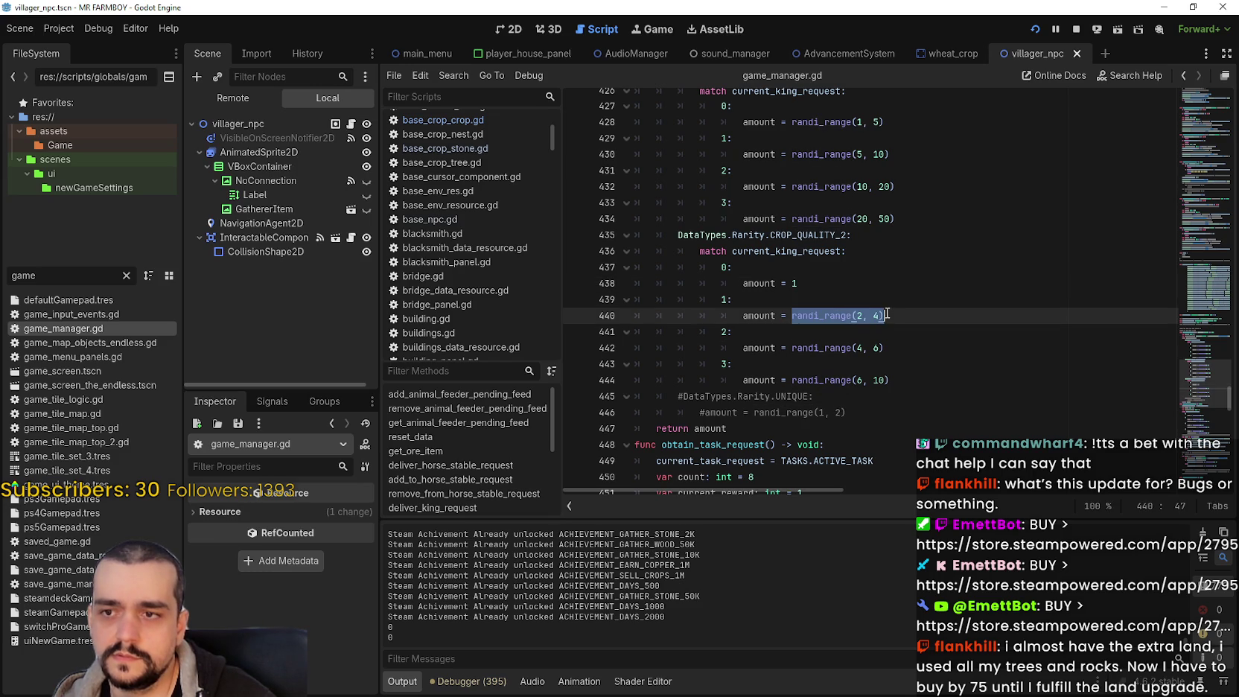
text(1)
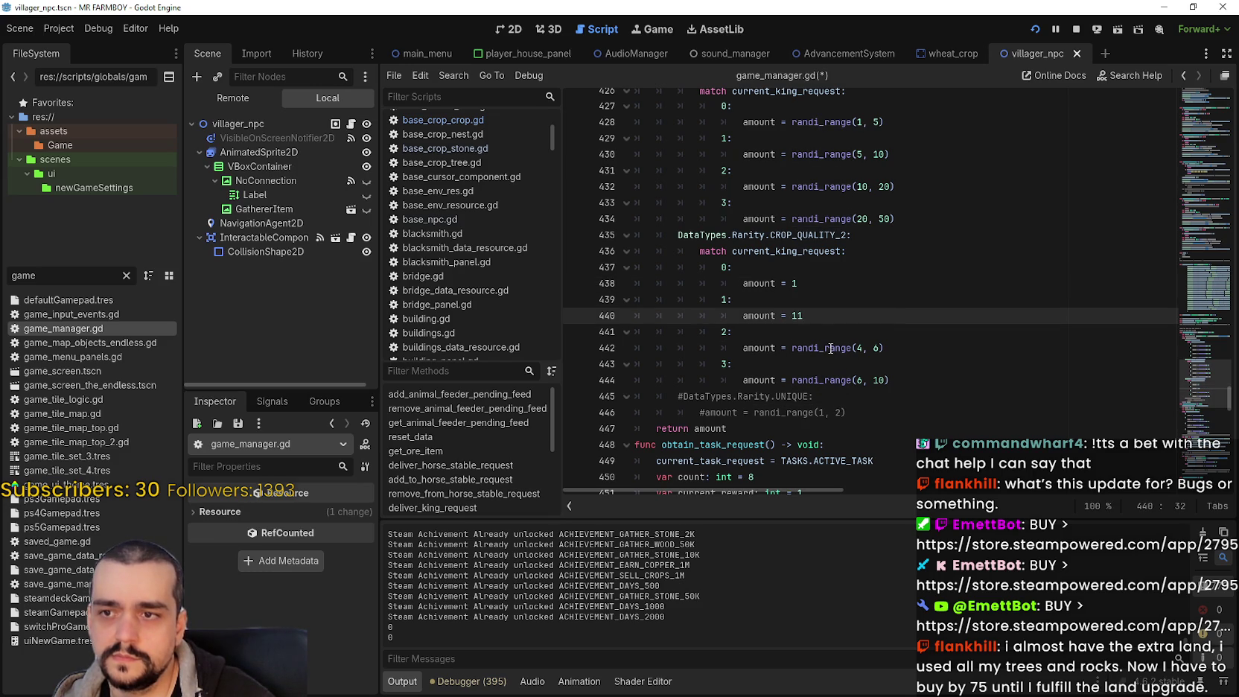
Overwrite randi_range(4, 6) on line 442 and select the request cases on lines 438–443
key(Up)
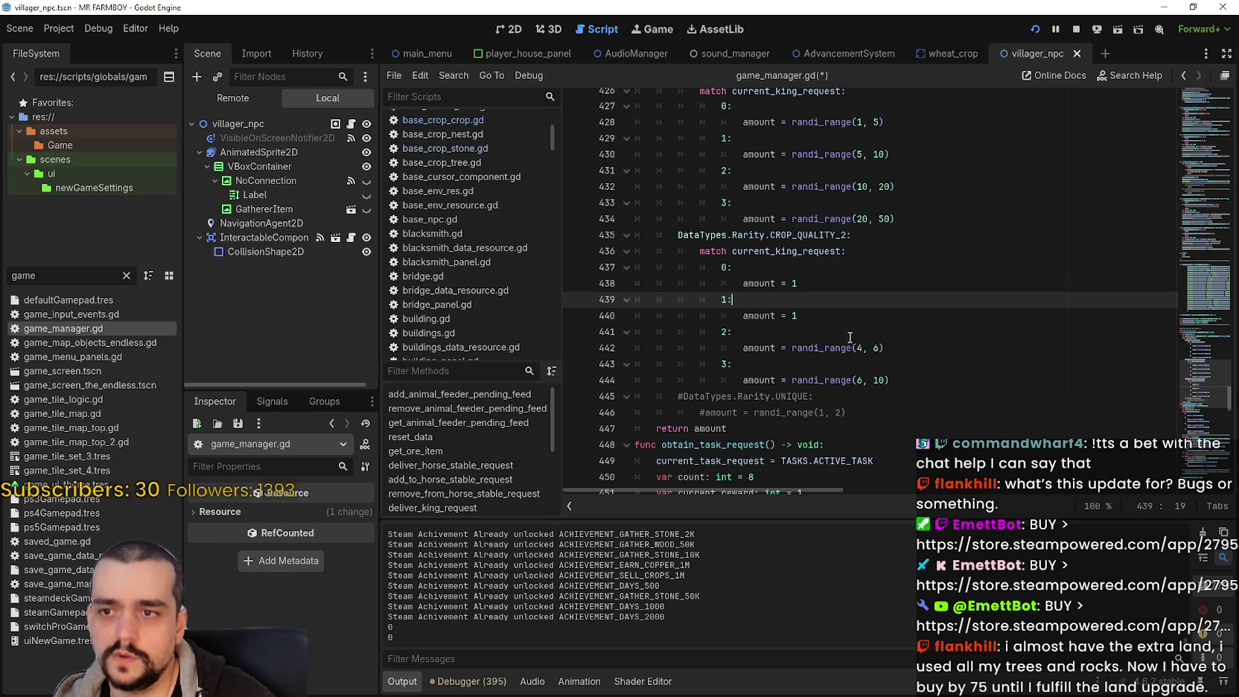
mouse_move(897, 348)
mouse_down()
mouse_move(793, 350)
mouse_move(910, 378)
mouse_up()
text(11)
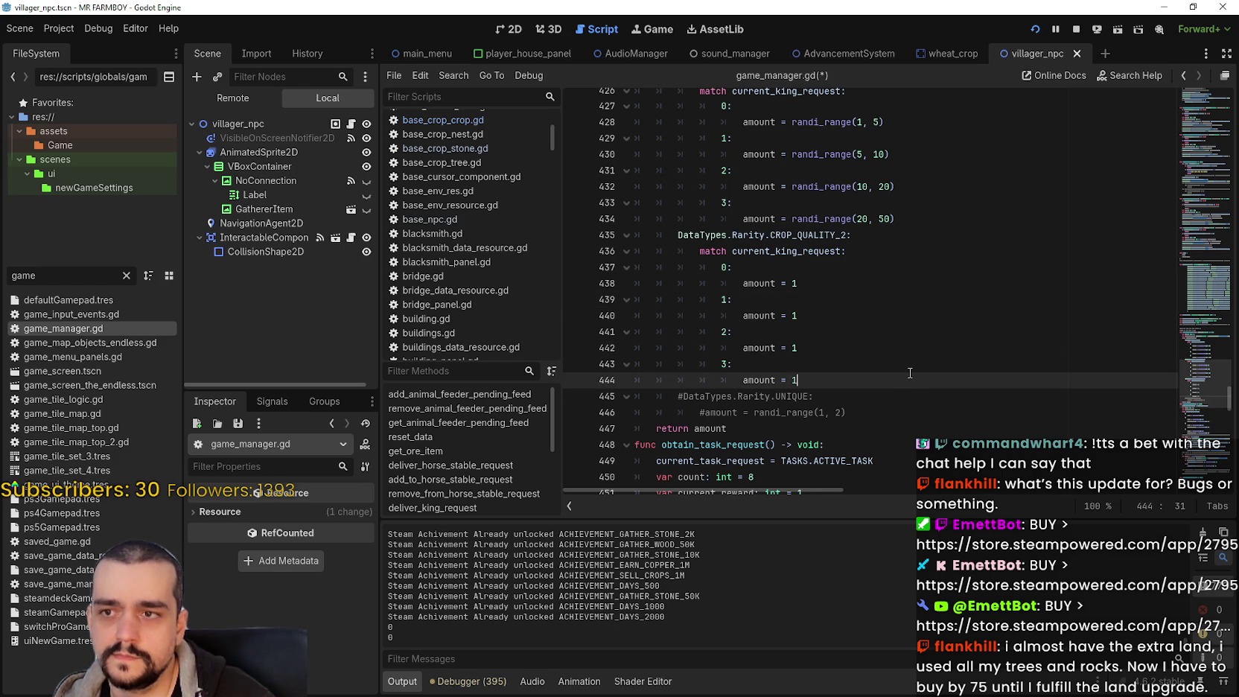
scroll(910, 372, up, 2)
drag(677, 332, 849, 331)
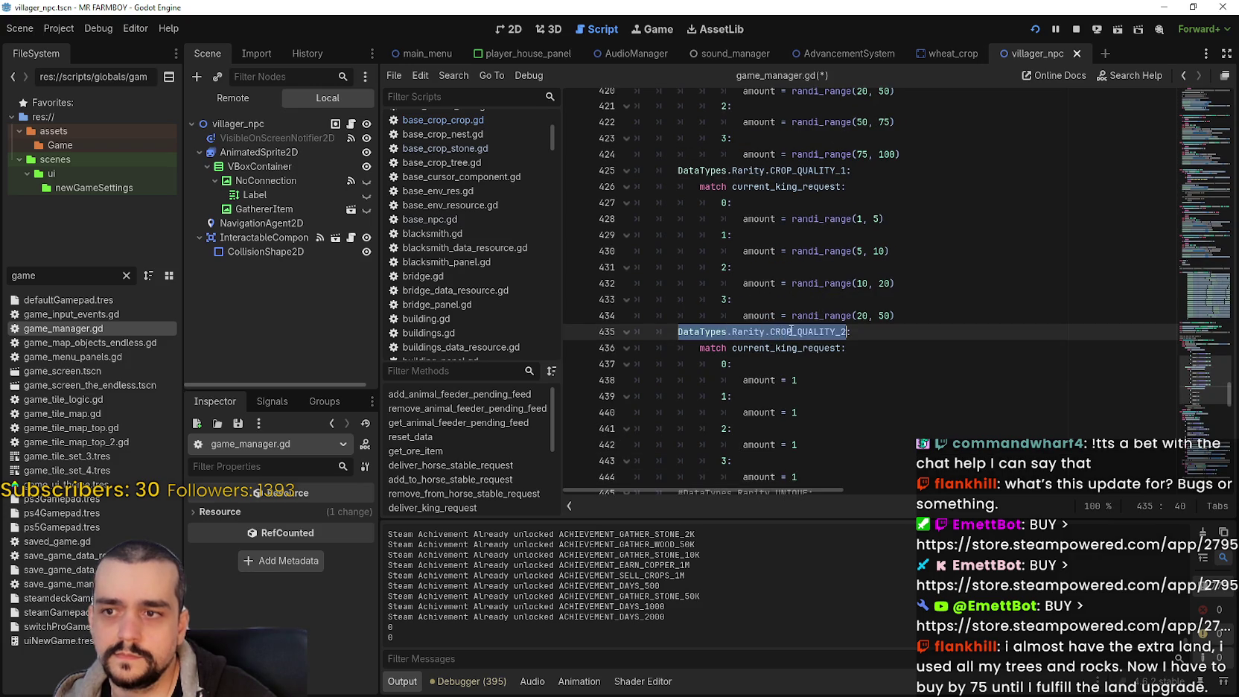
scroll(791, 332, up, 4)
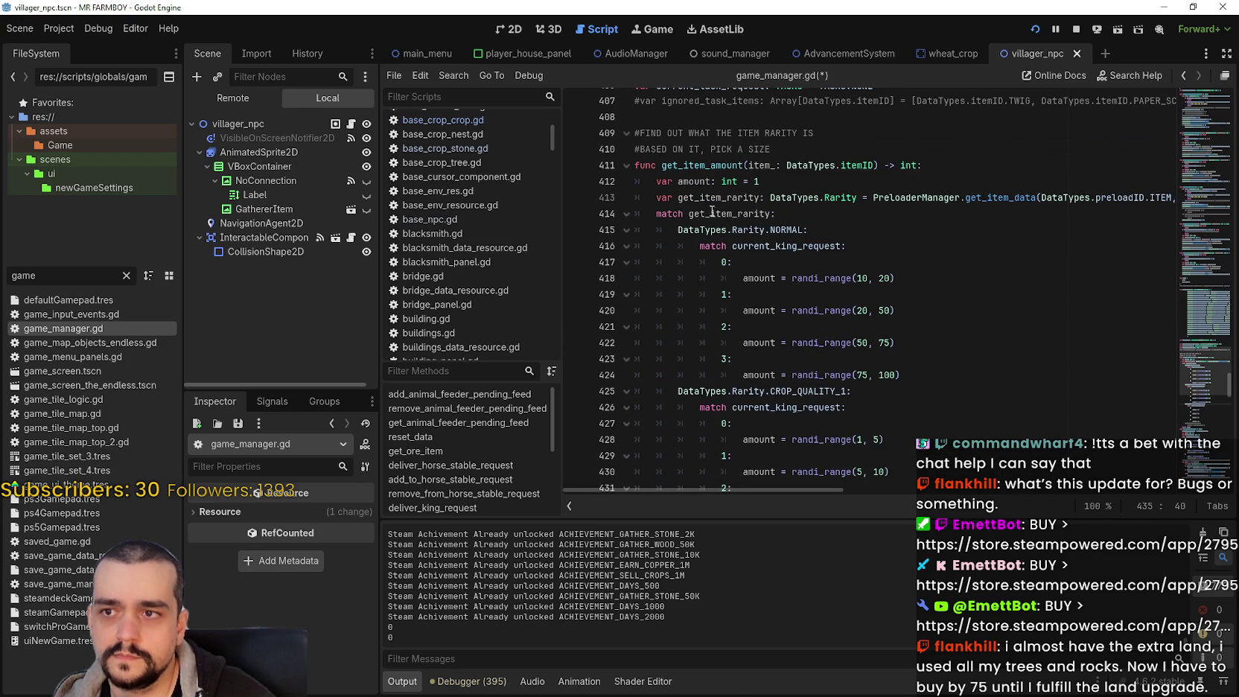
scroll(803, 339, down, 7)
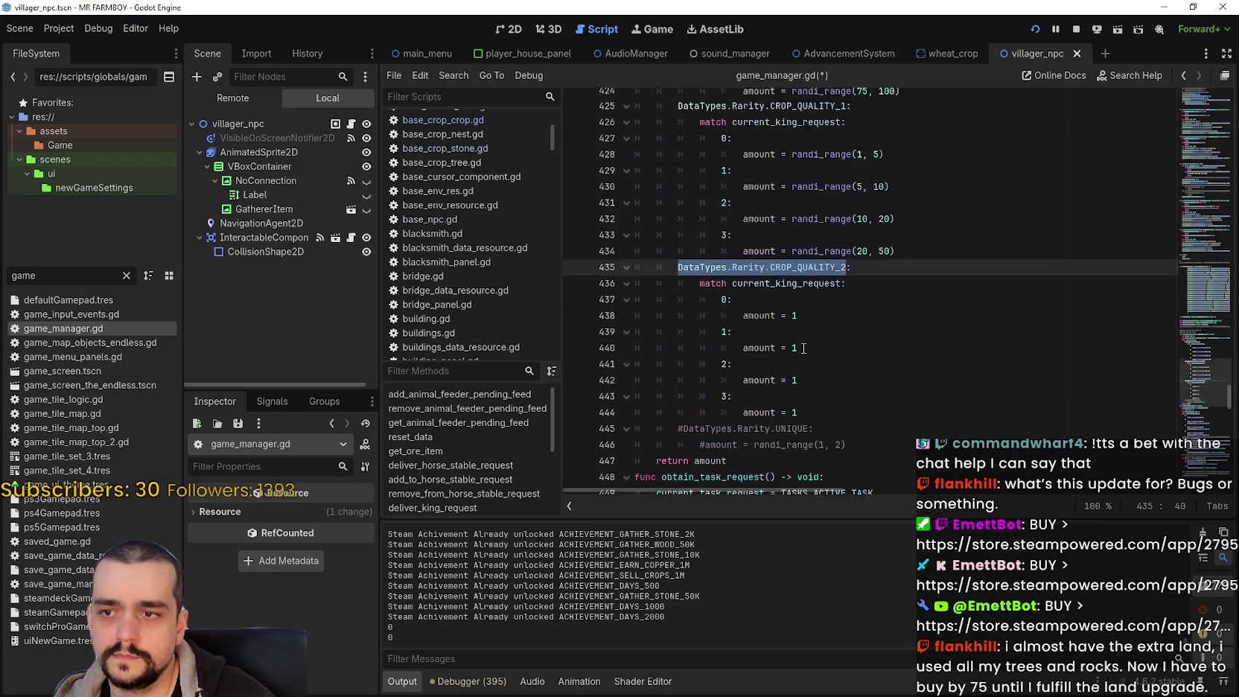
drag(775, 338, 618, 237)
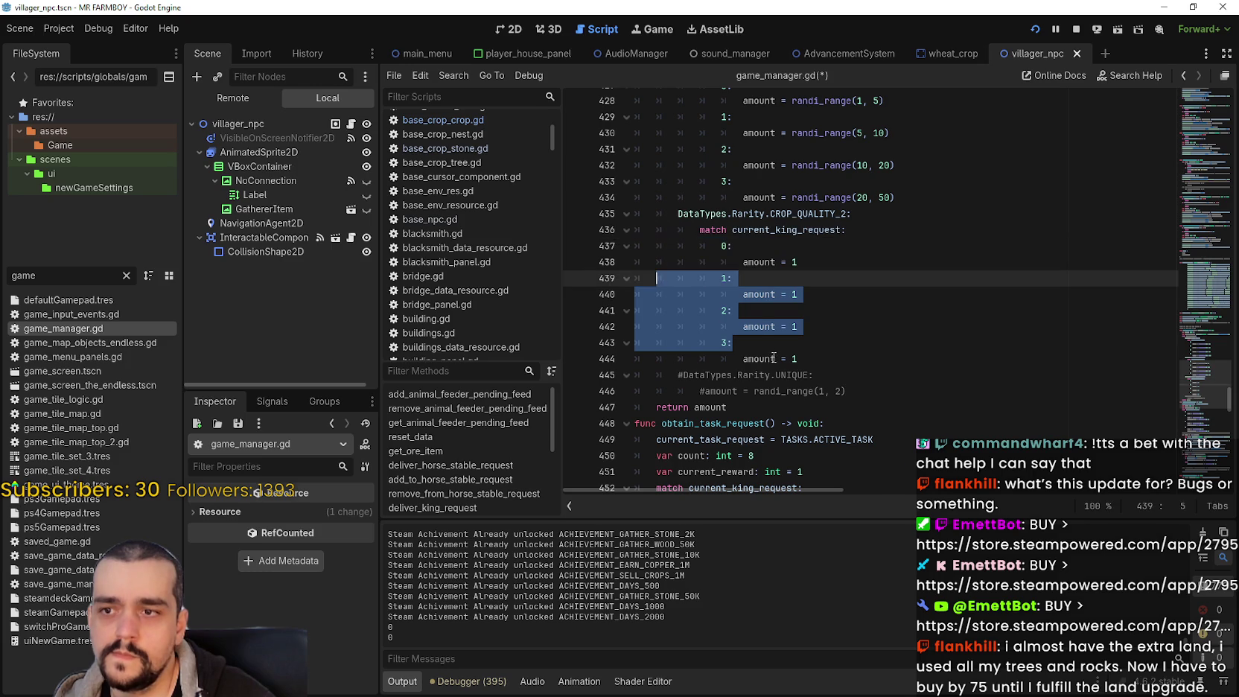
key(BackSpace)
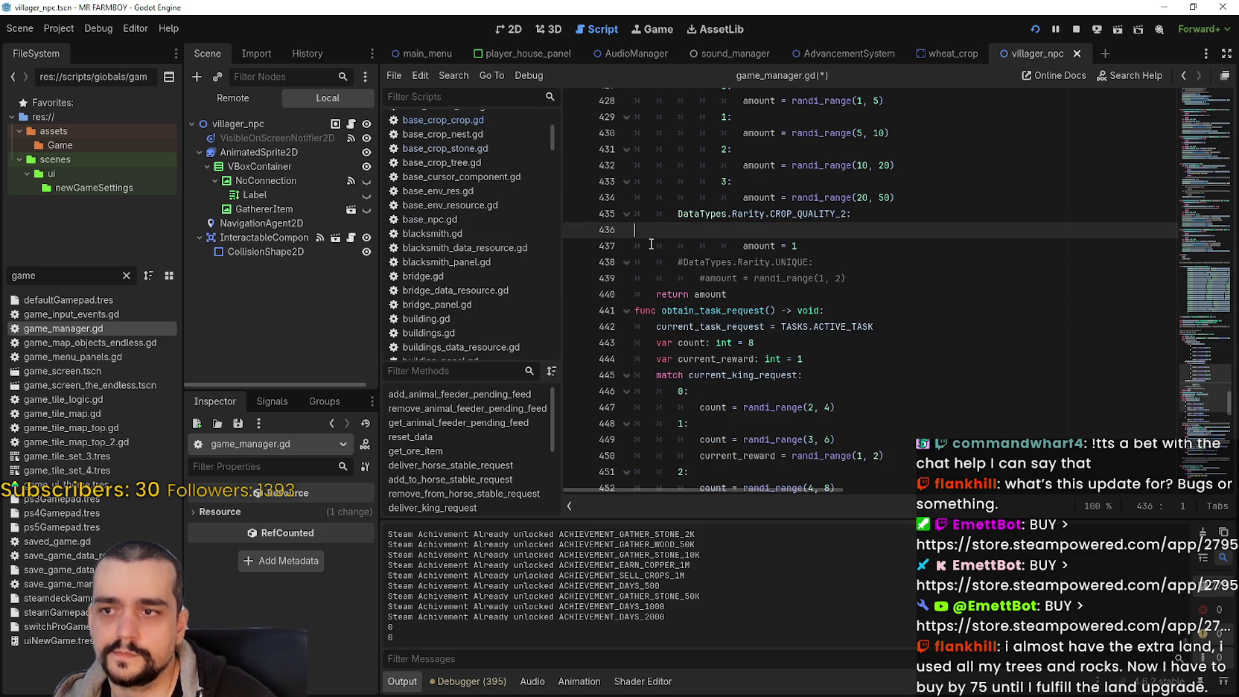
key(BackSpace)
click(722, 230)
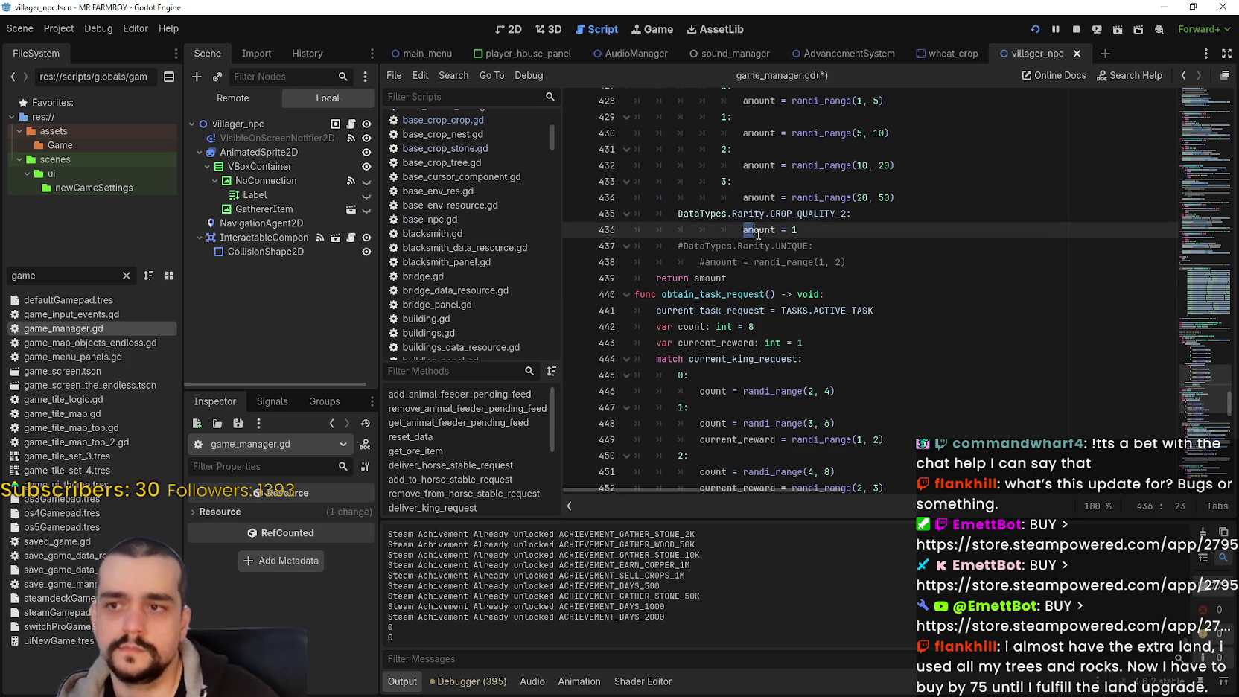
key(BackSpace)
scroll(767, 249, up, 3)
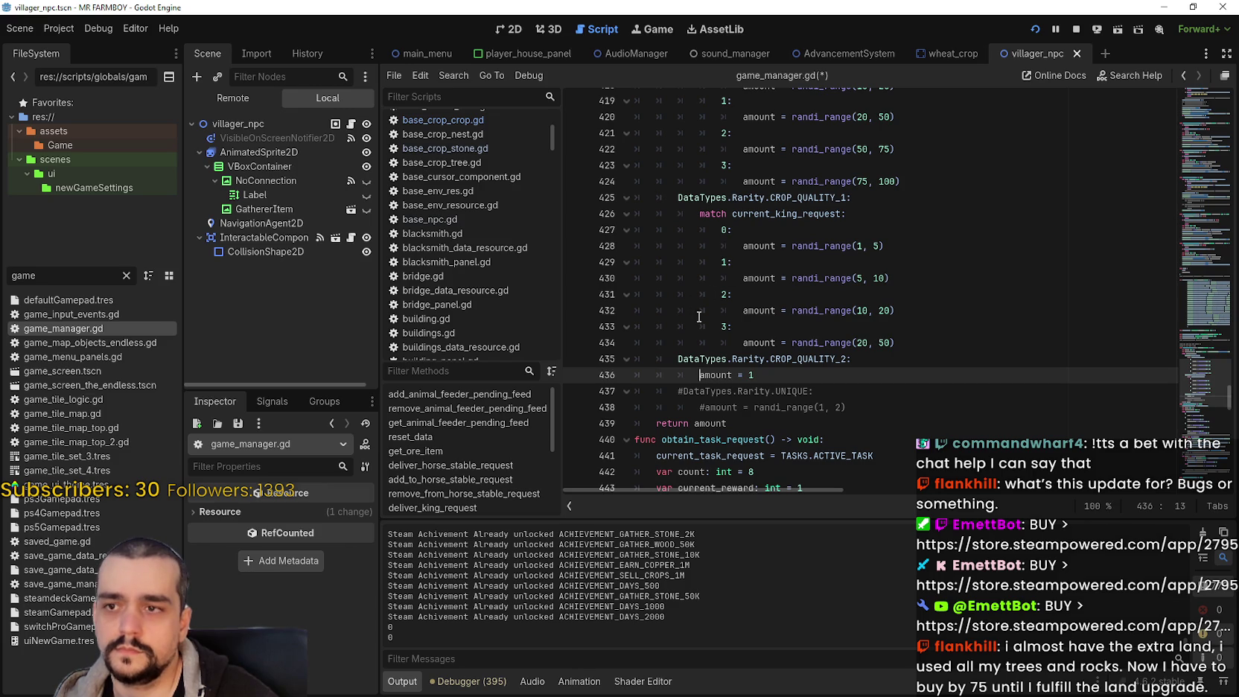
scroll(751, 315, up, 1)
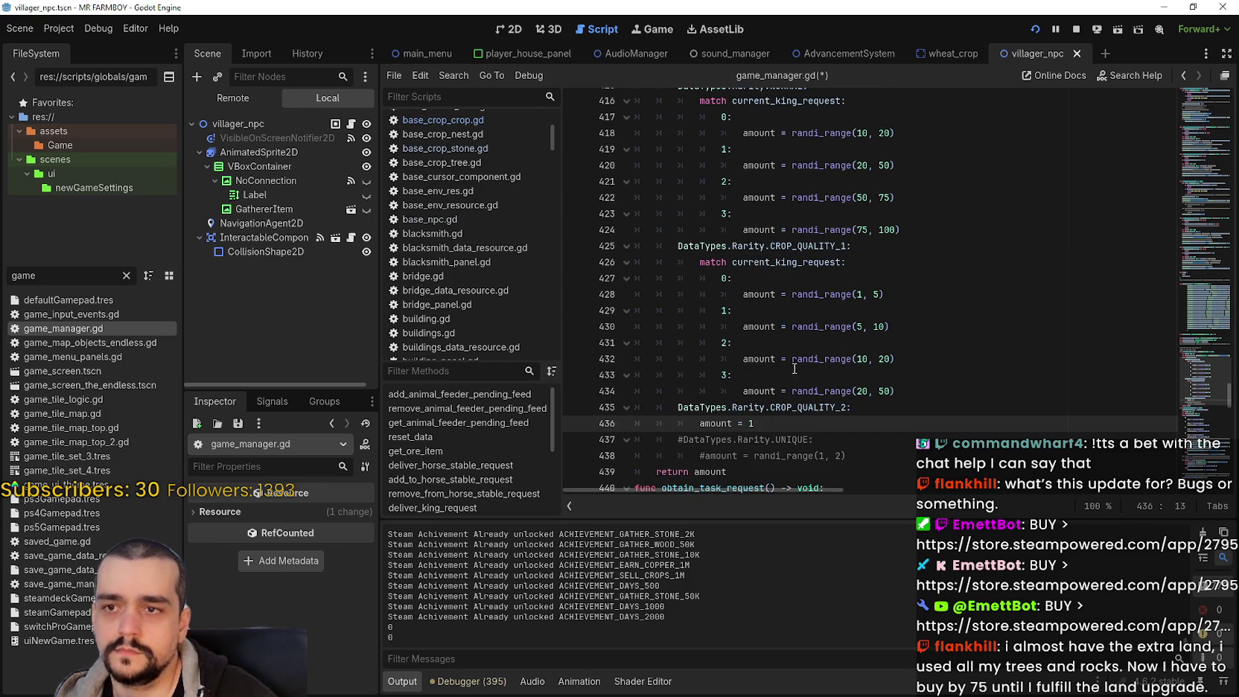
click(748, 374)
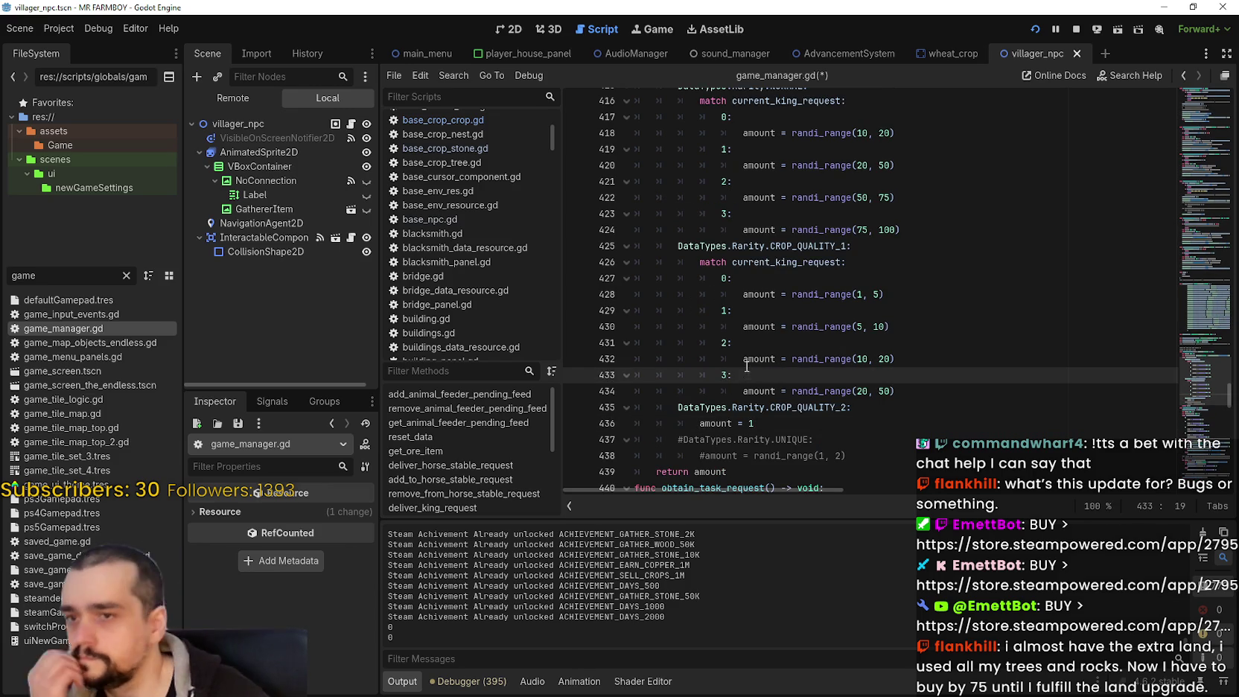
mouse_move(748, 362)
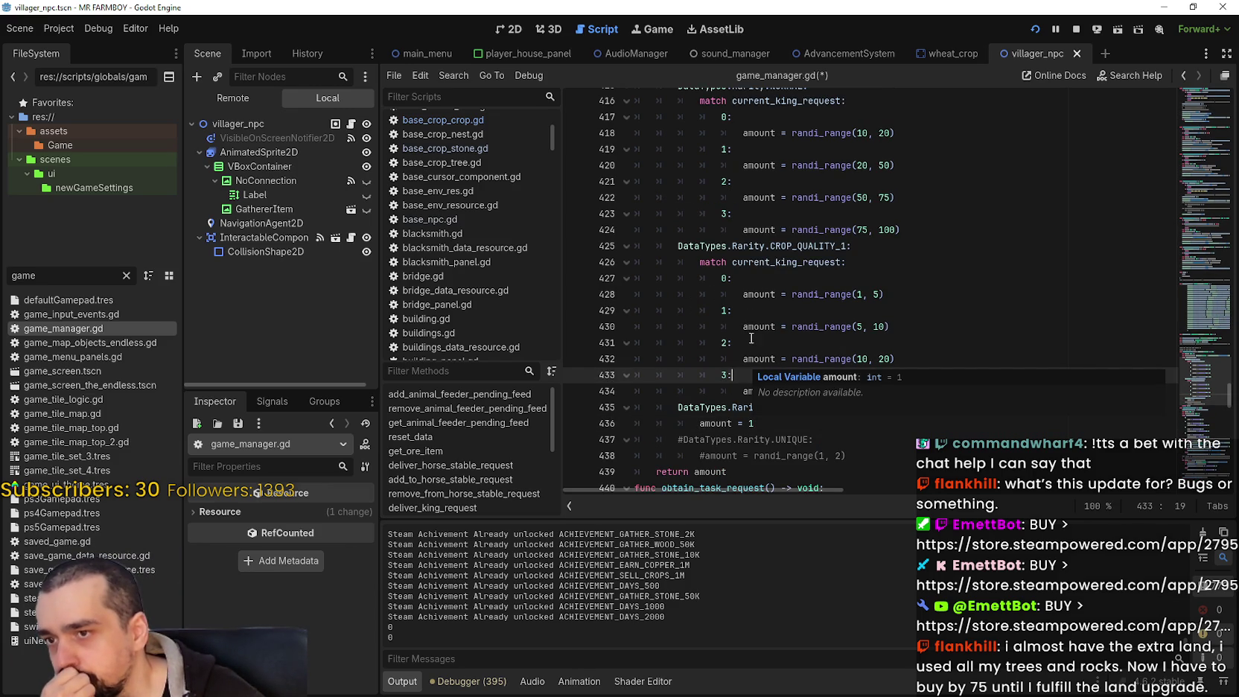
click(756, 340)
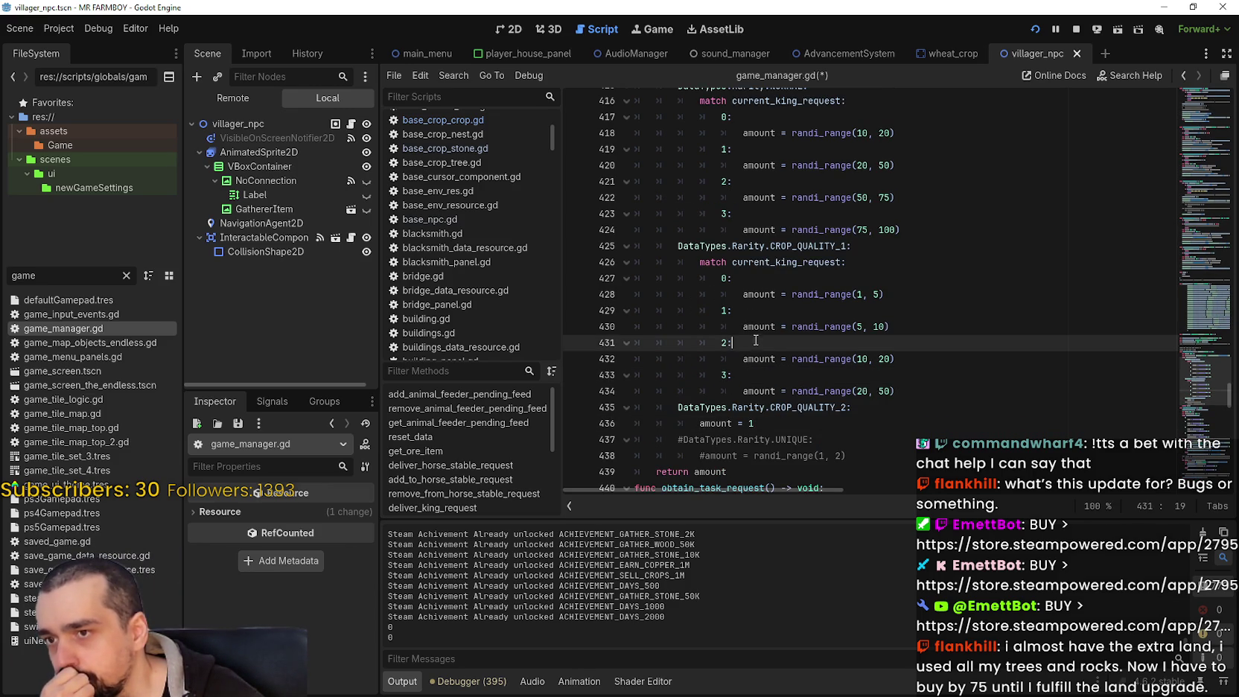
click(915, 391)
mouse_move(907, 387)
mouse_down()
mouse_move(670, 322)
mouse_move(595, 285)
mouse_move(617, 265)
mouse_up()
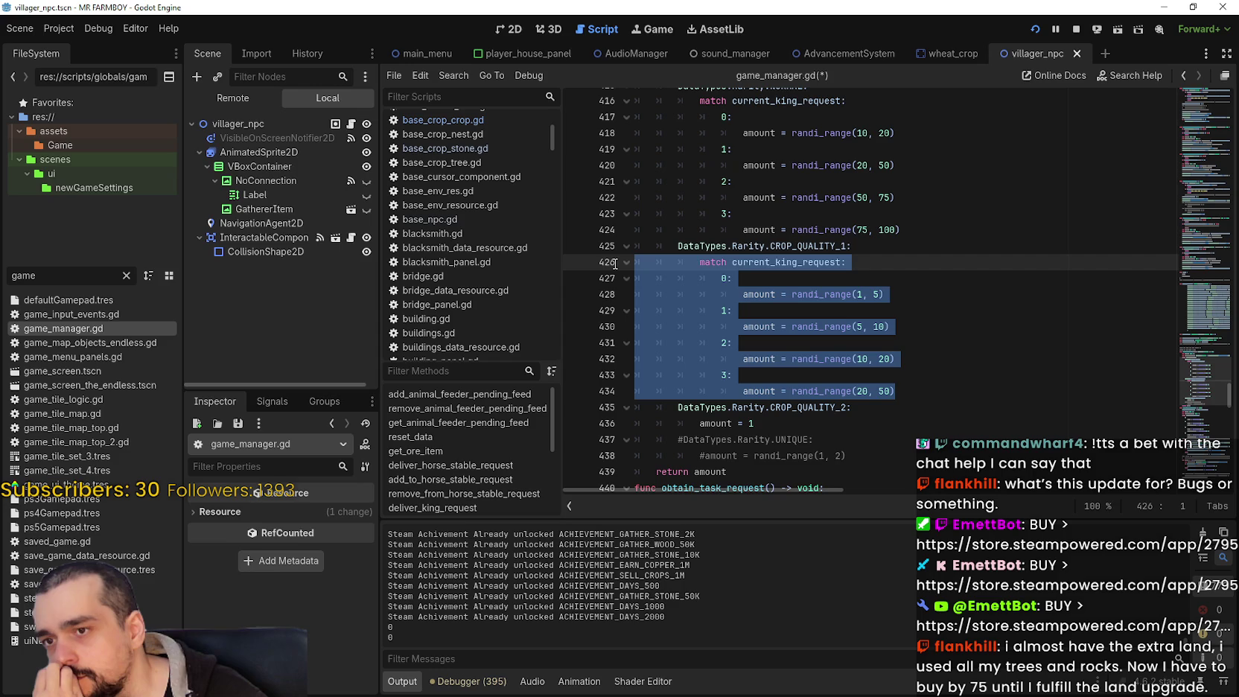
Change the CROP_QUALITY_1 tier 3 range on line 434 to randi_range(10, 20)
click(945, 361)
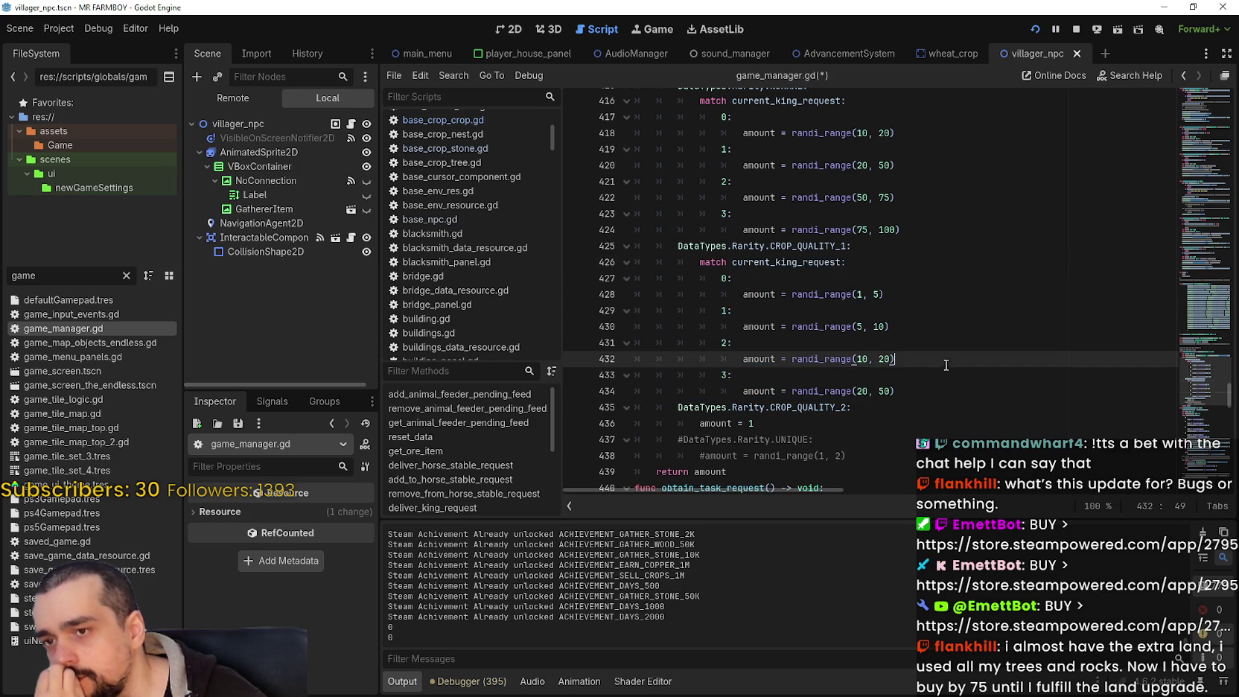
click(885, 394)
drag(891, 392, 876, 397)
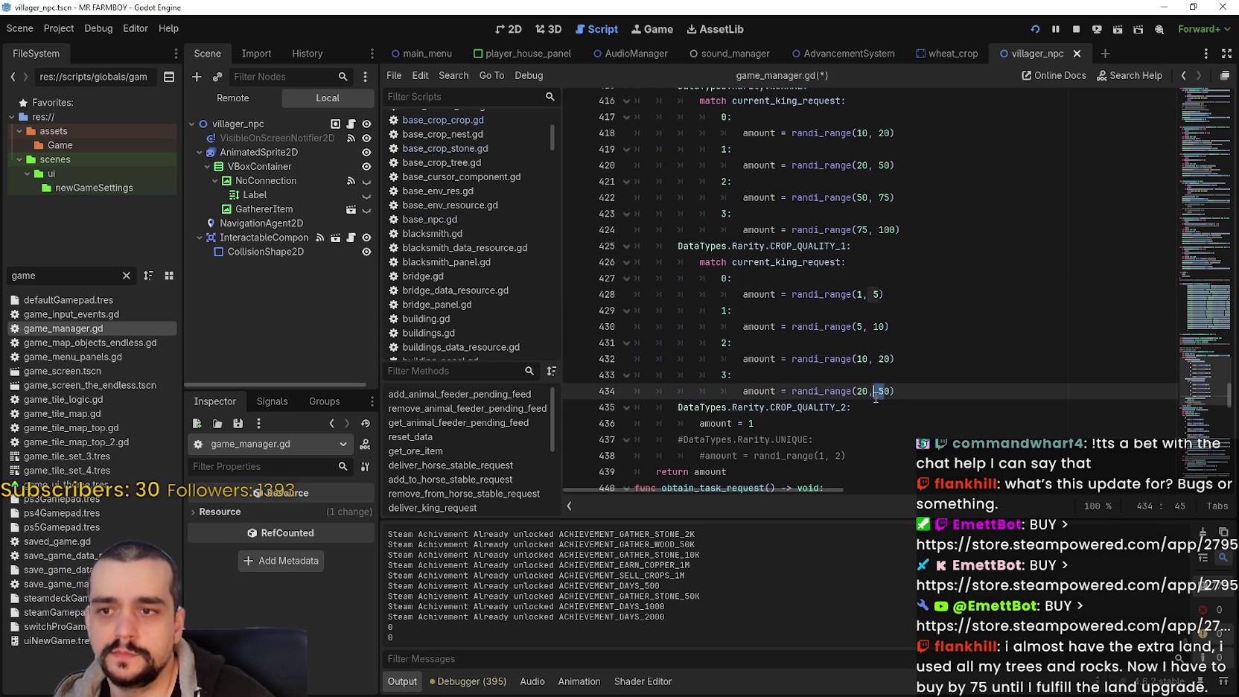
double_click(880, 327)
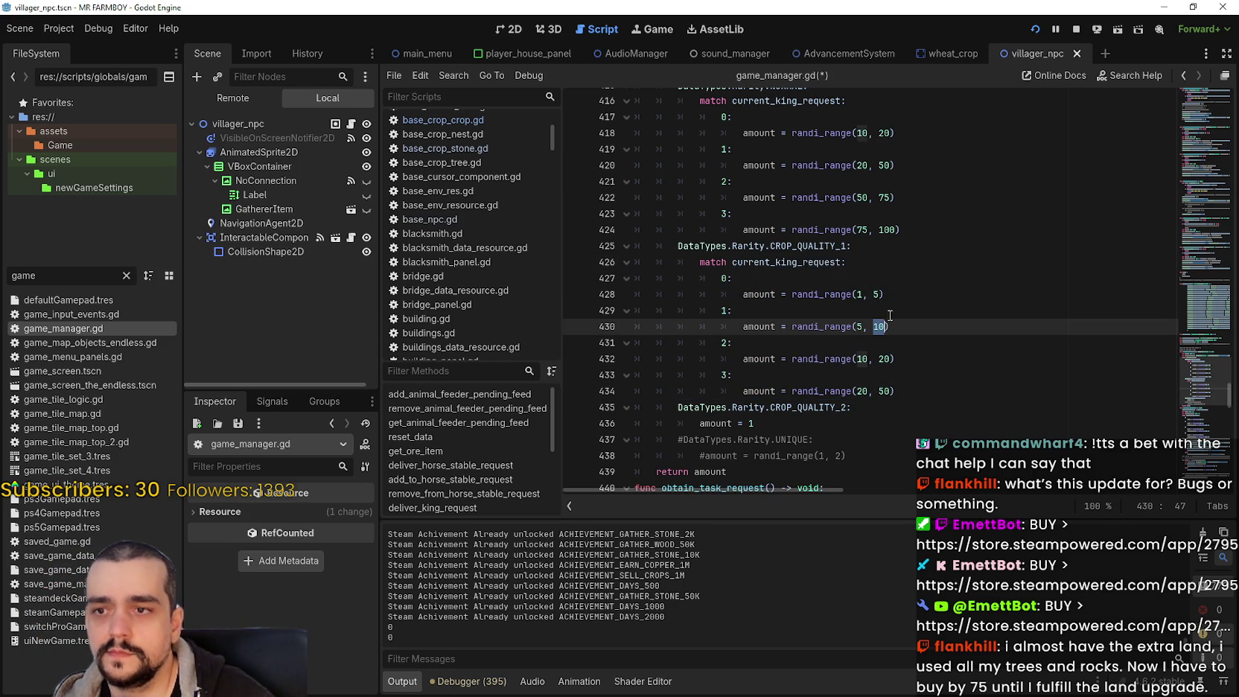
double_click(862, 359)
text(5)
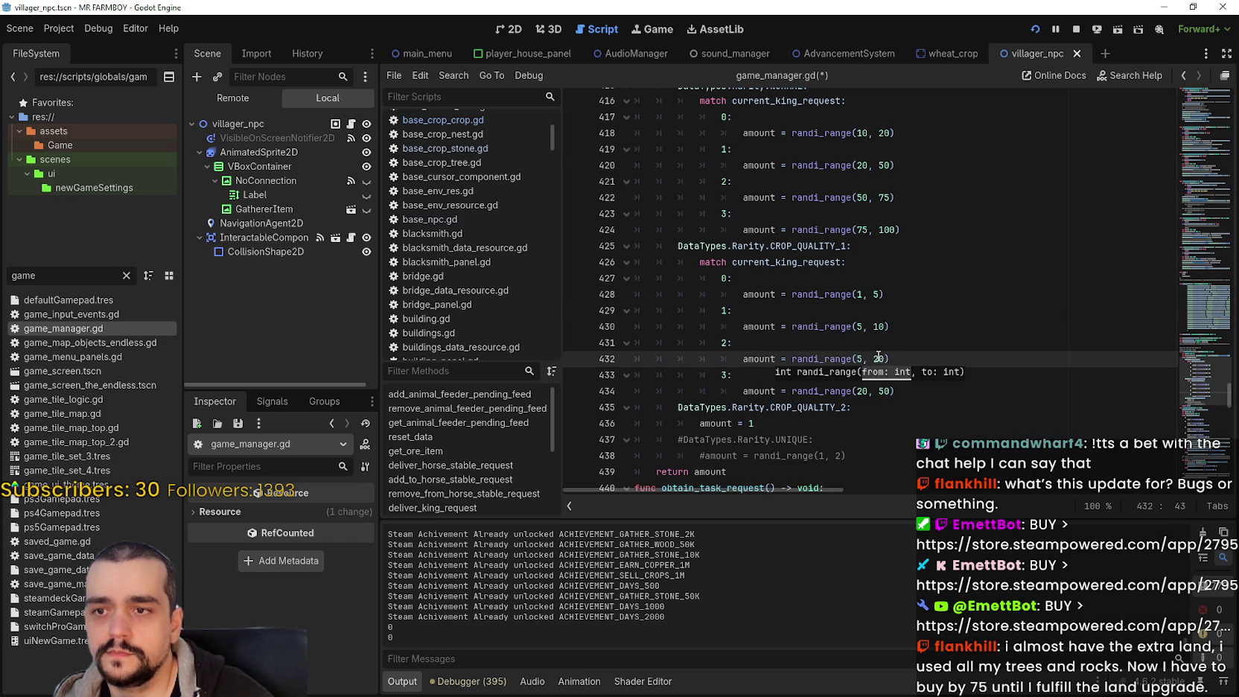
key(ctrl+z)
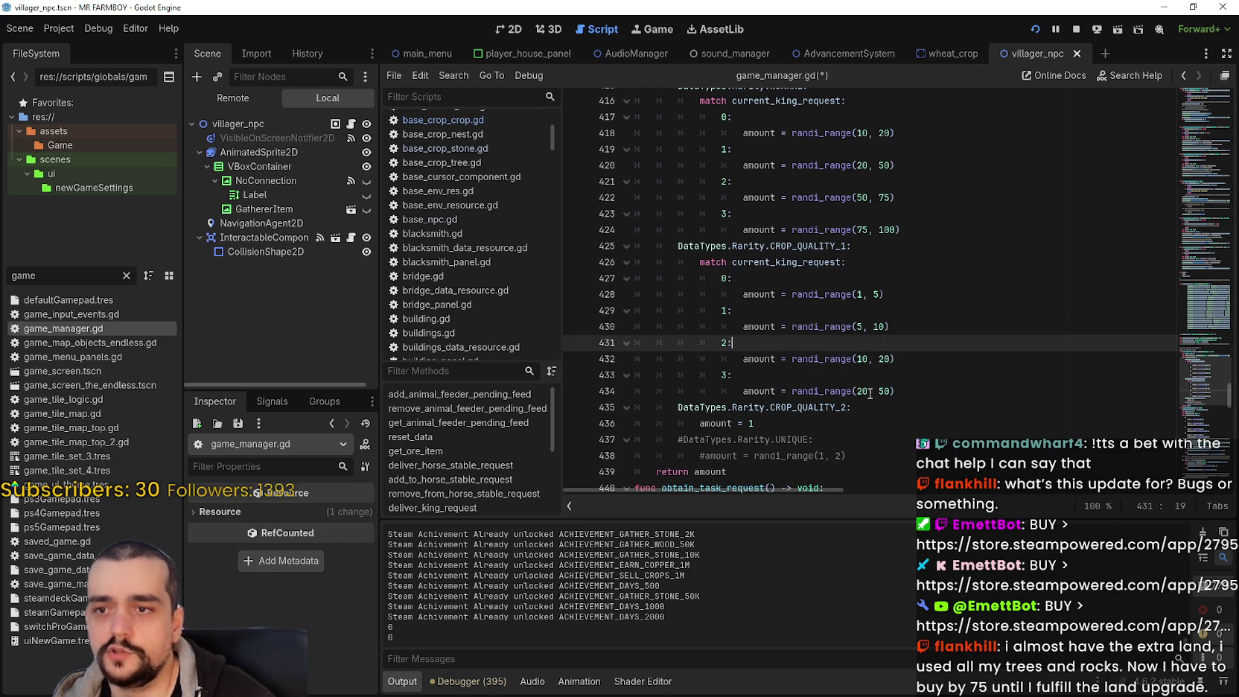
double_click(862, 391)
text(10)
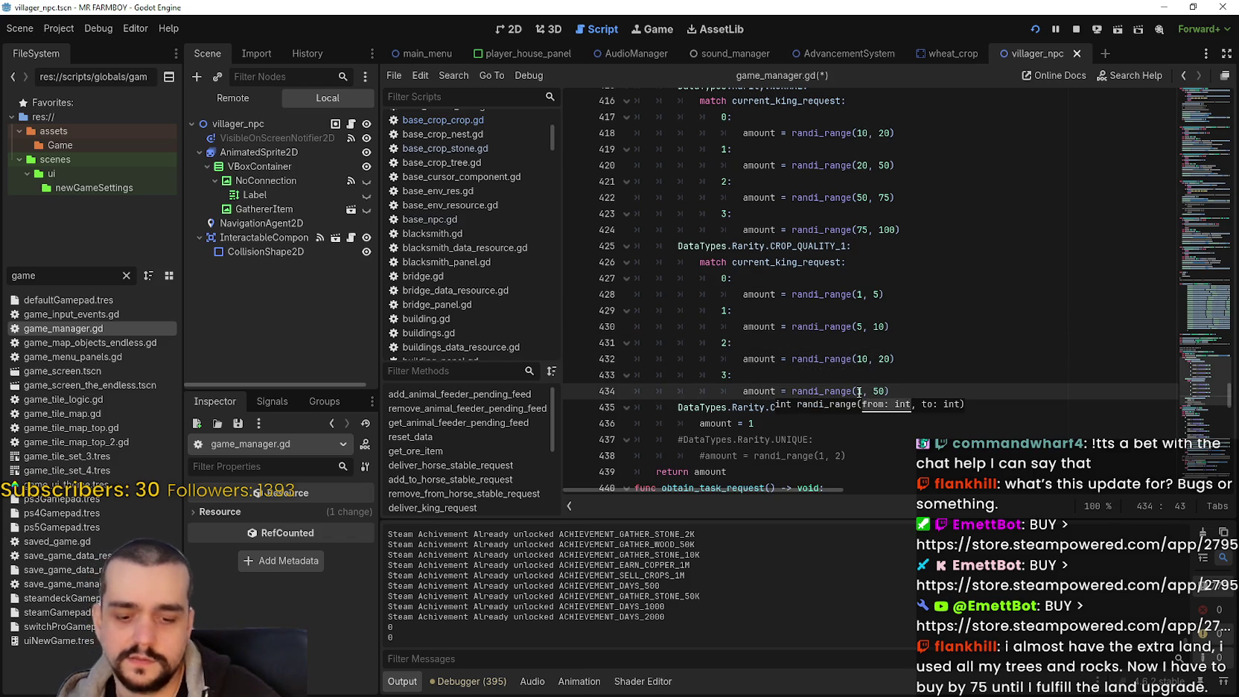
double_click(884, 391)
text(20)
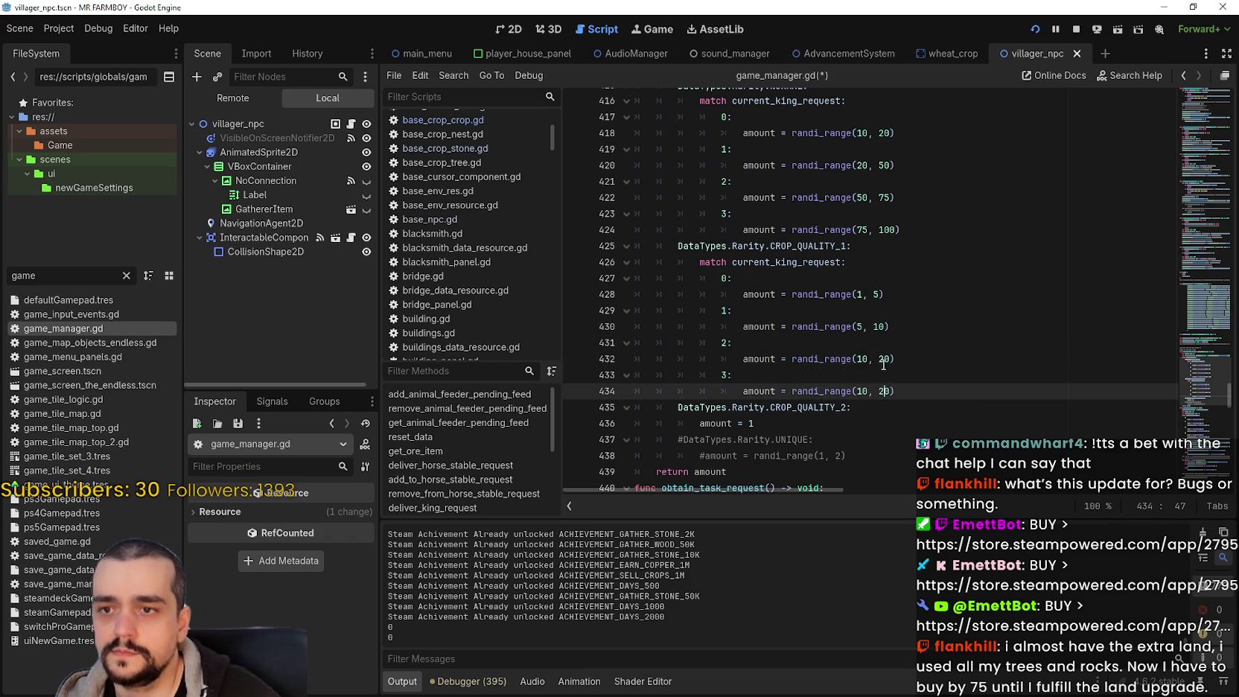
Set line 432 to randi_range(5, 10) and line 430 to randi_range(1, 5), then save
double_click(862, 359)
text(5)
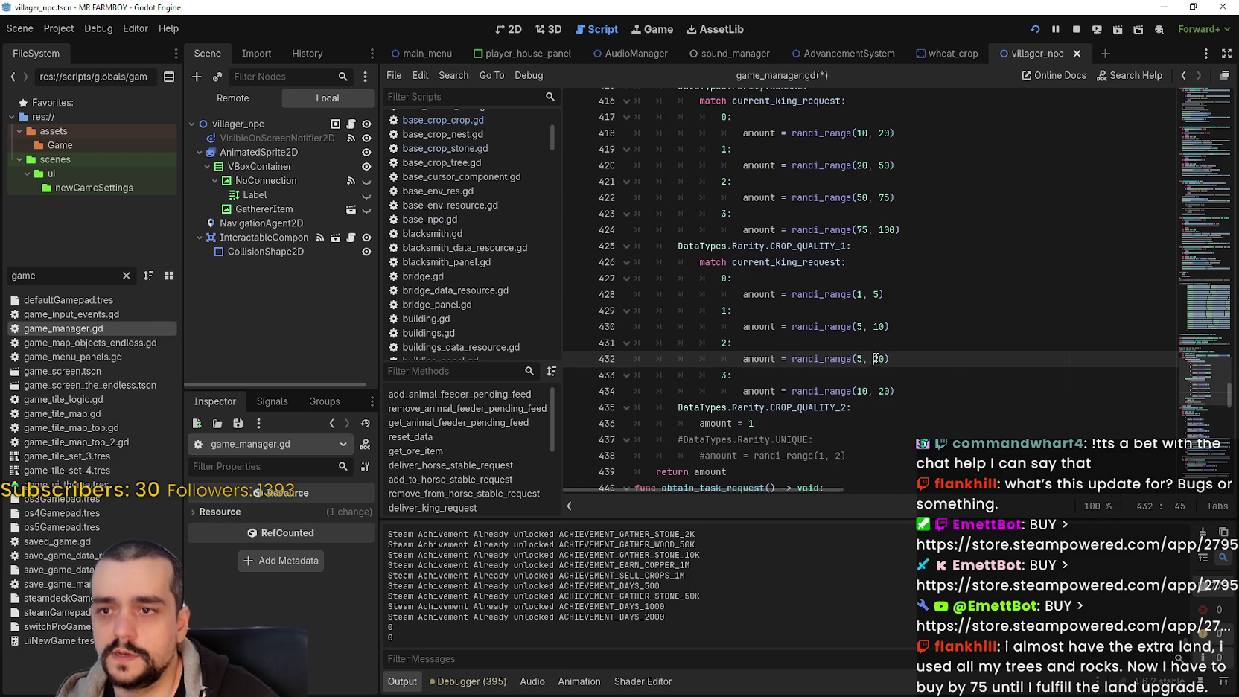
double_click(879, 359)
text(10)
click(859, 327)
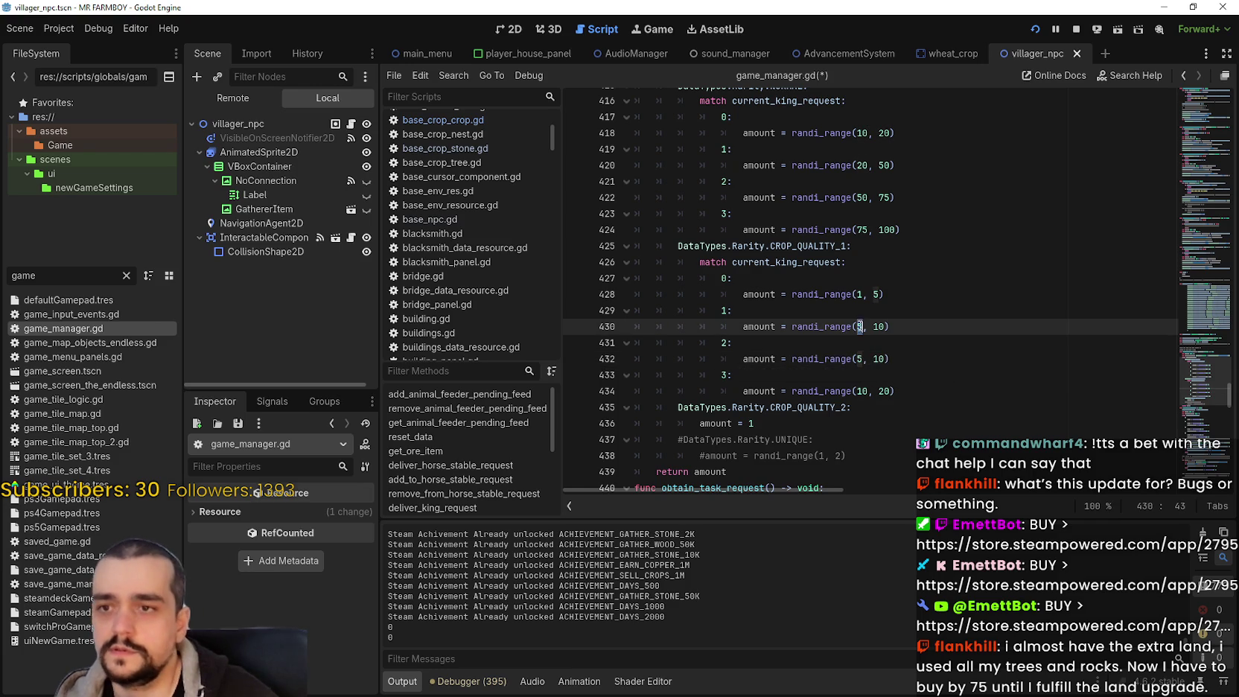
text(1)
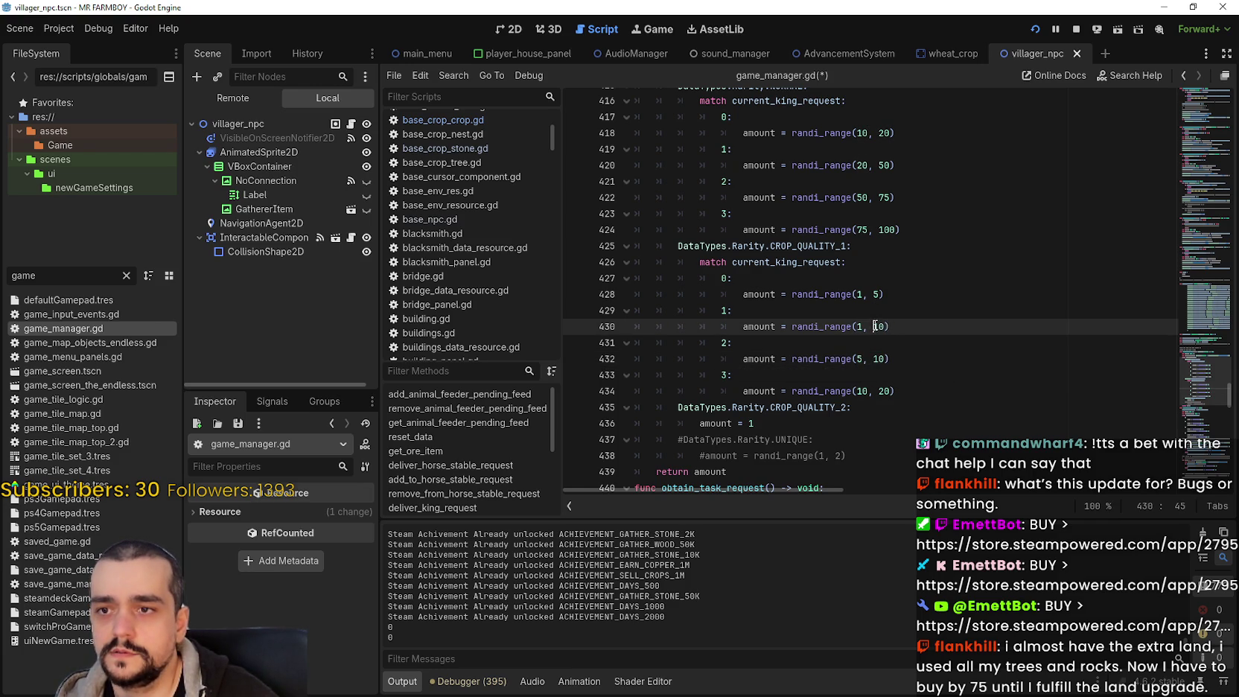
double_click(879, 326)
text(5)
click(905, 334)
key(ctrl+s)
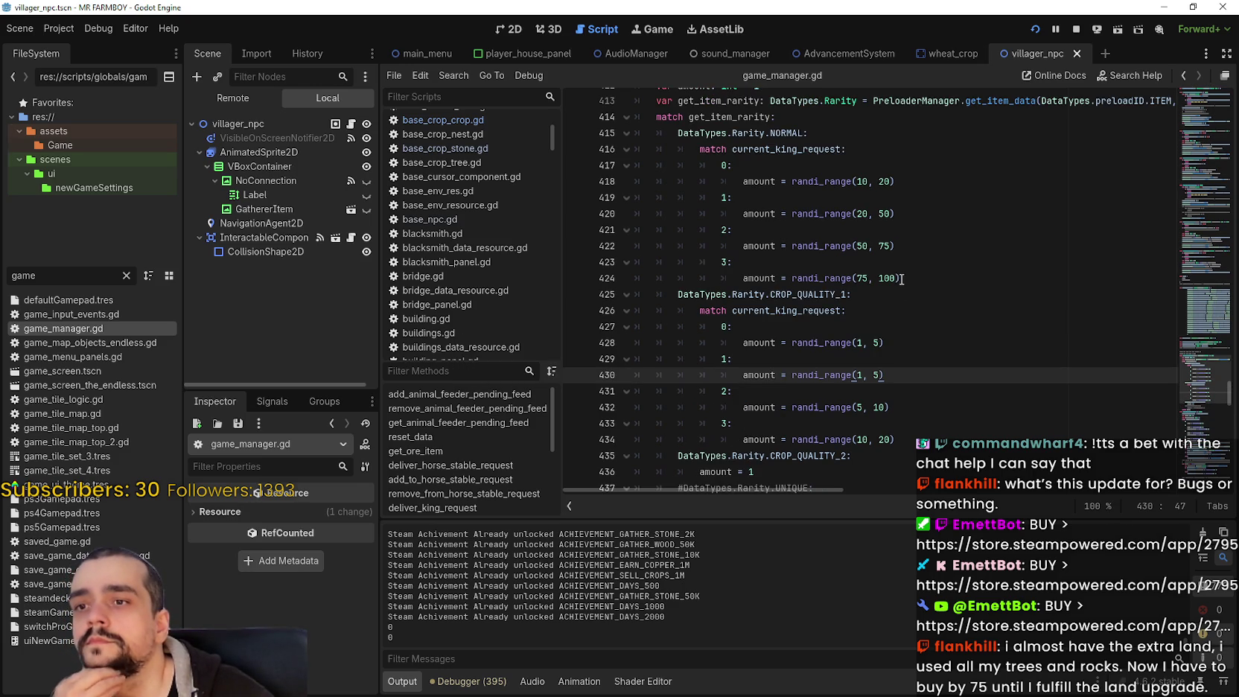
Look over the NORMAL rarity amount lines 418–424
drag(898, 276, 893, 193)
click(946, 339)
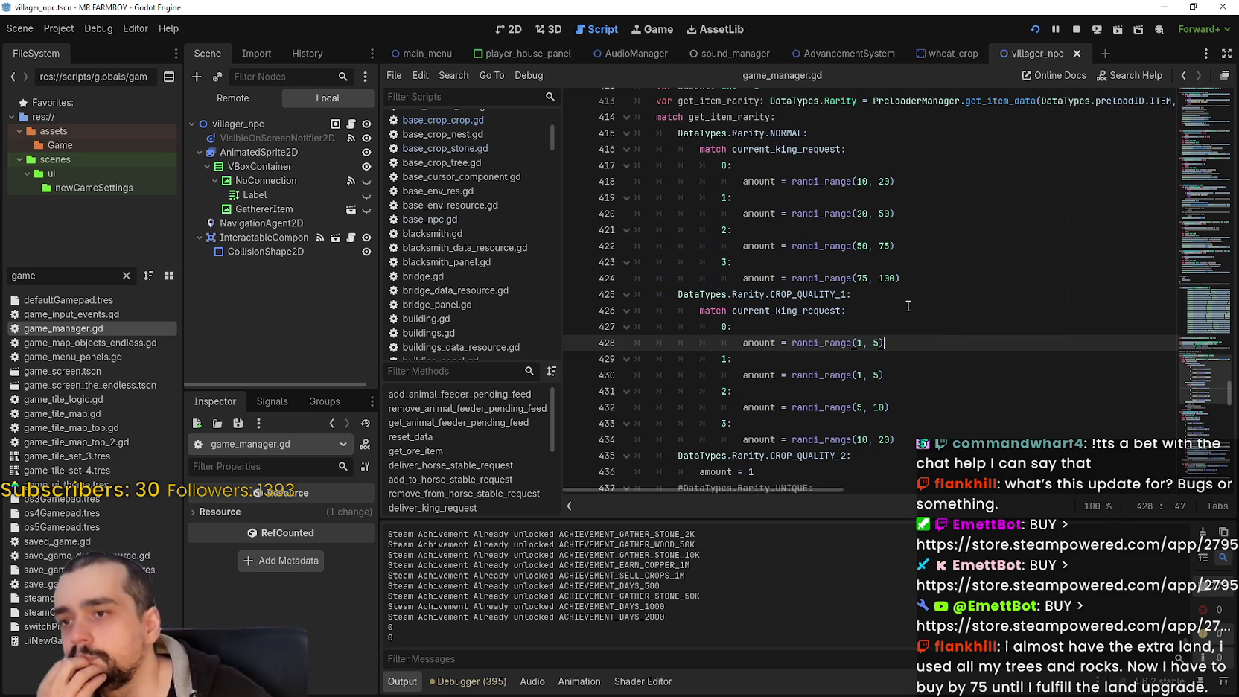
scroll(909, 306, down, 2)
scroll(909, 306, down, 3)
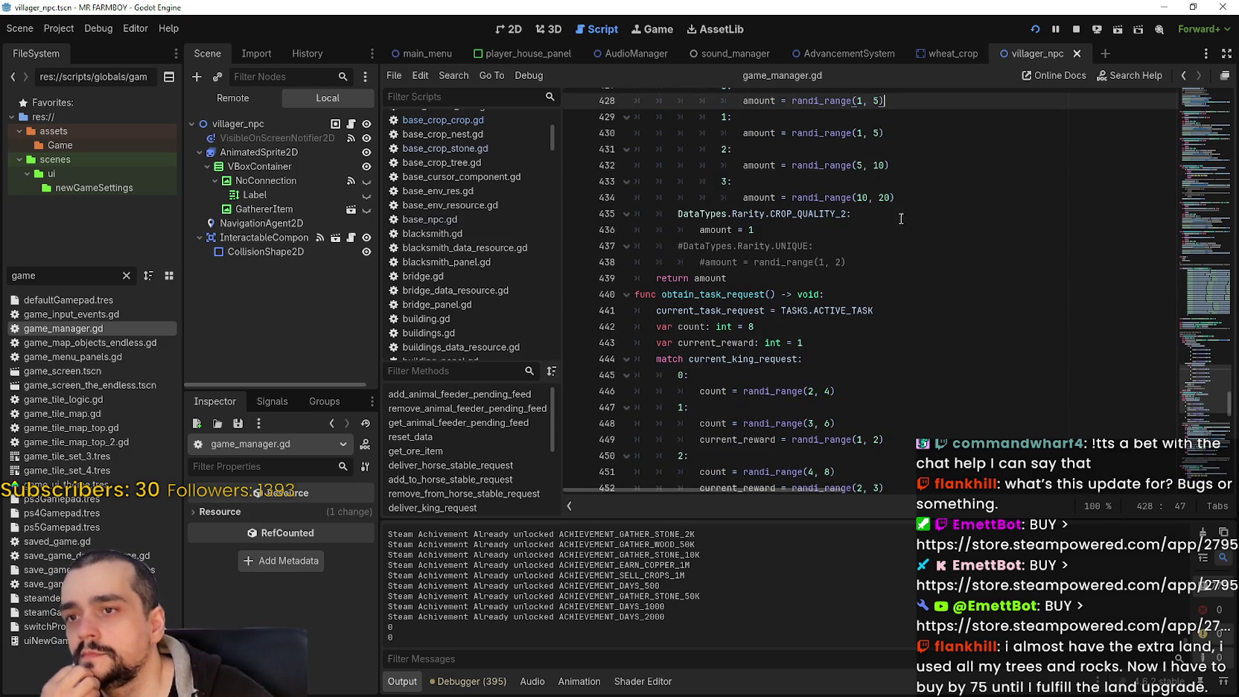
click(906, 184)
scroll(921, 264, up, 6)
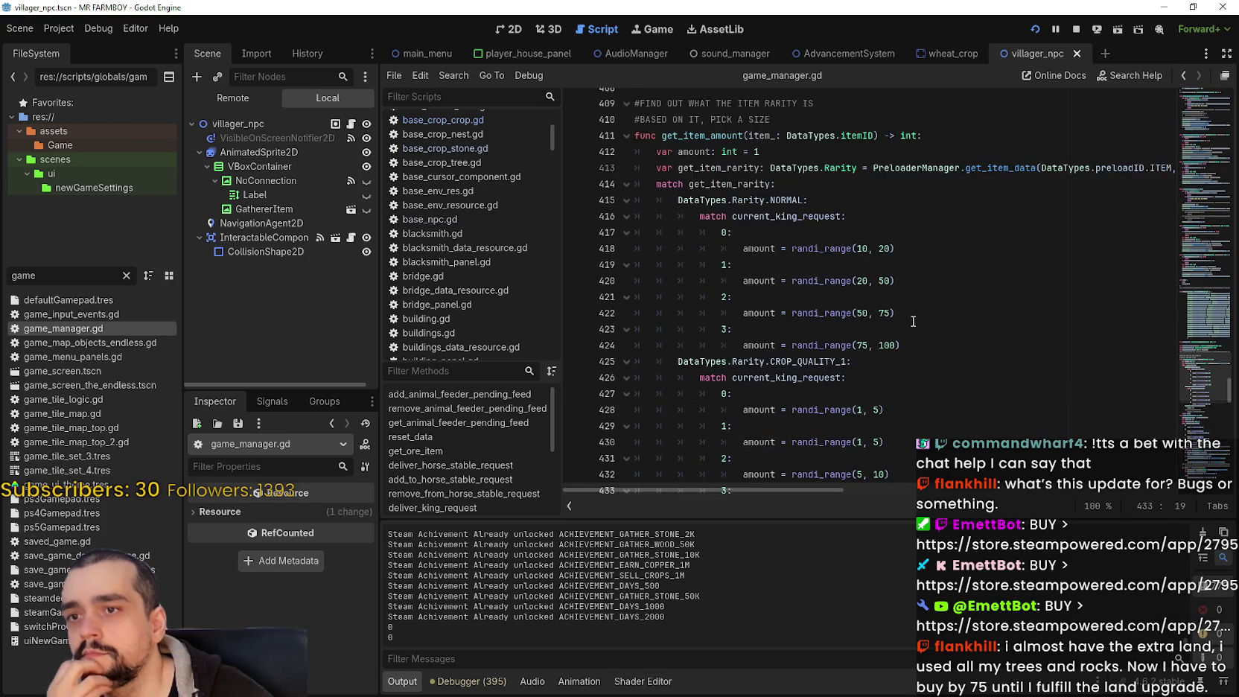
scroll(913, 321, down, 4)
scroll(909, 313, up, 4)
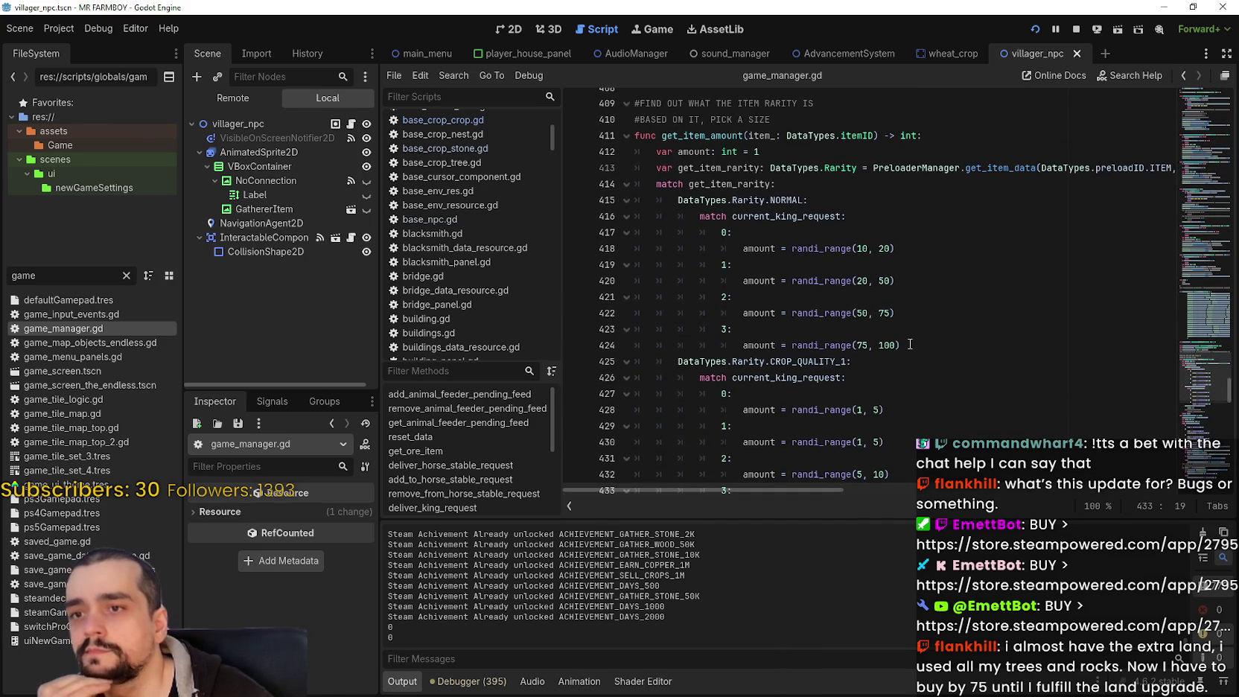
Paste the 50, 75 range over line 424's 75, 100 range
double_click(885, 345)
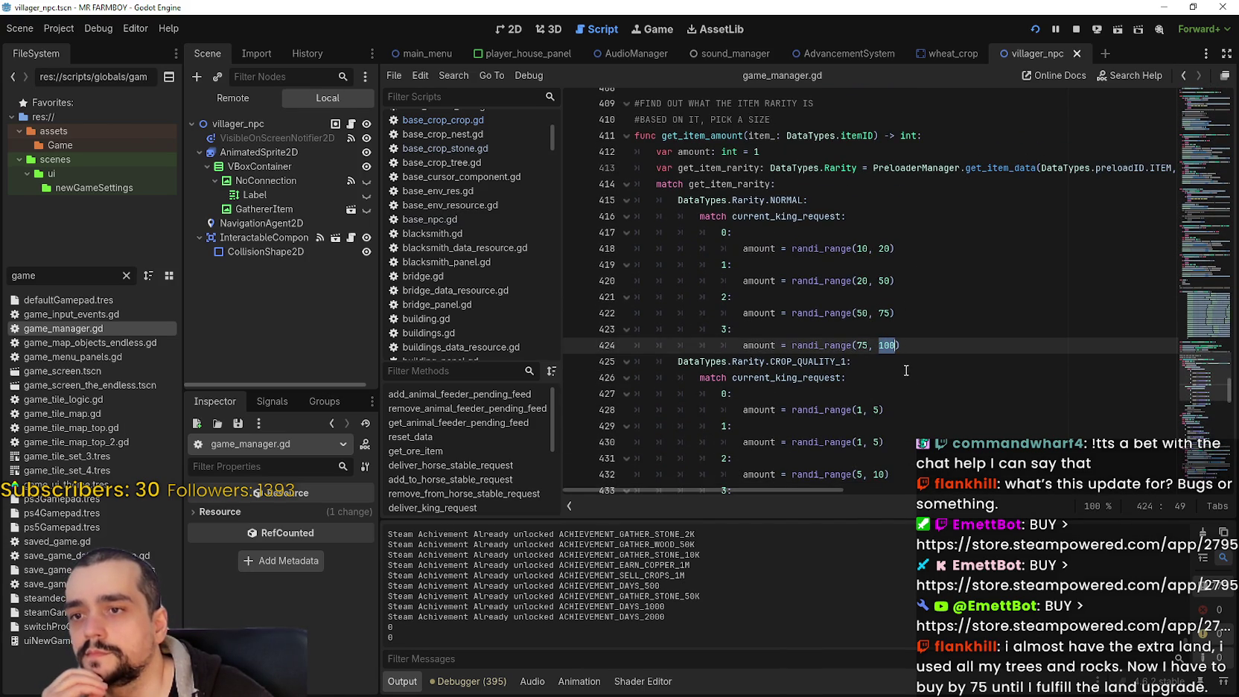
double_click(862, 345)
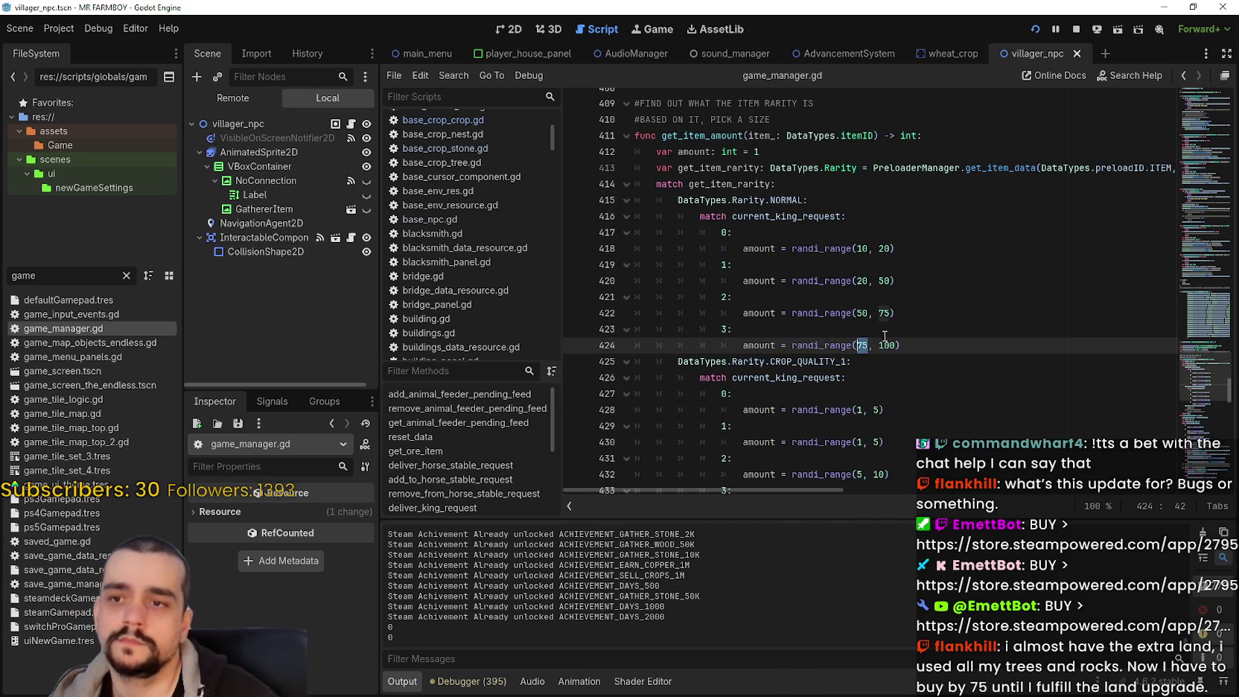
drag(857, 313, 882, 312)
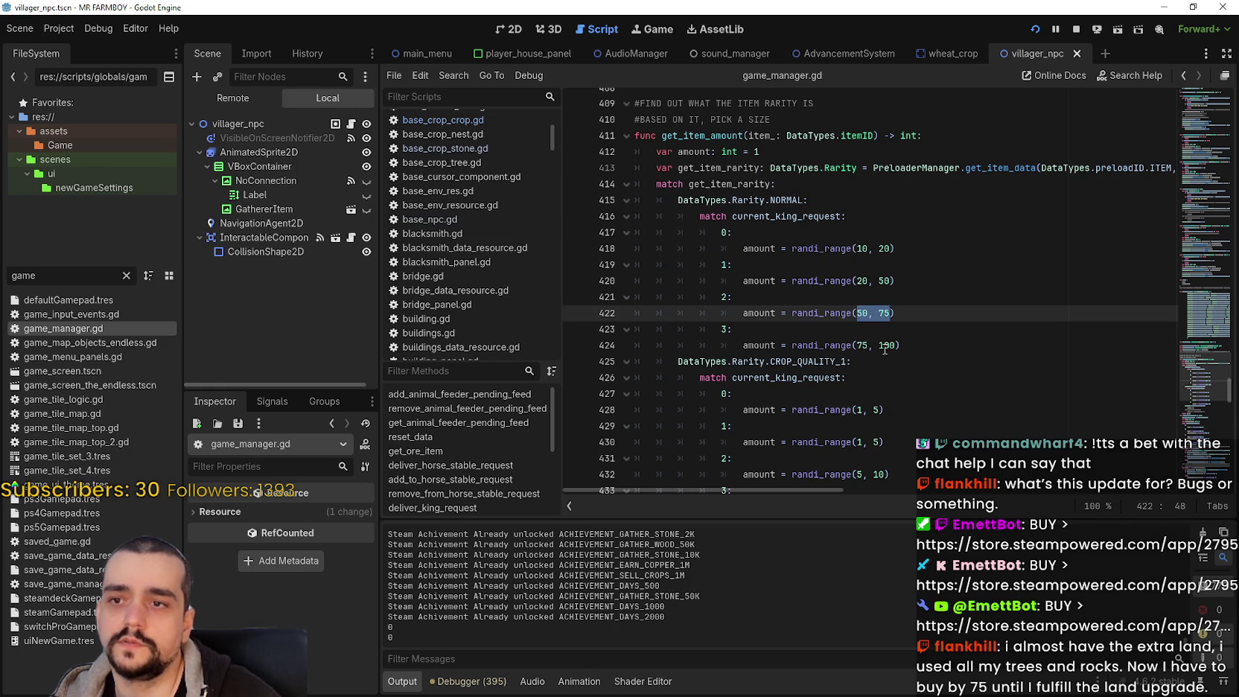
drag(897, 345, 857, 345)
text(50, 75)
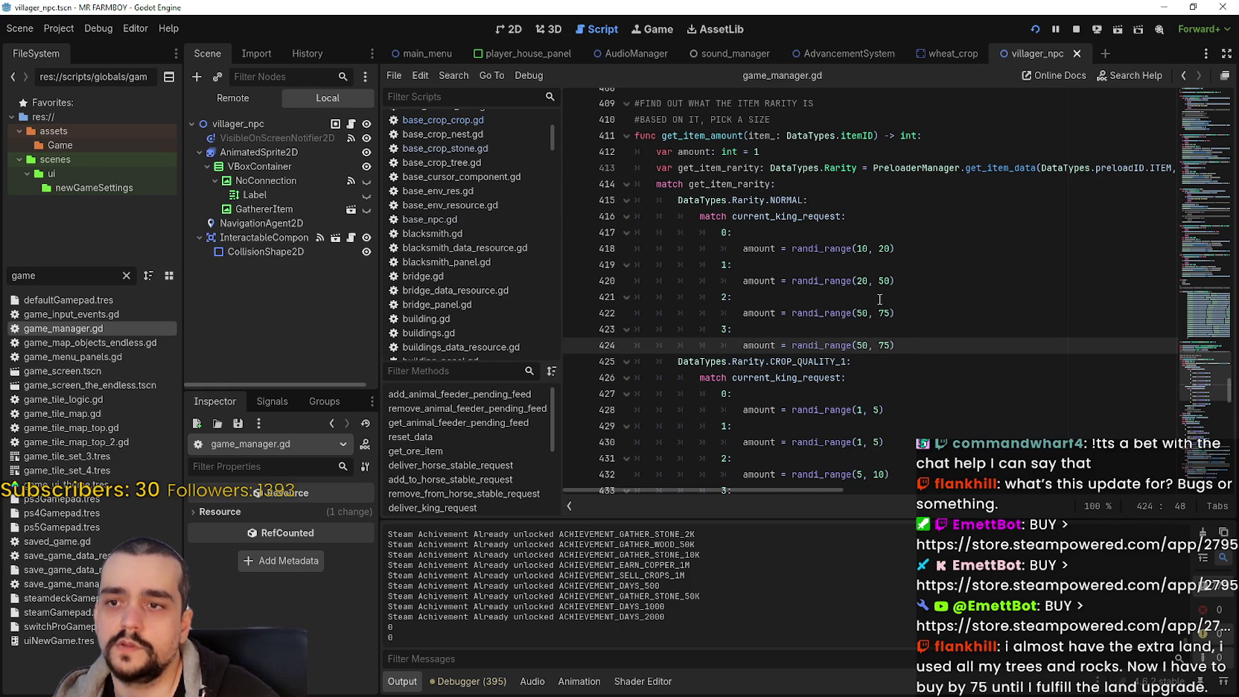
Change line 422's range to 20–50 and line 420's range to 10–20
mouse_move(890, 280)
mouse_down()
mouse_move(856, 283)
mouse_move(865, 315)
mouse_move(890, 316)
mouse_move(873, 325)
mouse_up()
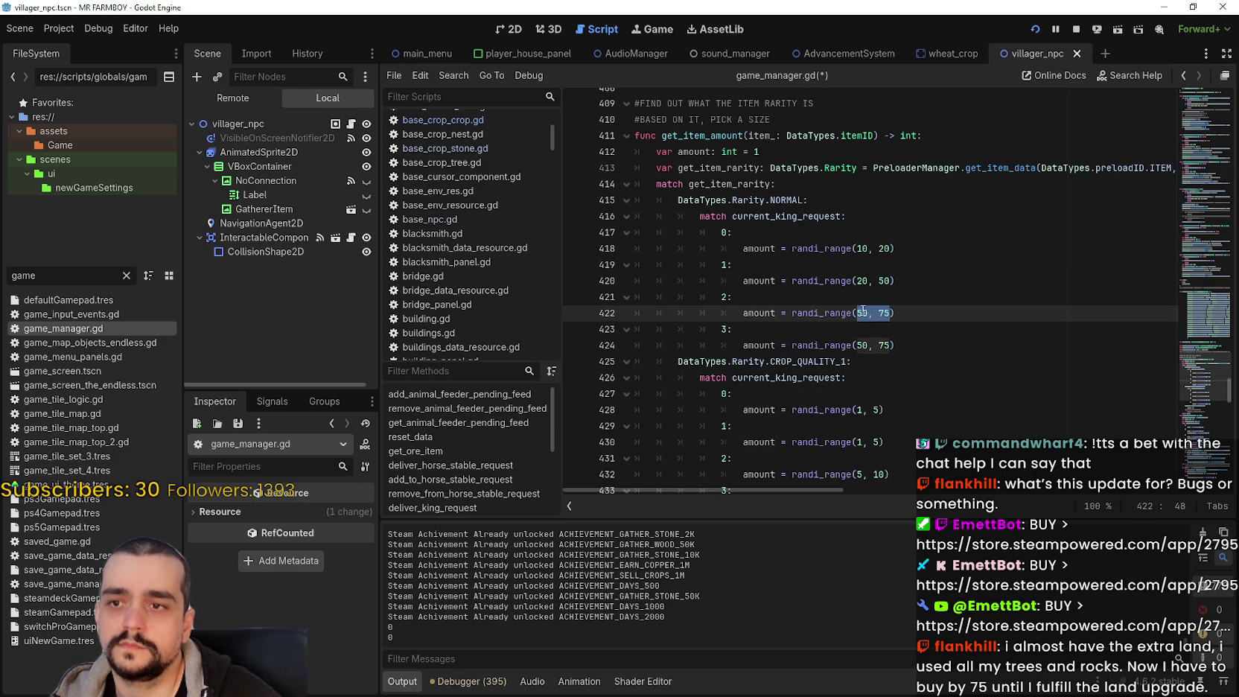
double_click(862, 313)
text(20)
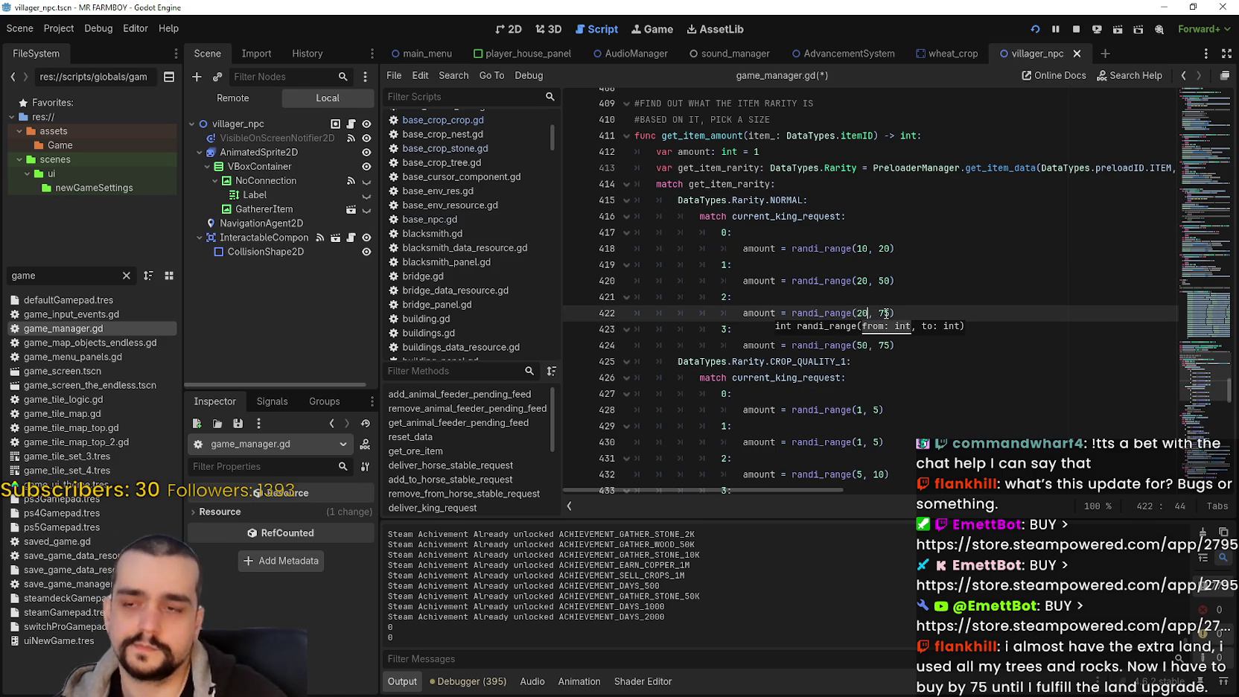
double_click(886, 313)
text(50)
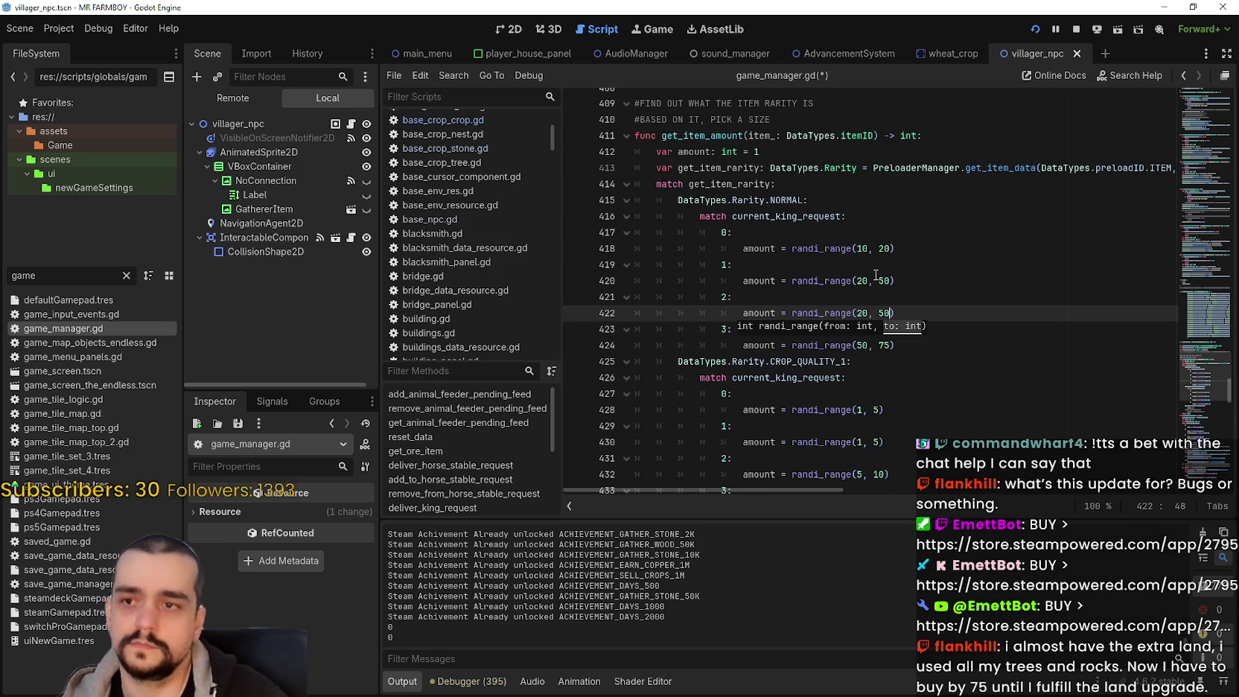
double_click(862, 281)
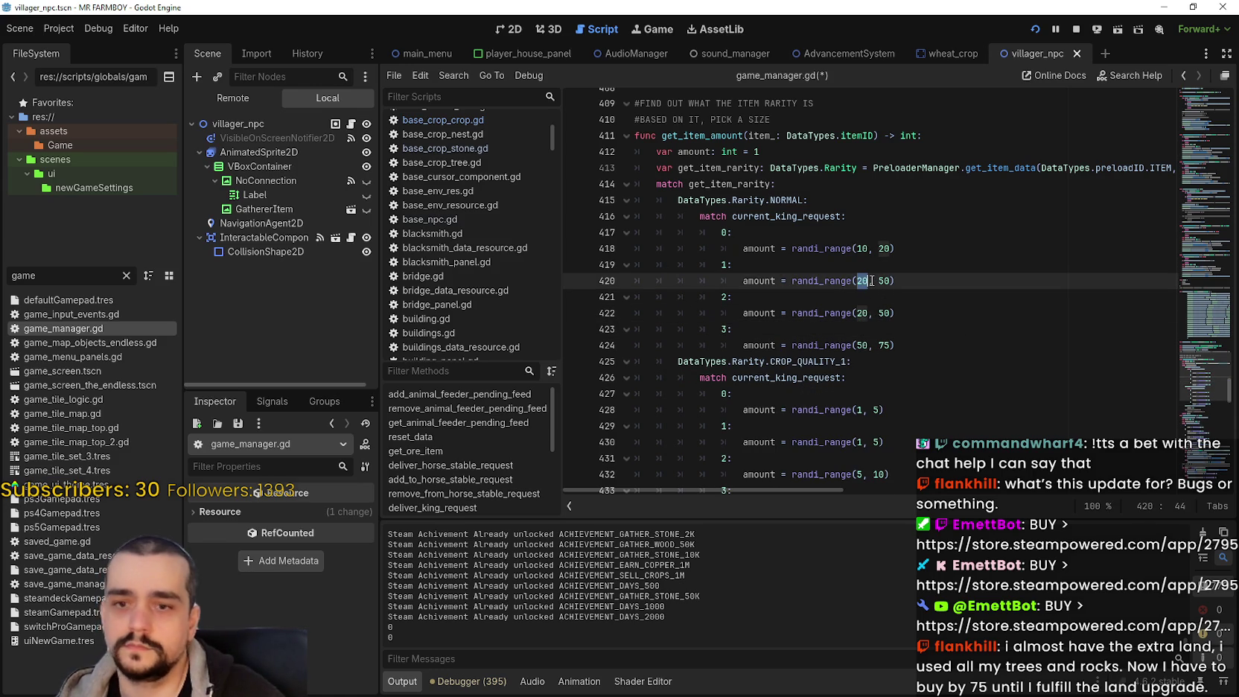
text(10)
click(883, 280)
key(BackSpace)
text(2)
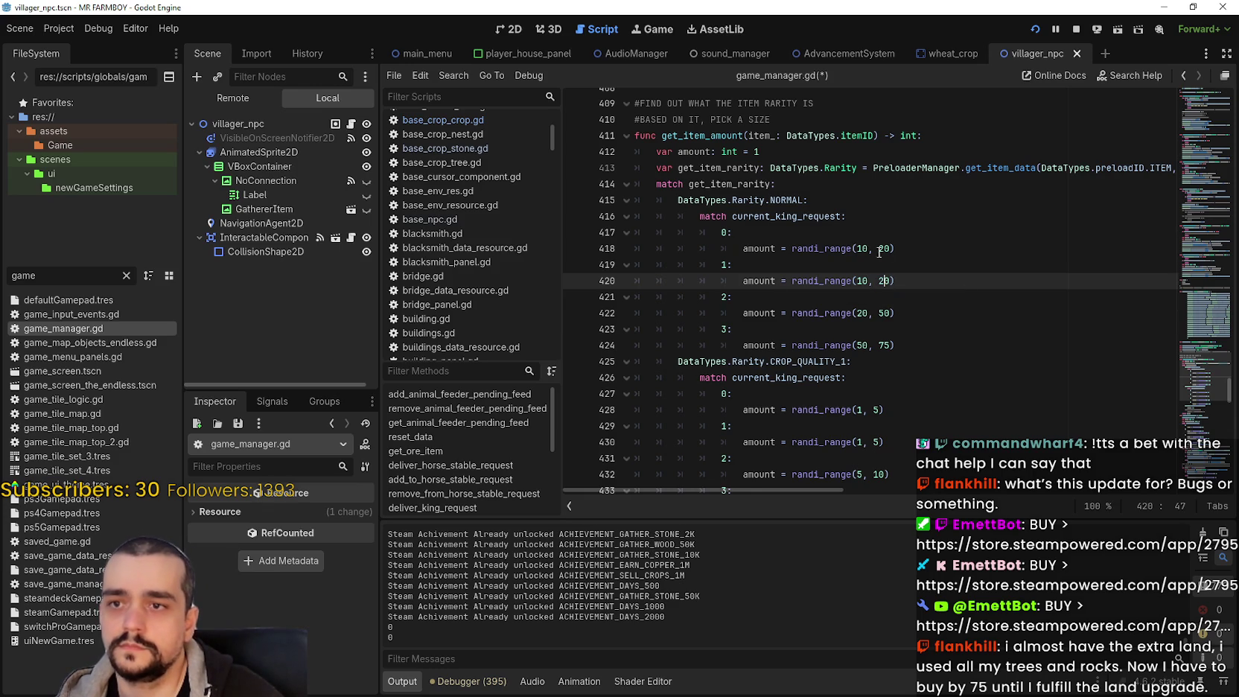
Set line 418's NORMAL tier-0 range to 5–10 and save game_manager.gd
double_click(862, 248)
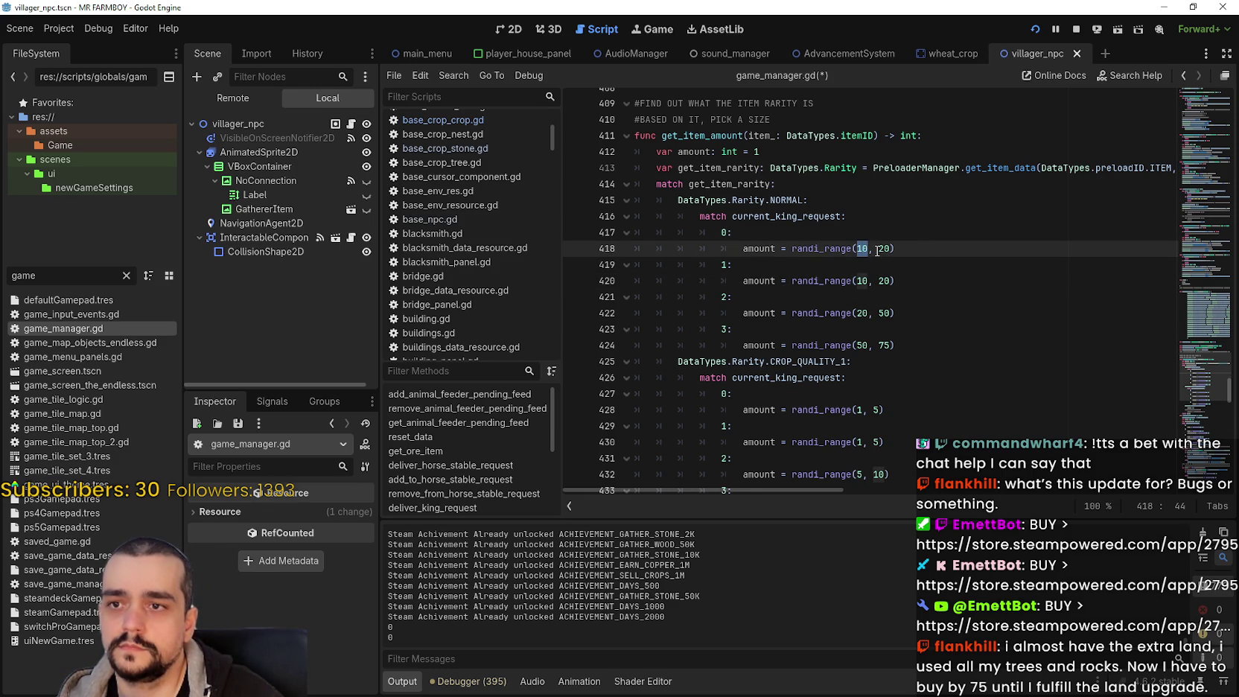
text(5)
key(BackSpace)
text(1)
click(857, 281)
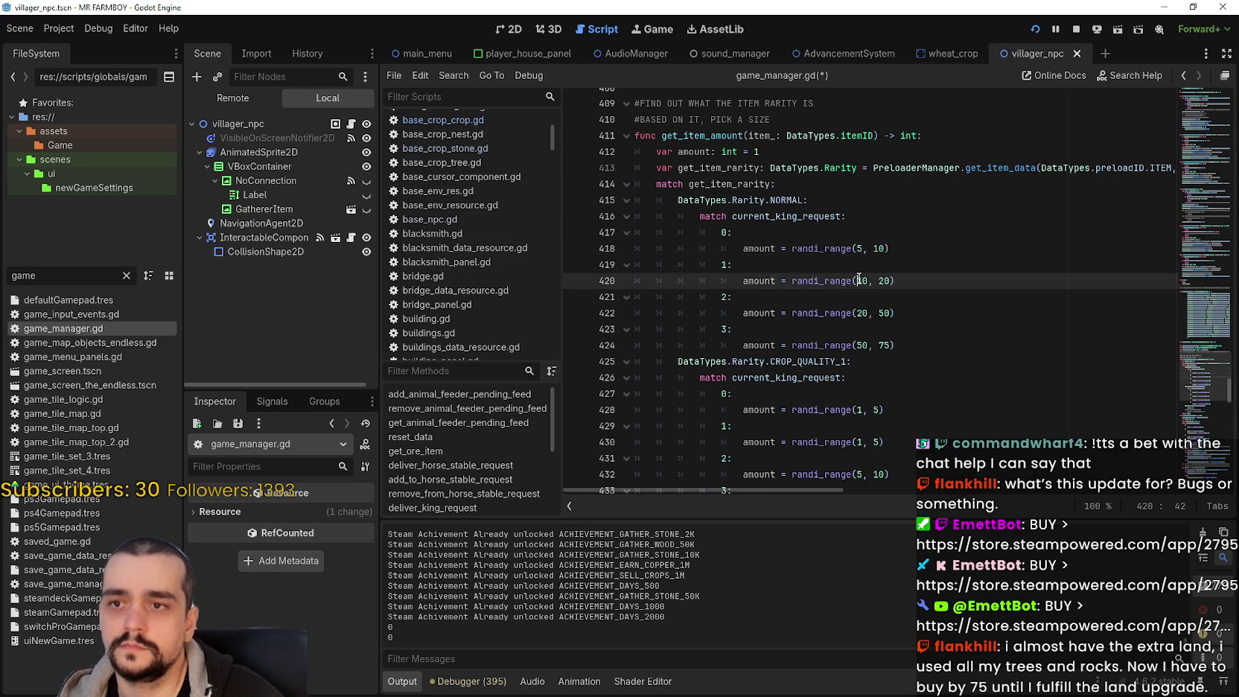
key(ctrl+s)
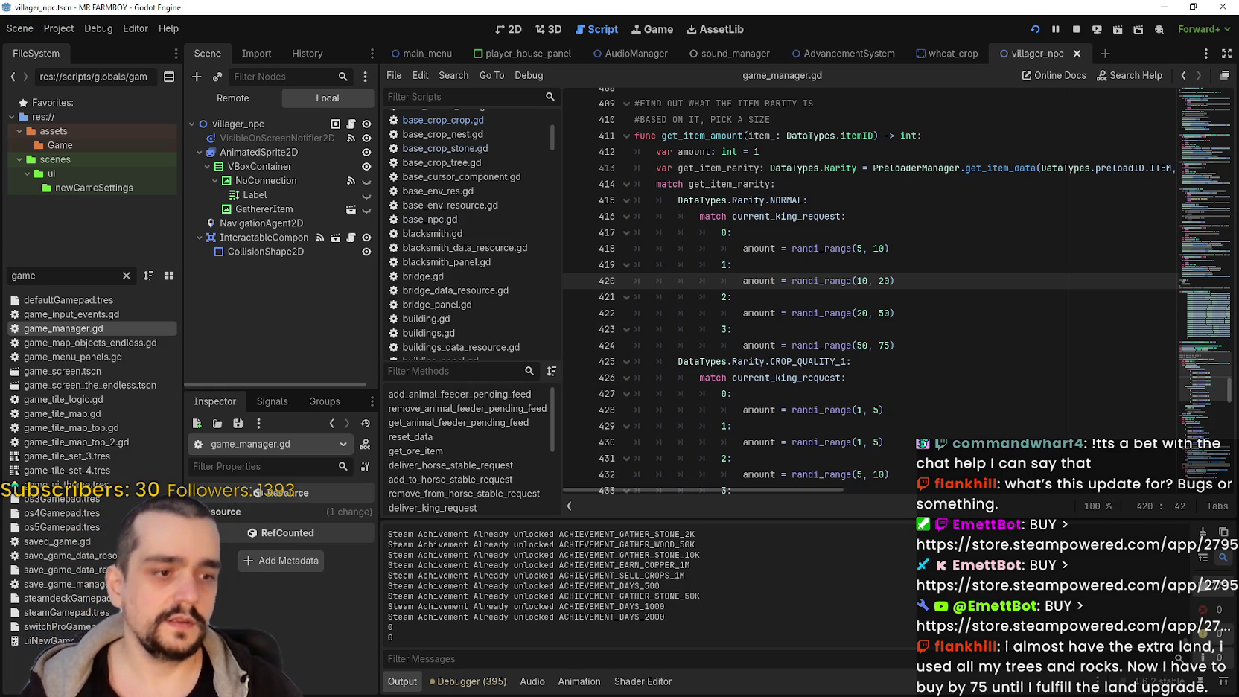
key(alt+Tab)
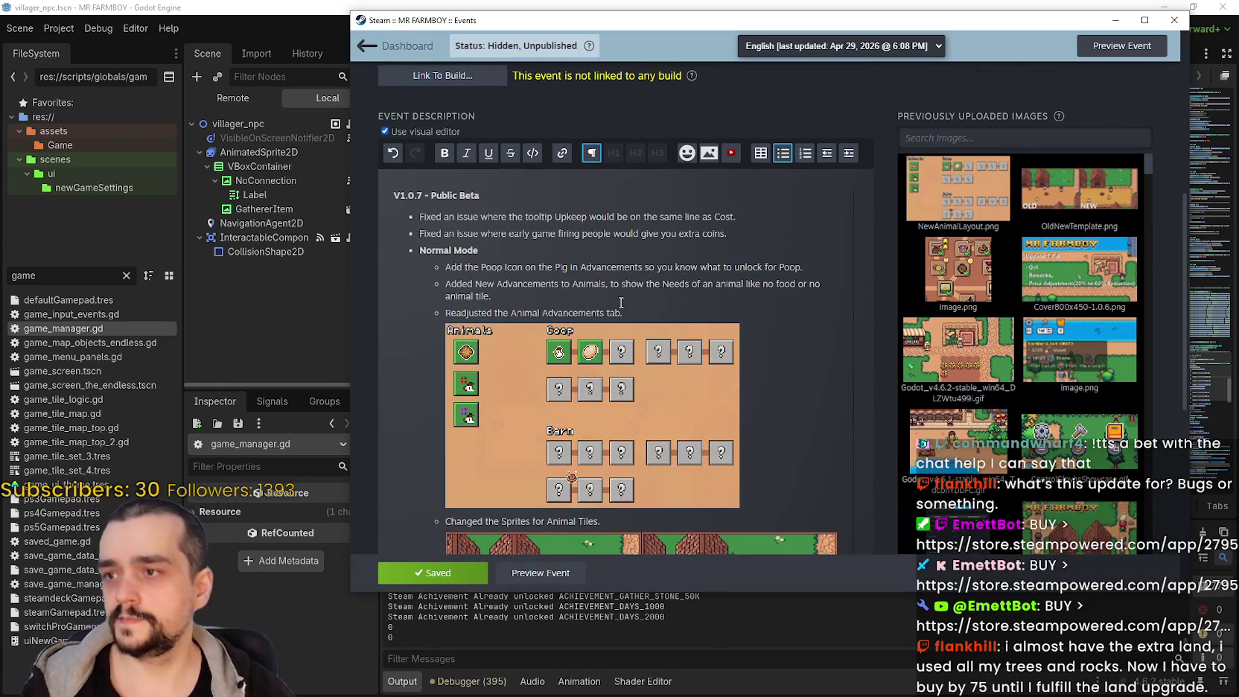
Add a bullet 'Adjusted the requirments for Royal Envoy Tasks' under the enhanced crops note
scroll(662, 334, down, 3)
scroll(663, 334, down, 3)
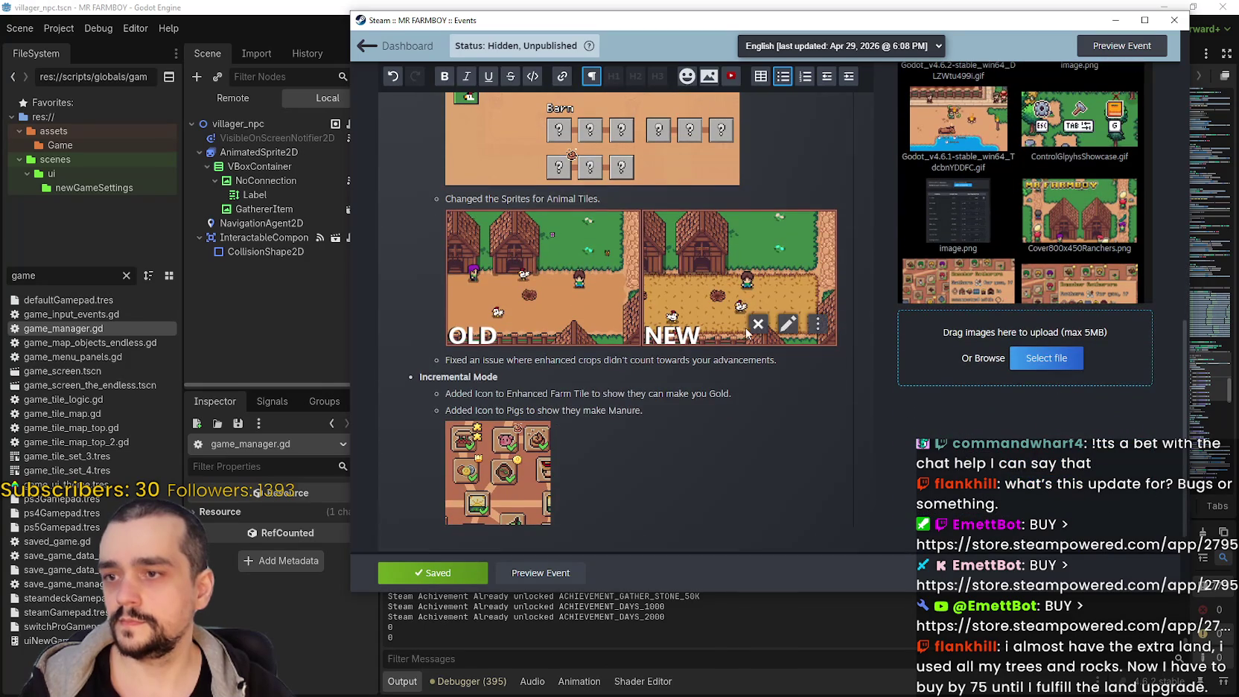
click(843, 366)
key(Return)
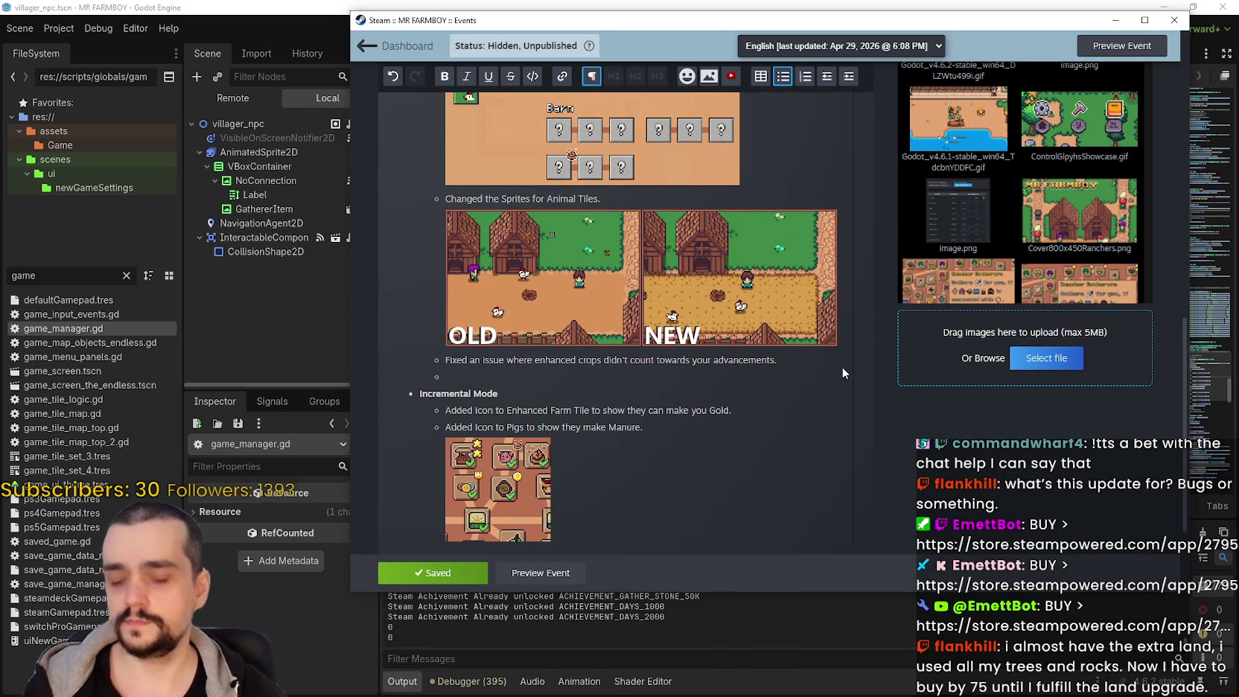
text(Adjusted)
text(the)
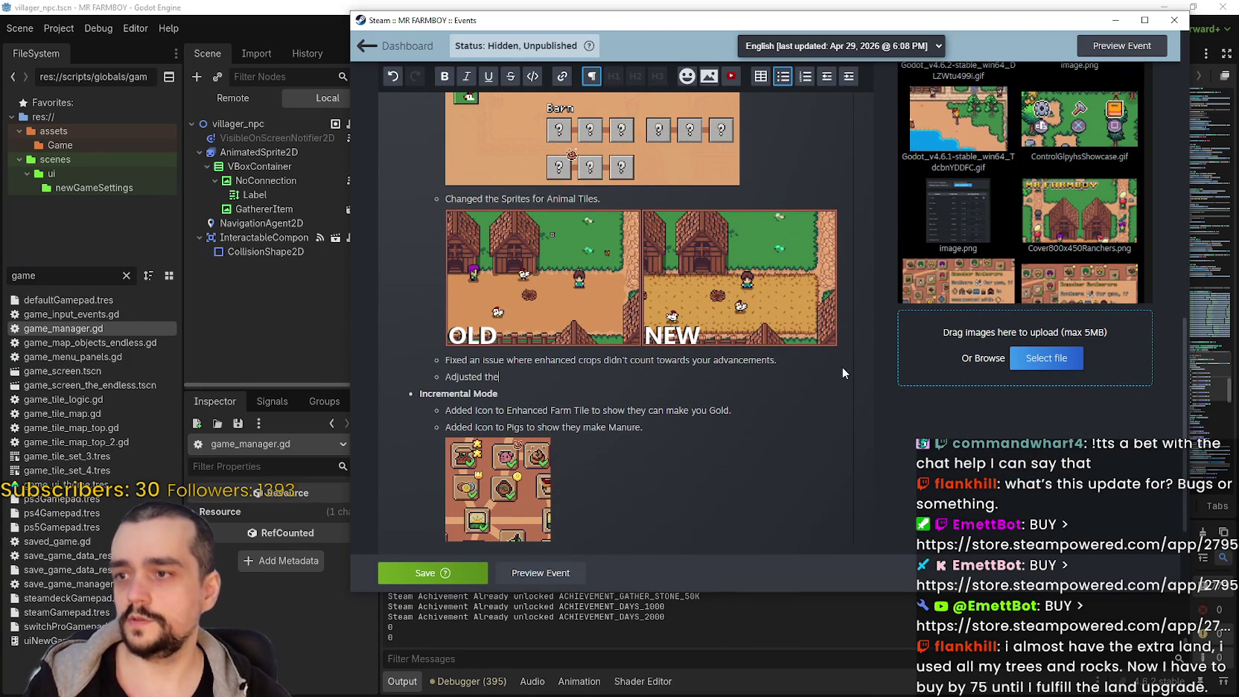
text( requirments for )
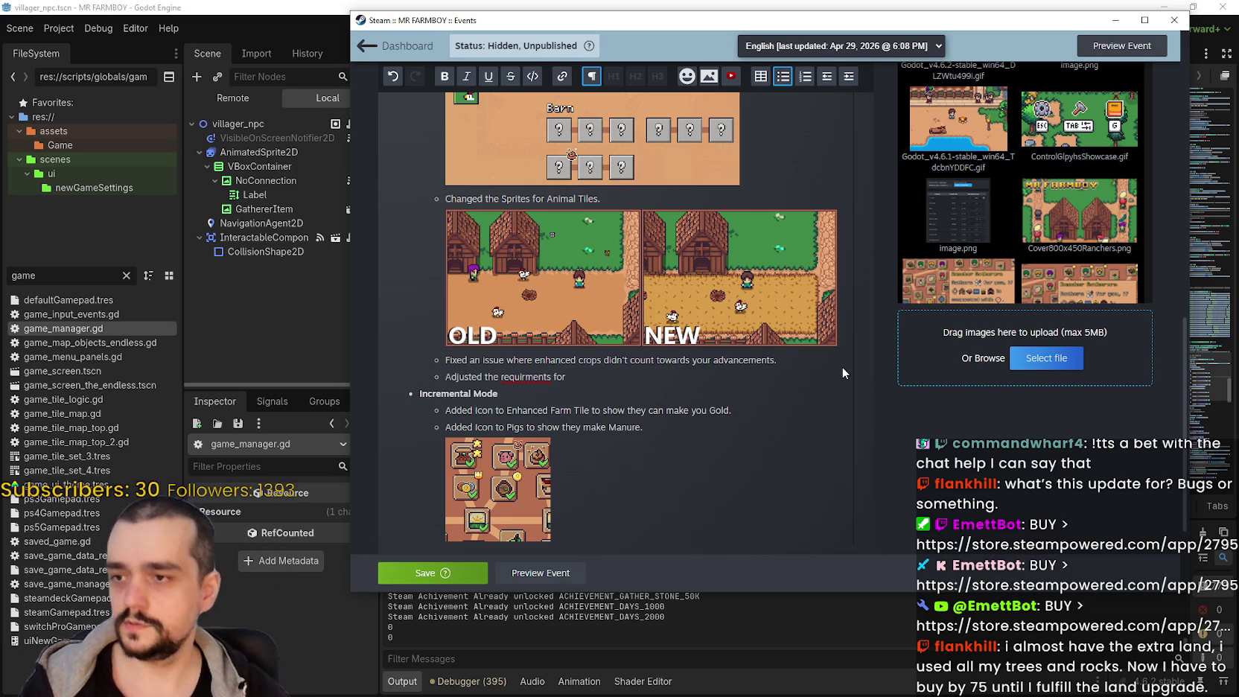
text(Royal)
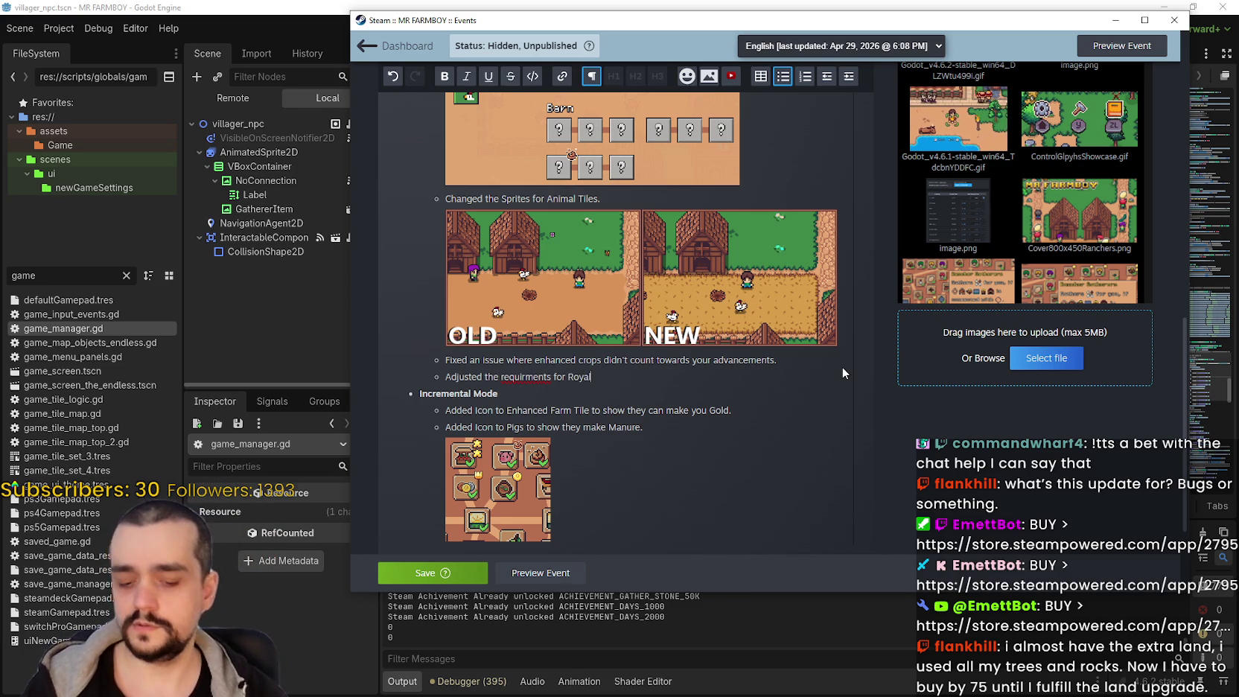
text( Envoy)
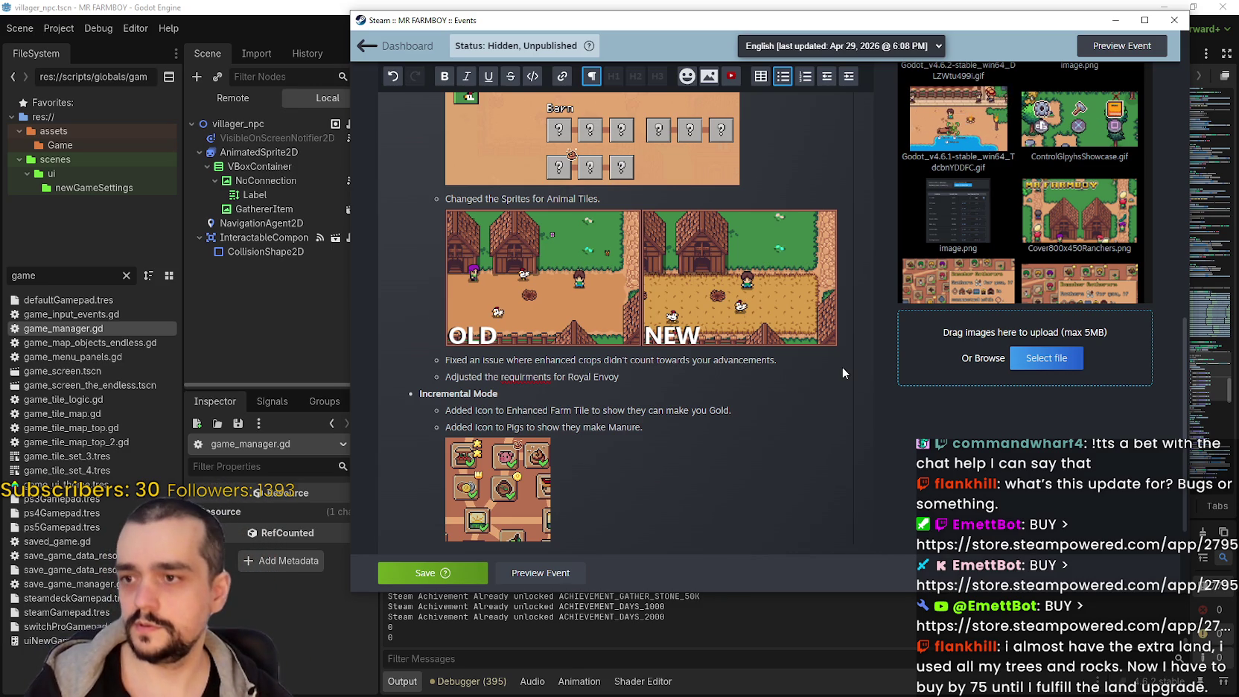
text( Tasks)
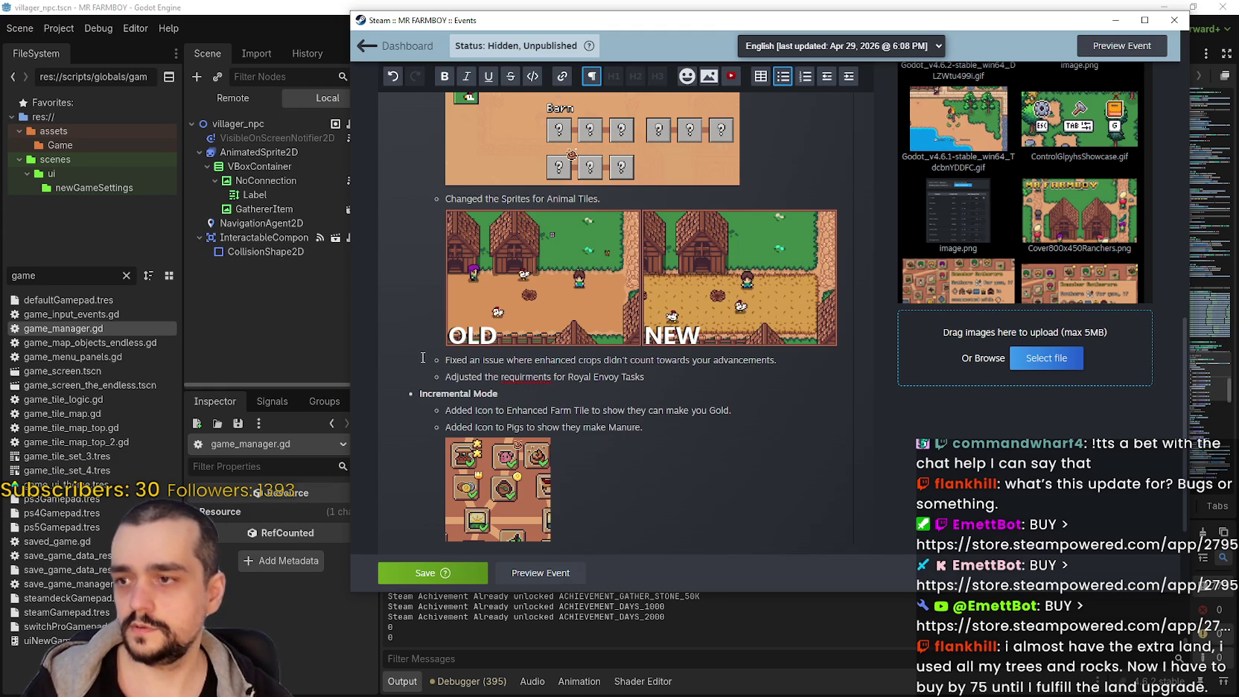
Change 'Adjusted' to 'Lowered', correct 'requirments' to 'requirements', and save the event
double_click(449, 377)
text(Low)
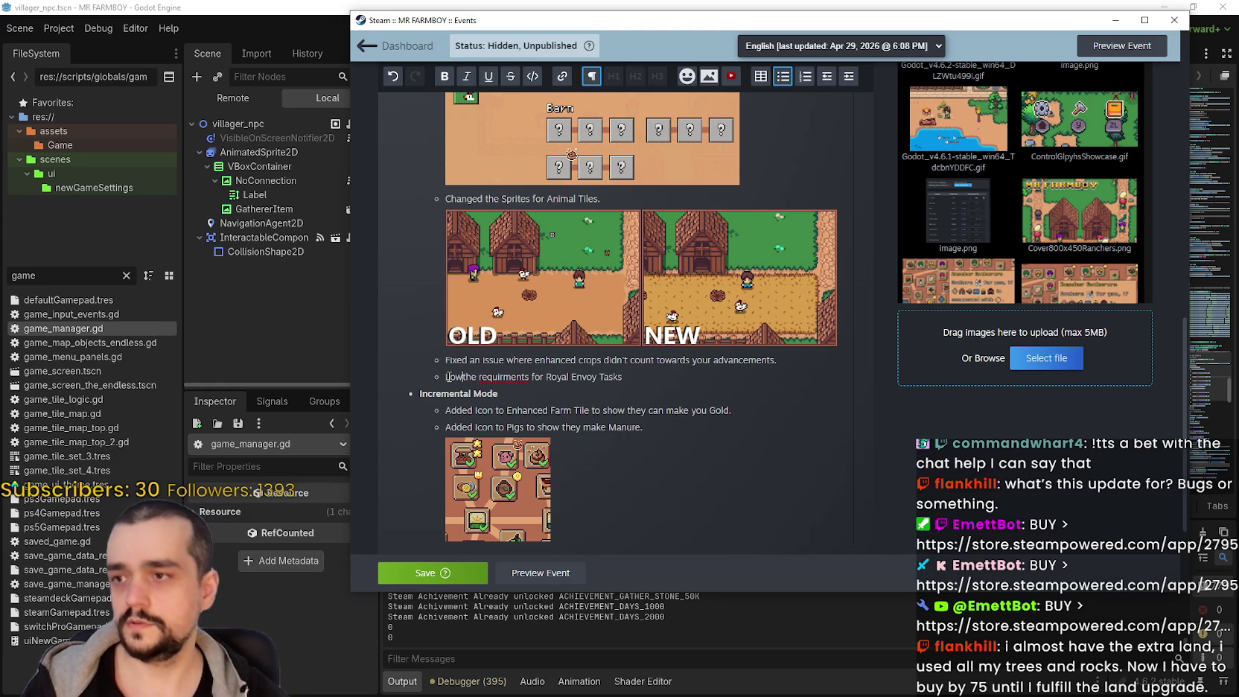
text(ered)
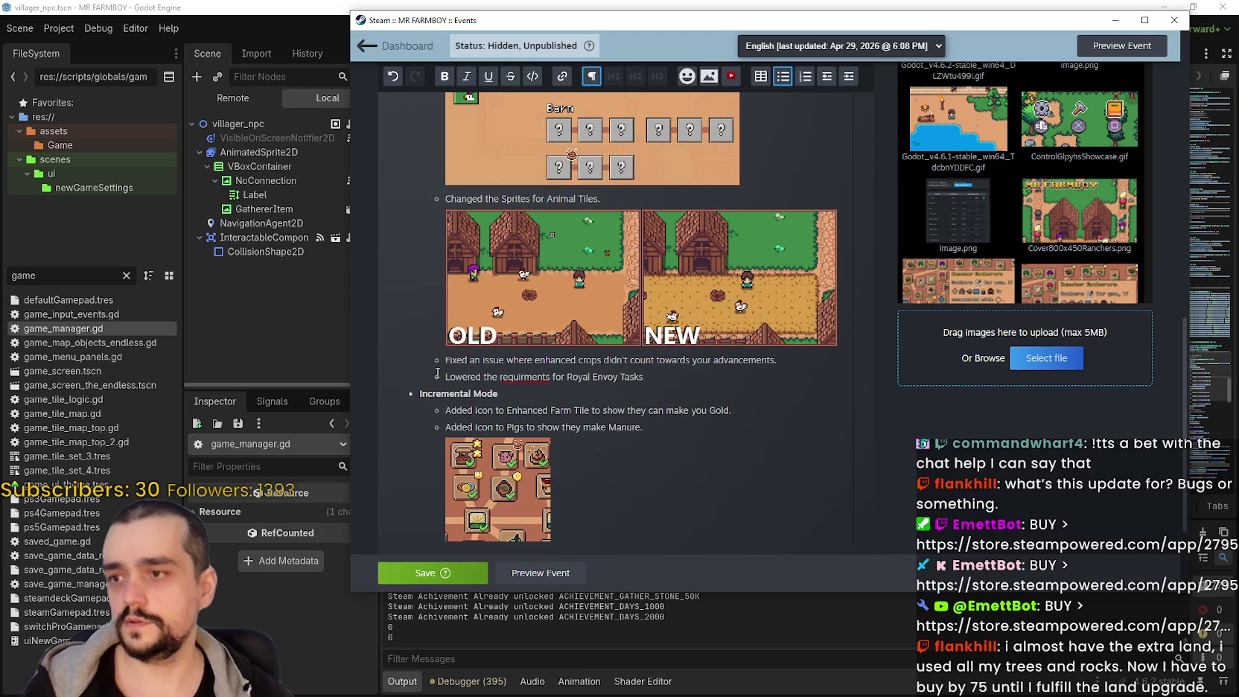
right_click(520, 377)
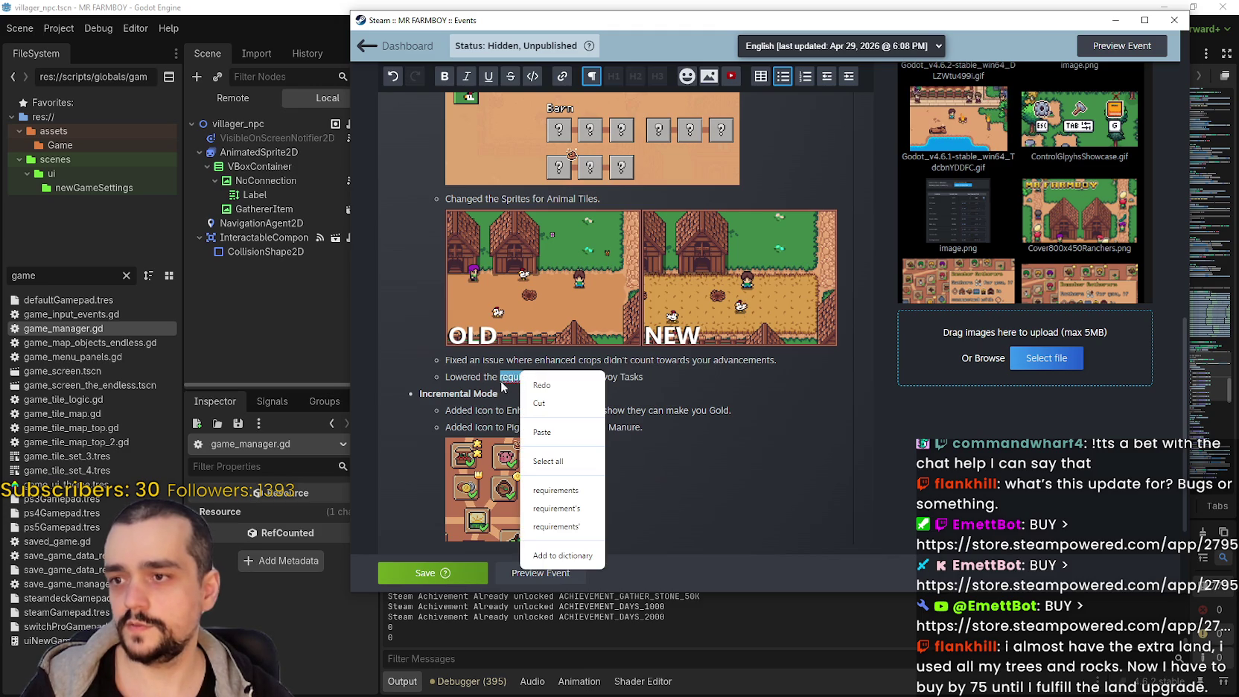
click(579, 493)
click(673, 374)
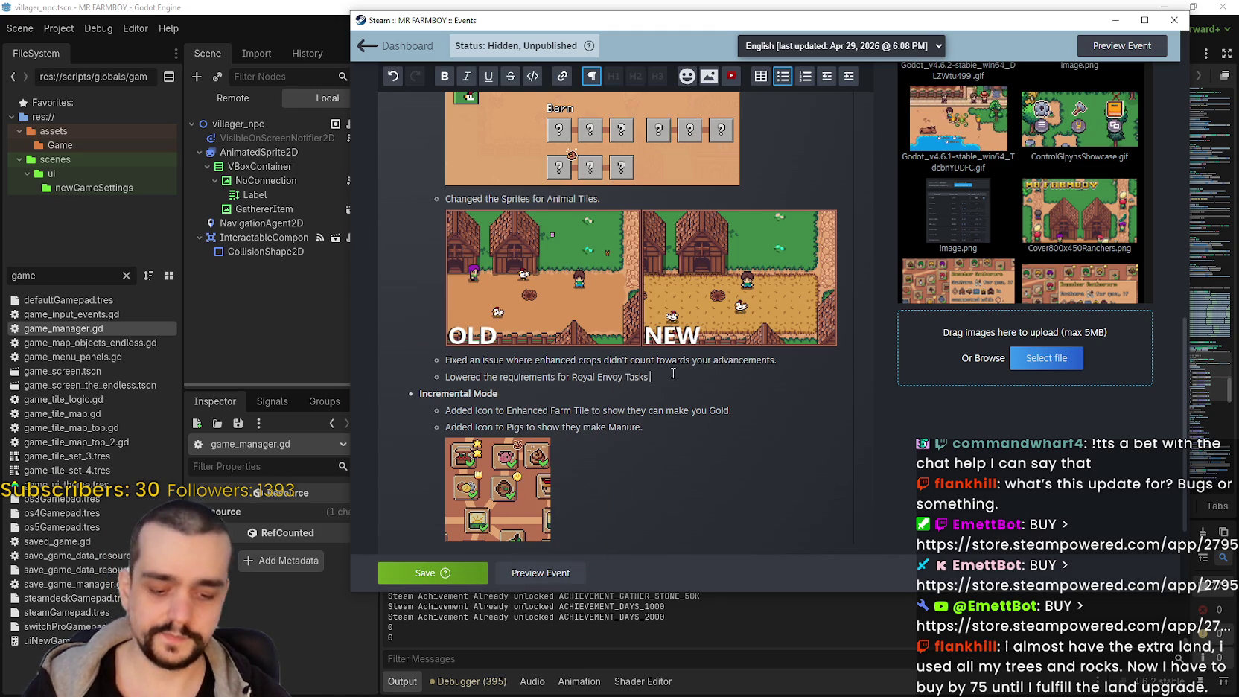
click(425, 577)
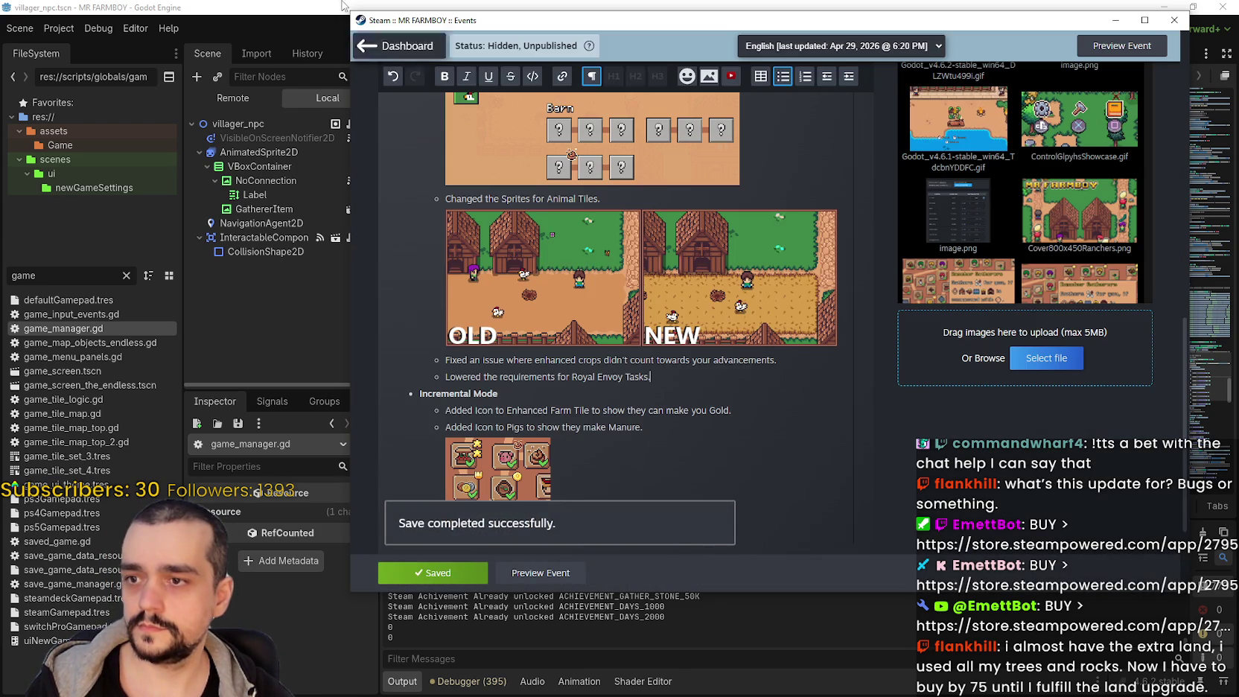
click(309, 6)
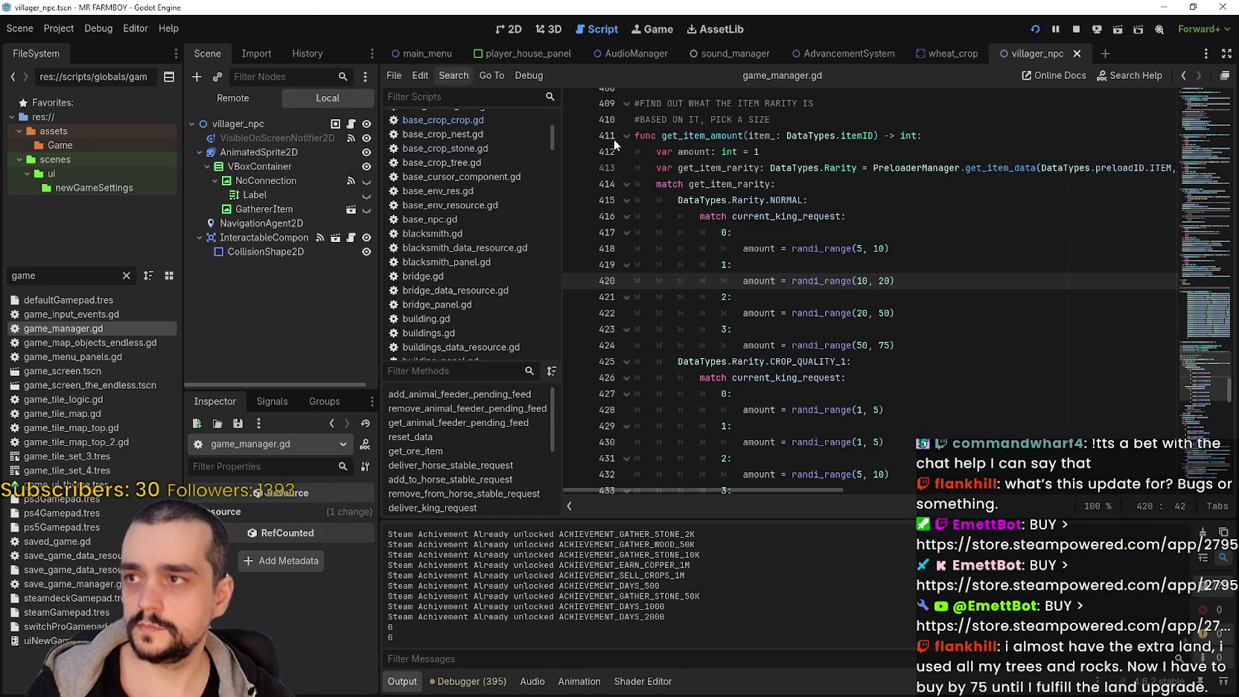
click(849, 345)
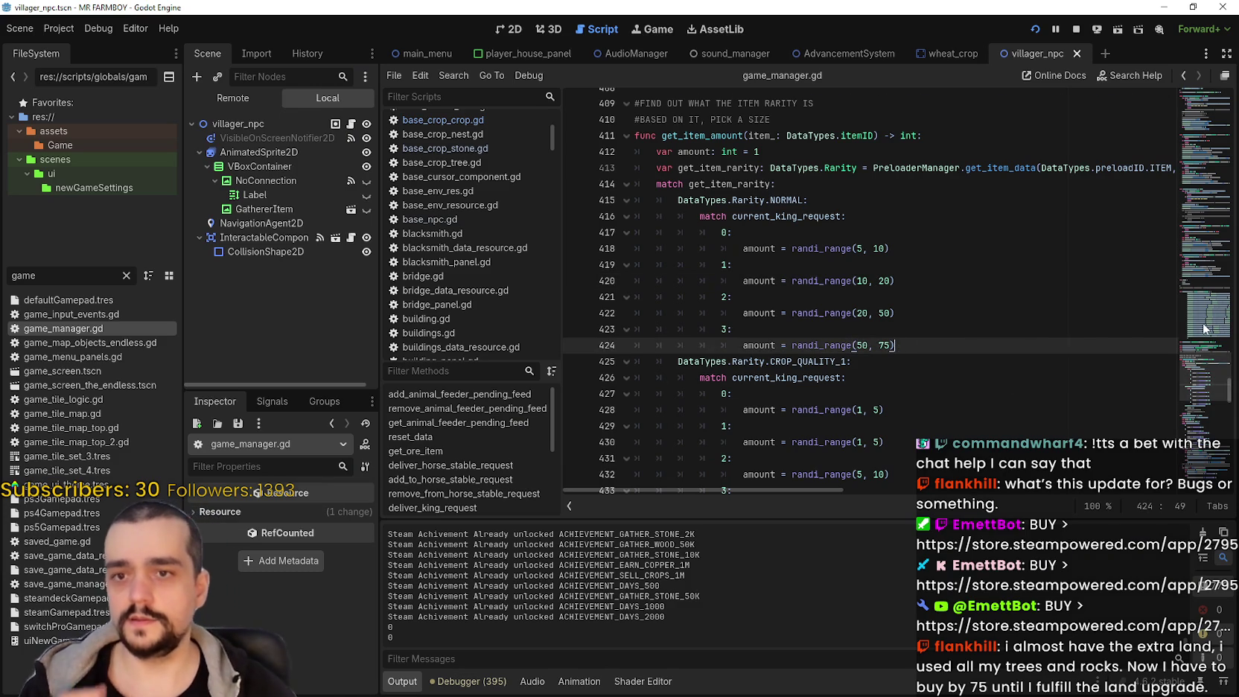
click(1194, 392)
click(1005, 390)
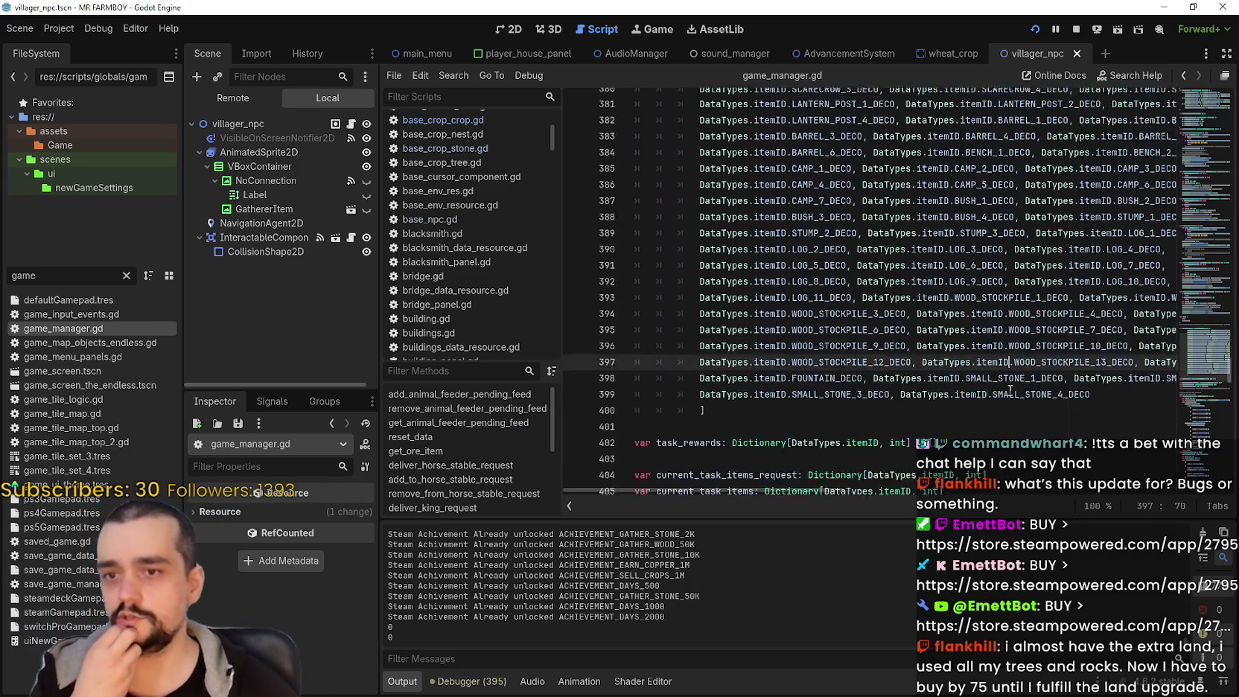
scroll(987, 356, up, 3)
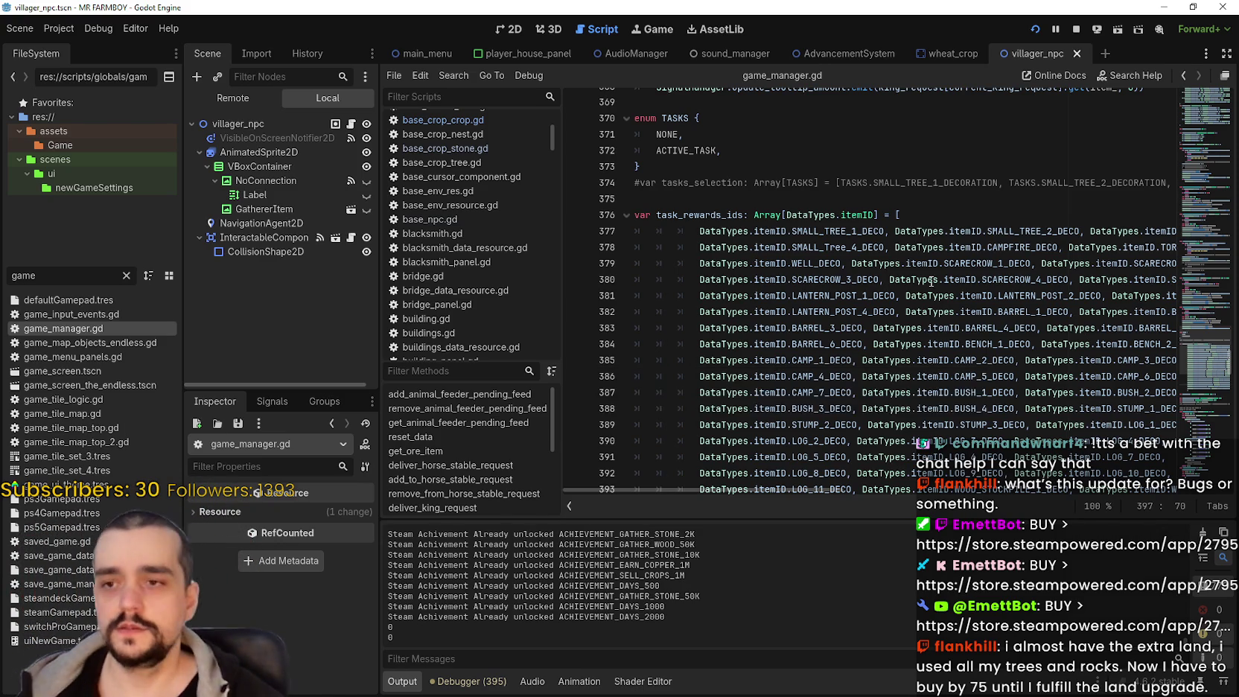
scroll(931, 281, down, 1)
scroll(767, 393, down, 3)
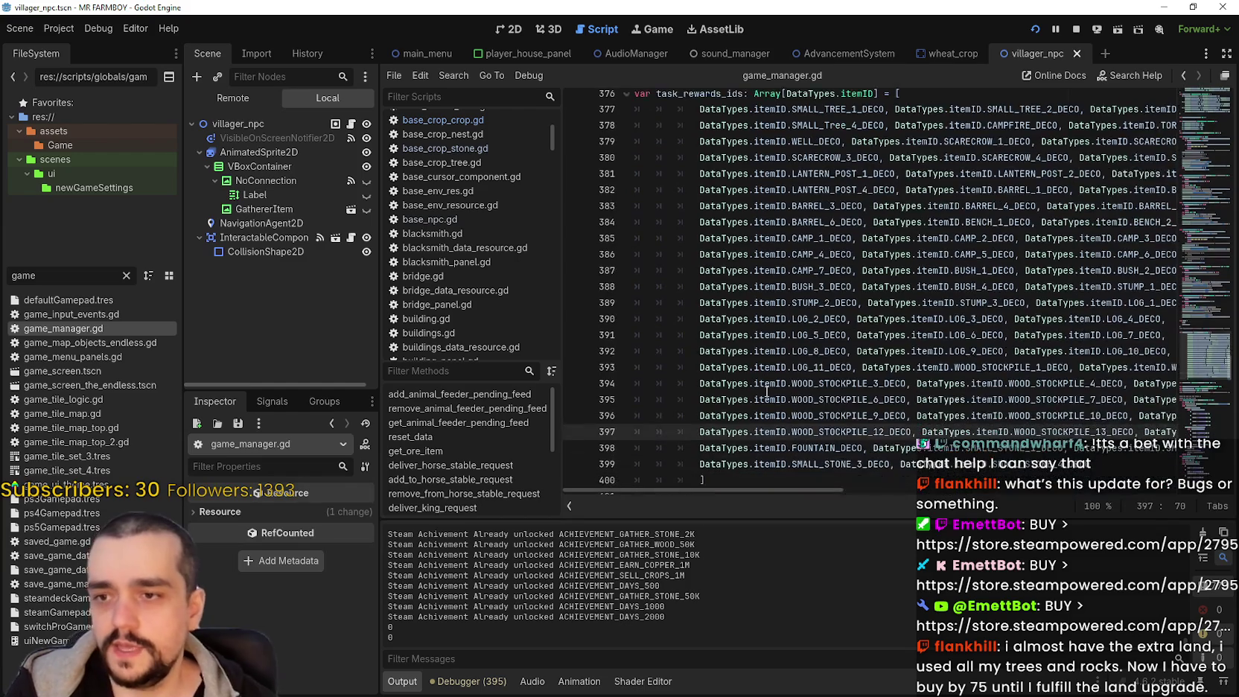
scroll(885, 362, down, 2)
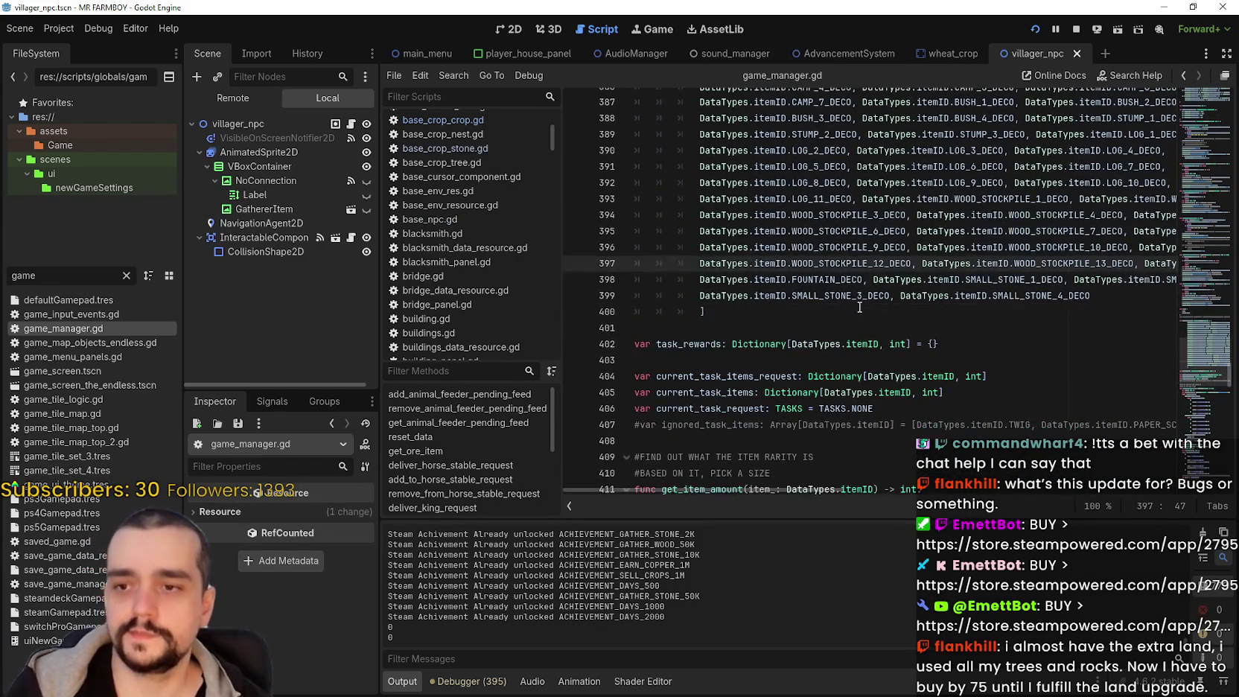
click(861, 307)
click(867, 289)
scroll(869, 328, up, 4)
scroll(868, 328, down, 3)
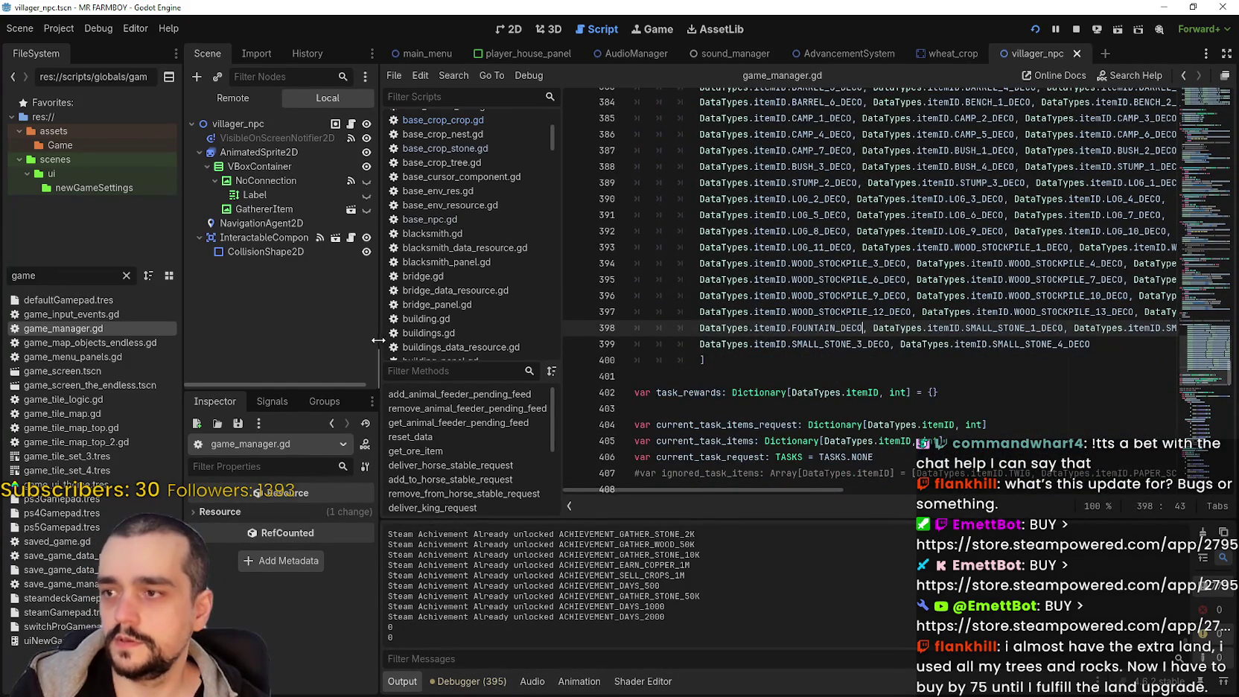
mouse_move(385, 343)
mouse_down()
mouse_move(362, 339)
mouse_move(391, 337)
mouse_move(379, 335)
mouse_up()
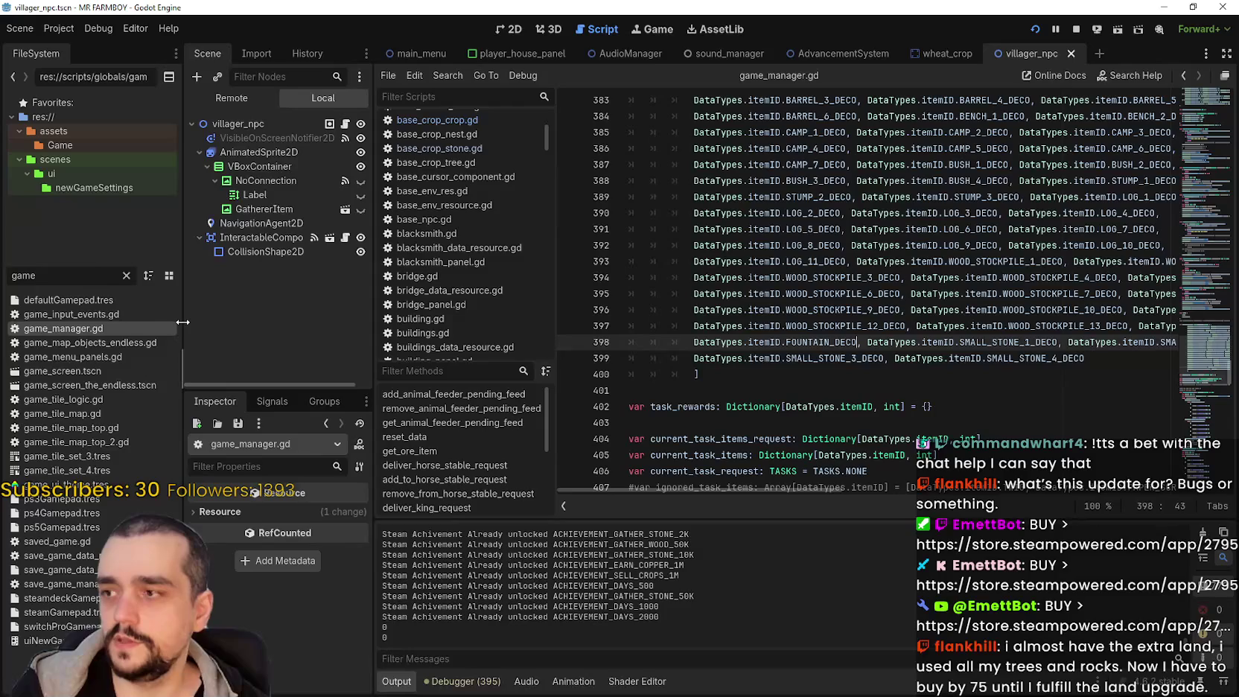
drag(183, 322, 159, 322)
click(774, 389)
scroll(779, 386, down, 1)
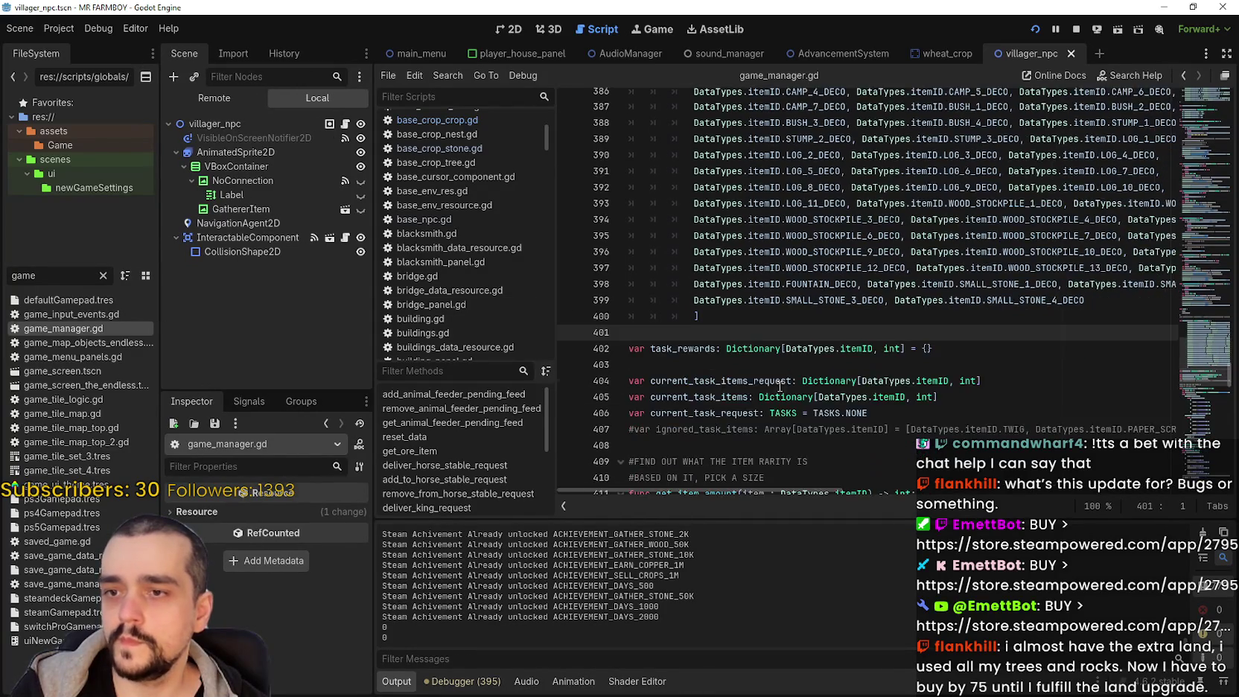
scroll(780, 386, down, 1)
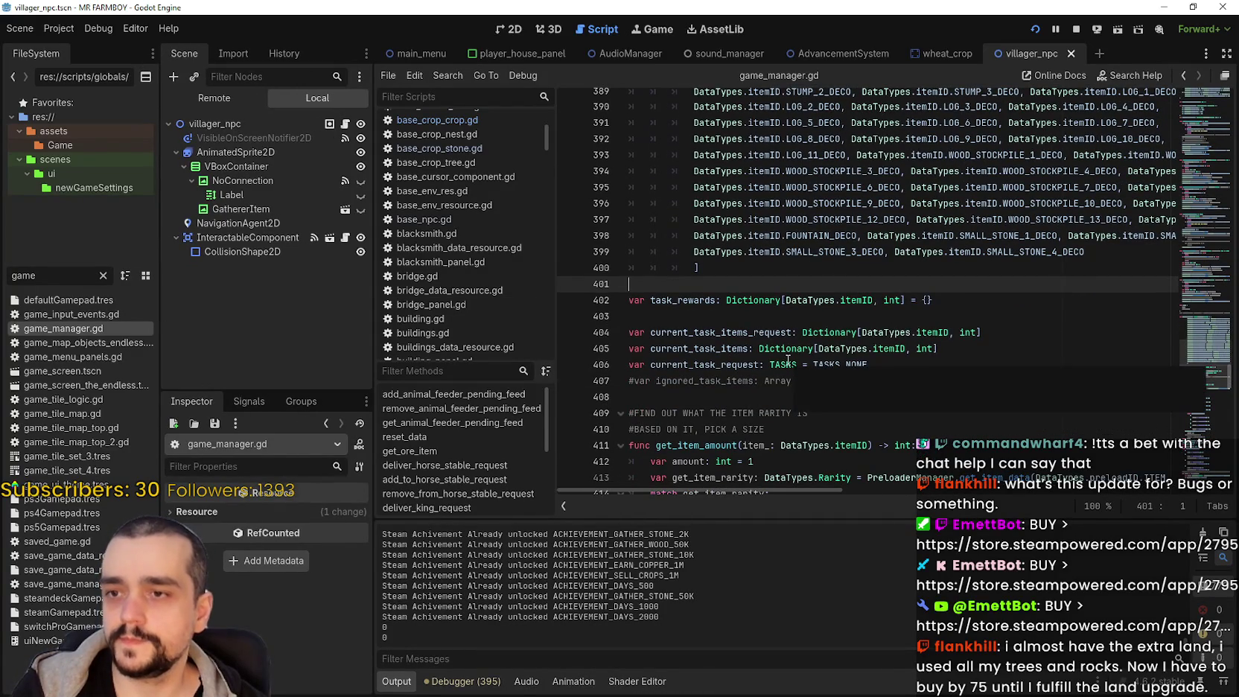
mouse_move(788, 360)
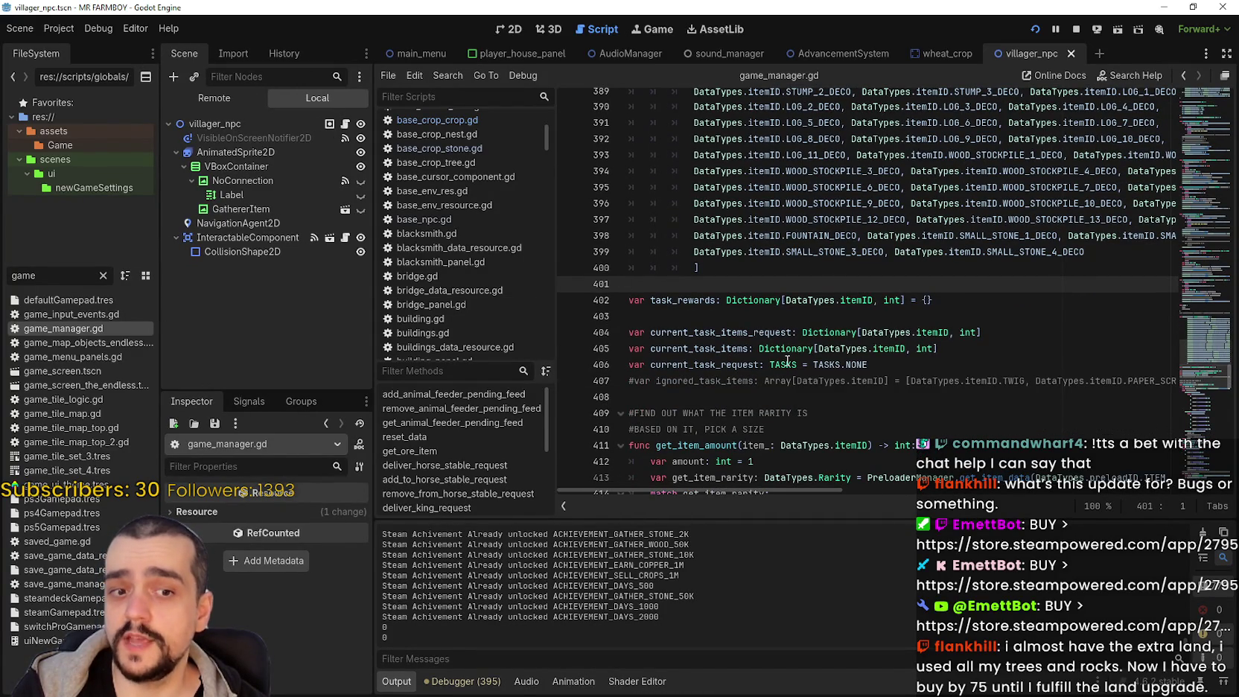
key(Down)
key(Down)
scroll(964, 388, up, 7)
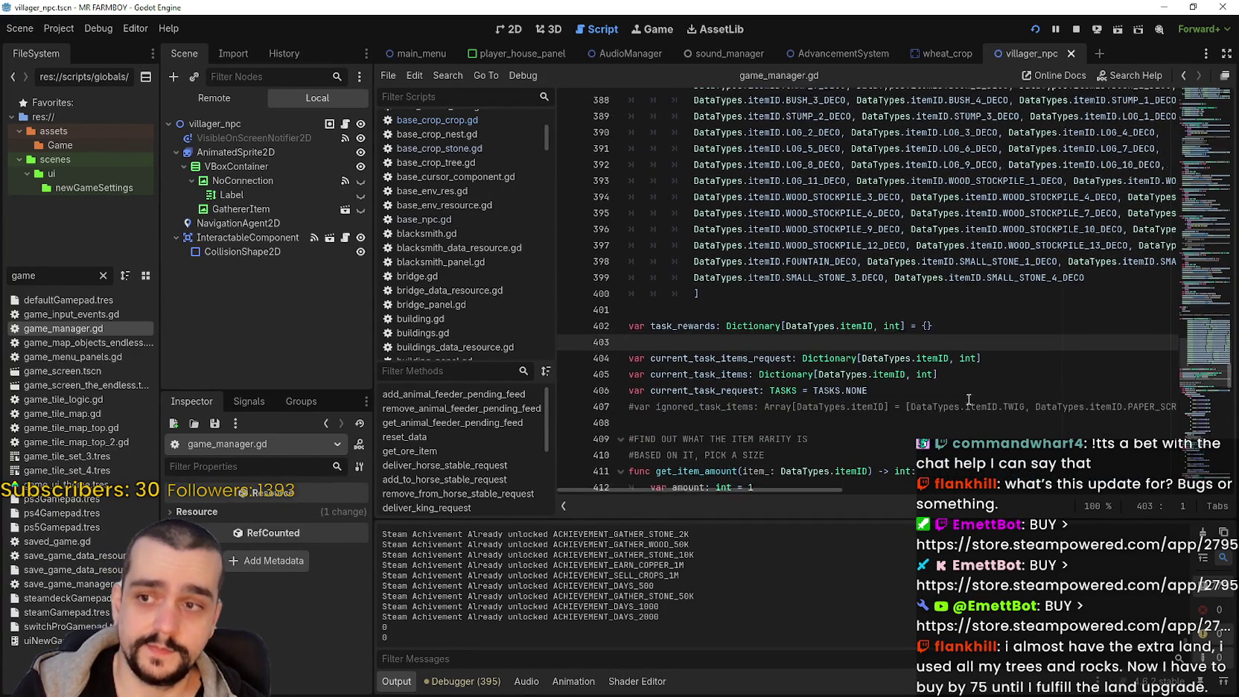
scroll(963, 387, down, 3)
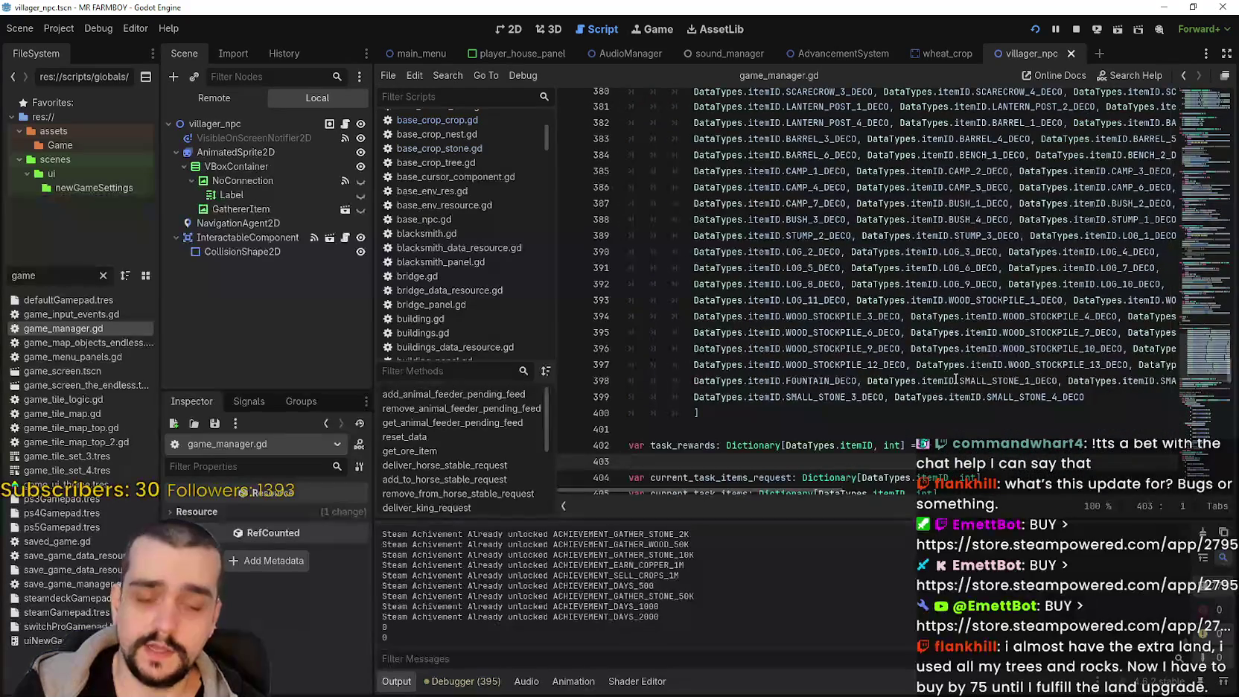
scroll(948, 372, down, 4)
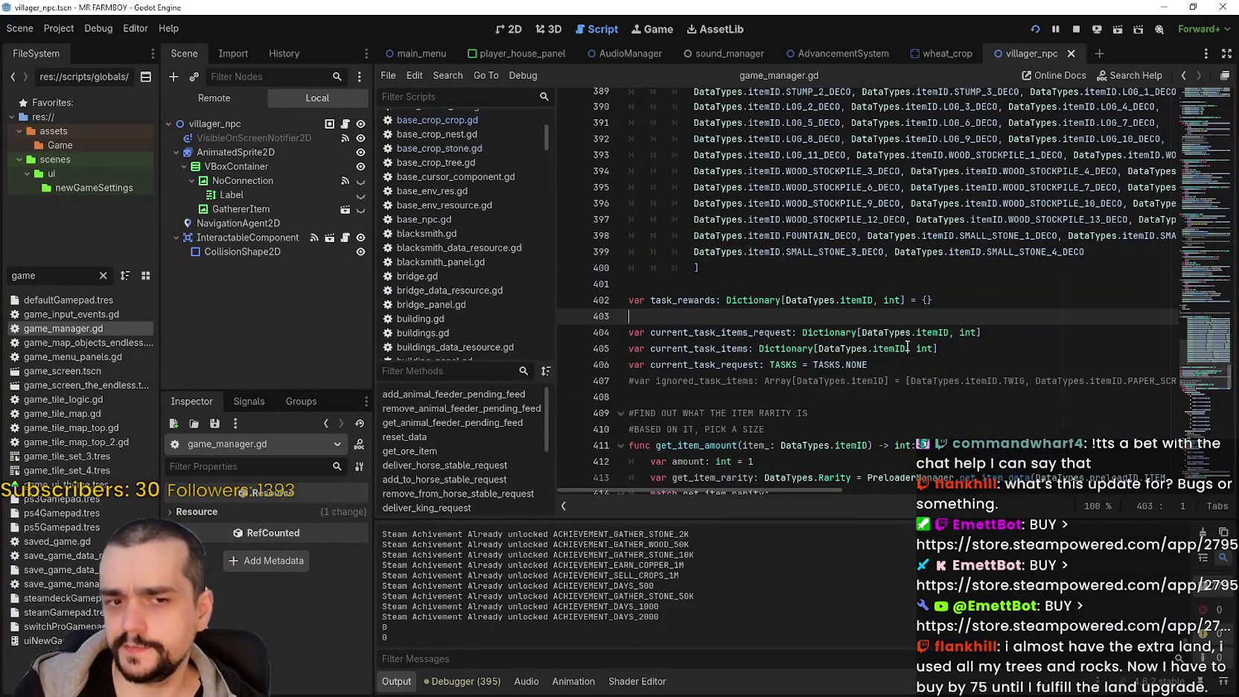
scroll(908, 347, up, 5)
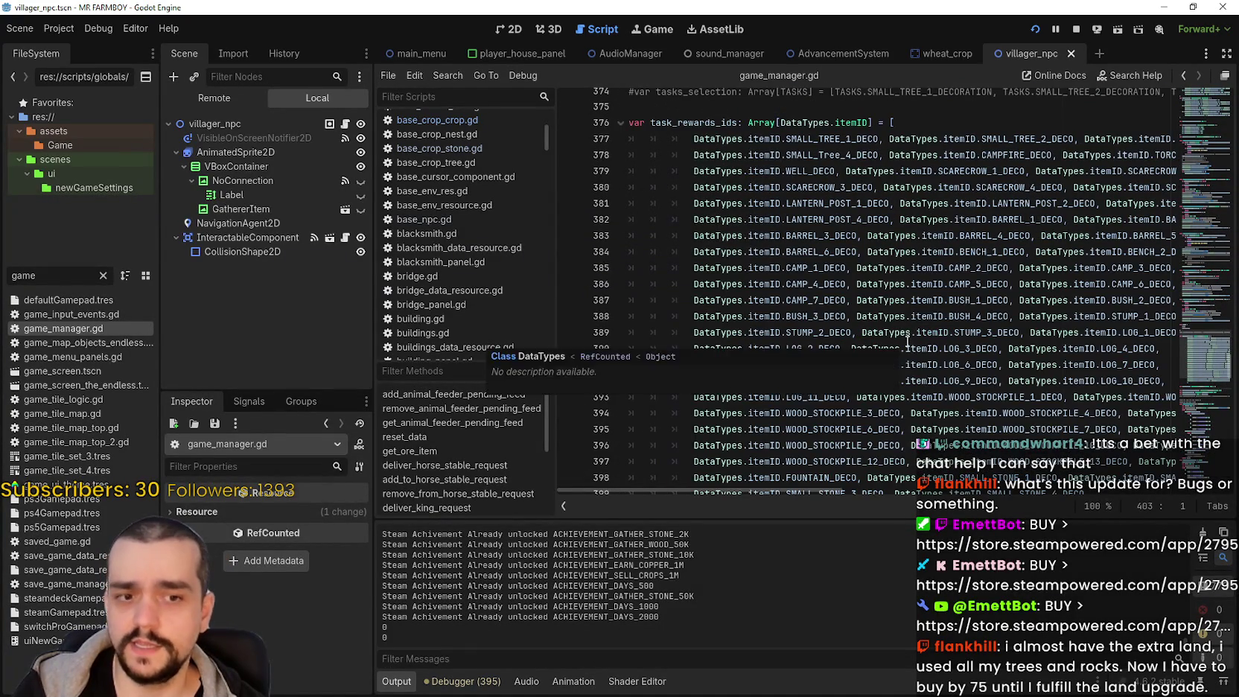
scroll(906, 320, up, 2)
double_click(714, 219)
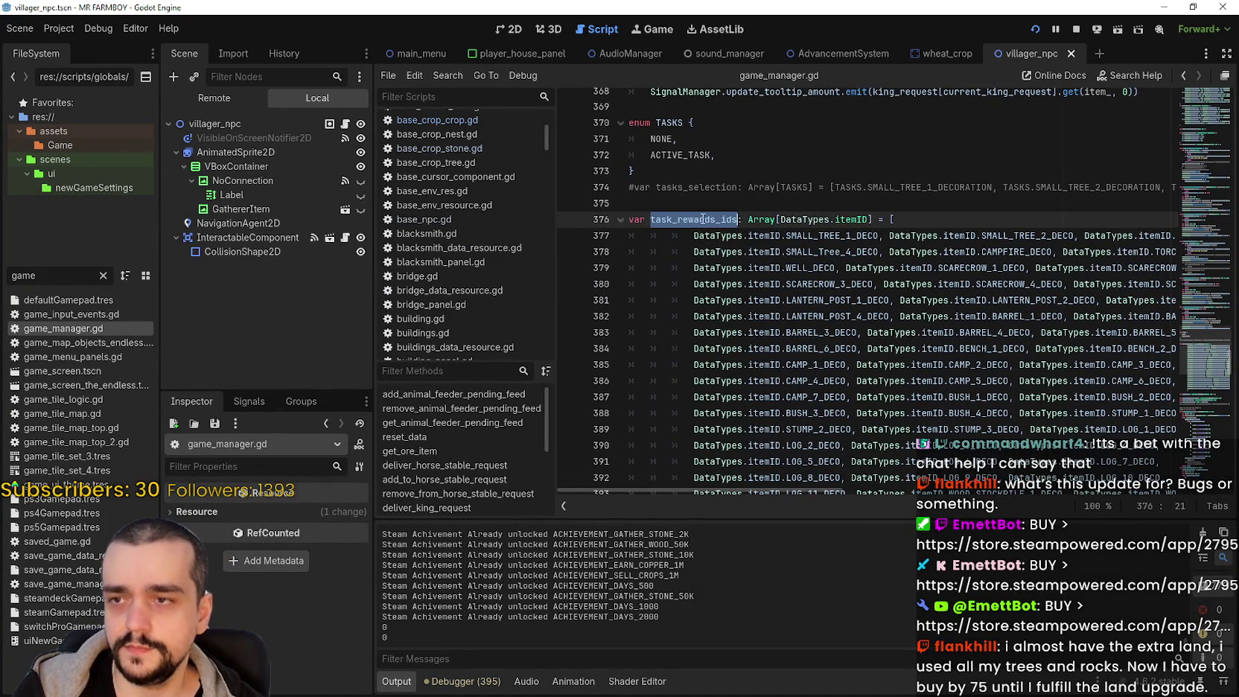
scroll(761, 325, down, 7)
scroll(761, 325, down, 8)
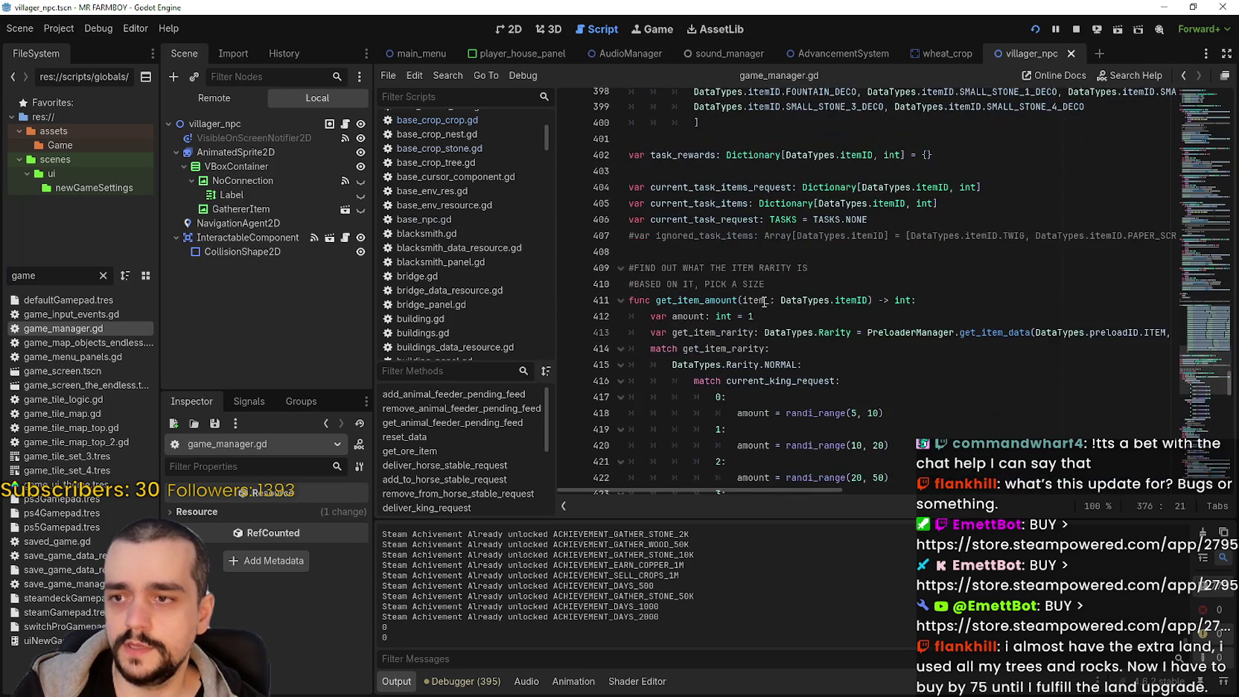
scroll(727, 378, down, 5)
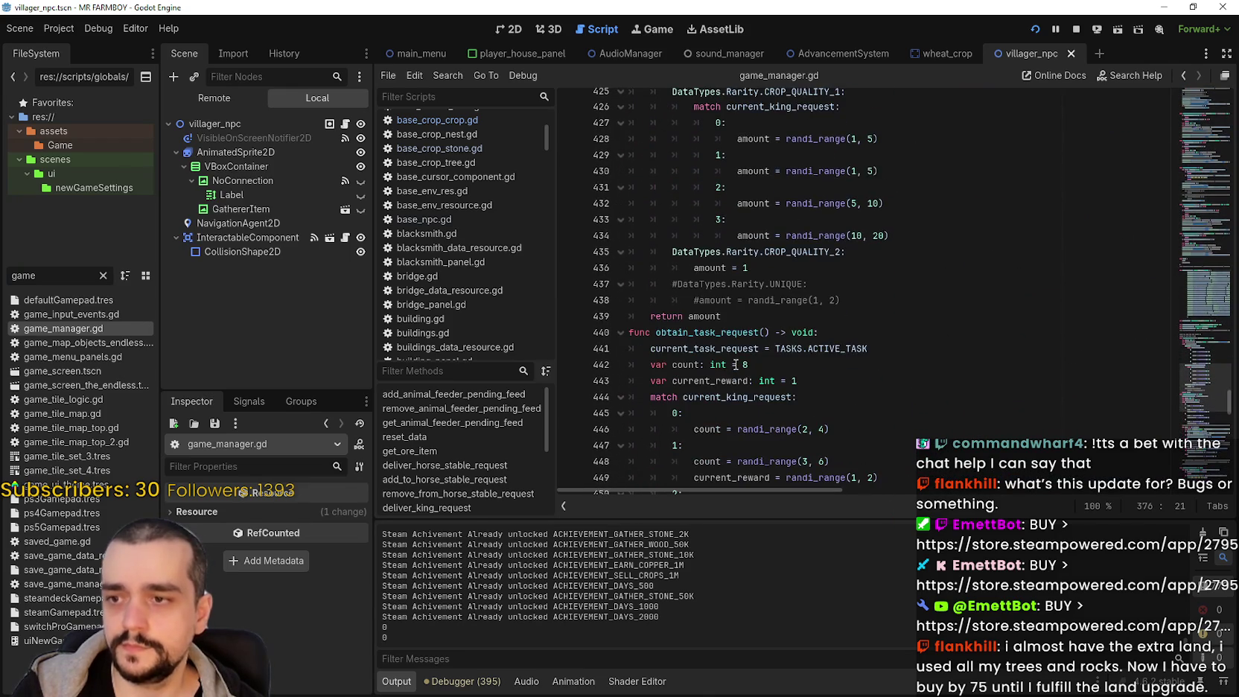
double_click(737, 284)
scroll(783, 350, down, 3)
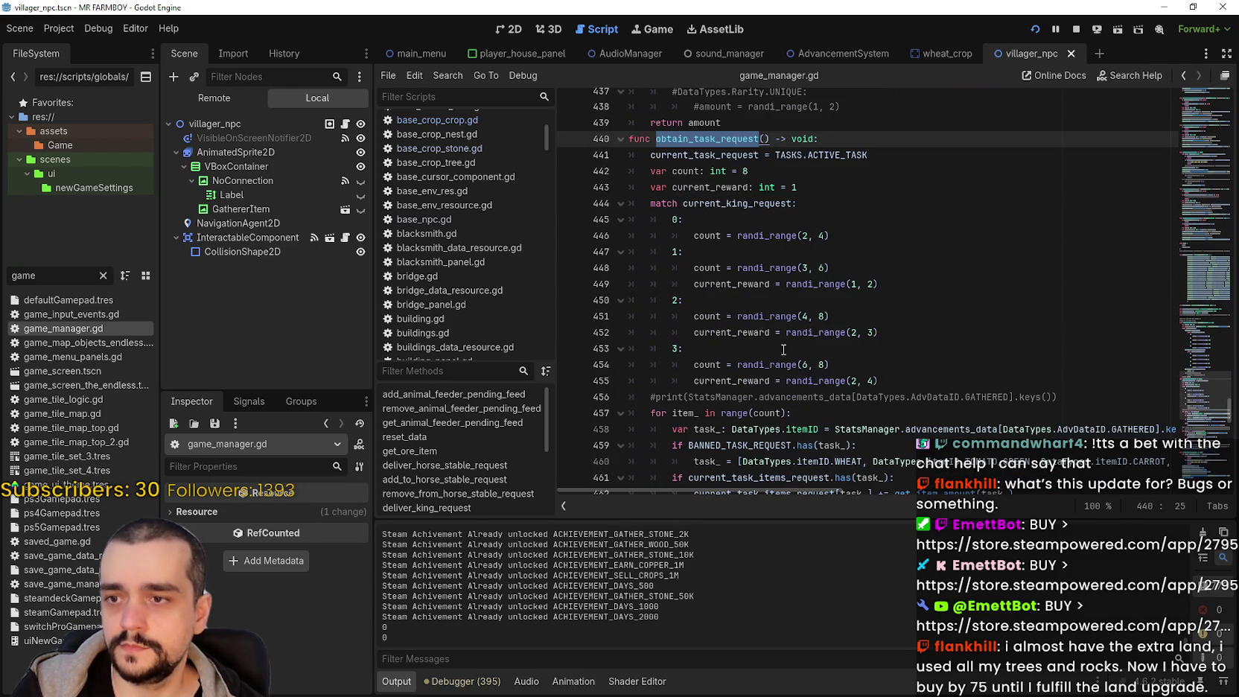
double_click(718, 236)
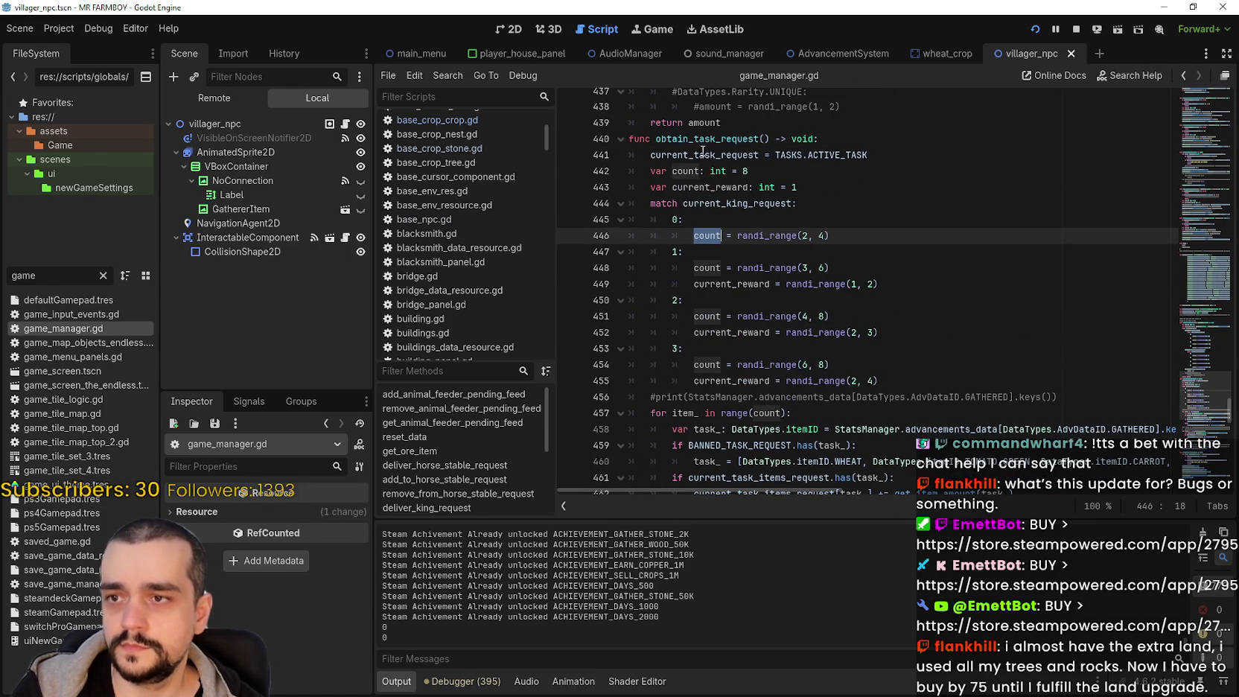
double_click(755, 203)
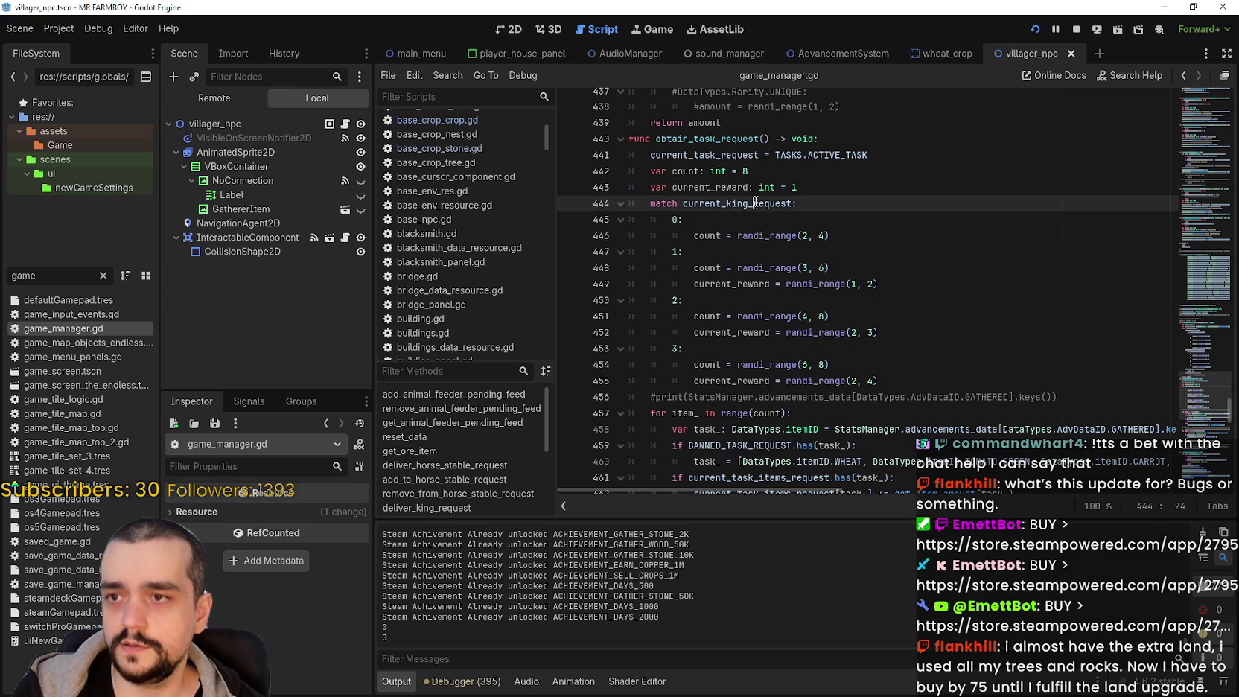
double_click(737, 284)
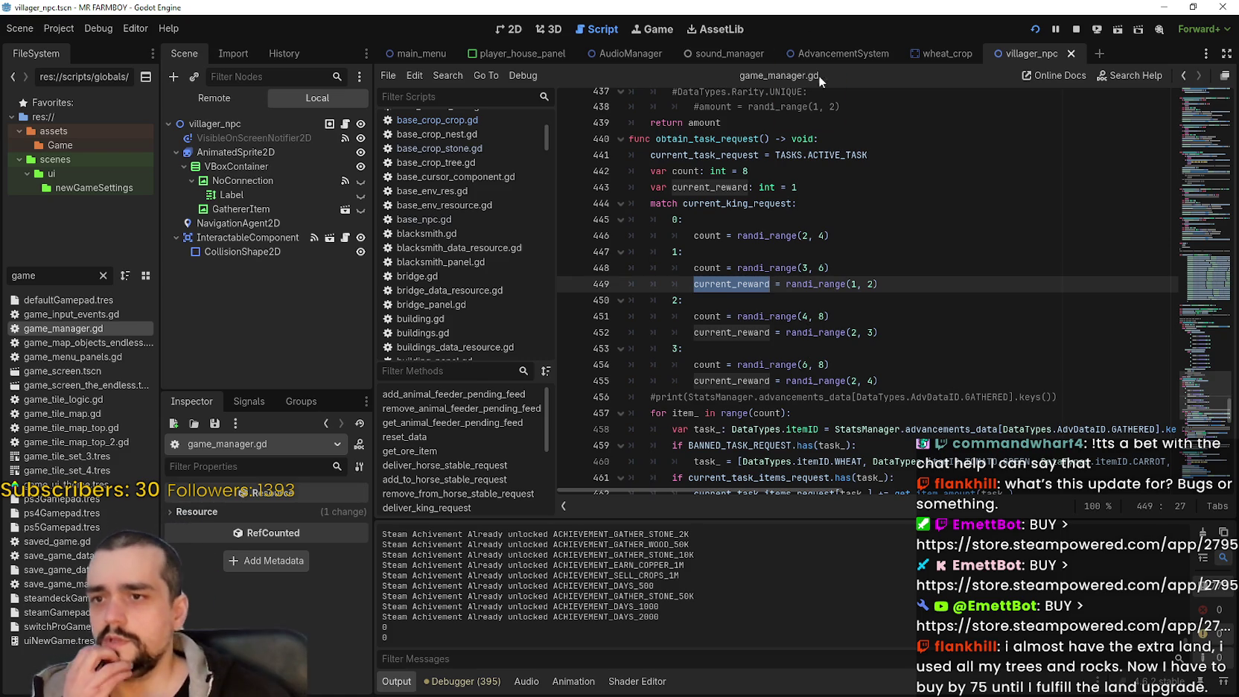
drag(683, 219, 646, 219)
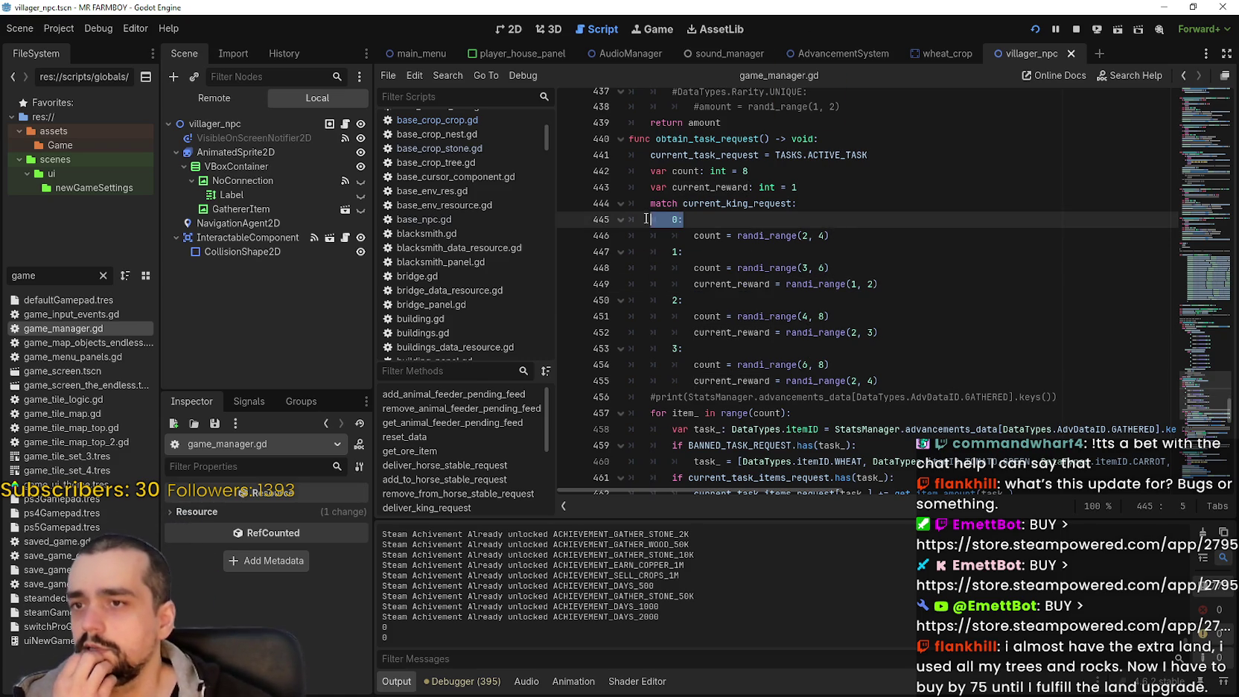
click(853, 232)
key(shift+Up)
key(shift+Up)
key(shift+Down)
key(shift+Down)
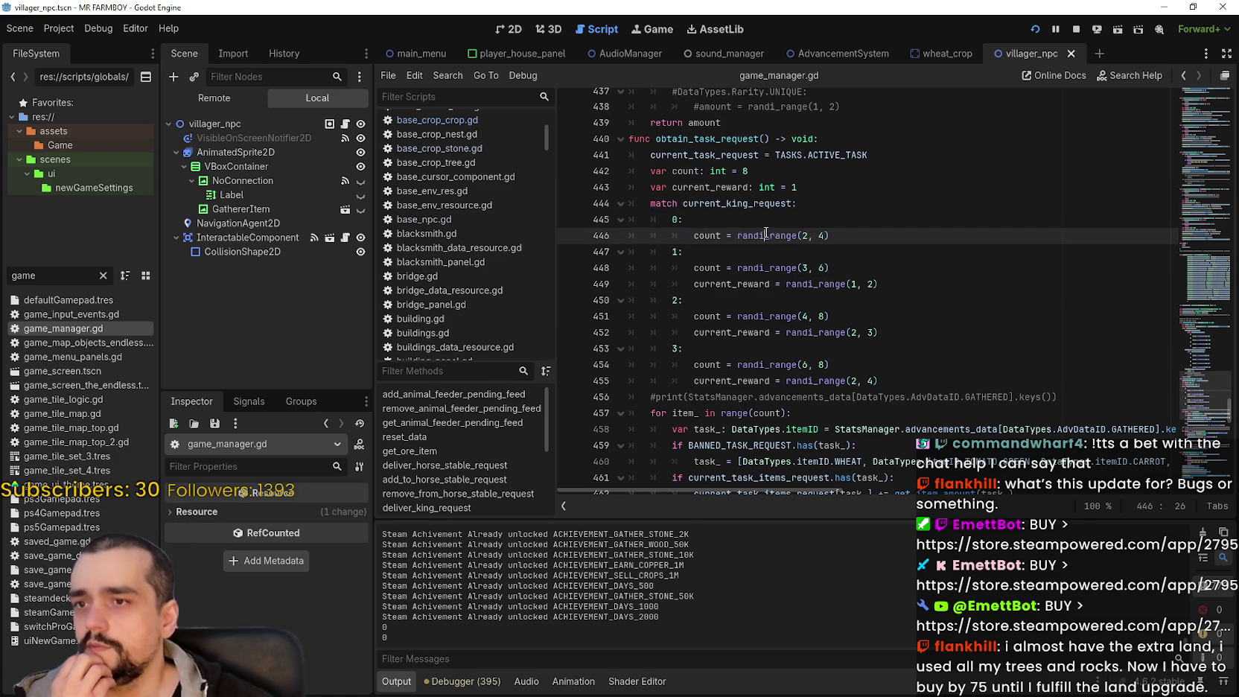
double_click(706, 235)
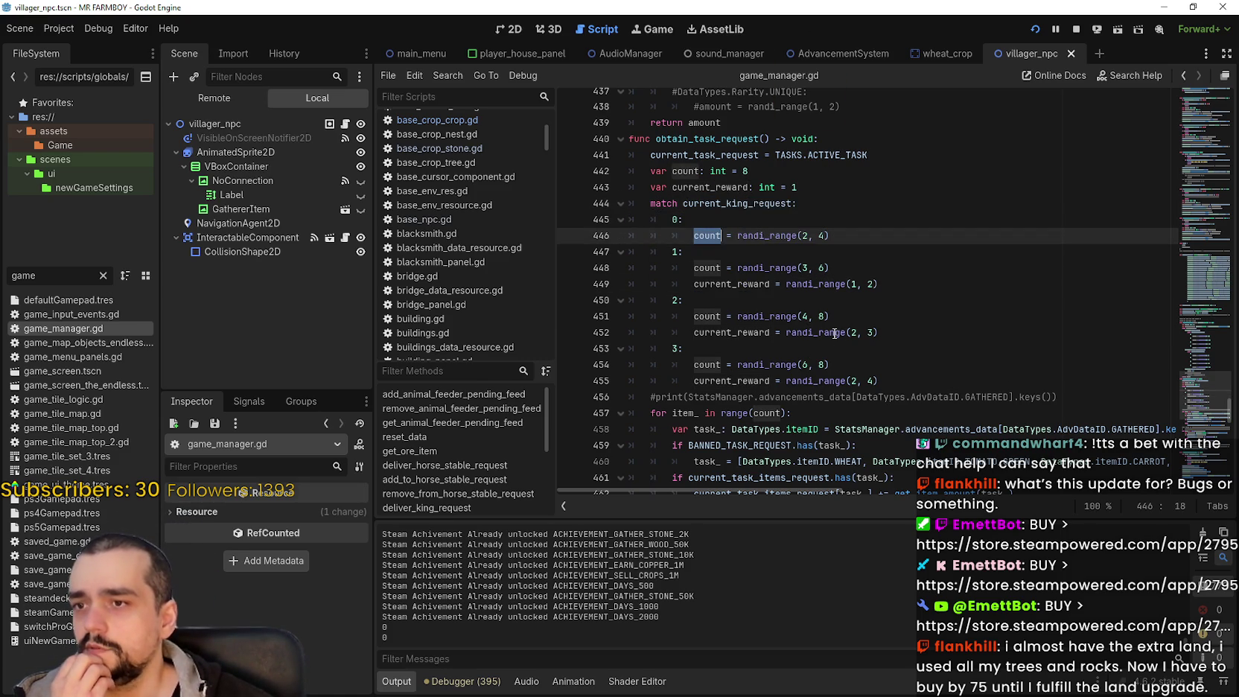
double_click(745, 284)
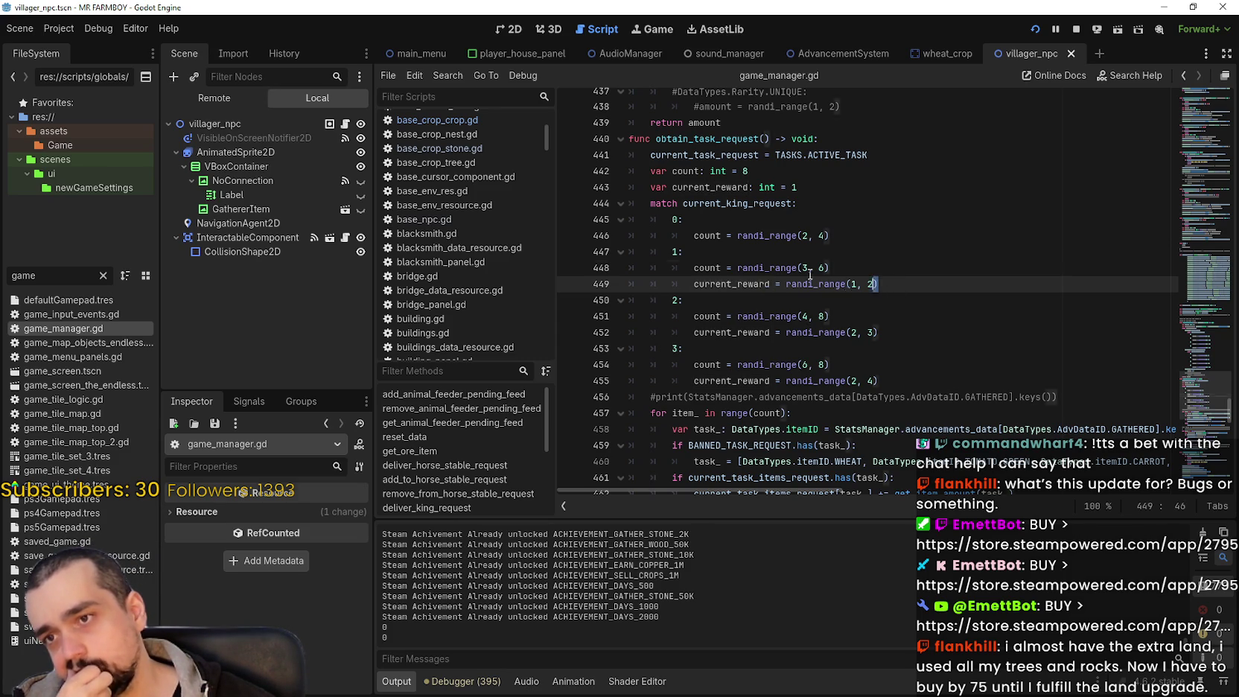
drag(879, 283, 703, 284)
double_click(706, 286)
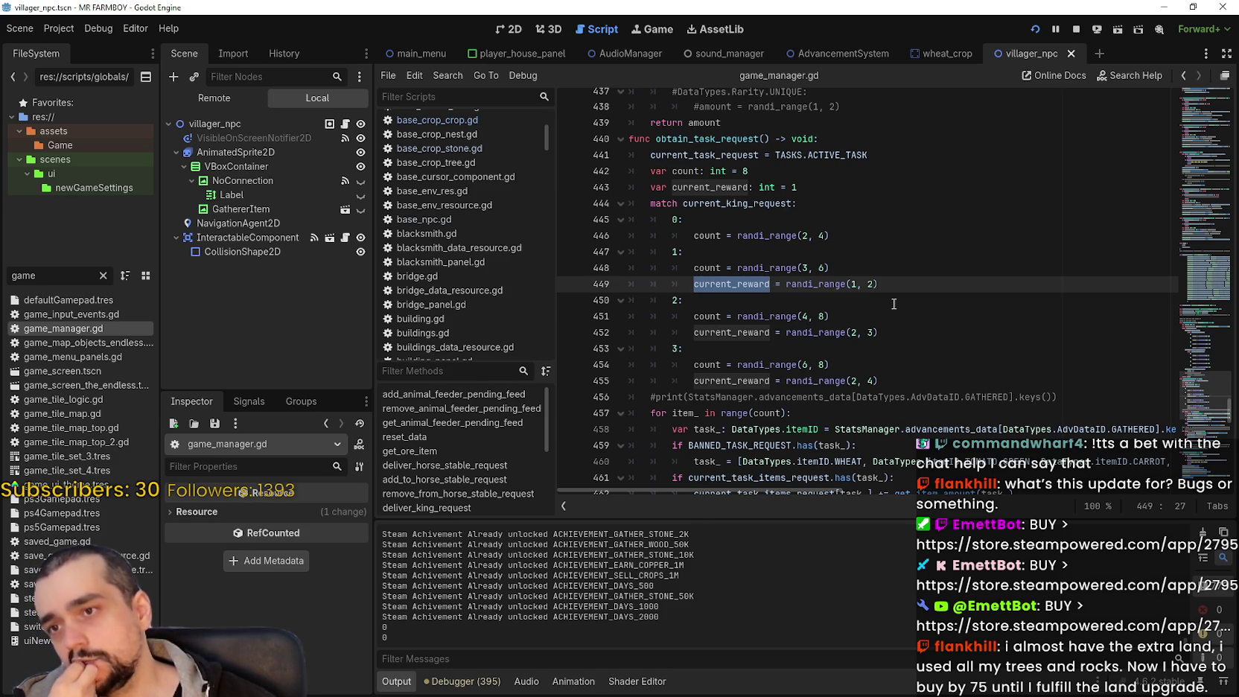
drag(693, 283, 890, 280)
key(ctrl+c)
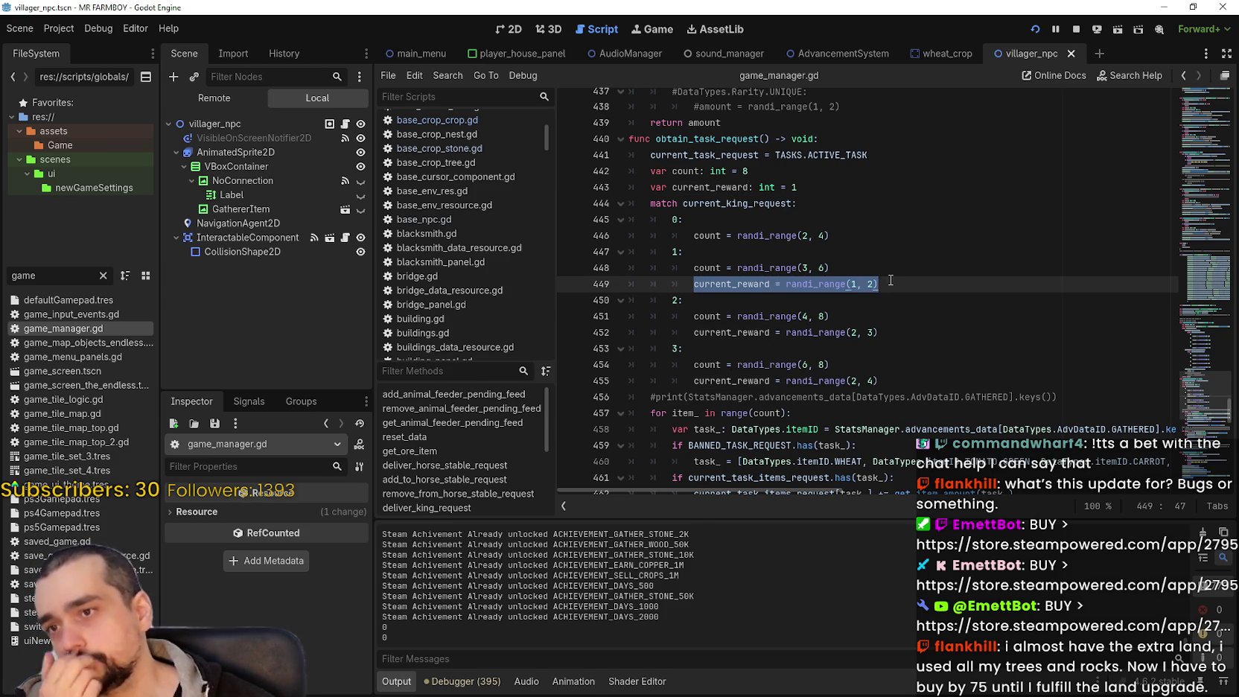
Paste the current_reward line (1–2) under the tier 0 count in game_manager.gd
click(840, 237)
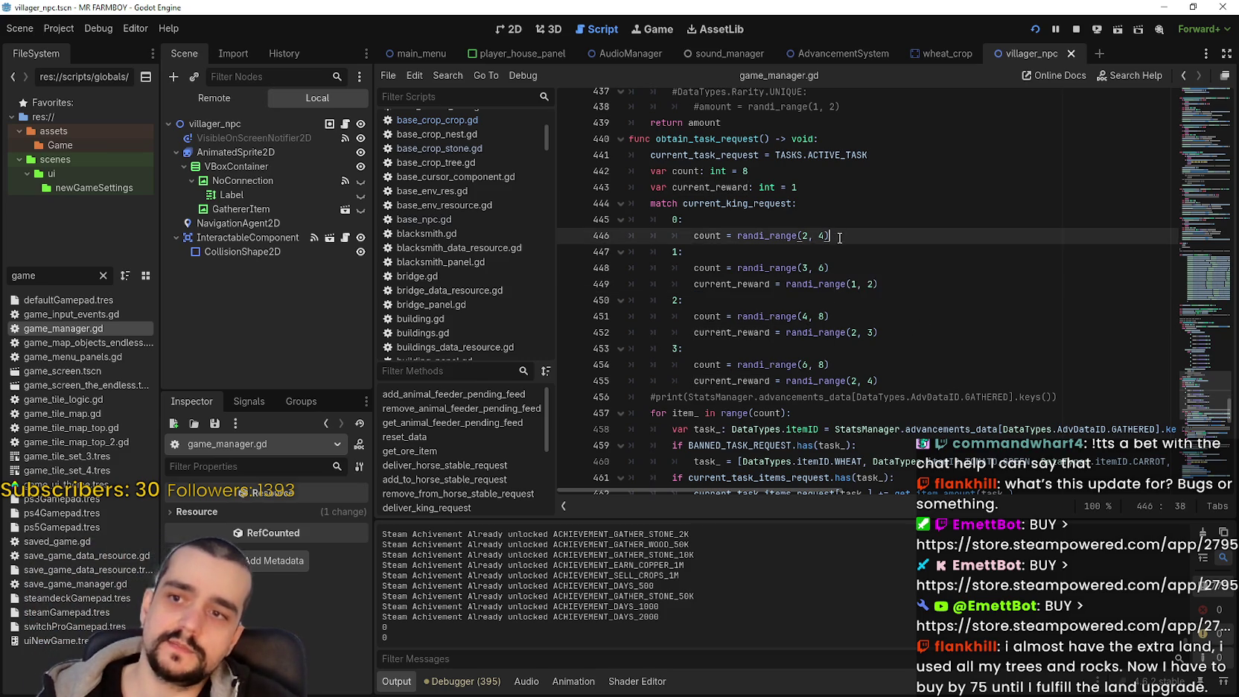
key(Return)
key(ctrl+v)
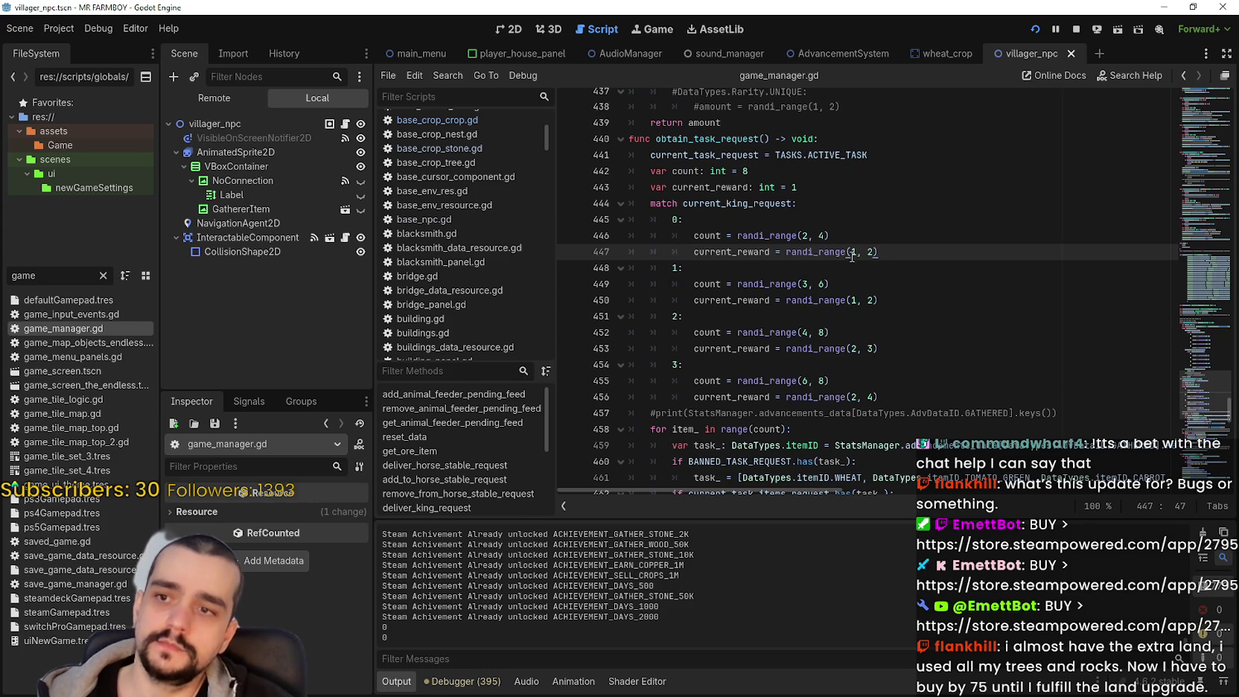
Change the tier 1 reward randi_range to (2, 3)
click(870, 301)
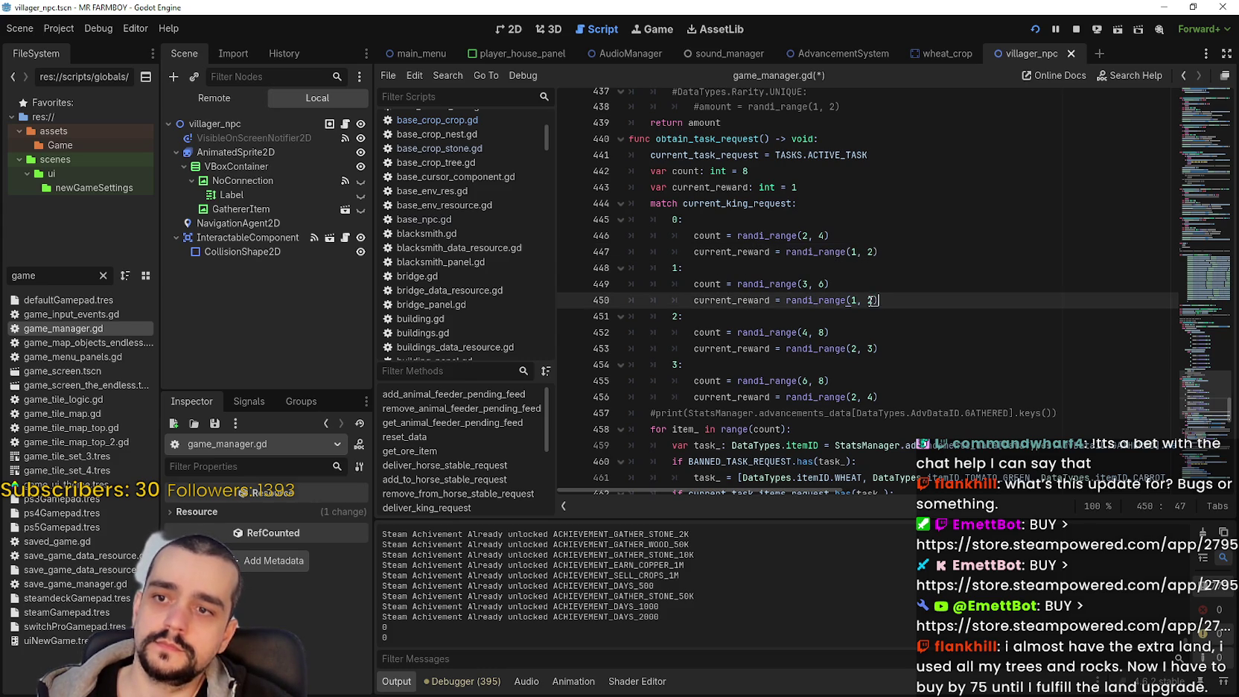
key(Left)
key(Left)
key(BackSpace)
text(2)
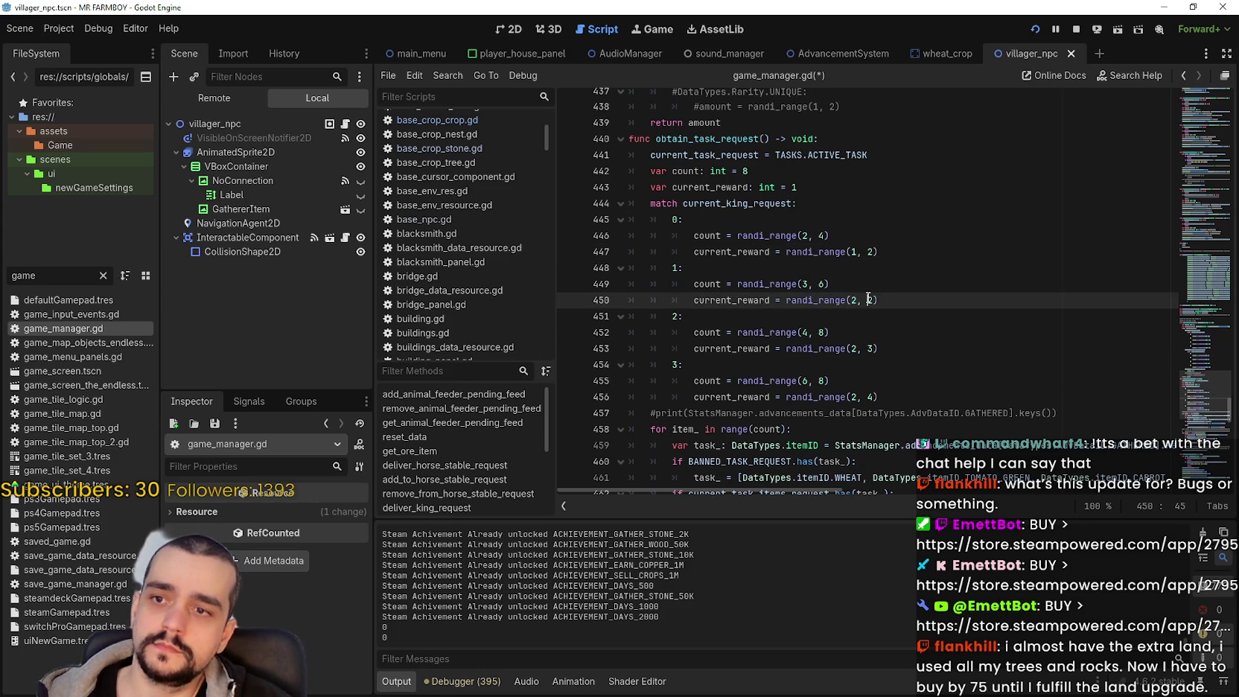
double_click(870, 300)
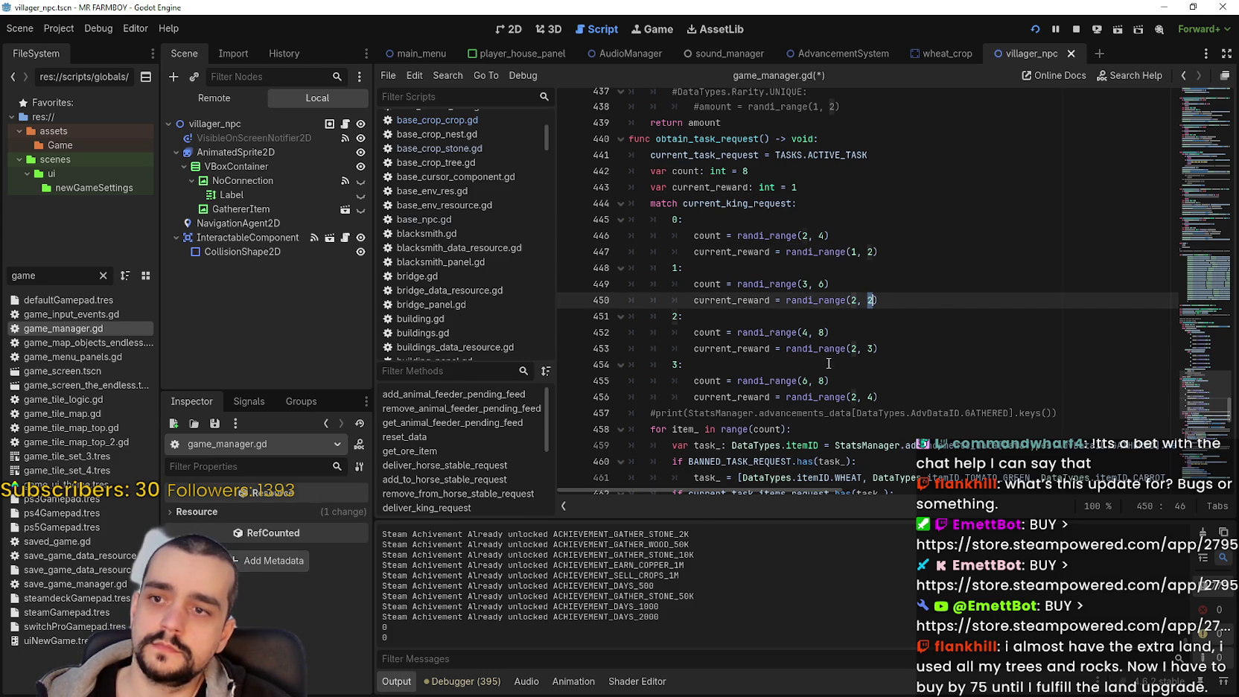
text(3)
Change the tier 2 reward randi_range to (3, 4)
click(855, 348)
key(shift+Left)
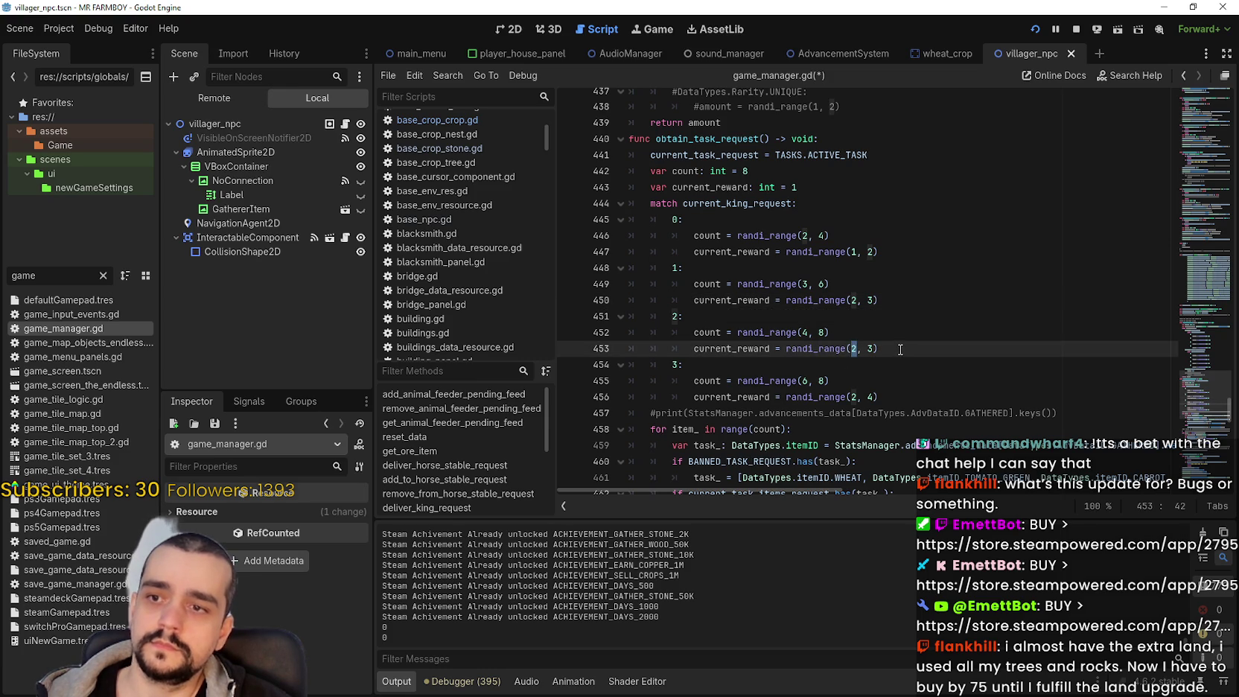
text(3)
click(870, 349)
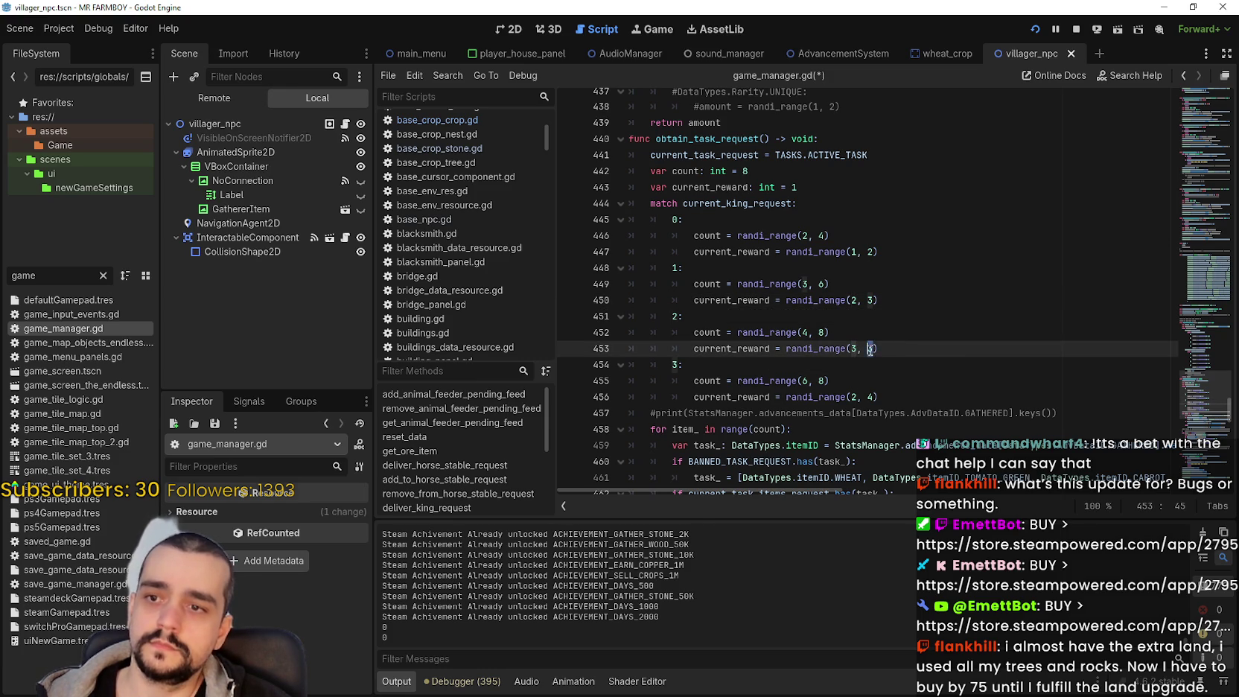
triple_click(918, 338)
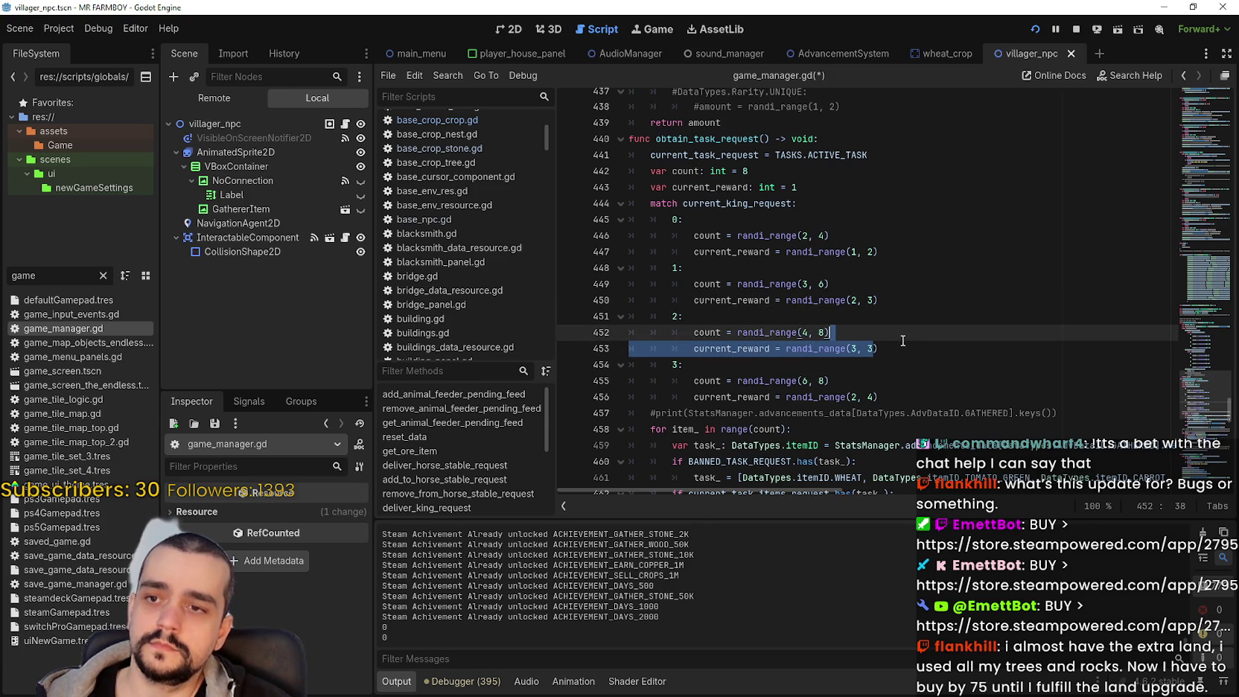
click(903, 340)
click(870, 349)
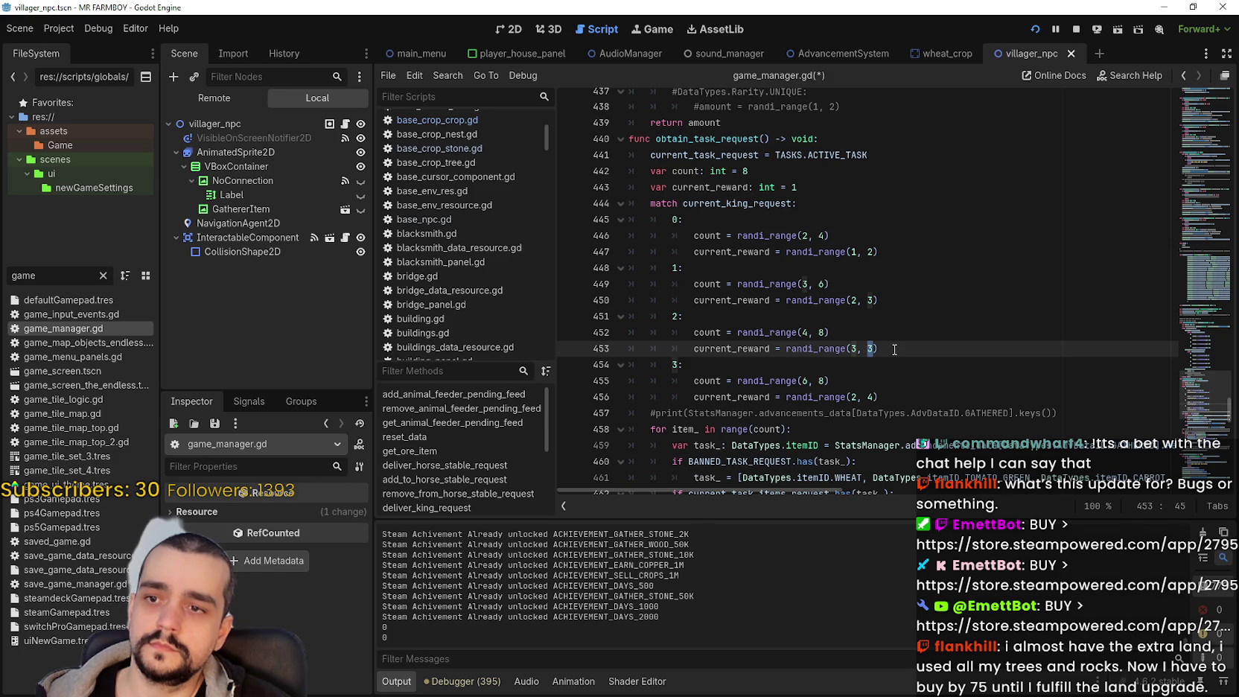
text(4)
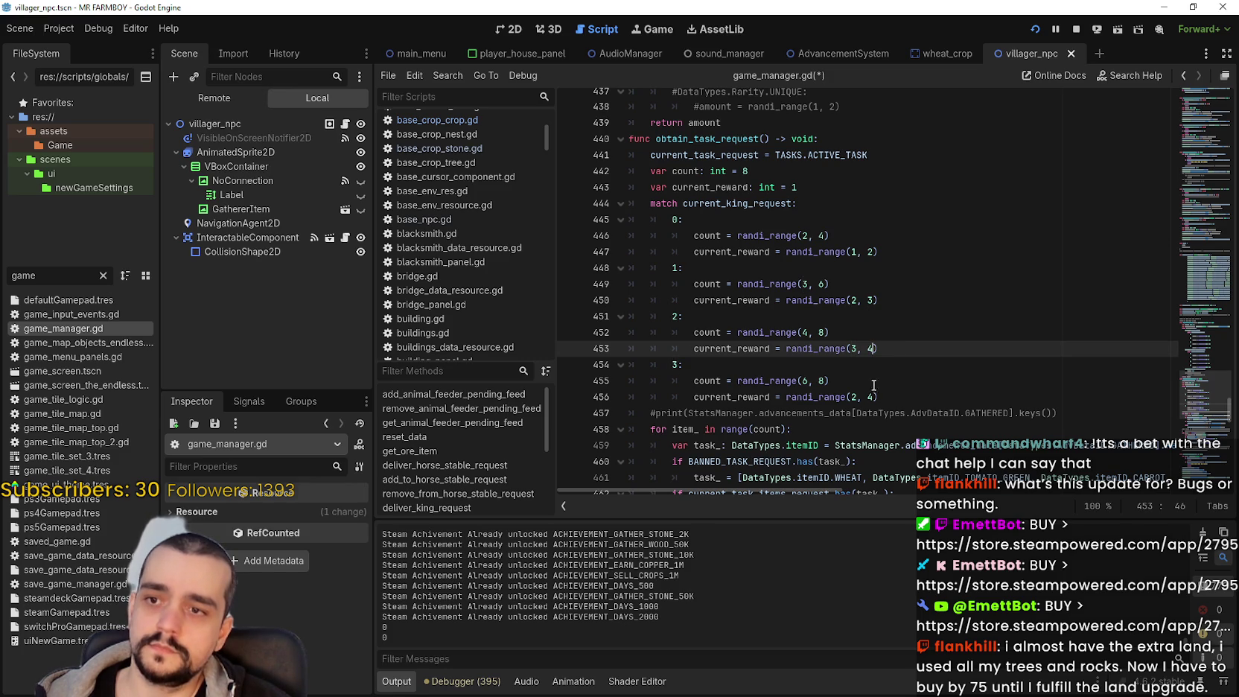
Change the tier 3 reward randi_range to (4, 5) and save the script
click(853, 397)
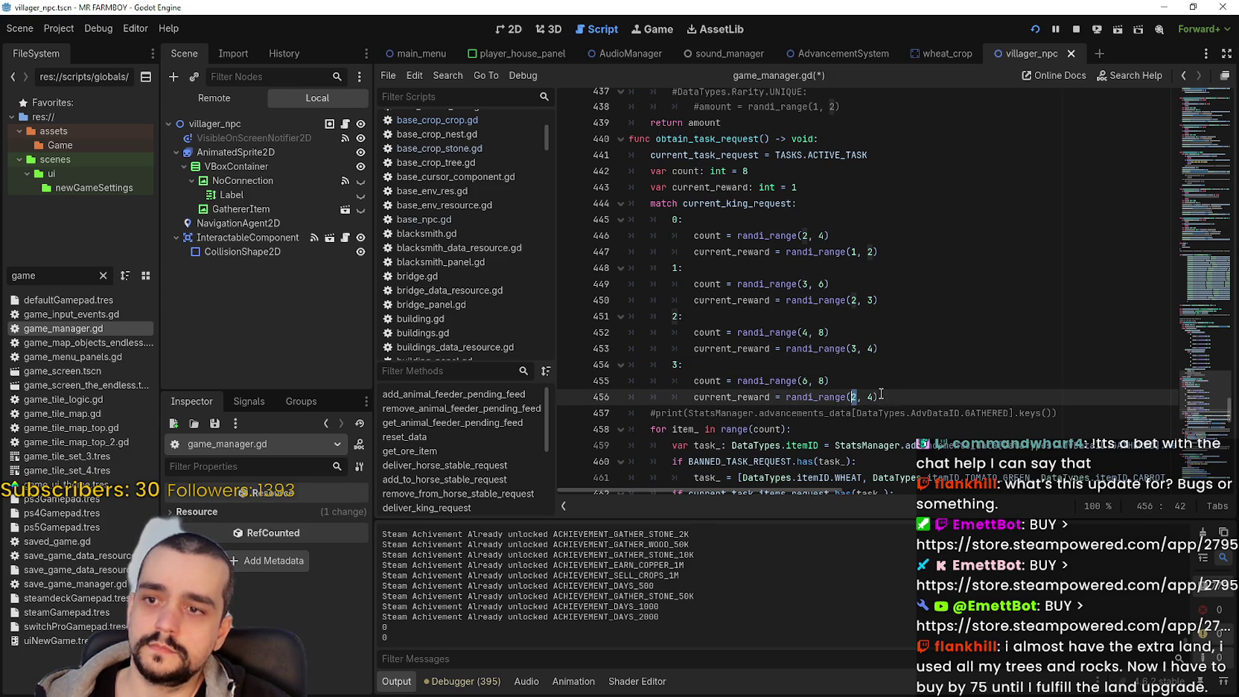
key(Delete)
text(4)
key(Right)
key(Right)
key(Delete)
text(5)
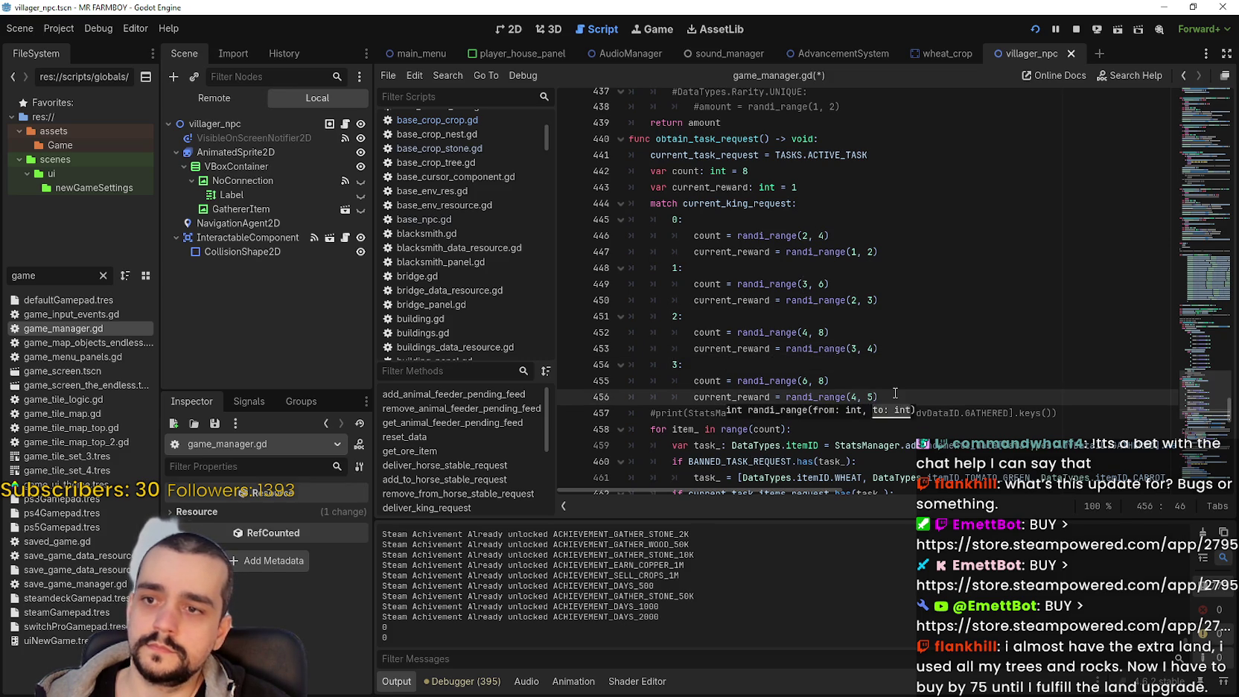
key(Right)
key(ctrl+s)
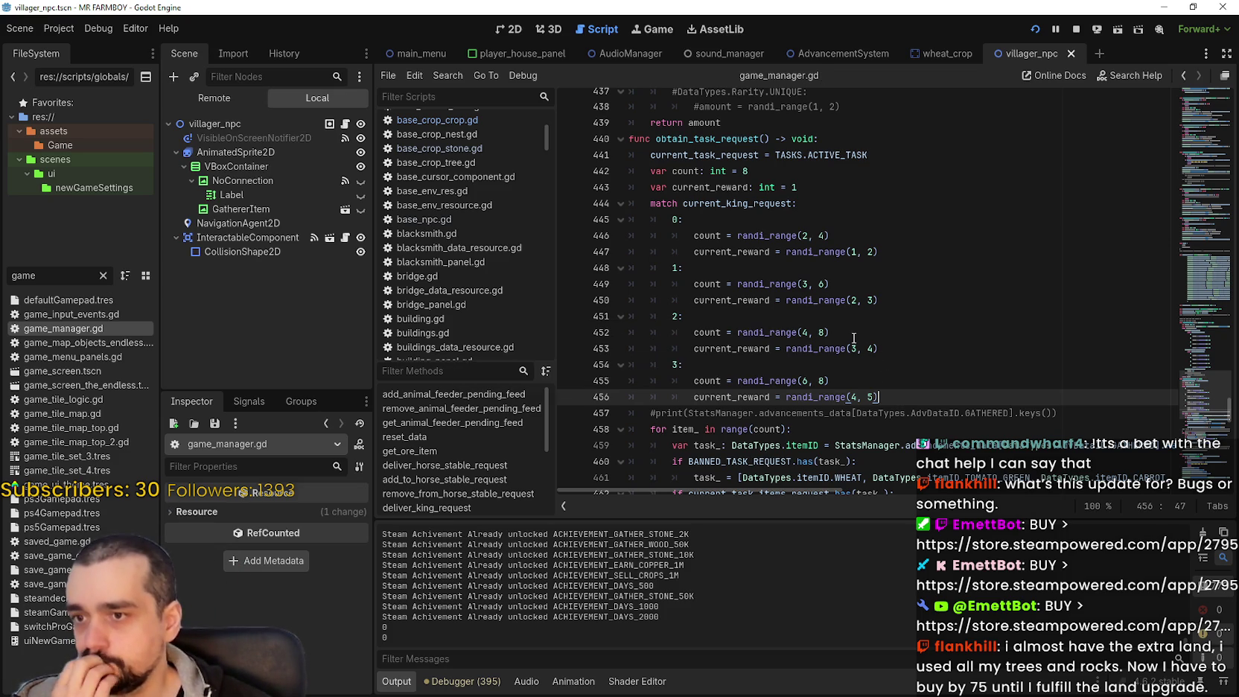
scroll(854, 337, down, 2)
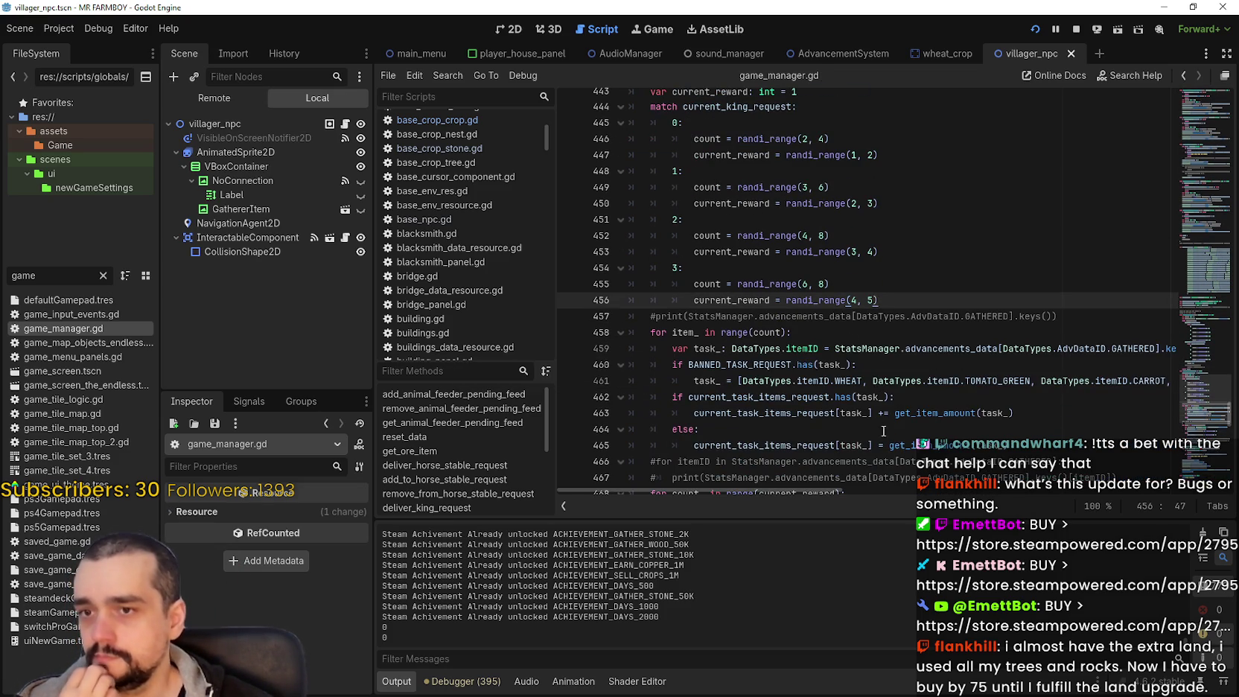
mouse_move(819, 489)
mouse_down()
mouse_move(888, 491)
mouse_move(825, 485)
mouse_up()
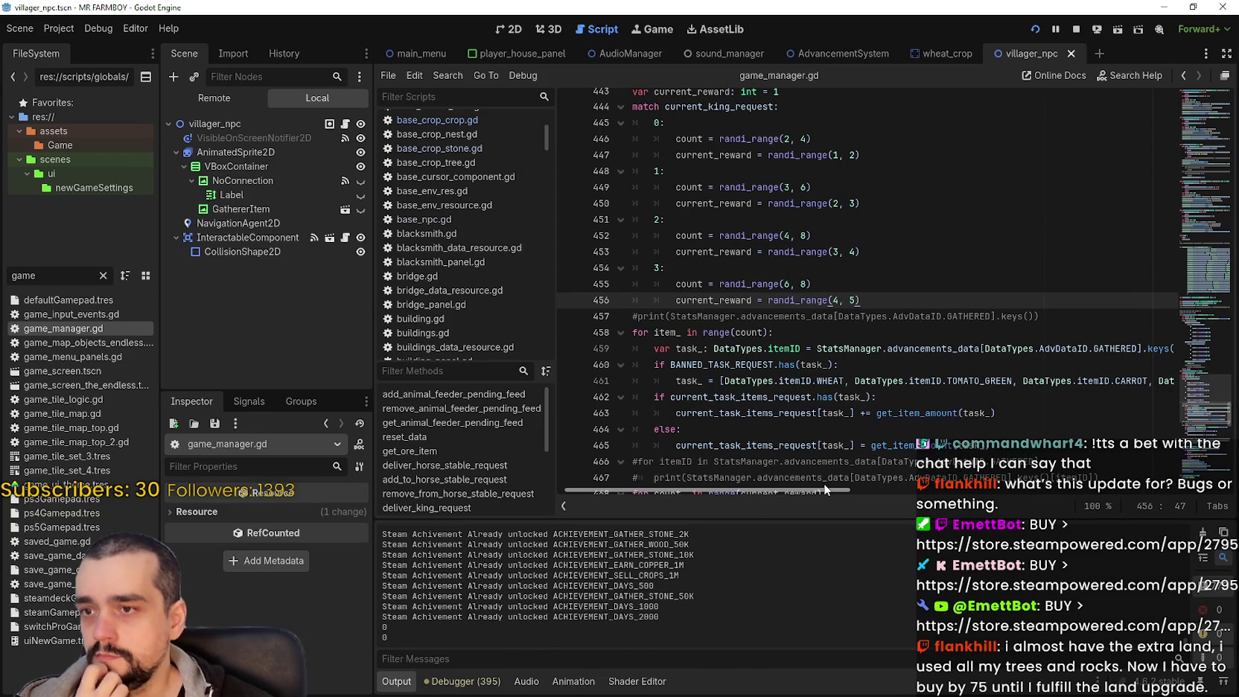
mouse_move(824, 484)
mouse_down()
mouse_move(899, 485)
mouse_move(772, 465)
mouse_up()
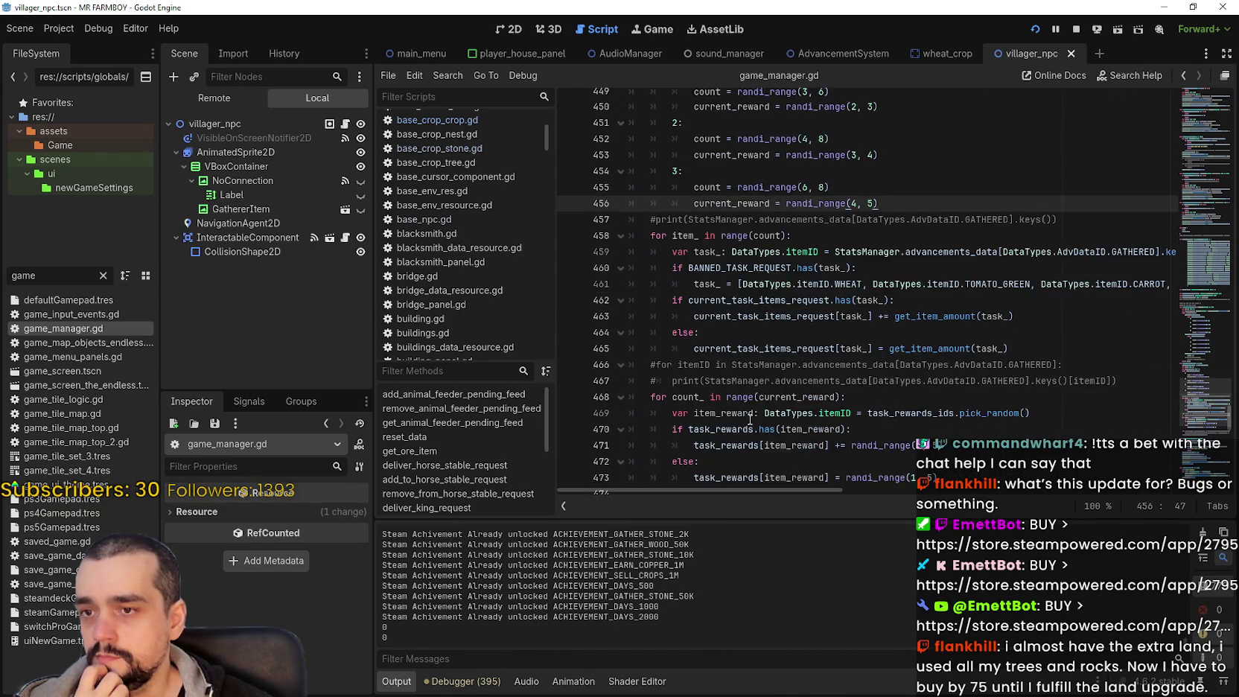
scroll(774, 417, down, 3)
double_click(792, 251)
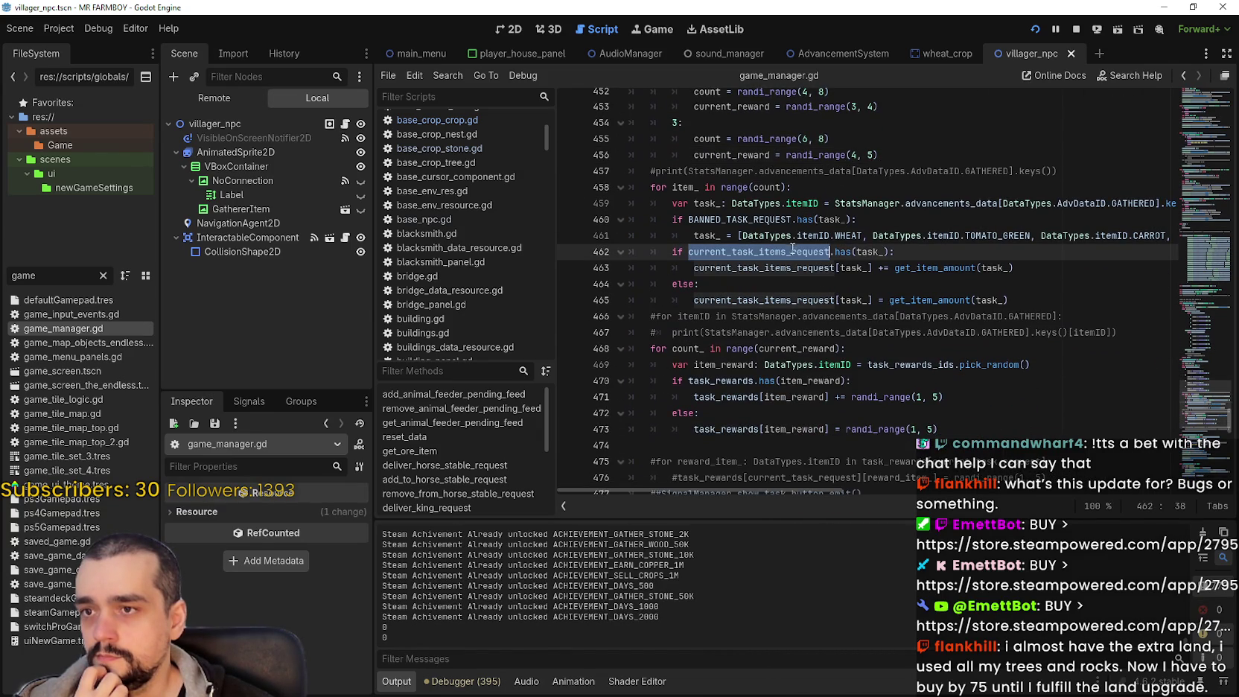
double_click(867, 252)
click(848, 268)
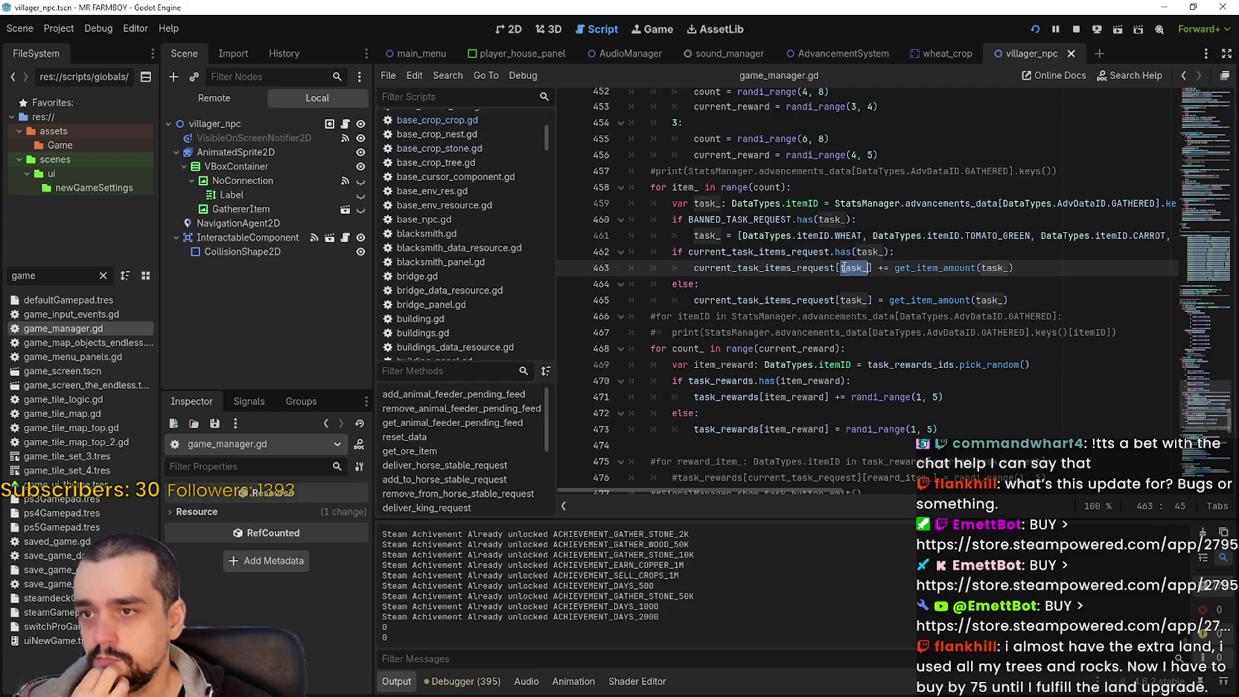
double_click(837, 268)
double_click(972, 267)
double_click(995, 267)
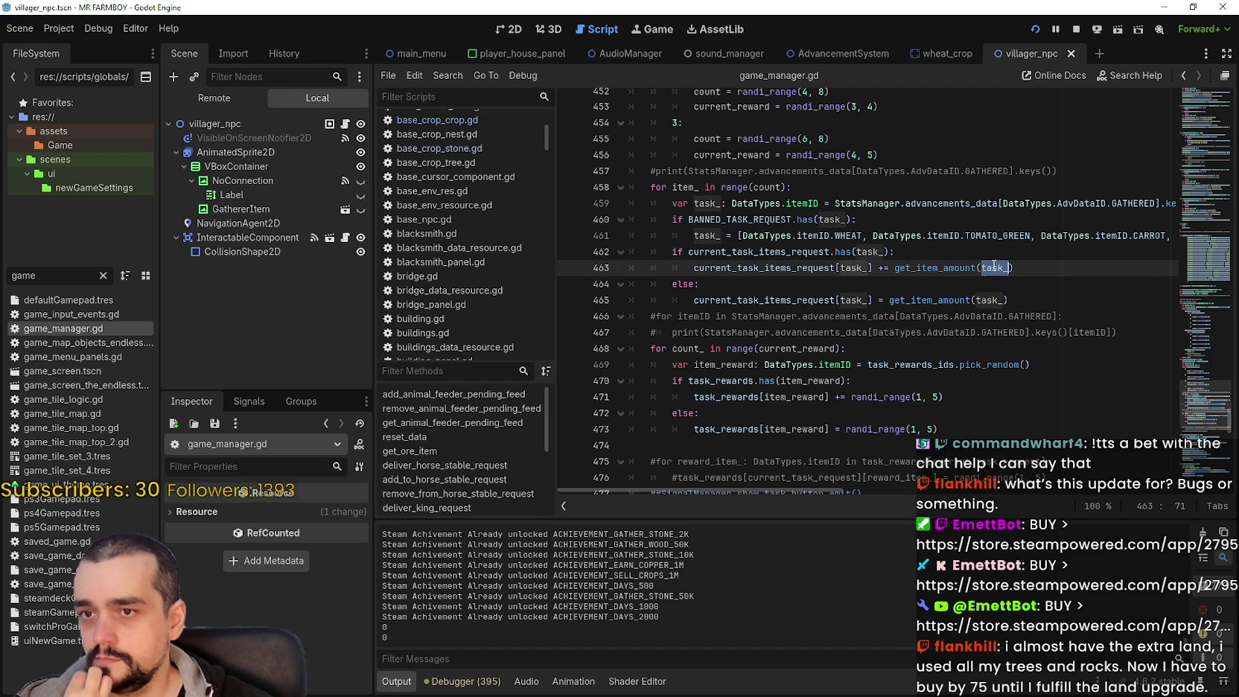
scroll(801, 297, down, 1)
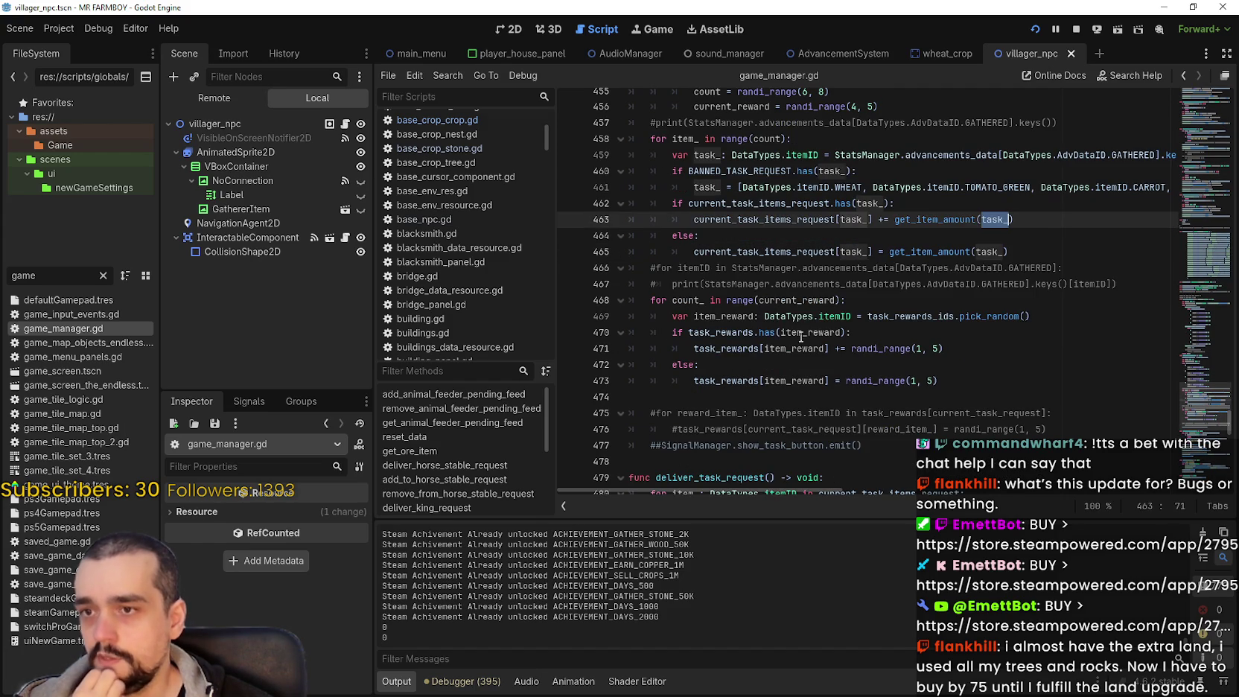
drag(868, 316, 1030, 316)
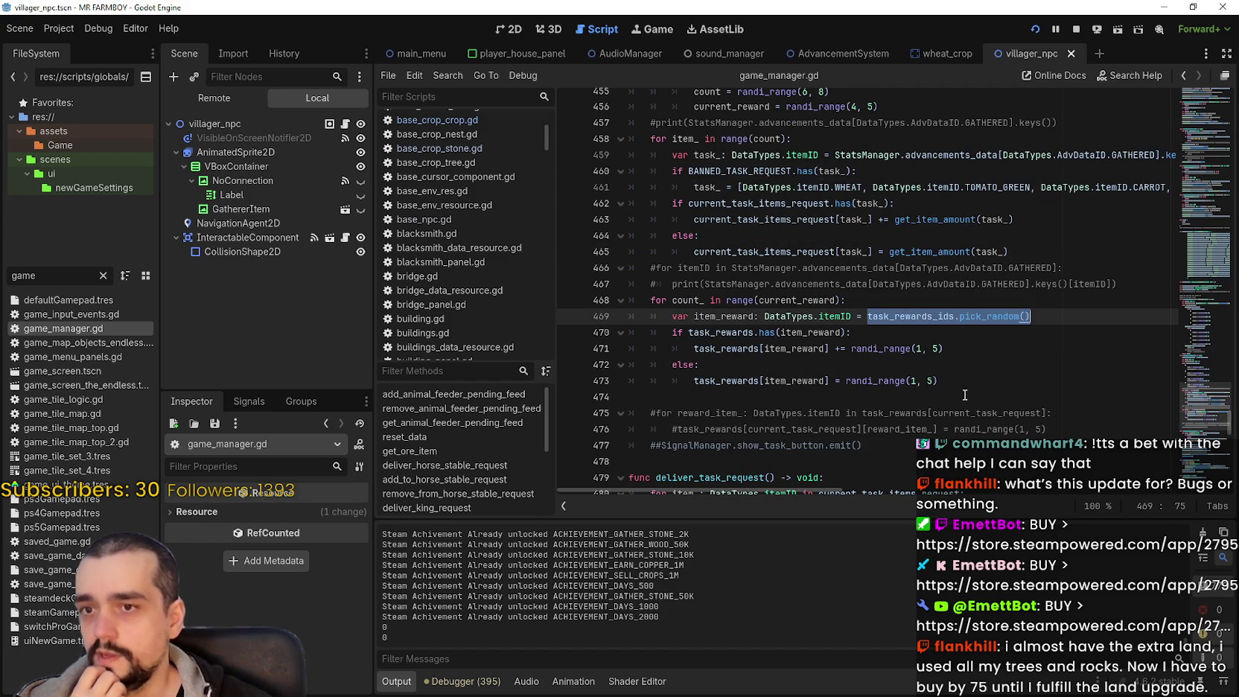
double_click(736, 284)
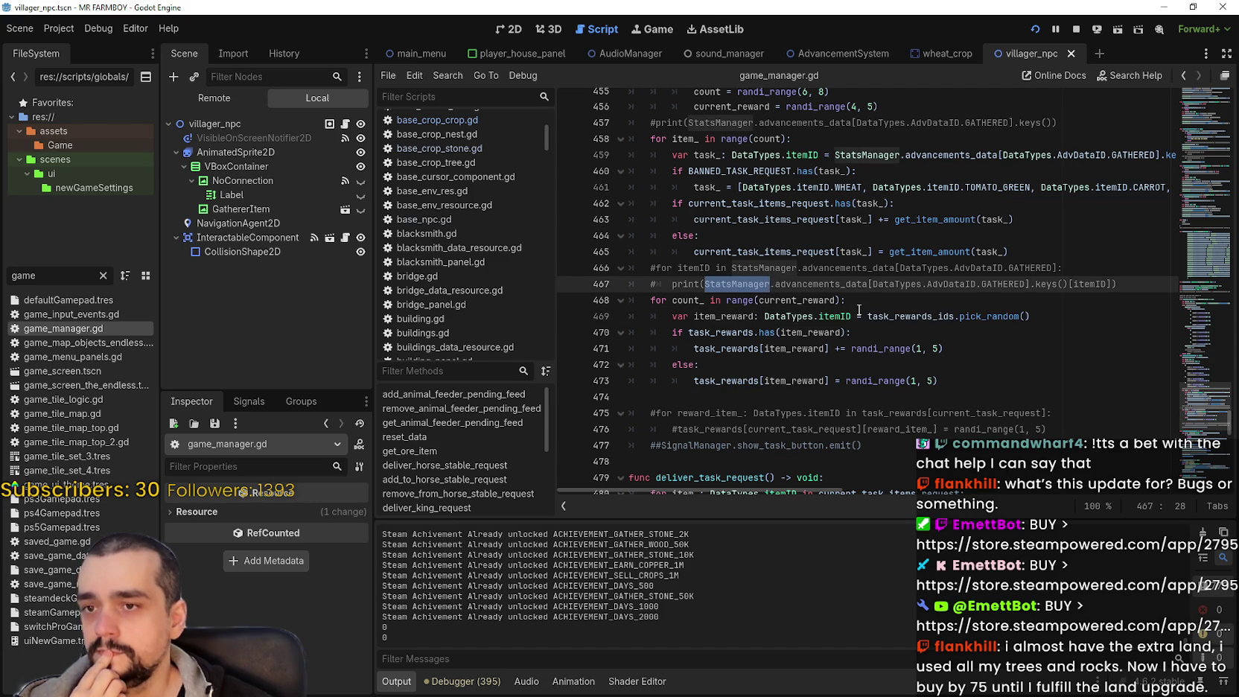